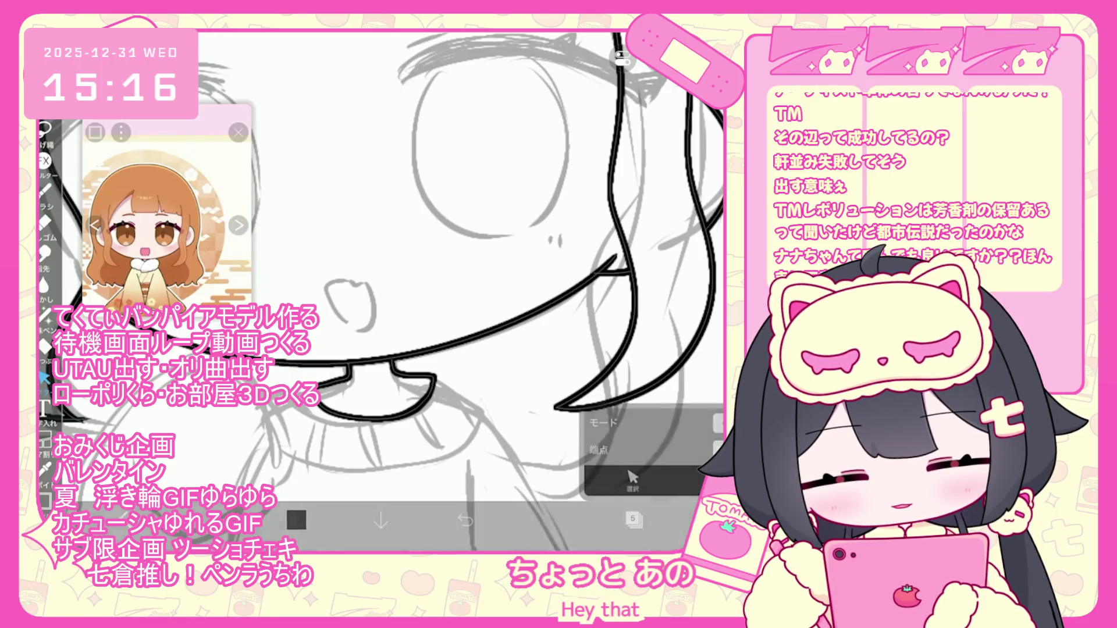
Commit the collar adjustment and undo the last neckline strokes, including the large lower curve
{"action": "left_click", "coordinate": [44, 189]}
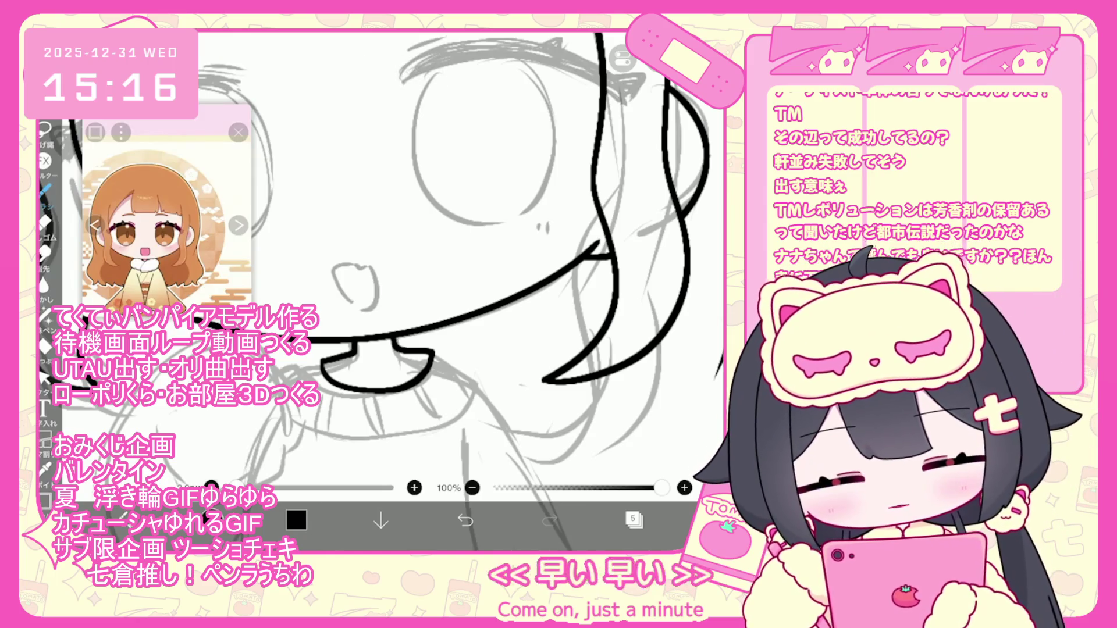
{"action": "key", "text": "ctrl+z"}
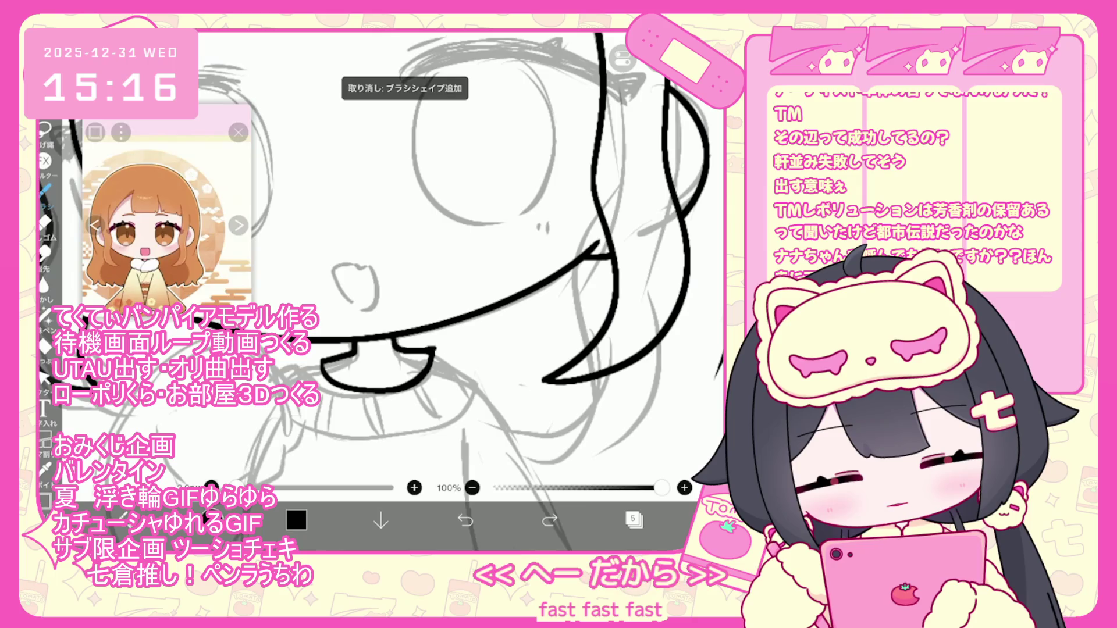
{"action": "key", "text": "ctrl+z"}
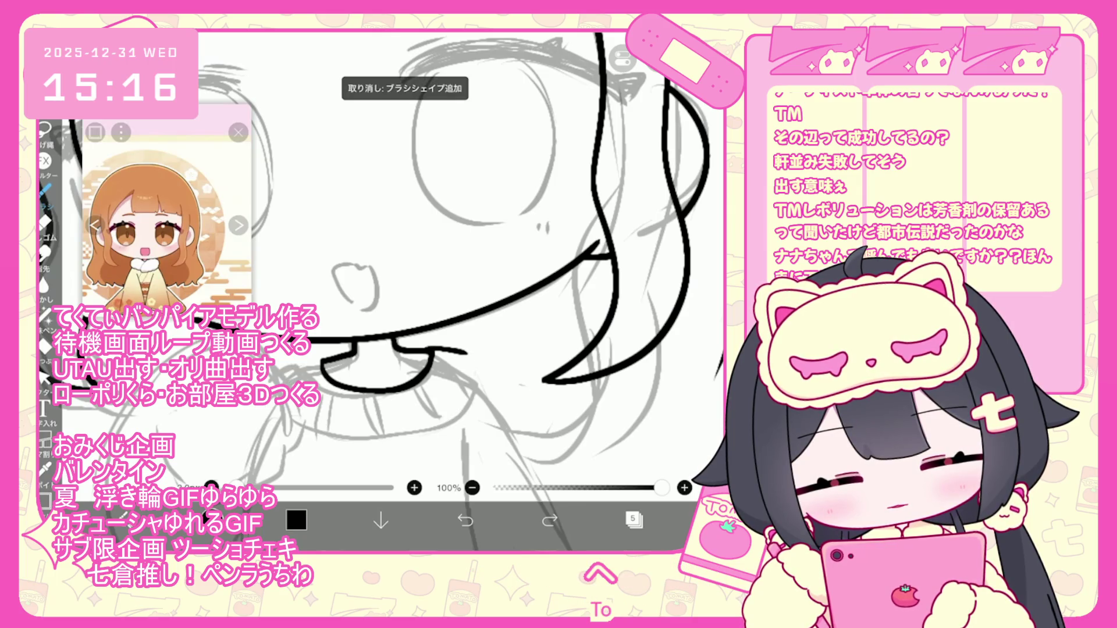
{"action": "key", "text": "ctrl+z"}
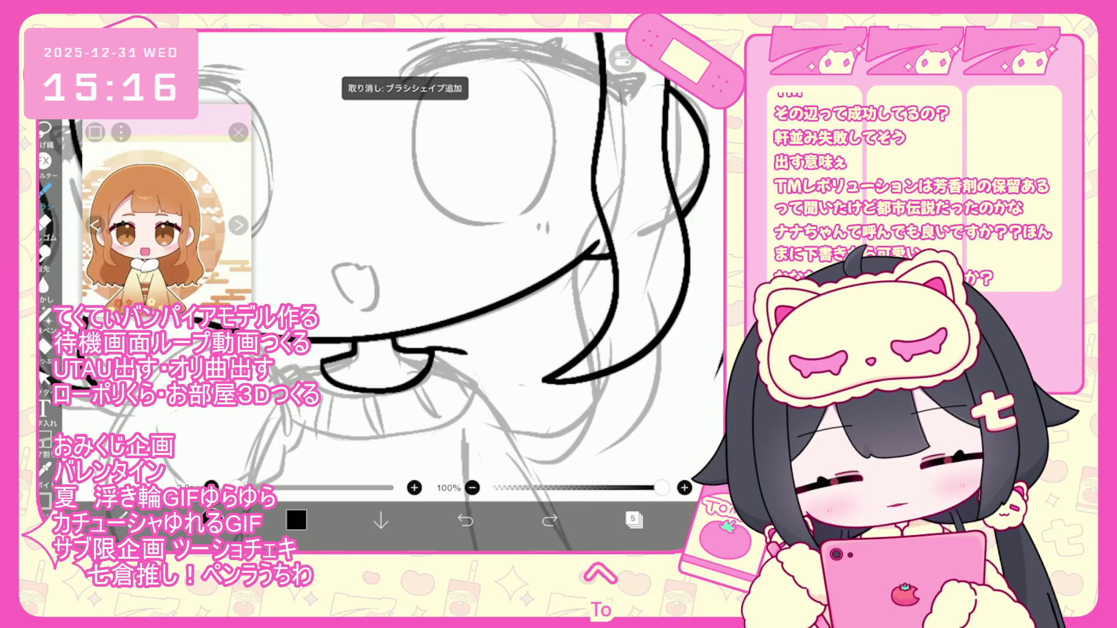
{"action": "left_click", "coordinate": [44, 377]}
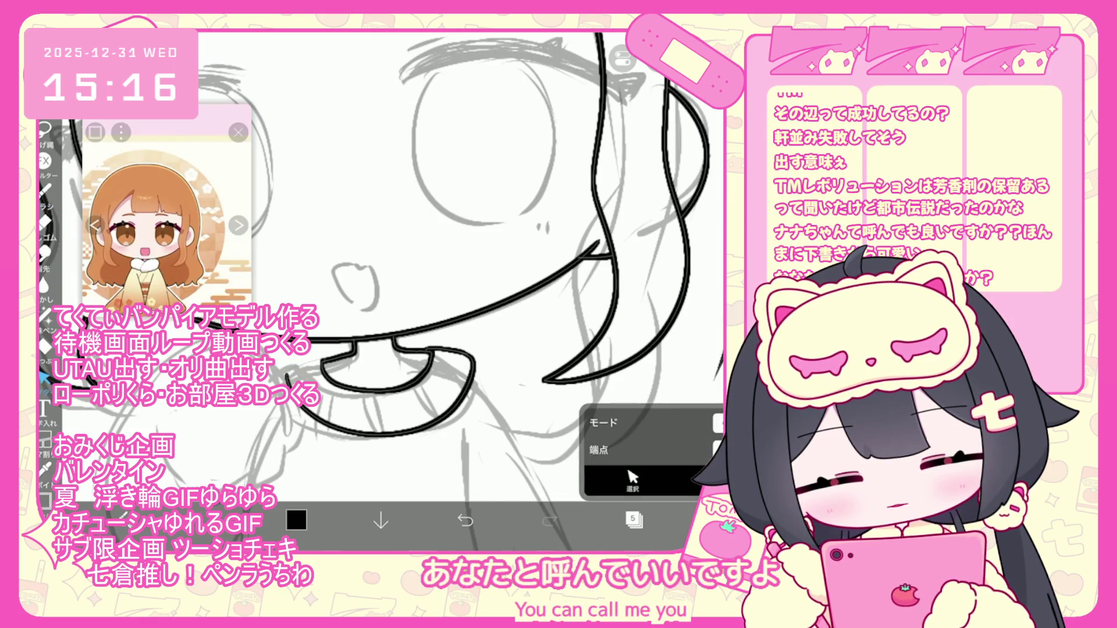
{"action": "left_click", "coordinate": [44, 189]}
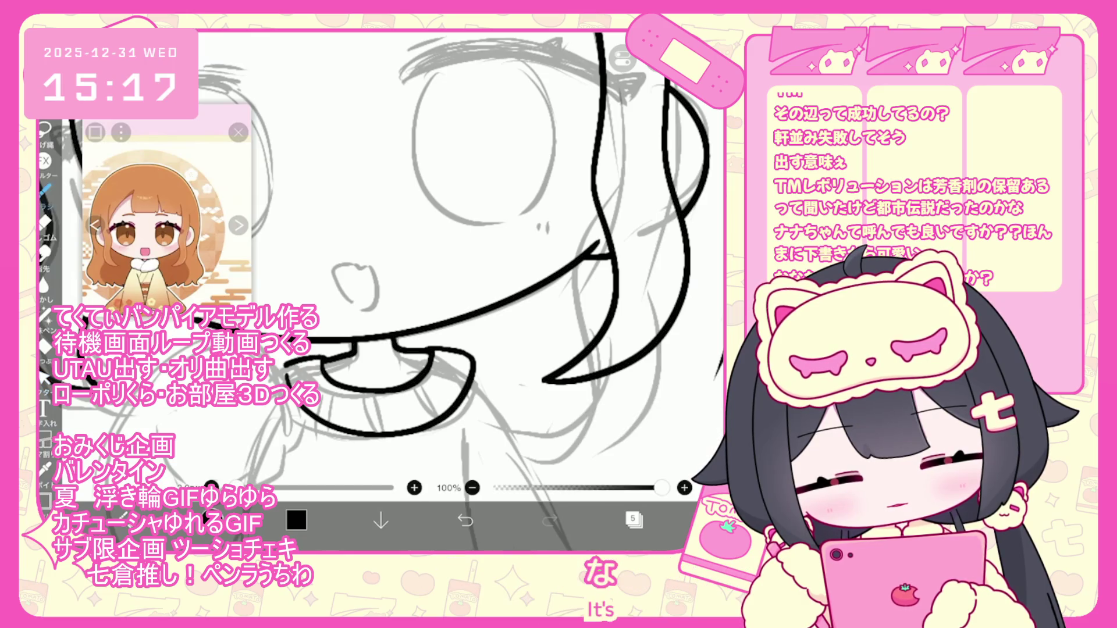
{"action": "left_click", "coordinate": [465, 521]}
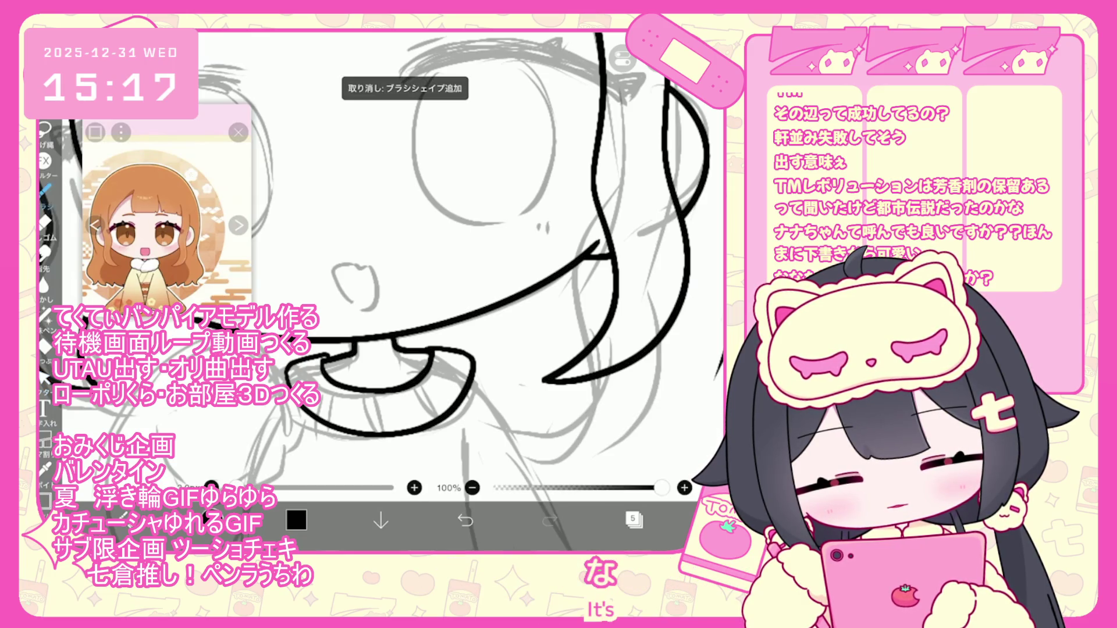
Draw a test line from the collar toward the sleeve, then undo it
{"action": "scroll", "coordinate": [407, 262], "scroll_direction": "down", "scroll_amount": 3}
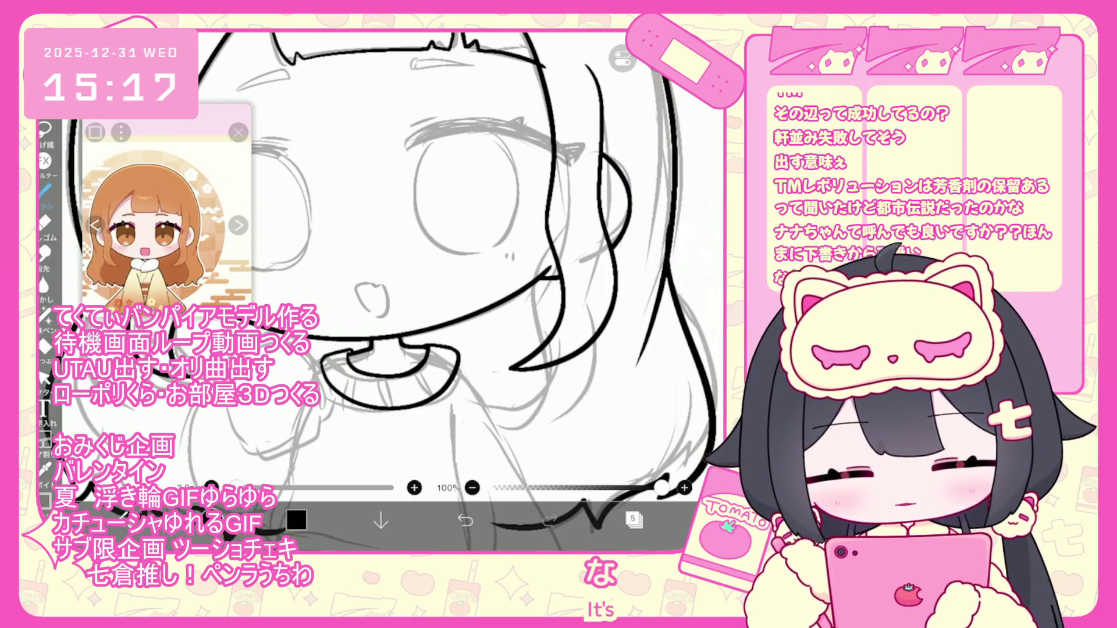
{"action": "scroll", "coordinate": [407, 262], "scroll_direction": "down", "scroll_amount": 3}
{"action": "scroll", "coordinate": [407, 261], "scroll_direction": "up", "scroll_amount": 2}
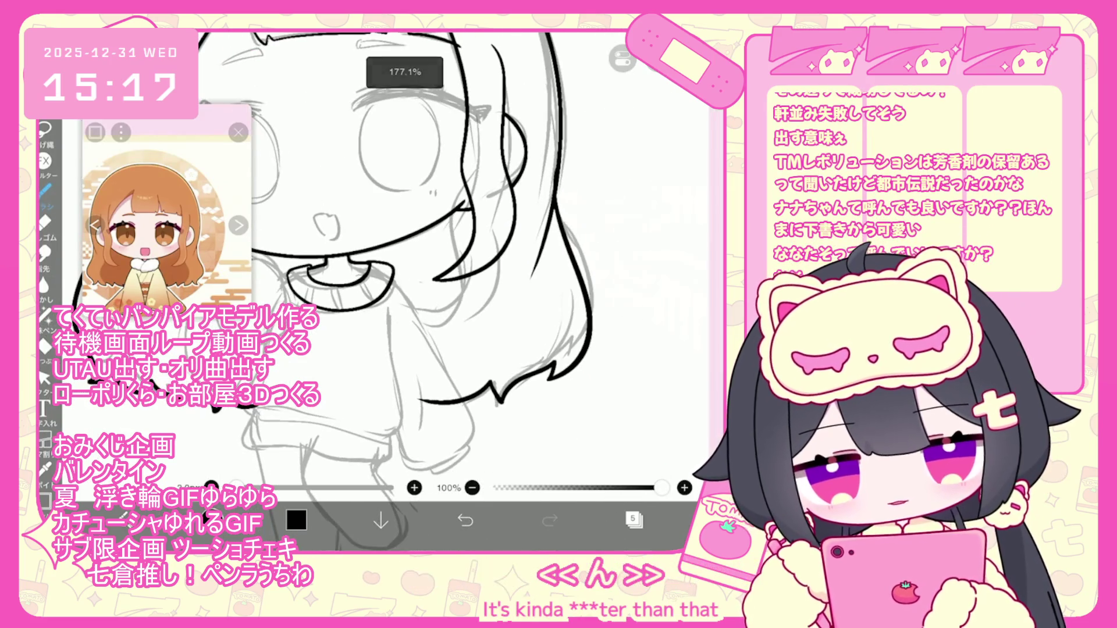
{"action": "left_click_drag", "start_coordinate": [394, 273], "coordinate": [457, 396]}
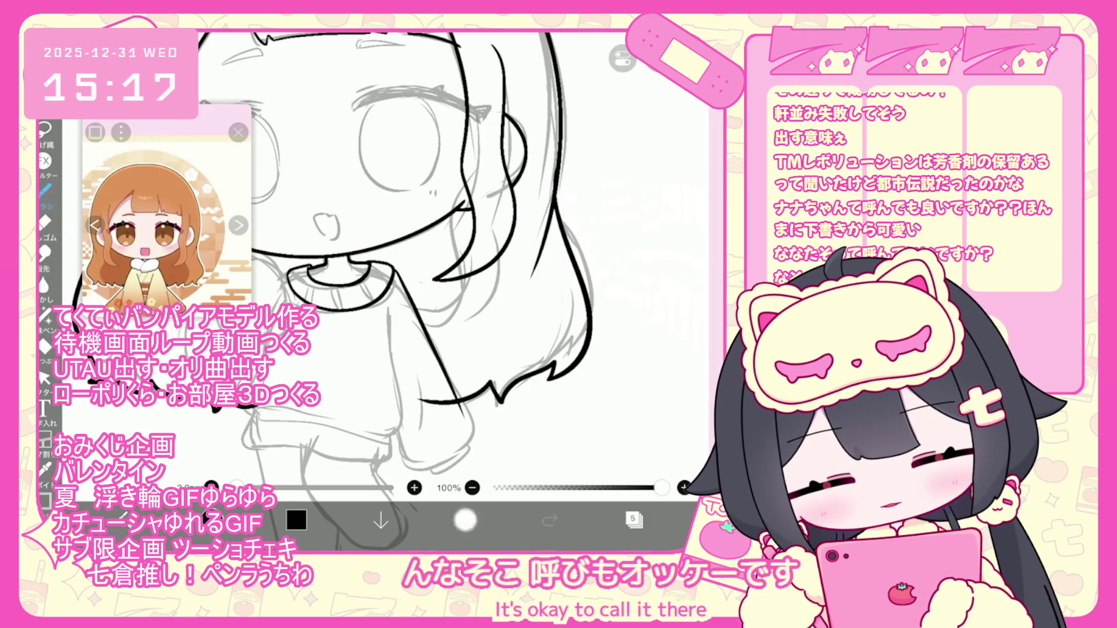
{"action": "left_click", "coordinate": [465, 520]}
{"action": "scroll", "coordinate": [349, 262], "scroll_direction": "up", "scroll_amount": 3}
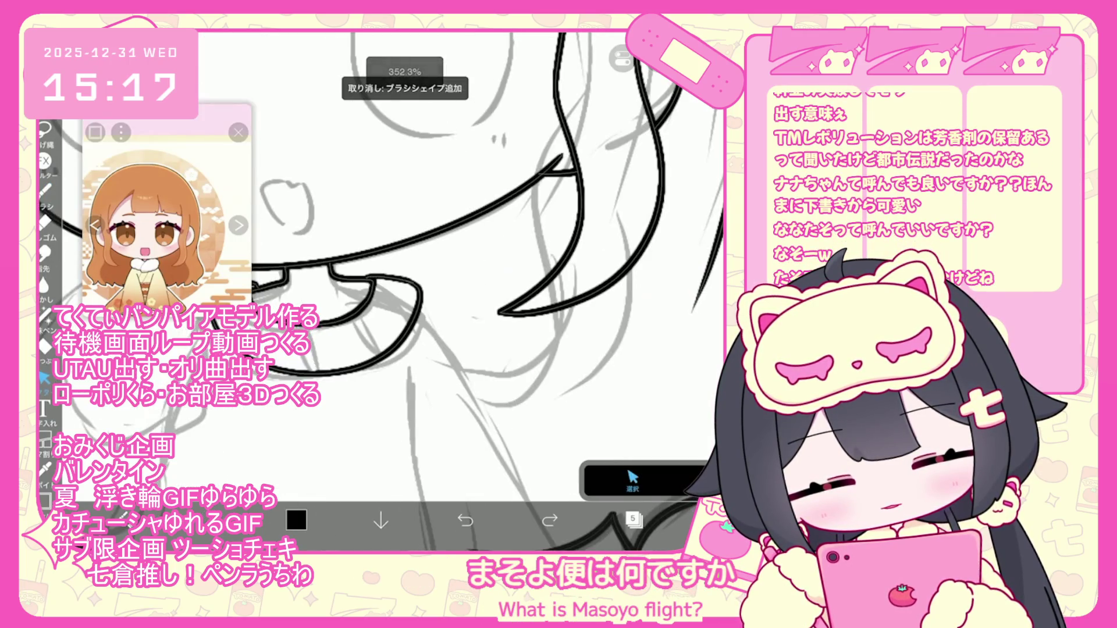
Select the lower collar outline and nudge it to reshape the stroke
{"action": "left_click", "coordinate": [352, 314]}
{"action": "scroll", "coordinate": [407, 291], "scroll_direction": "up", "scroll_amount": 1}
{"action": "left_click", "coordinate": [378, 372]}
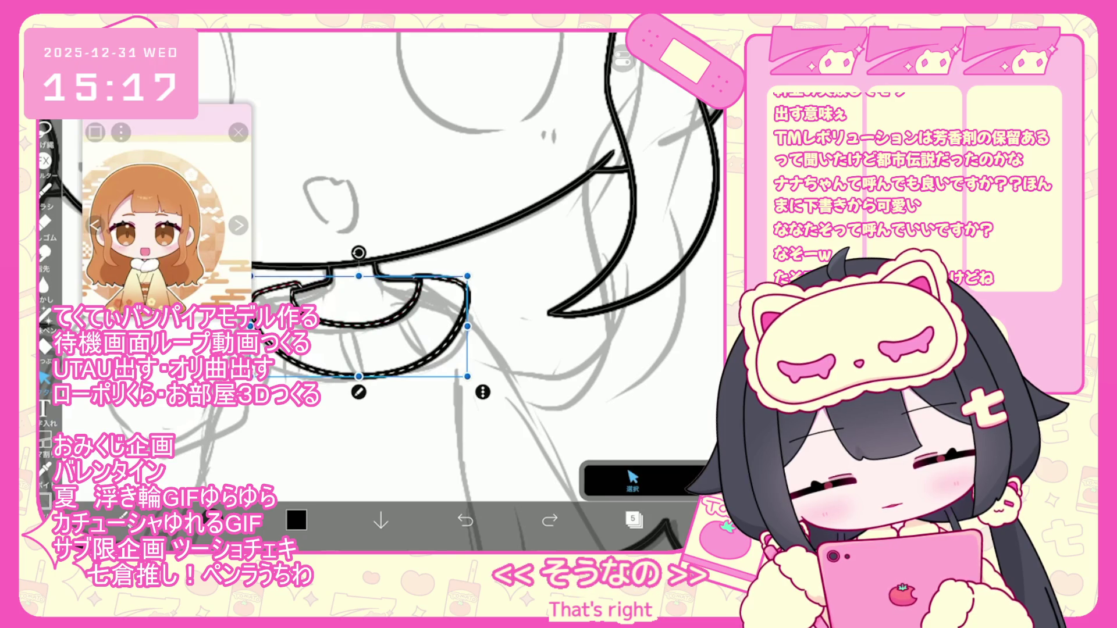
{"action": "scroll", "coordinate": [520, 296], "scroll_direction": "up", "scroll_amount": 5}
{"action": "key", "text": "Escape"}
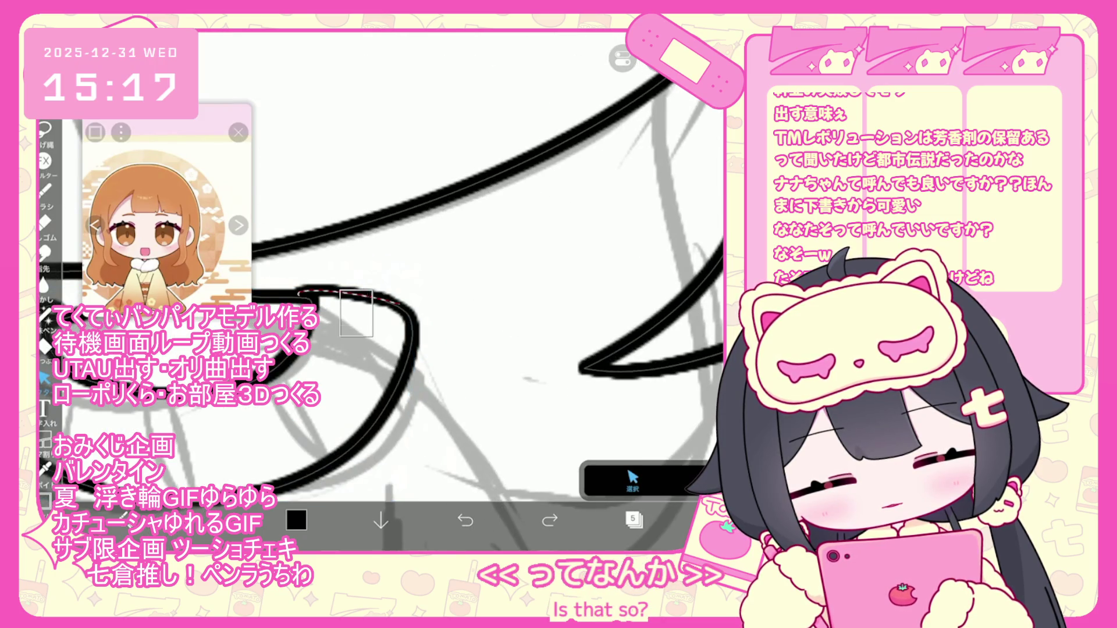
{"action": "scroll", "coordinate": [396, 326], "scroll_direction": "down", "scroll_amount": 3}
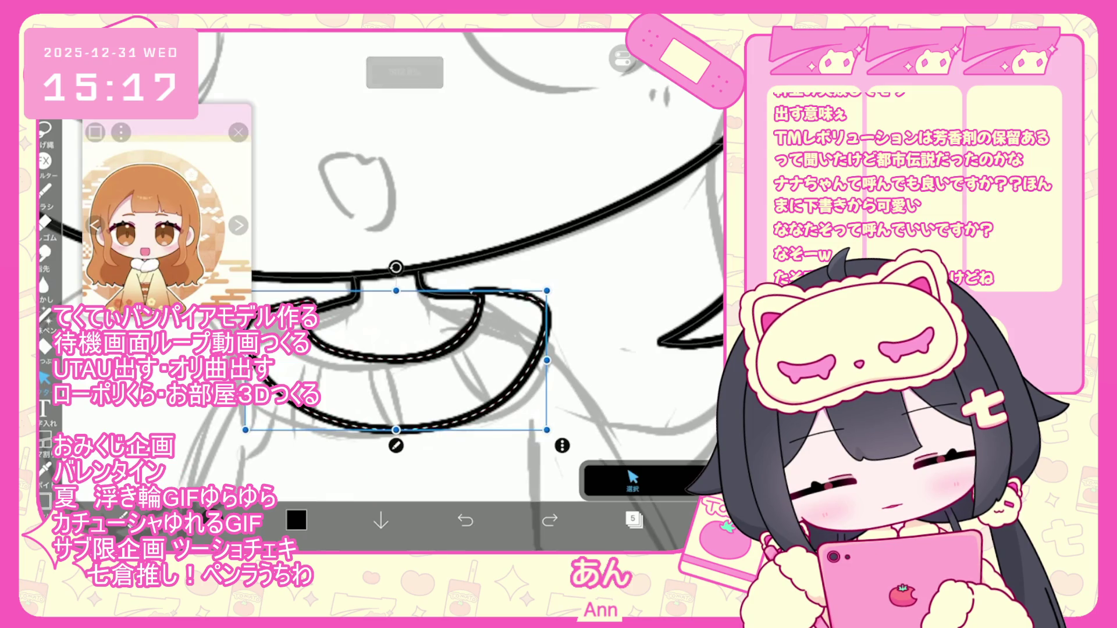
{"action": "left_click_drag", "start_coordinate": [512, 360], "coordinate": [506, 358]}
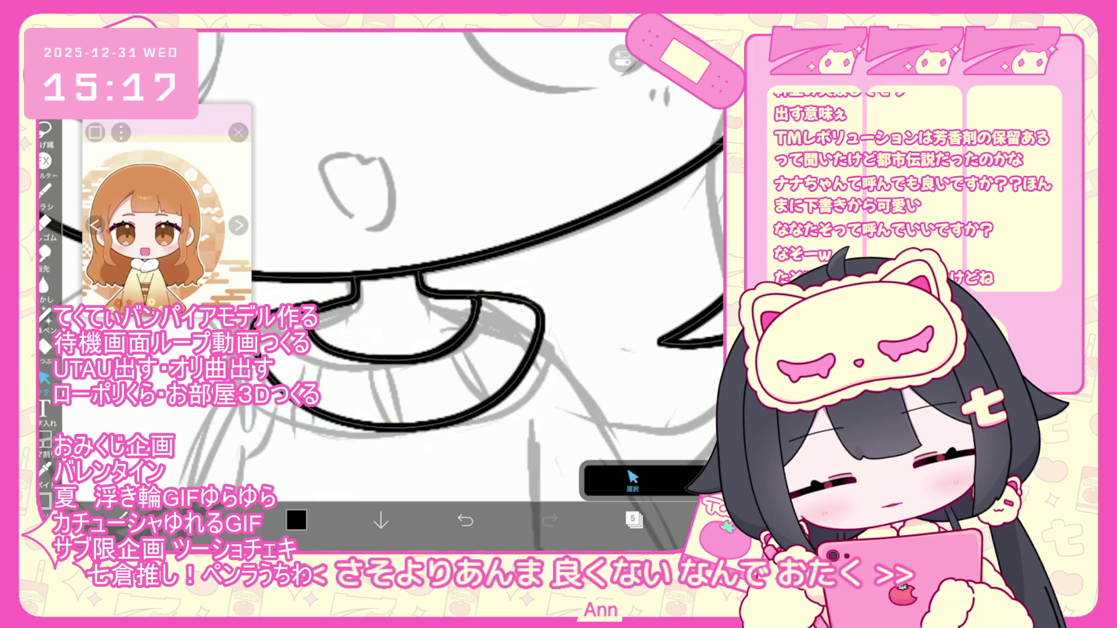
Select the inner U-shaped collar stroke and open the stroke selection options
{"action": "left_click", "coordinate": [538, 314]}
{"action": "key", "text": "Escape"}
{"action": "left_click", "coordinate": [410, 354]}
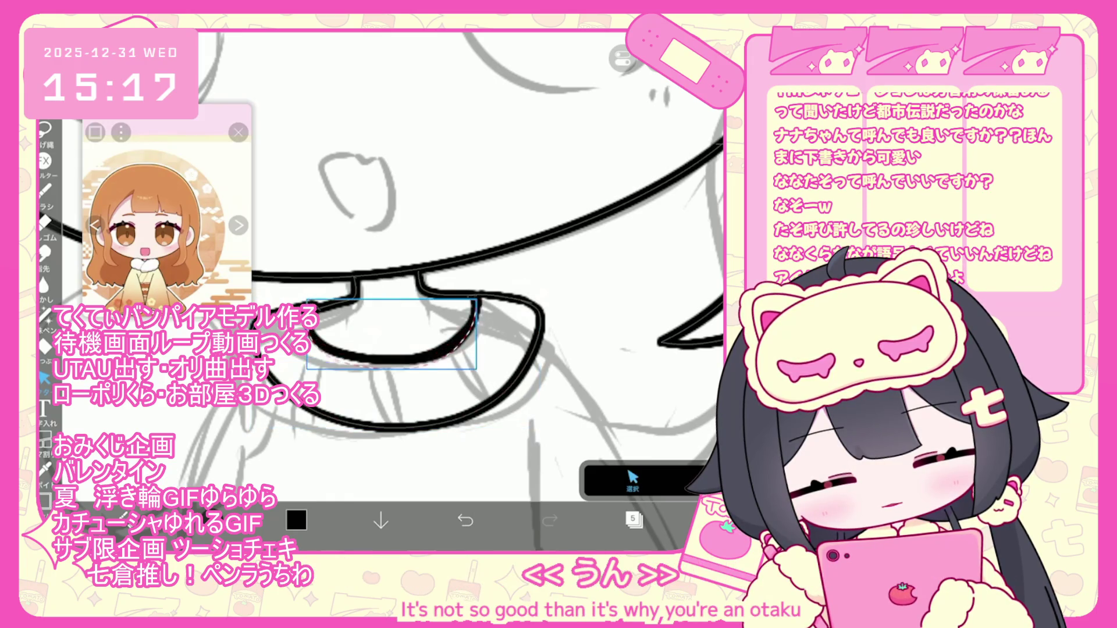
{"action": "left_click", "coordinate": [391, 365]}
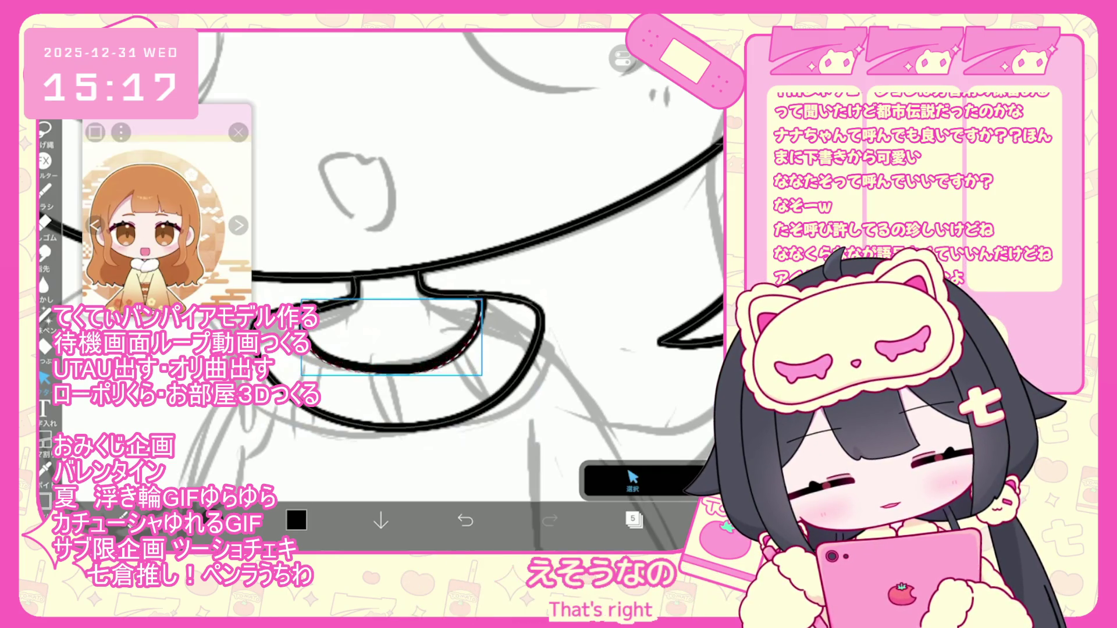
{"action": "left_click", "coordinate": [632, 480]}
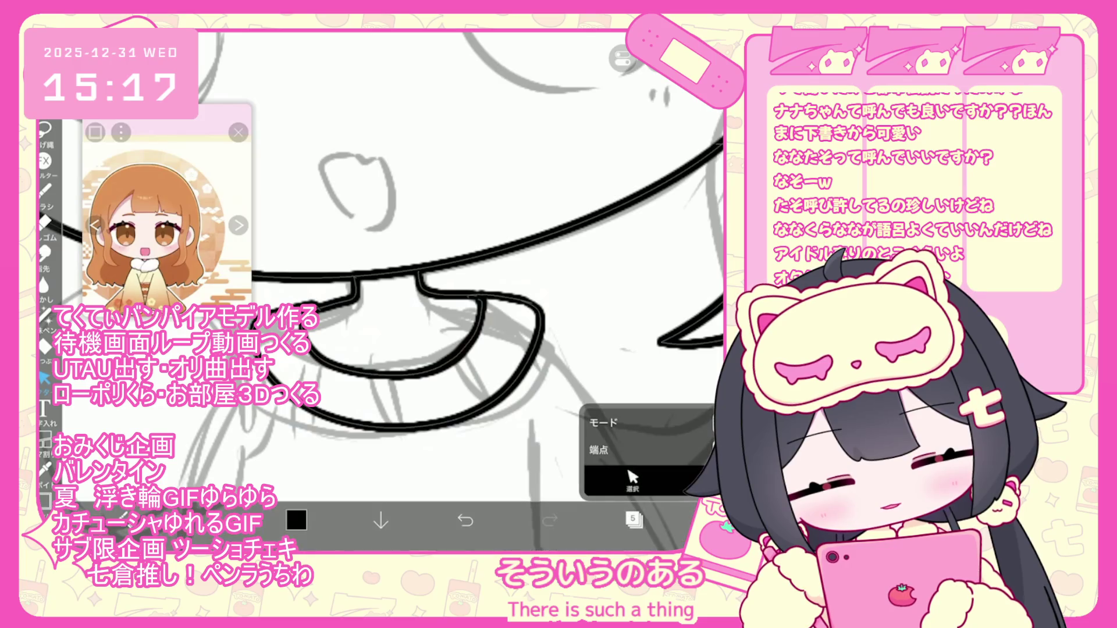
{"action": "scroll", "coordinate": [401, 262], "scroll_direction": "down", "scroll_amount": 2}
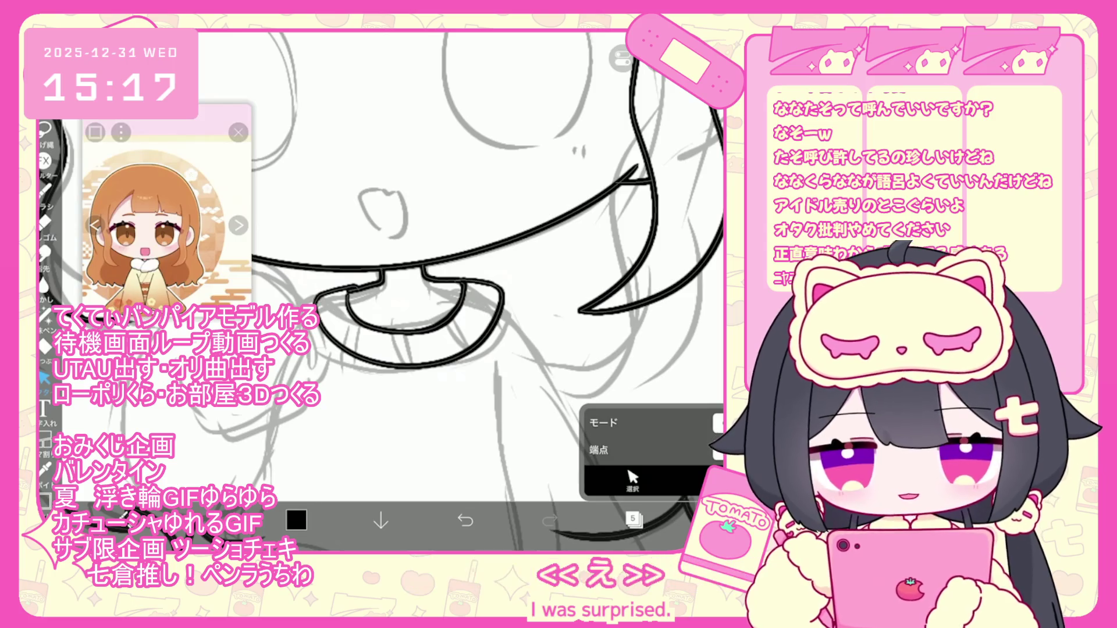
{"action": "scroll", "coordinate": [401, 262], "scroll_direction": "down", "scroll_amount": 3}
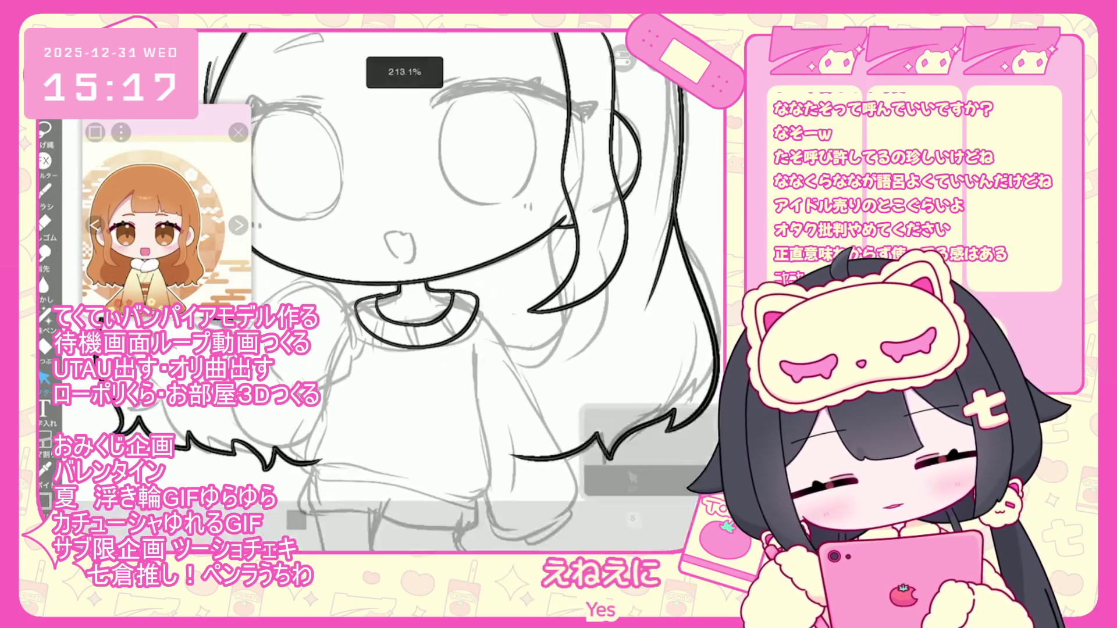
Back on the brush, ink the sweater's shoulder line down the side, retrying the stroke
{"action": "scroll", "coordinate": [402, 262], "scroll_direction": "up", "scroll_amount": 2}
{"action": "left_click", "coordinate": [395, 355]}
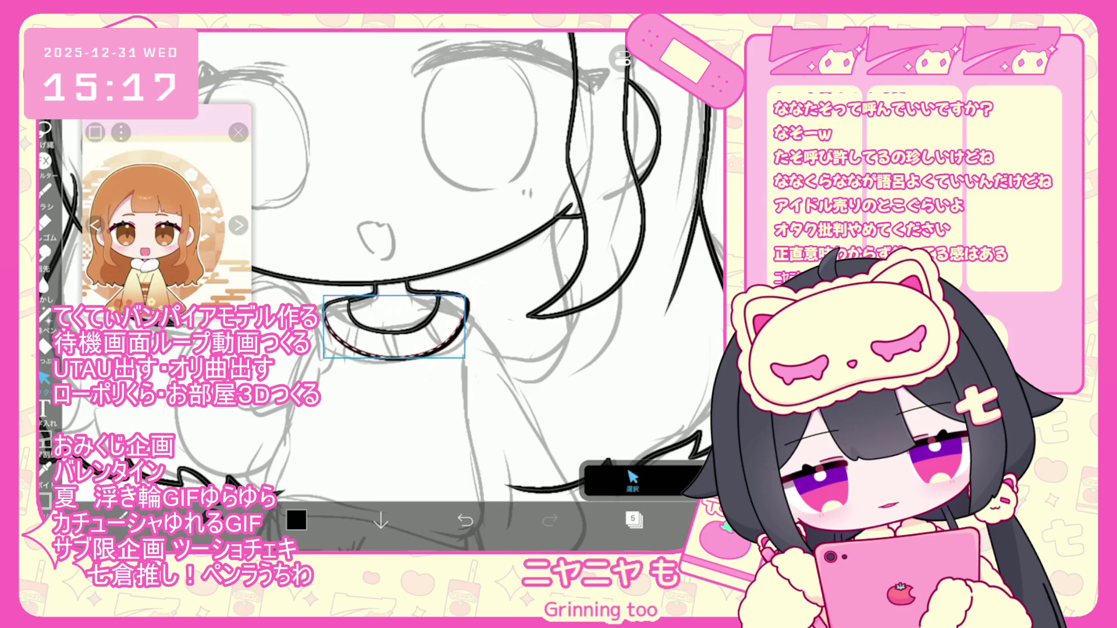
{"action": "left_click", "coordinate": [46, 191]}
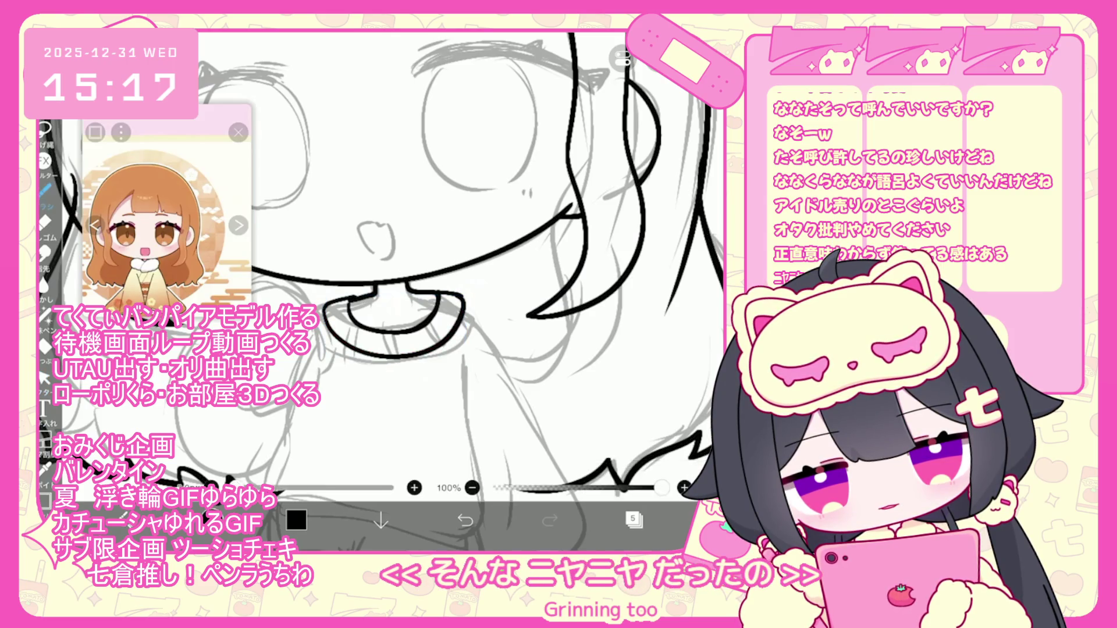
{"action": "scroll", "coordinate": [407, 261], "scroll_direction": "down", "scroll_amount": 2}
{"action": "left_click_drag", "start_coordinate": [432, 271], "coordinate": [475, 391]}
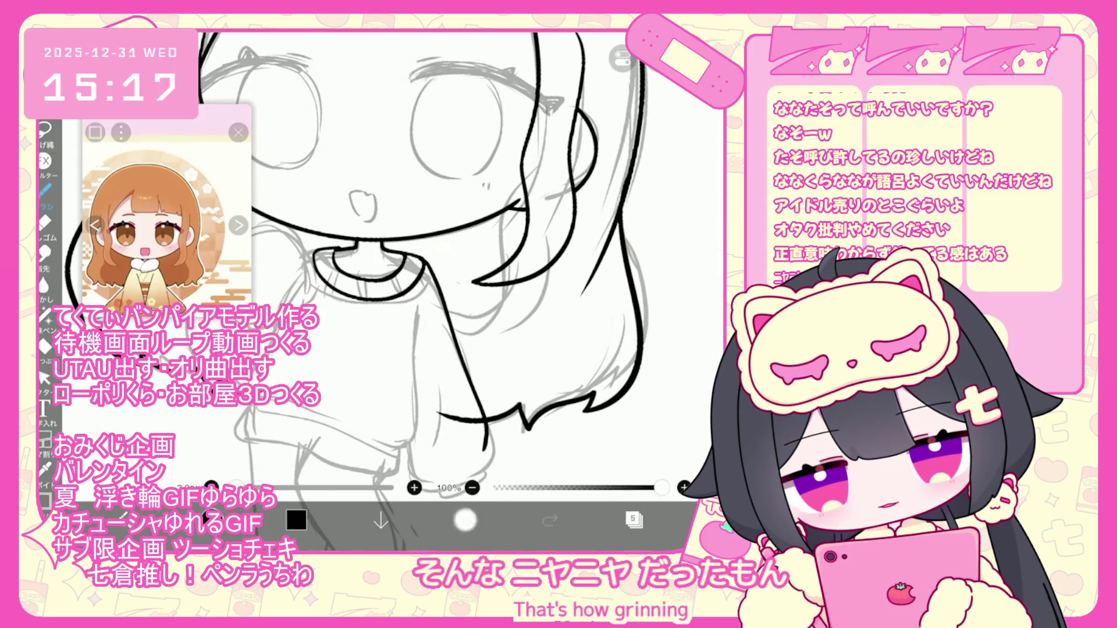
{"action": "key", "text": "ctrl+z"}
{"action": "left_click_drag", "start_coordinate": [431, 274], "coordinate": [489, 418]}
{"action": "scroll", "coordinate": [442, 262], "scroll_direction": "up", "scroll_amount": 2}
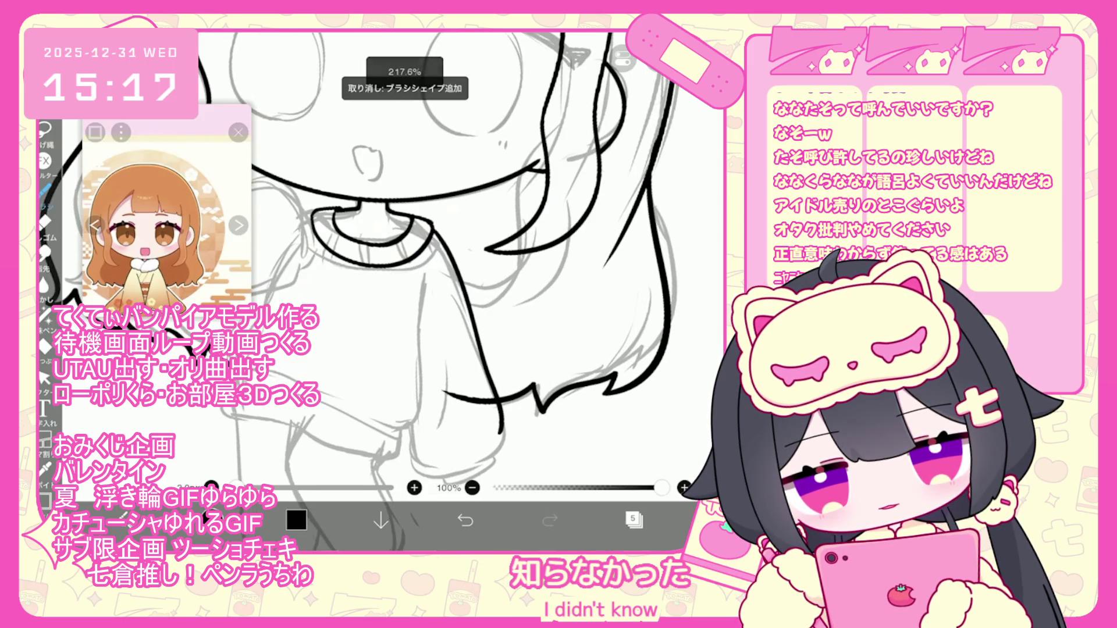
{"action": "scroll", "coordinate": [447, 291], "scroll_direction": "down", "scroll_amount": 1}
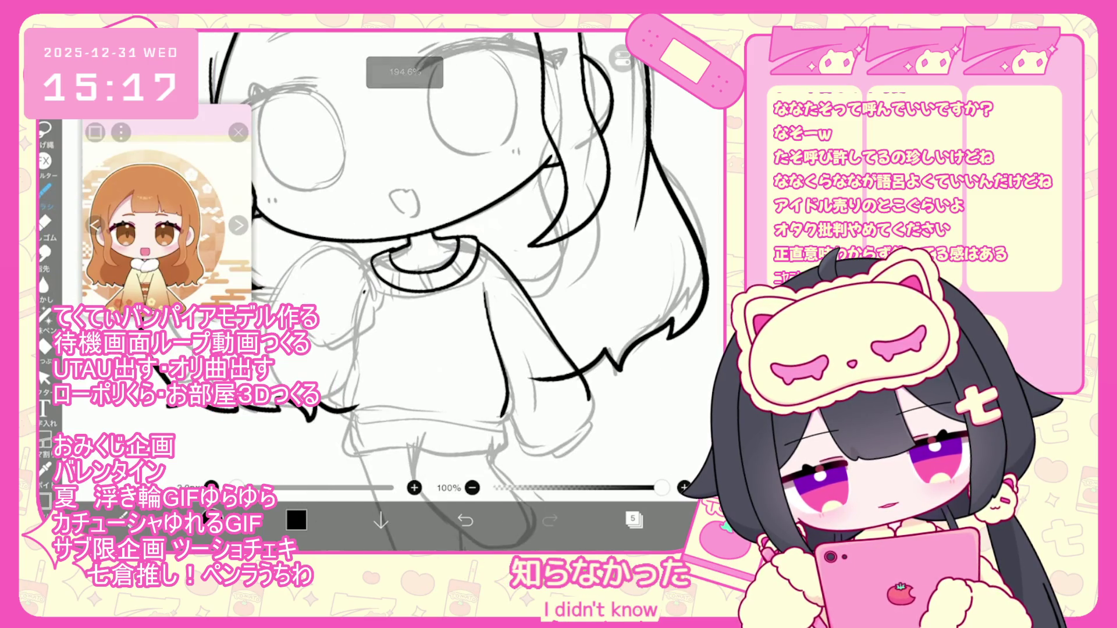
{"action": "key", "text": "ctrl+z"}
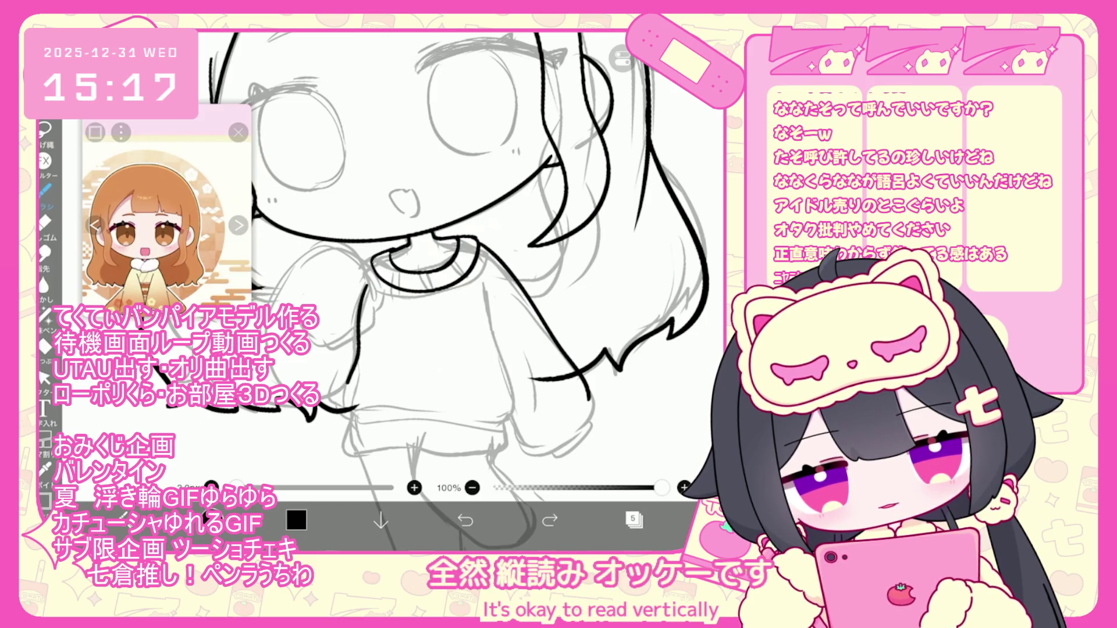
Redraw the right side of the torso and the bottom hem, then turn the canvas upright
{"action": "left_click_drag", "start_coordinate": [348, 381], "coordinate": [342, 409]}
{"action": "scroll", "coordinate": [407, 262], "scroll_direction": "up", "scroll_amount": 1}
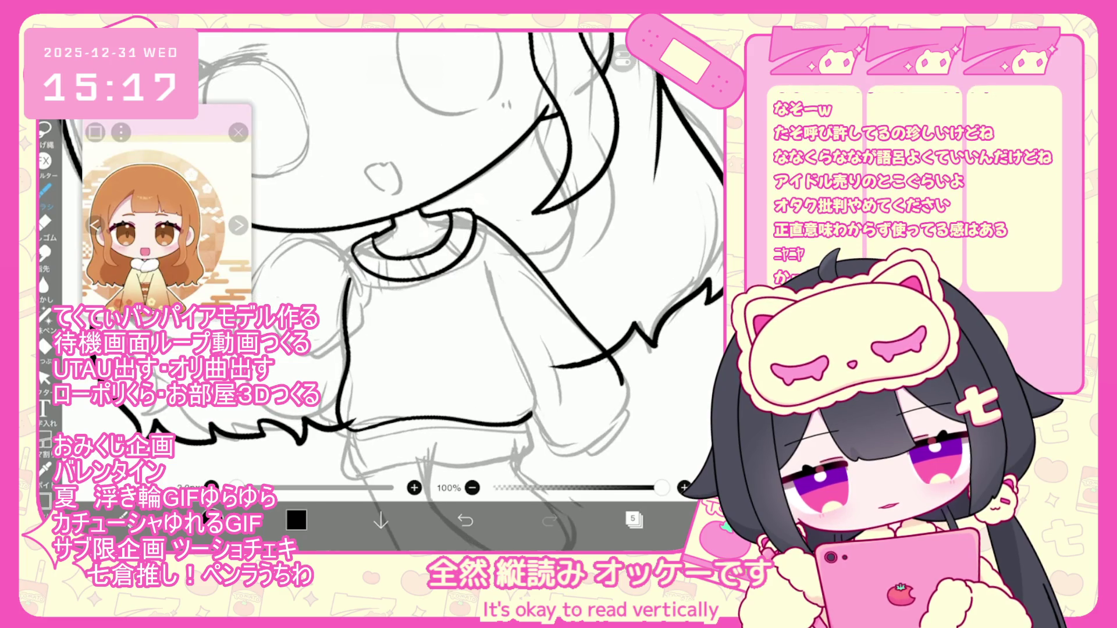
{"action": "scroll", "coordinate": [408, 262], "scroll_direction": "up", "scroll_amount": 1}
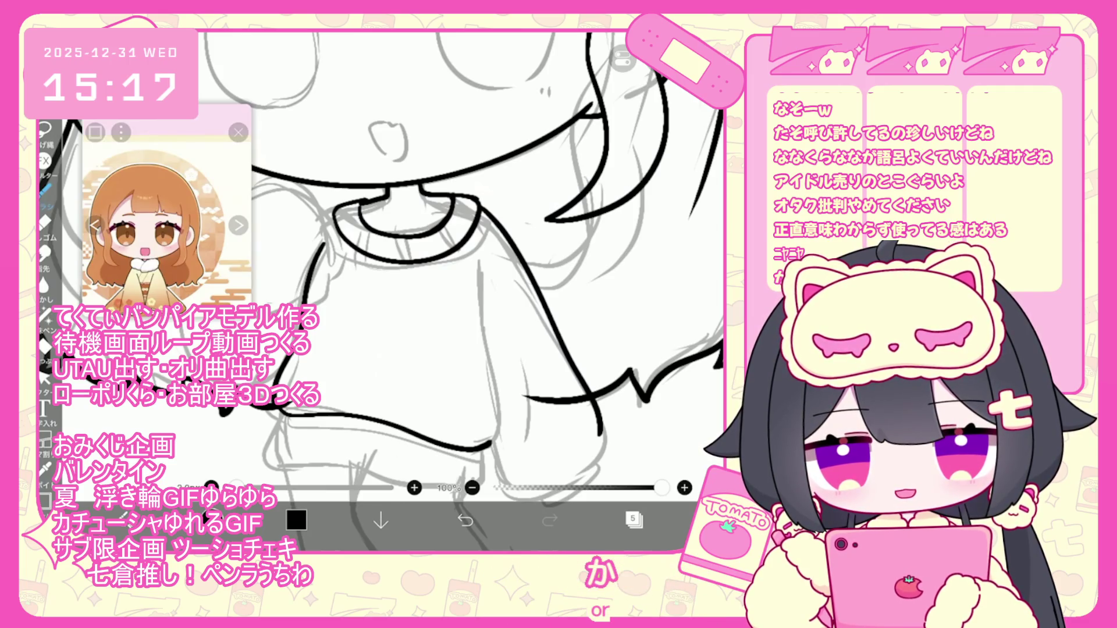
{"action": "key", "text": "ctrl+z"}
{"action": "key", "text": "ctrl+z"}
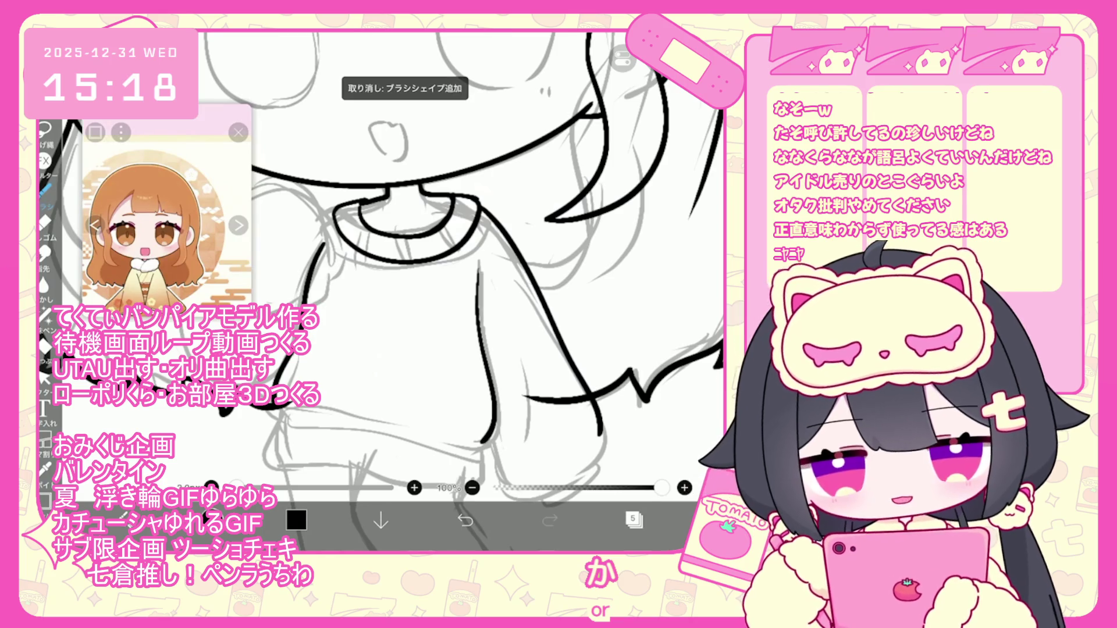
{"action": "key", "text": "ctrl+z"}
{"action": "left_click_drag", "start_coordinate": [479, 269], "coordinate": [495, 427]}
{"action": "left_click_drag", "start_coordinate": [313, 449], "coordinate": [507, 403]}
{"action": "left_click_drag", "start_coordinate": [407, 290], "coordinate": [454, 244]}
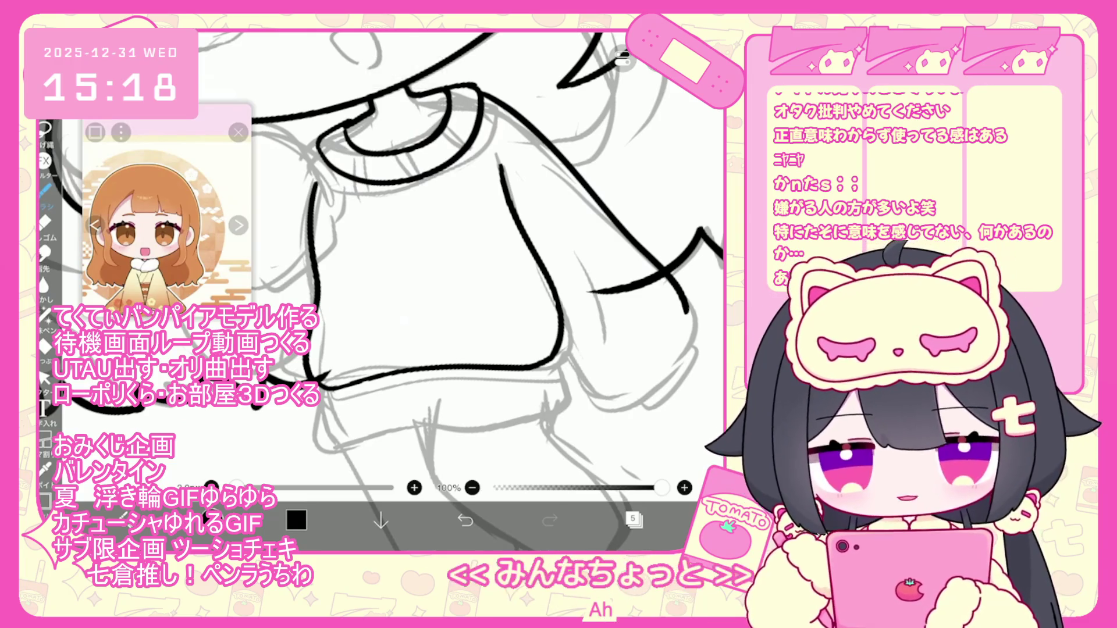
Retry the hem strokes until the lower hem curve spans the whole sweater
{"action": "left_click_drag", "start_coordinate": [544, 379], "coordinate": [550, 369]}
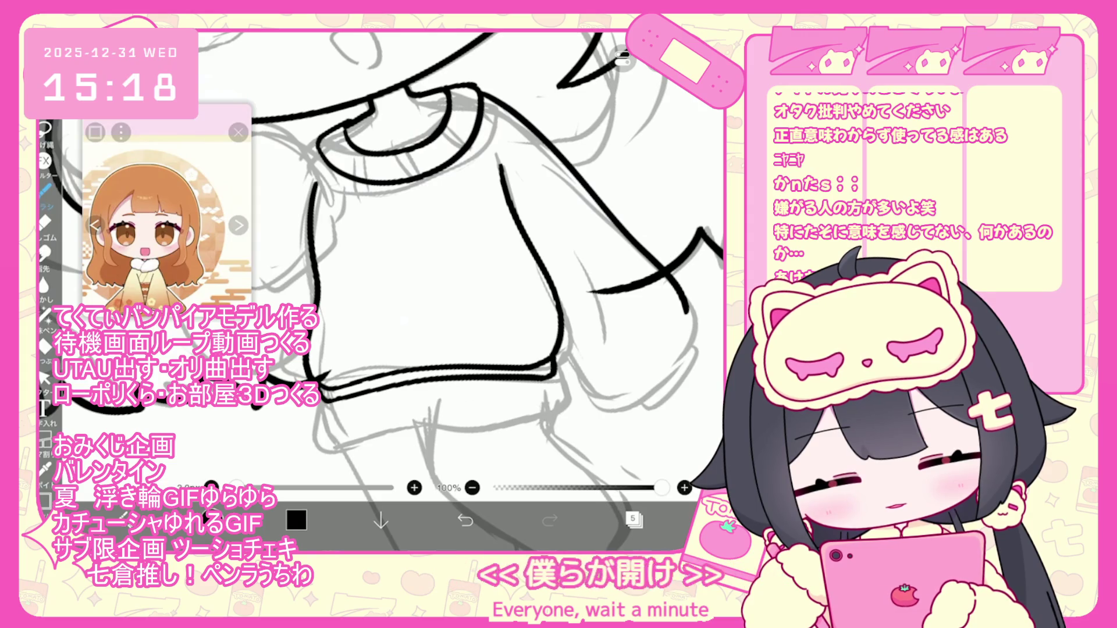
{"action": "key", "text": "ctrl+z"}
{"action": "left_click_drag", "start_coordinate": [330, 406], "coordinate": [401, 433]}
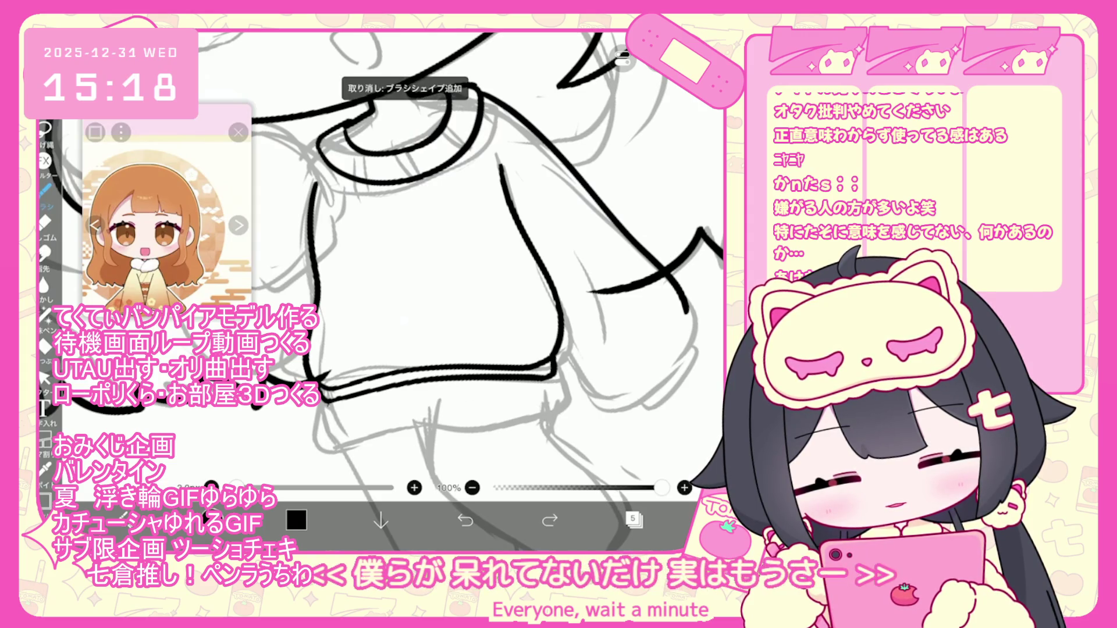
{"action": "key", "text": "ctrl+z"}
{"action": "mouse_move", "coordinate": [330, 406]}
{"action": "left_mouse_down"}
{"action": "mouse_move", "coordinate": [344, 453]}
{"action": "mouse_move", "coordinate": [560, 408]}
{"action": "left_mouse_up"}
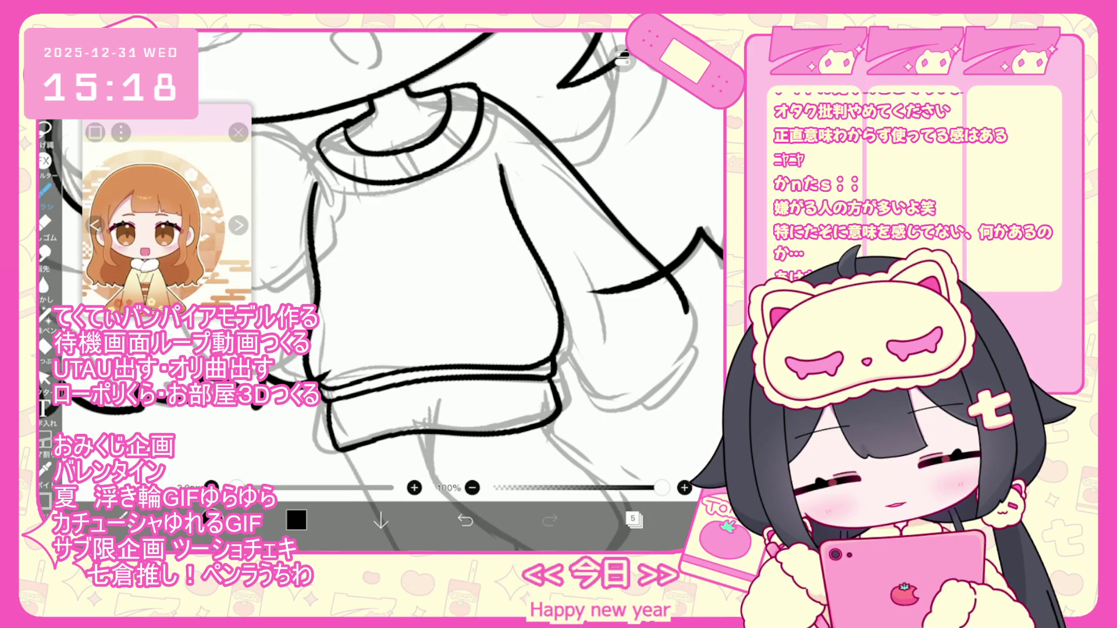
{"action": "scroll", "coordinate": [483, 291], "scroll_direction": "down", "scroll_amount": 5}
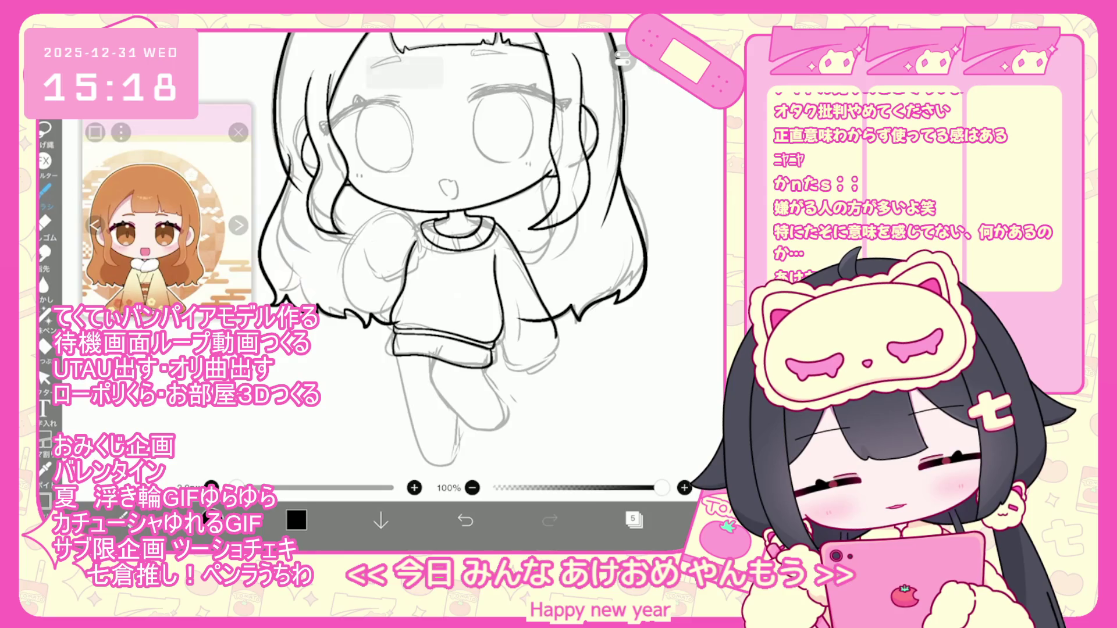
{"action": "scroll", "coordinate": [512, 332], "scroll_direction": "up", "scroll_amount": 5}
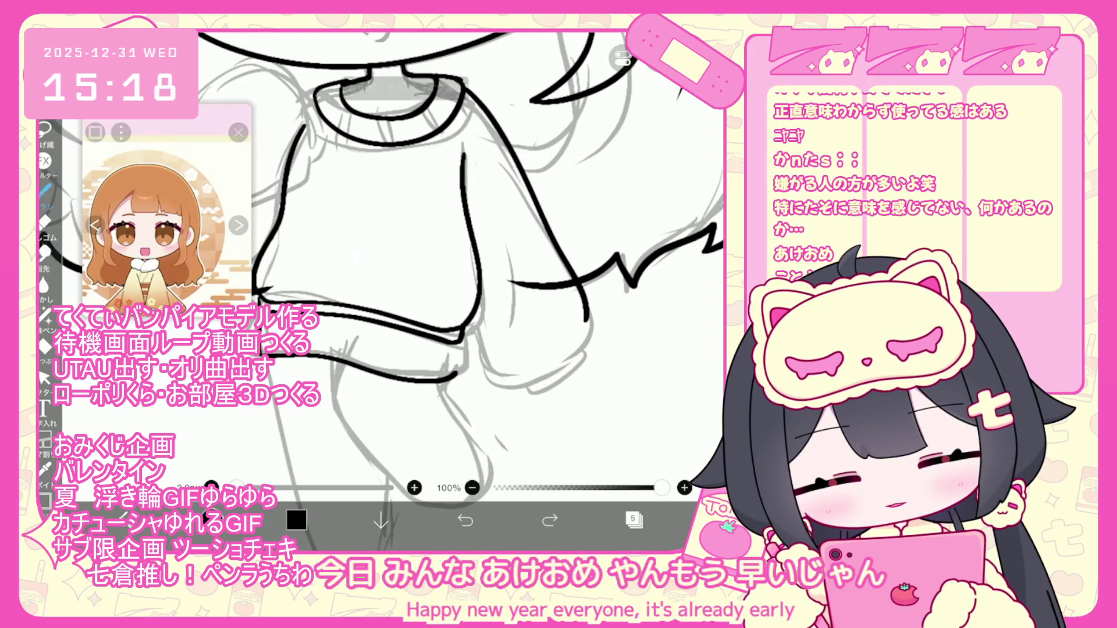
Close the hem's right corner and start the leg line below it
{"action": "left_click_drag", "start_coordinate": [458, 344], "coordinate": [459, 372]}
{"action": "scroll", "coordinate": [459, 291], "scroll_direction": "down", "scroll_amount": 2}
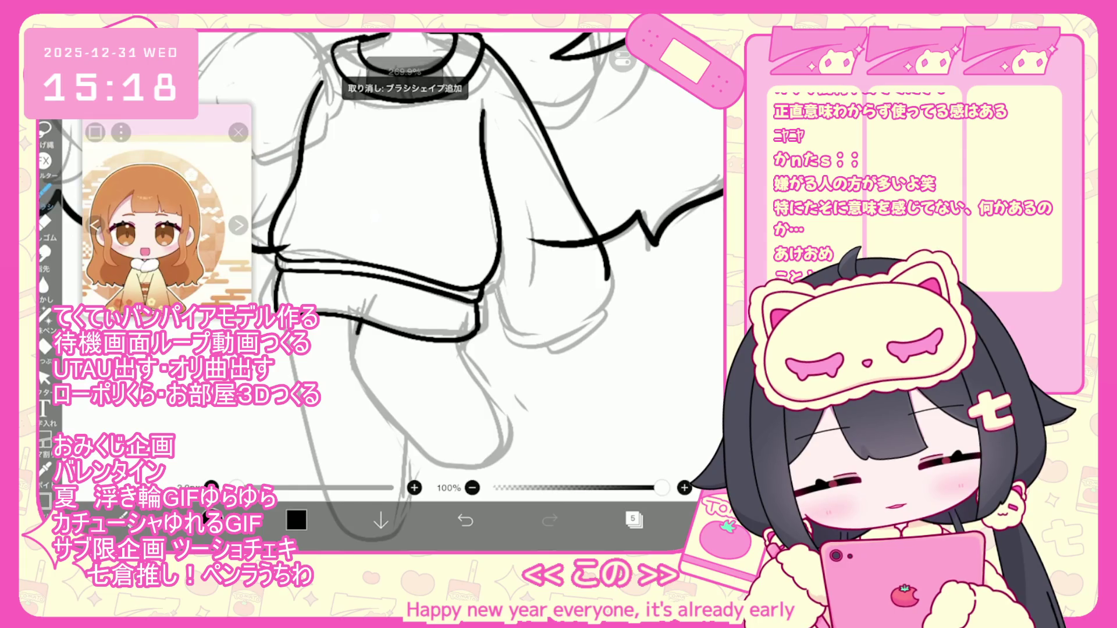
{"action": "scroll", "coordinate": [489, 276], "scroll_direction": "down", "scroll_amount": 3}
{"action": "mouse_move", "coordinate": [458, 306]}
{"action": "left_mouse_down"}
{"action": "mouse_move", "coordinate": [475, 384]}
{"action": "mouse_move", "coordinate": [433, 462]}
{"action": "left_mouse_up"}
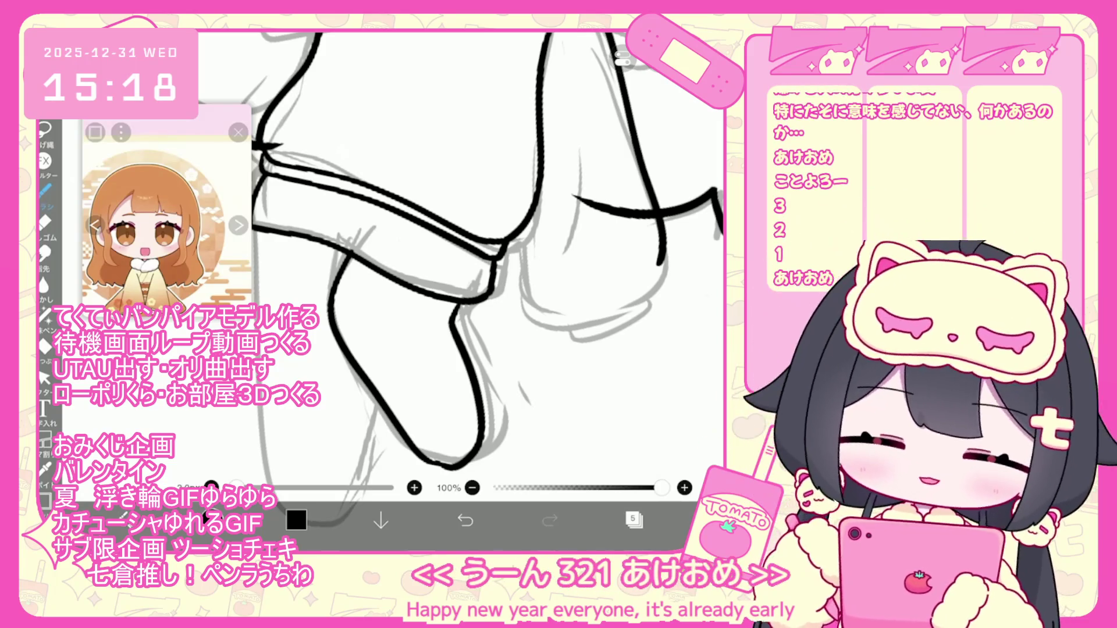
Compare leg strokes with undo and redo, removing the left leg's inner stroke
{"action": "scroll", "coordinate": [459, 262], "scroll_direction": "up", "scroll_amount": 1}
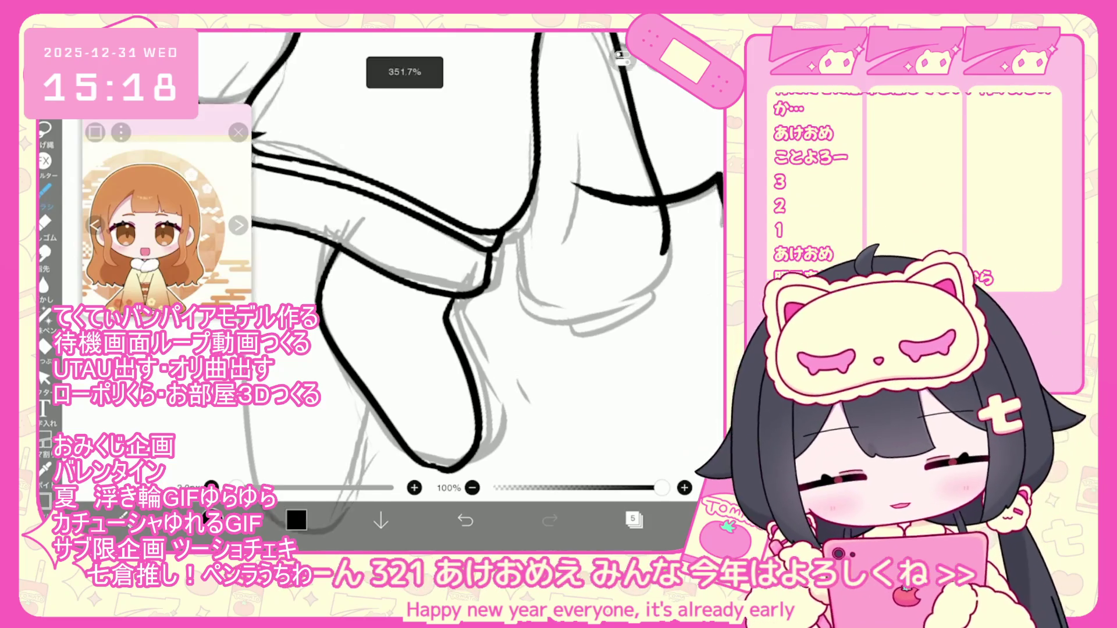
{"action": "scroll", "coordinate": [488, 244], "scroll_direction": "up", "scroll_amount": 2}
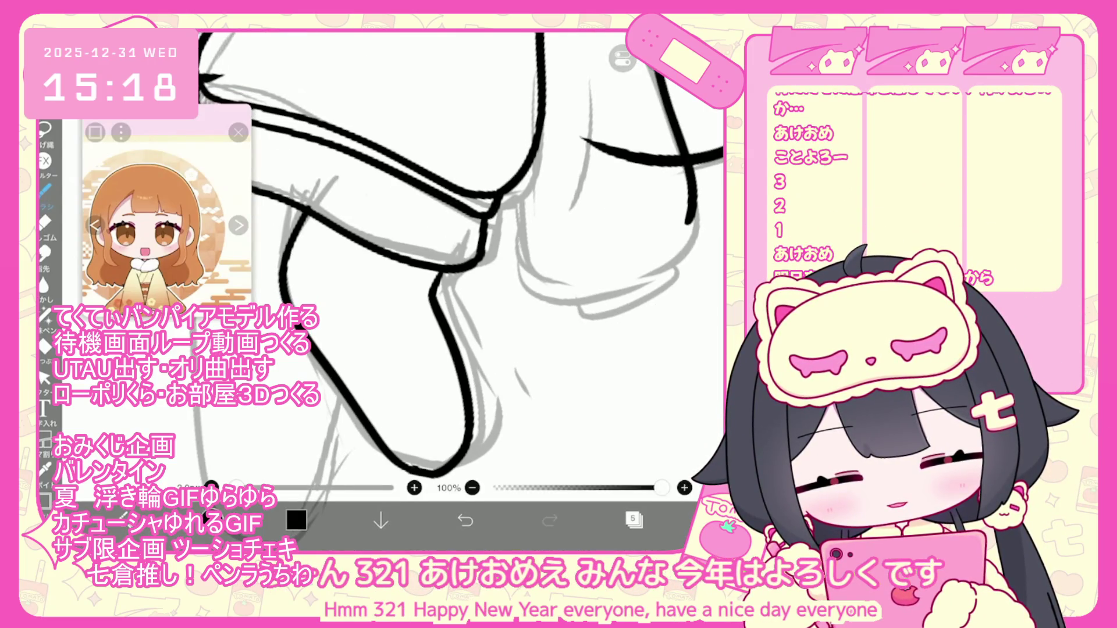
{"action": "scroll", "coordinate": [459, 261], "scroll_direction": "down", "scroll_amount": 4}
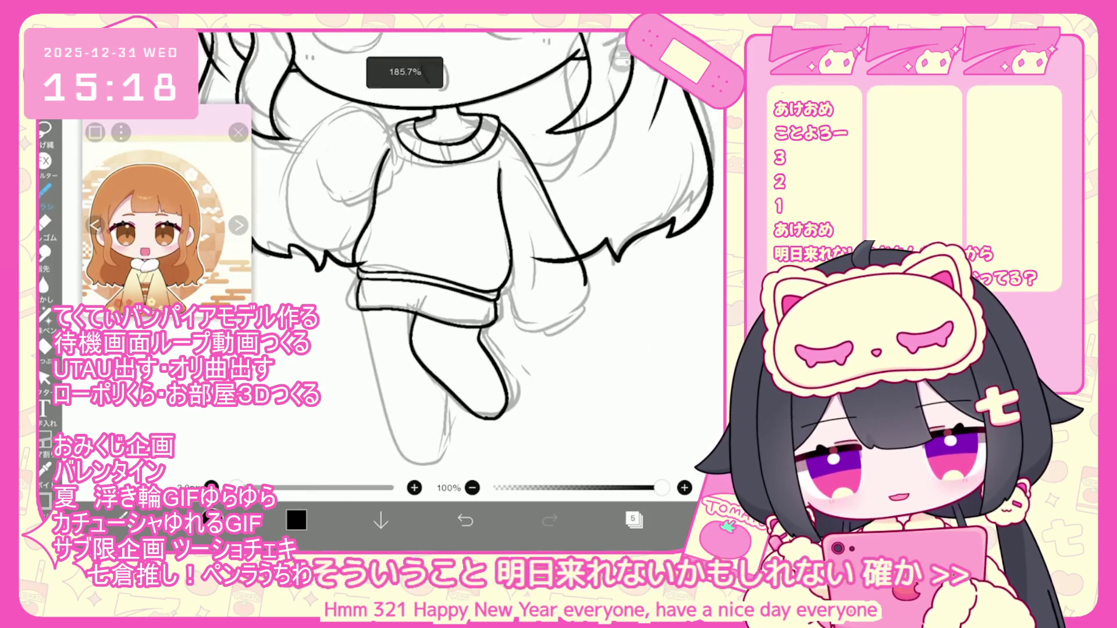
{"action": "scroll", "coordinate": [459, 248], "scroll_direction": "down", "scroll_amount": 1}
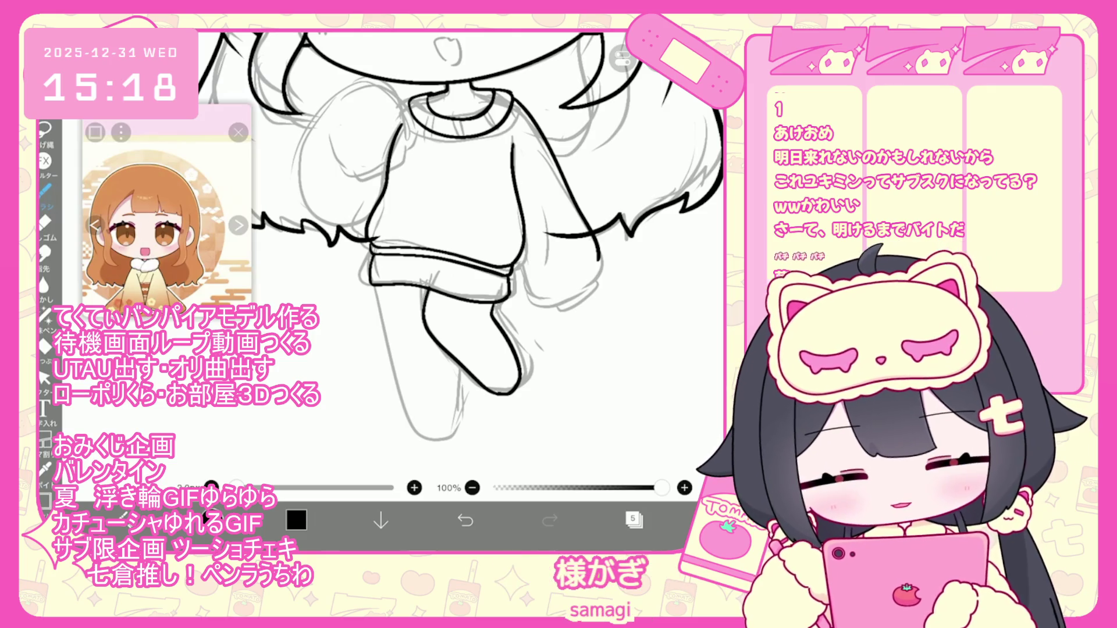
{"action": "key", "text": "ctrl+z"}
{"action": "key", "text": "ctrl+z"}
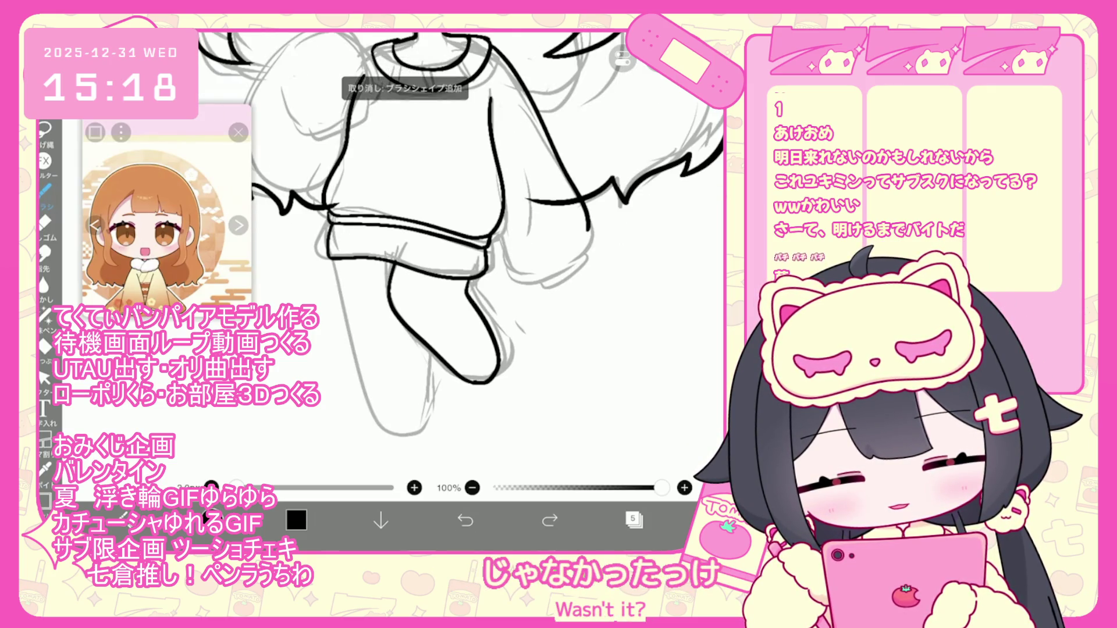
{"action": "key", "text": "ctrl+shift+z"}
{"action": "key", "text": "ctrl+z"}
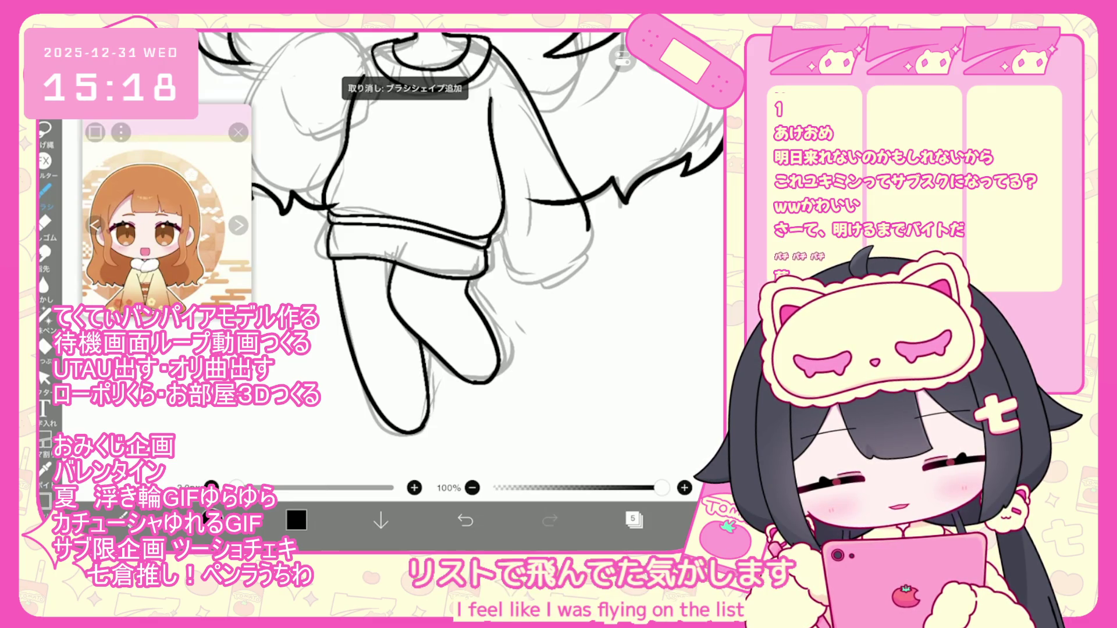
{"action": "key", "text": "ctrl+z"}
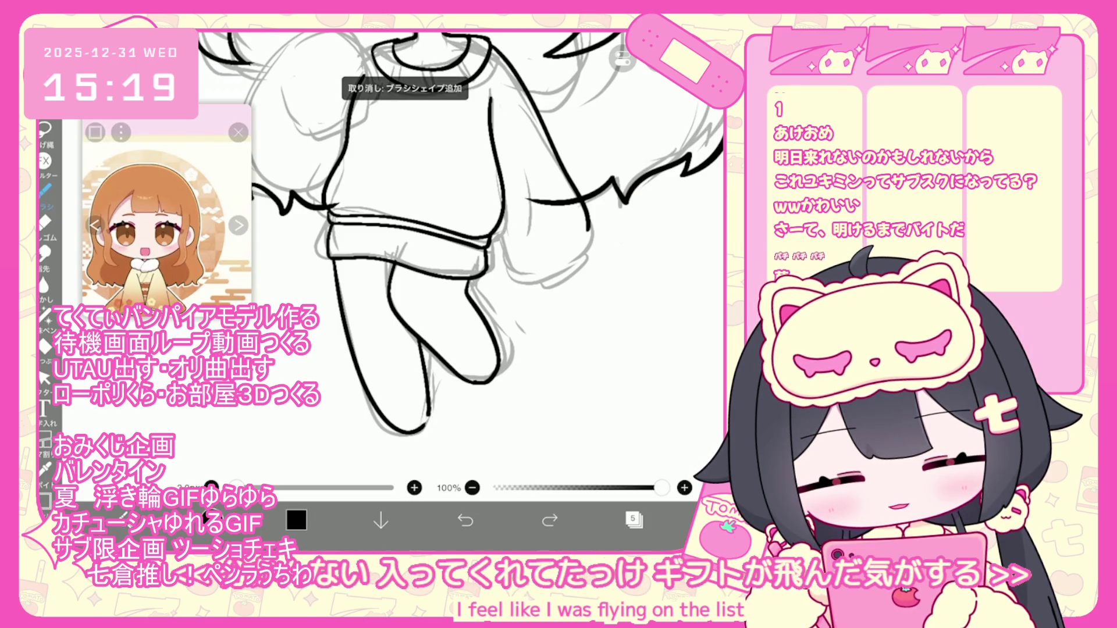
Try a longer hem line across the leg, then undo it
{"action": "scroll", "coordinate": [408, 232], "scroll_direction": "down", "scroll_amount": 3}
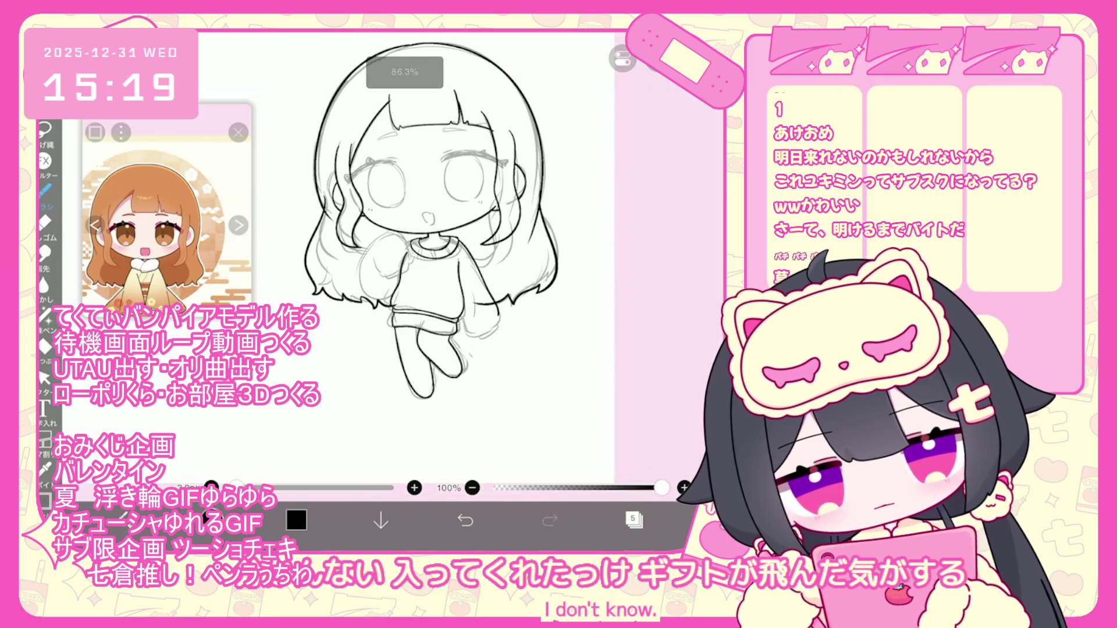
{"action": "scroll", "coordinate": [442, 303], "scroll_direction": "up", "scroll_amount": 5}
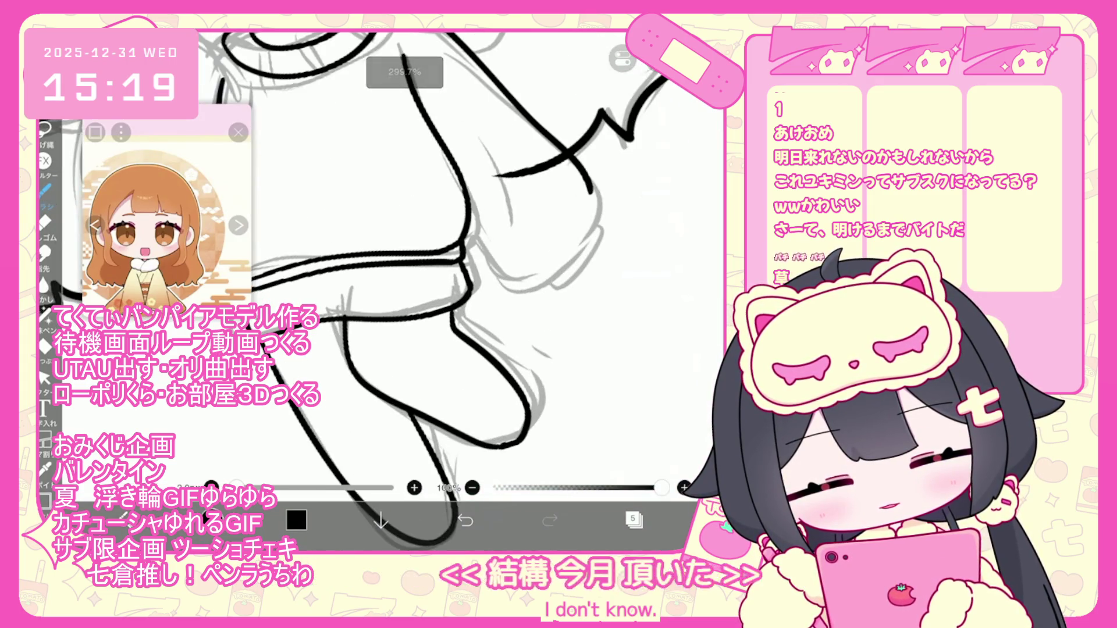
{"action": "key", "text": "ctrl+z"}
{"action": "key", "text": "ctrl+z"}
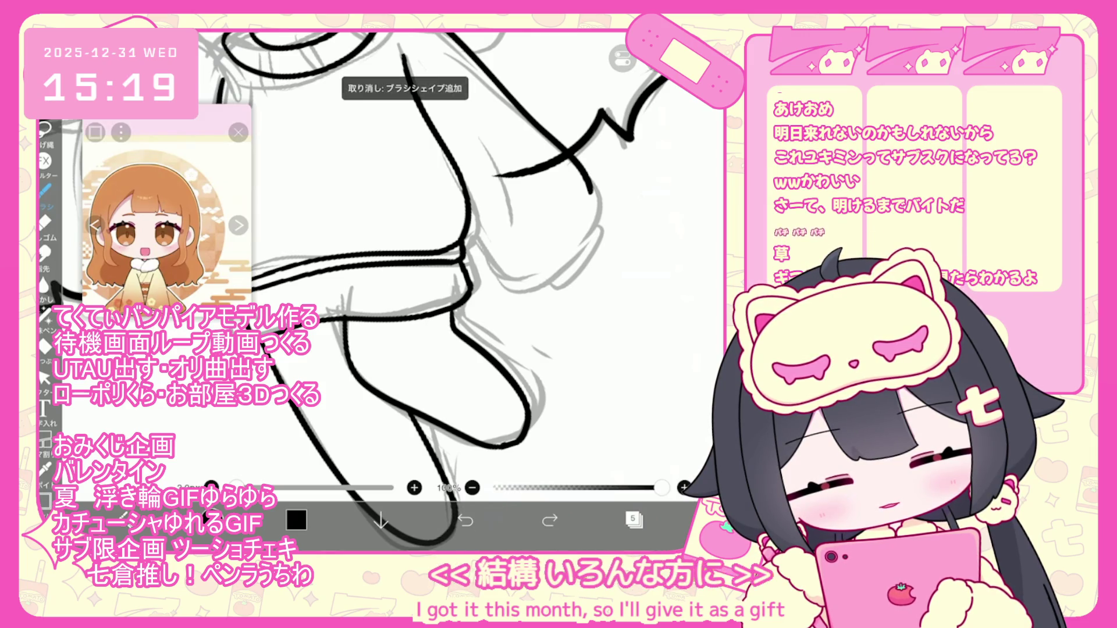
{"action": "left_click_drag", "start_coordinate": [347, 337], "coordinate": [450, 327]}
{"action": "key", "text": "ctrl+z"}
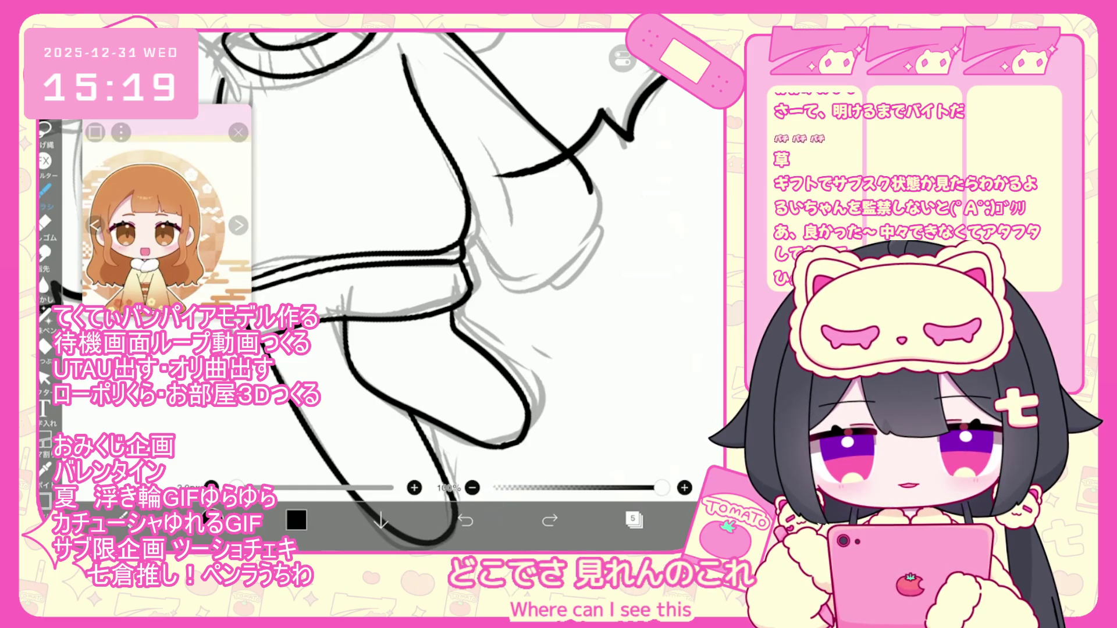
{"action": "scroll", "coordinate": [459, 262], "scroll_direction": "down", "scroll_amount": 5}
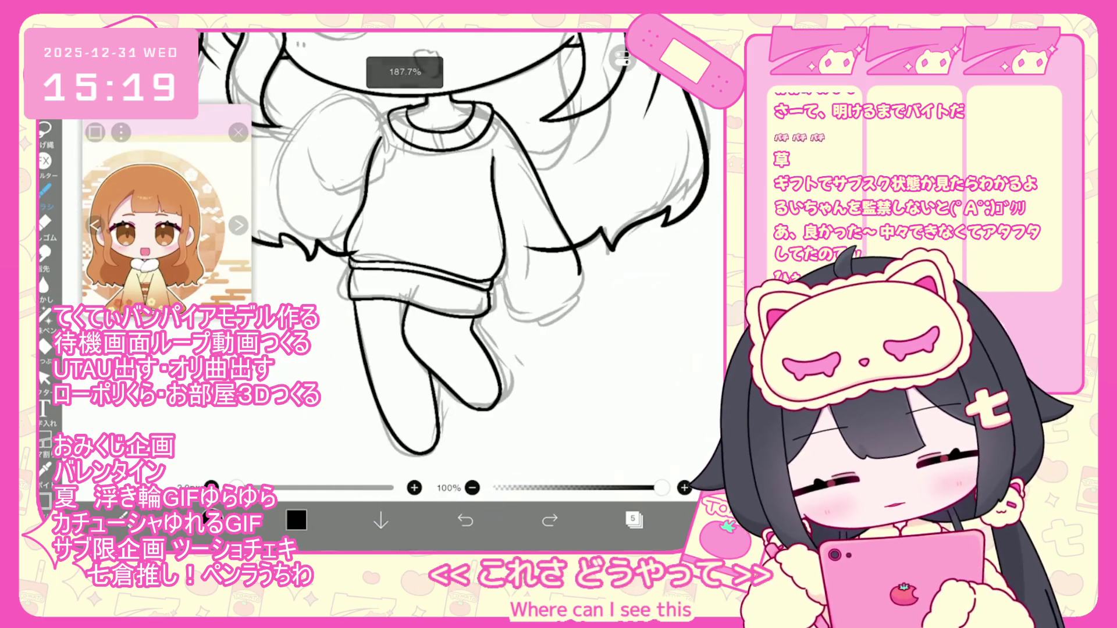
Undo a stroke, draw a knee-level sock line across the left leg, then undo it too
{"action": "scroll", "coordinate": [443, 280], "scroll_direction": "up", "scroll_amount": 5}
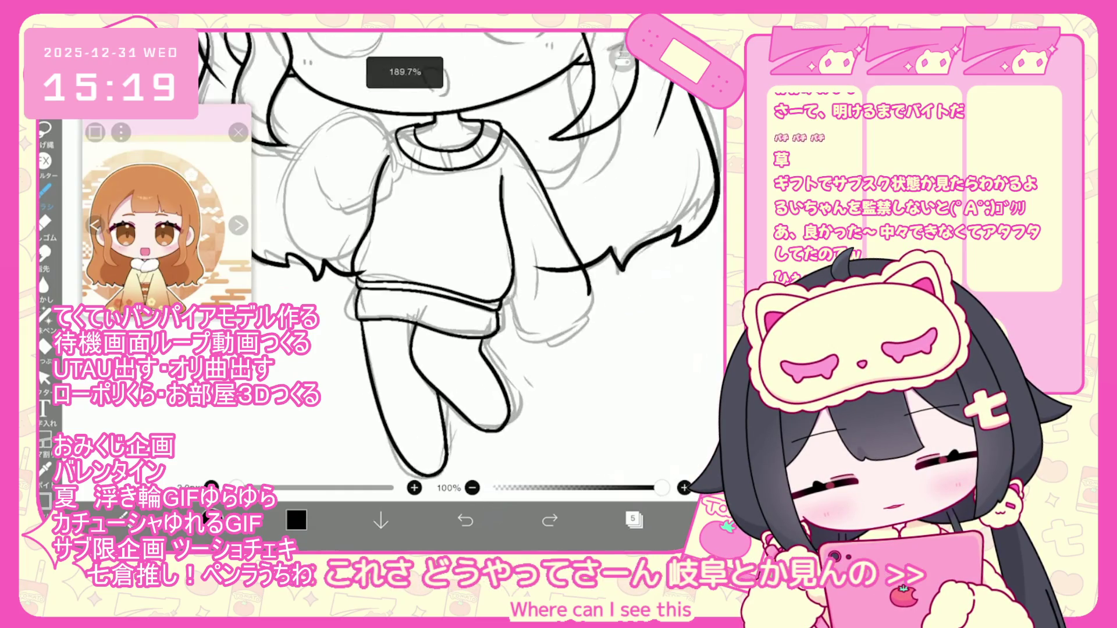
{"action": "left_click", "coordinate": [466, 520]}
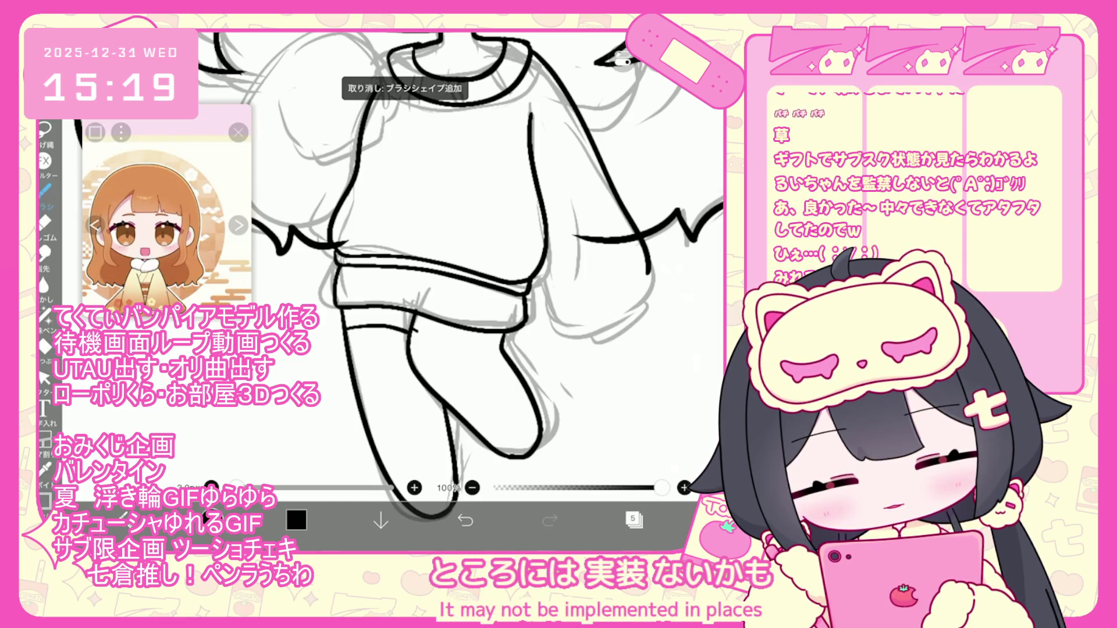
{"action": "left_click_drag", "start_coordinate": [429, 335], "coordinate": [494, 345]}
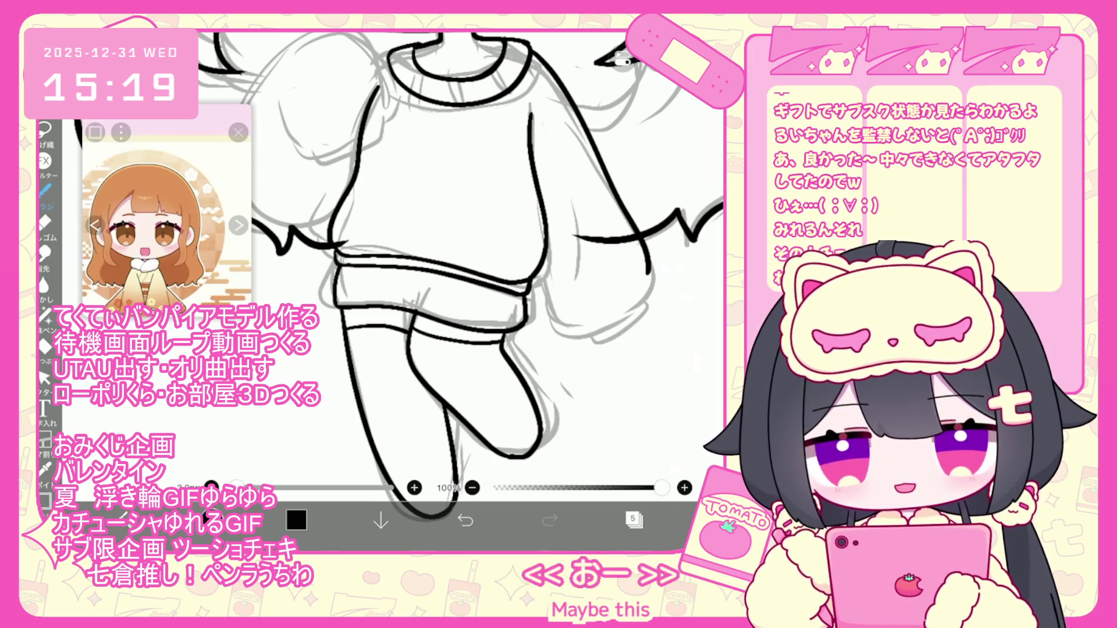
{"action": "scroll", "coordinate": [459, 274], "scroll_direction": "down", "scroll_amount": 3}
{"action": "scroll", "coordinate": [459, 273], "scroll_direction": "up", "scroll_amount": 5}
{"action": "key", "text": "ctrl+z"}
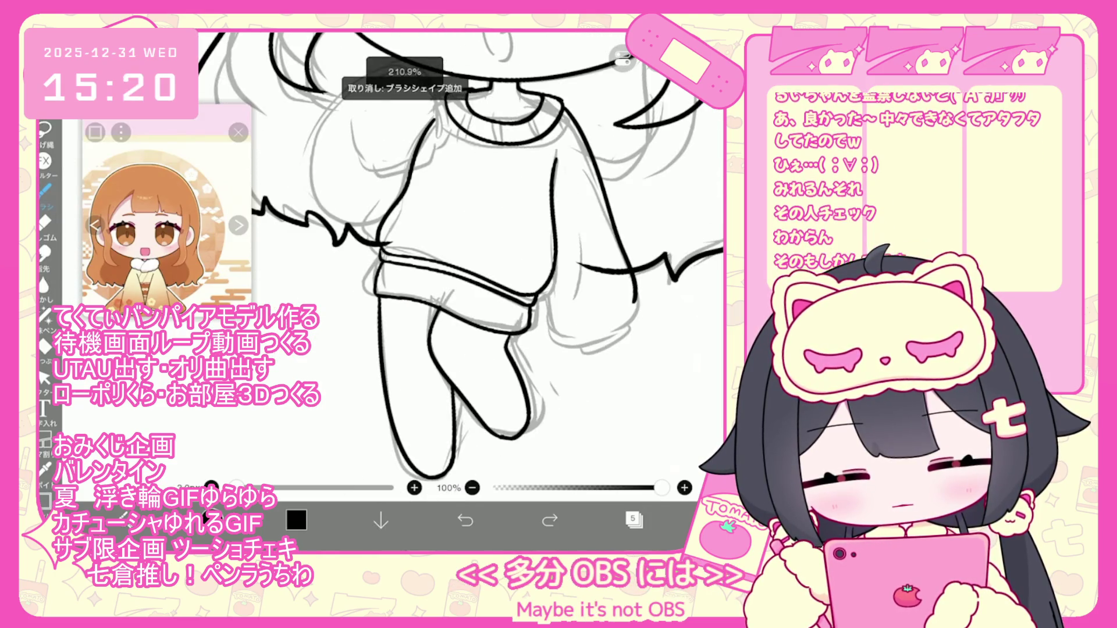
{"action": "left_click", "coordinate": [44, 377]}
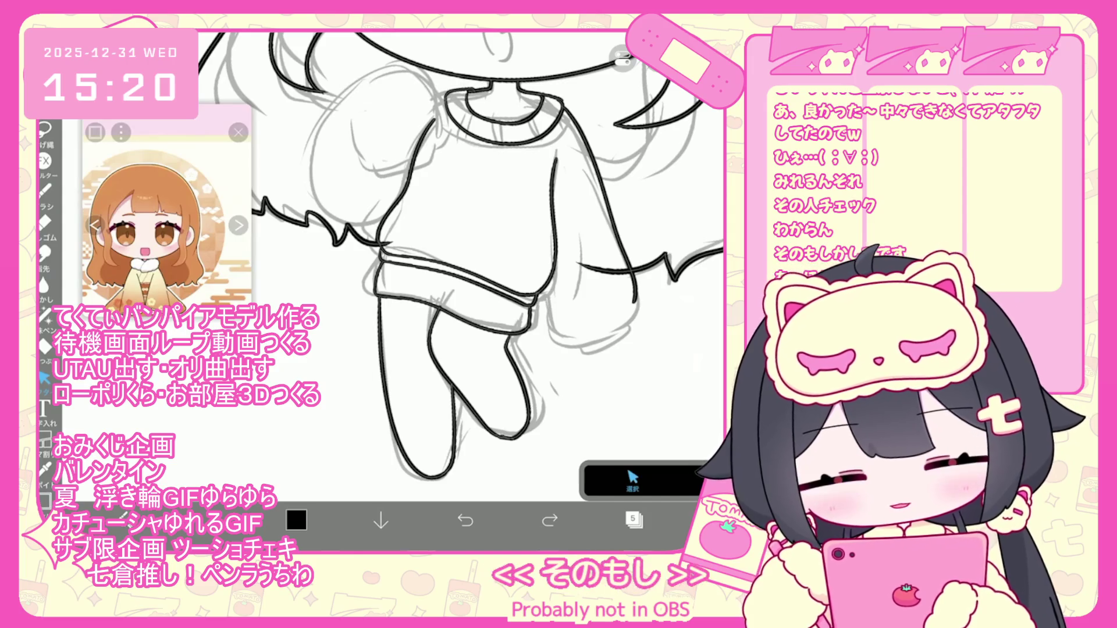
Box-select the lower leg strokes, then redraw the right leg outline with the brush
{"action": "left_click_drag", "start_coordinate": [436, 349], "coordinate": [526, 453]}
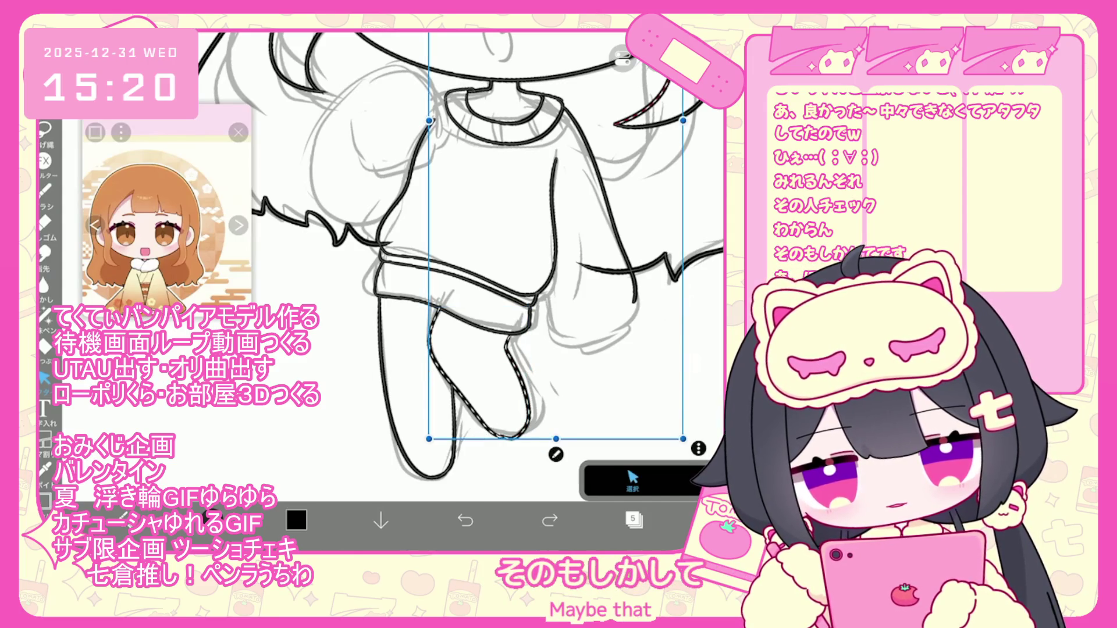
{"action": "left_click", "coordinate": [543, 448]}
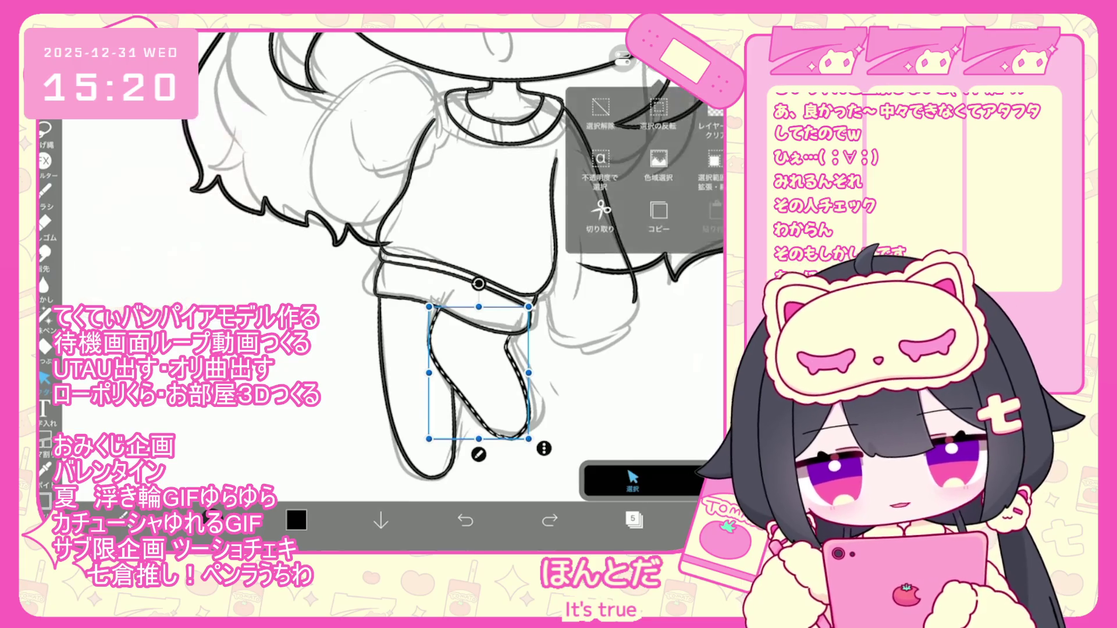
{"action": "left_click", "coordinate": [44, 191]}
{"action": "scroll", "coordinate": [466, 261], "scroll_direction": "up", "scroll_amount": 3}
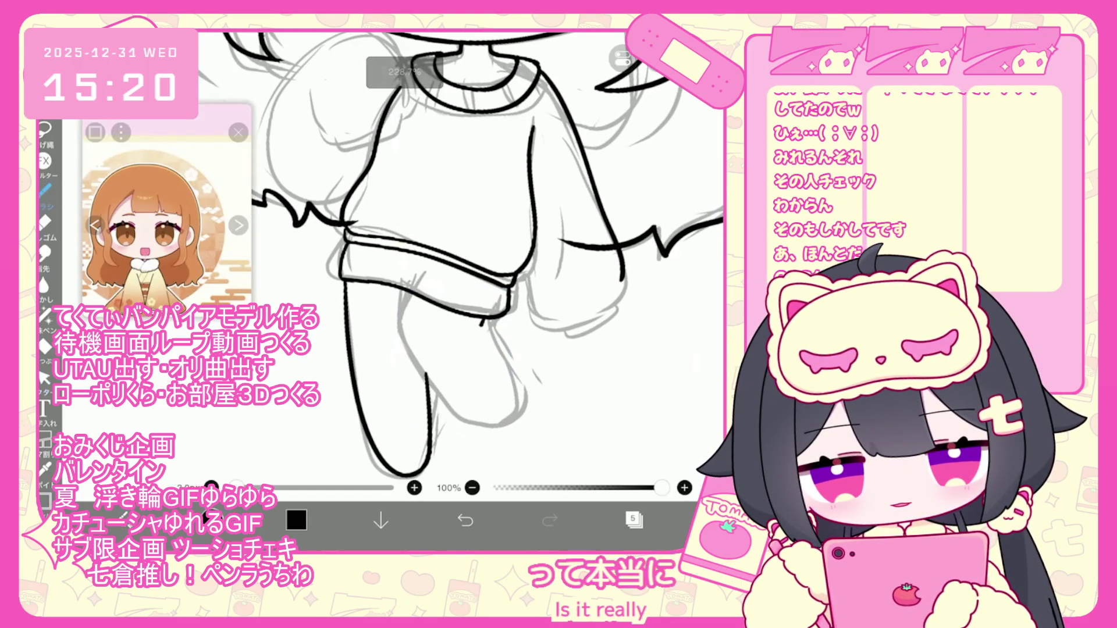
{"action": "left_click_drag", "start_coordinate": [481, 323], "coordinate": [499, 417]}
{"action": "left_click_drag", "start_coordinate": [418, 299], "coordinate": [453, 415]}
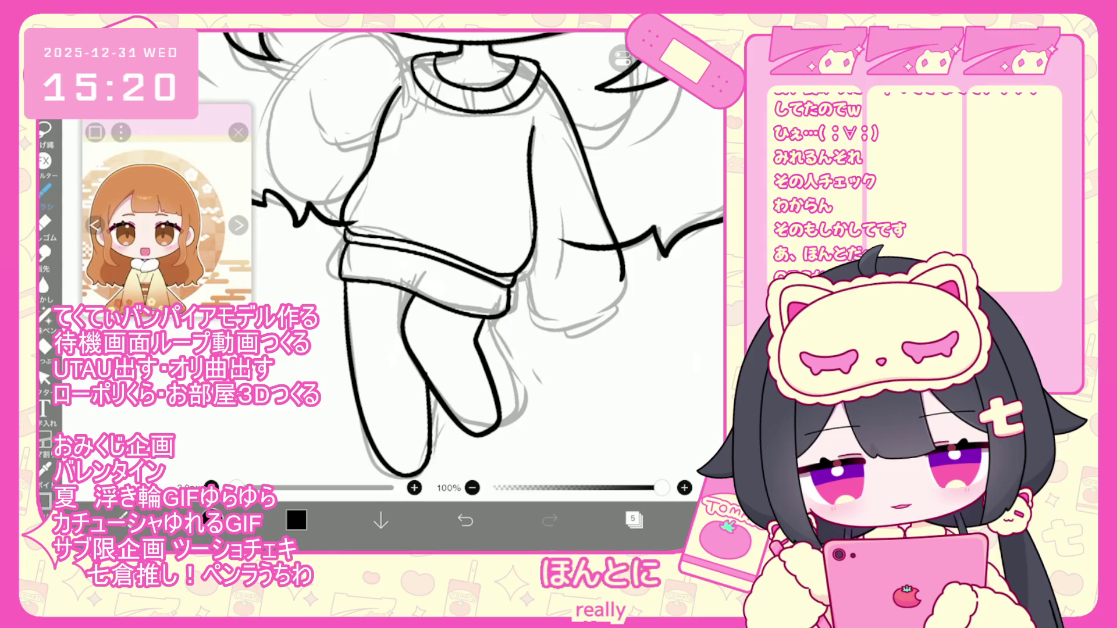
{"action": "key", "text": "ctrl+z"}
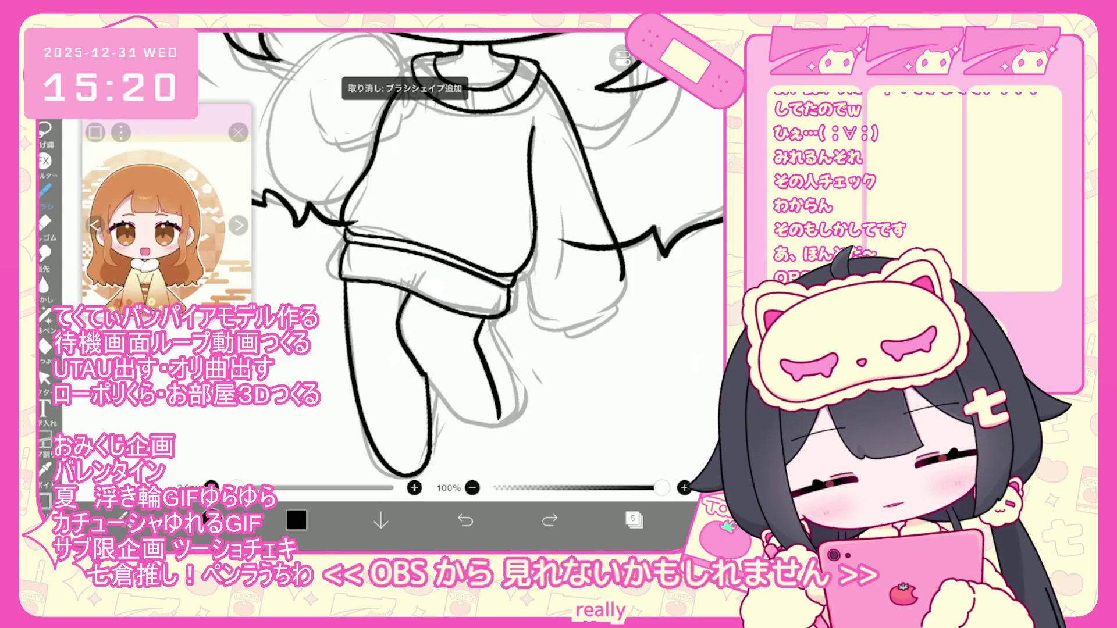
{"action": "scroll", "coordinate": [471, 256], "scroll_direction": "down", "scroll_amount": 3}
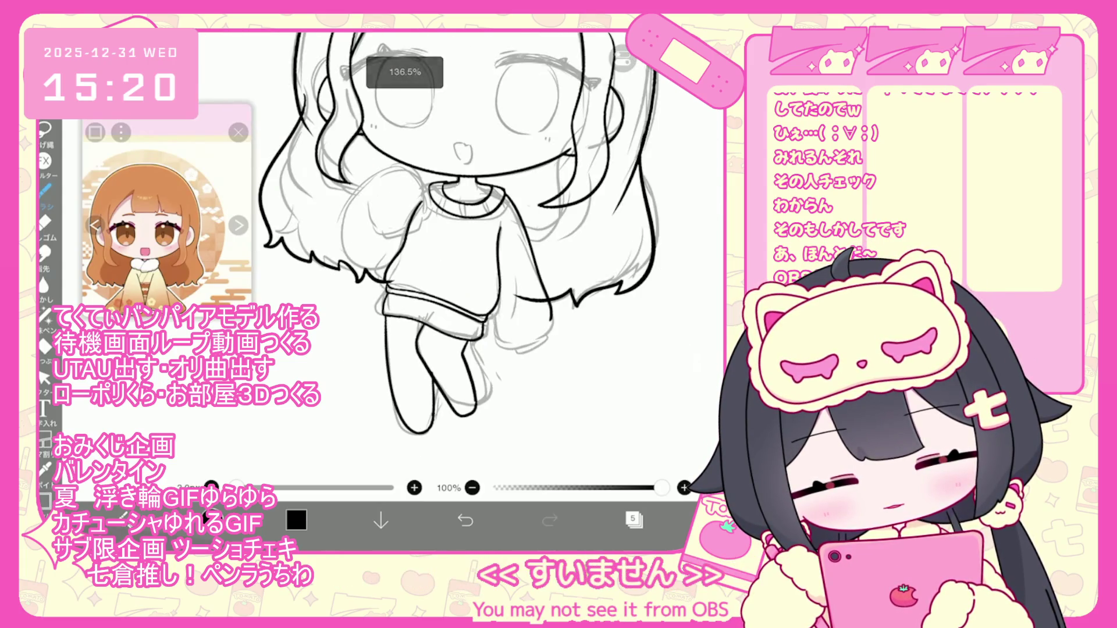
Undo the old leg strokes and redraw the leg and right knee outlines
{"action": "scroll", "coordinate": [471, 256], "scroll_direction": "up", "scroll_amount": 3}
{"action": "key", "text": "ctrl+z"}
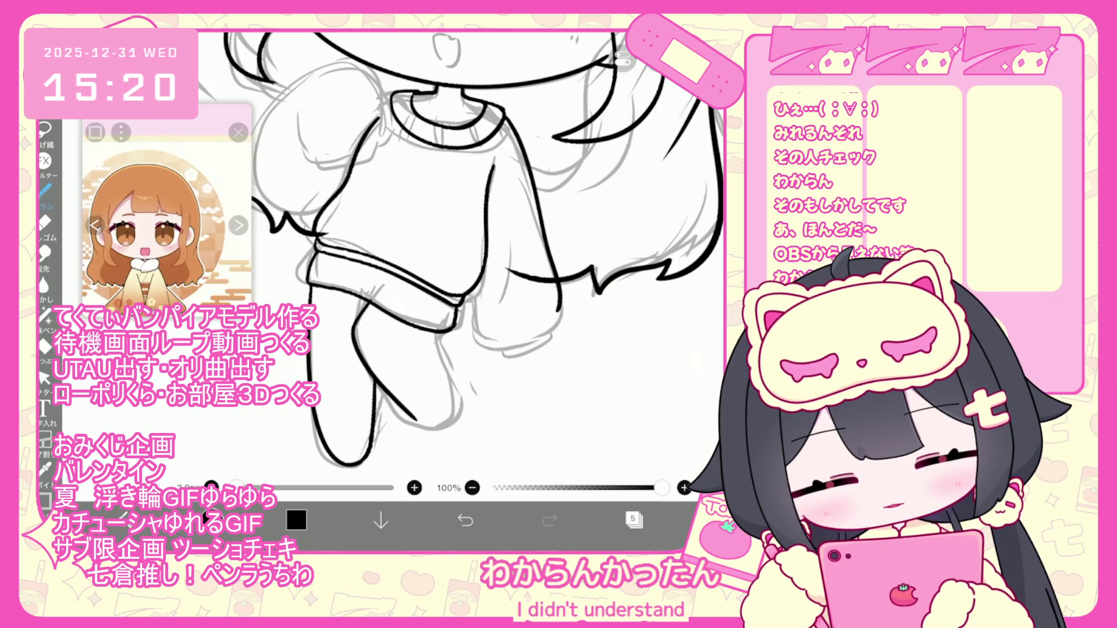
{"action": "key", "text": "ctrl+z"}
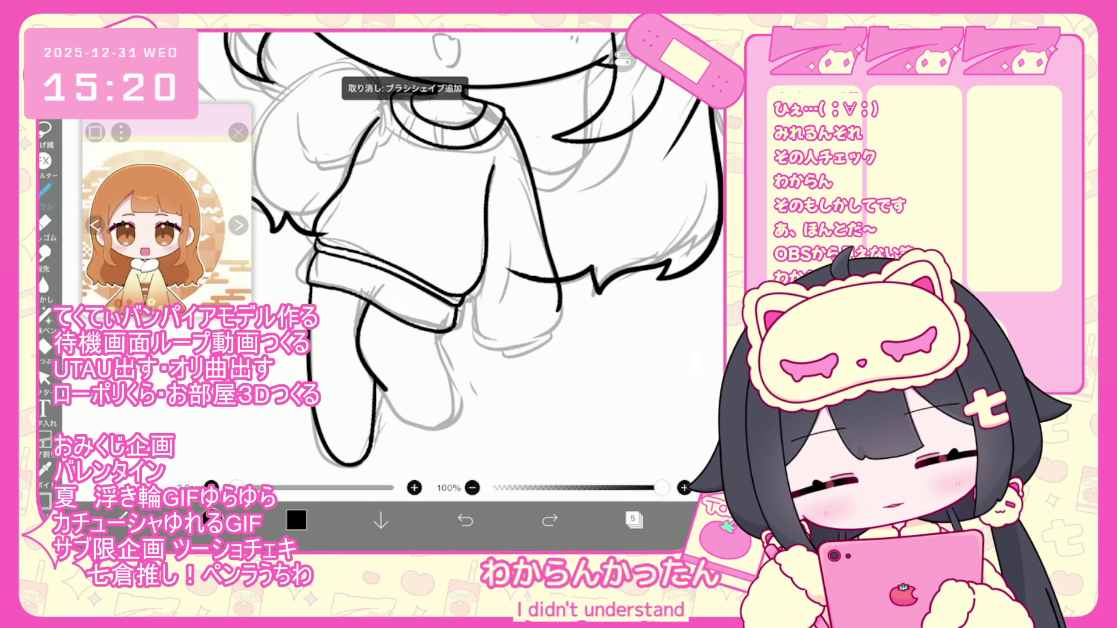
{"action": "left_click_drag", "start_coordinate": [385, 388], "coordinate": [428, 425]}
{"action": "mouse_move", "coordinate": [433, 343]}
{"action": "left_mouse_down"}
{"action": "mouse_move", "coordinate": [425, 355]}
{"action": "mouse_move", "coordinate": [460, 385]}
{"action": "left_mouse_up"}
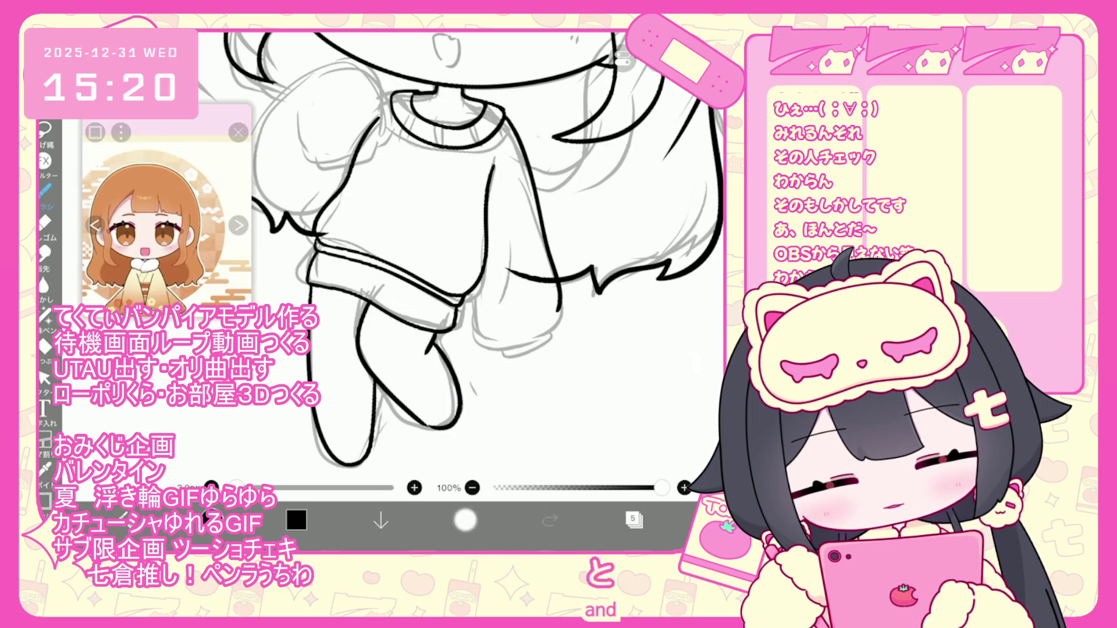
{"action": "left_click", "coordinate": [464, 520]}
{"action": "left_click_drag", "start_coordinate": [465, 262], "coordinate": [447, 273]}
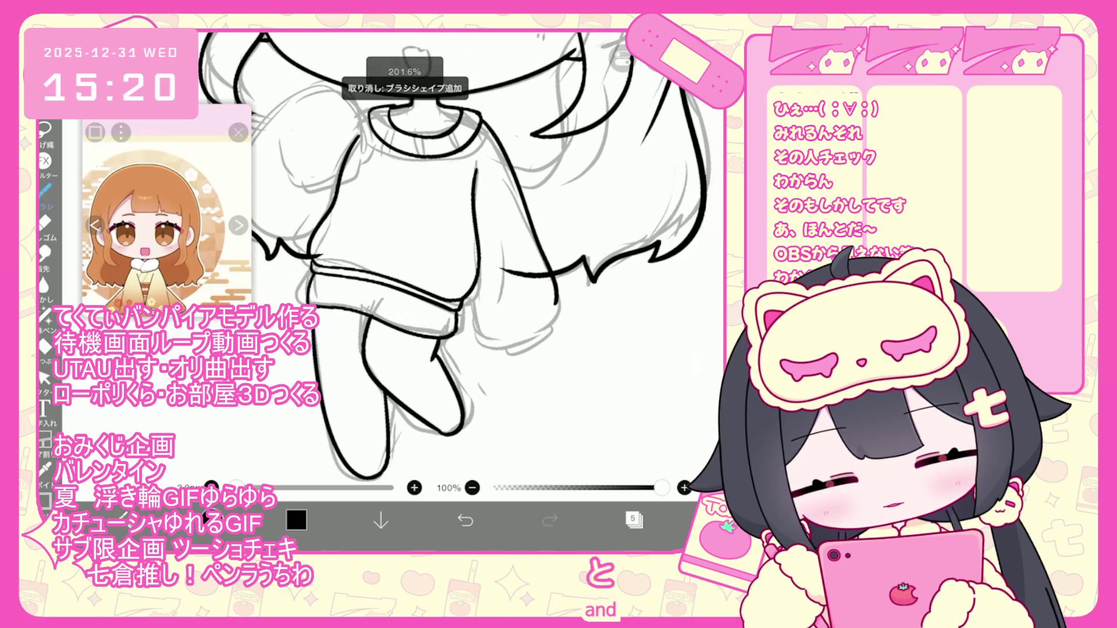
{"action": "left_click_drag", "start_coordinate": [433, 356], "coordinate": [460, 434]}
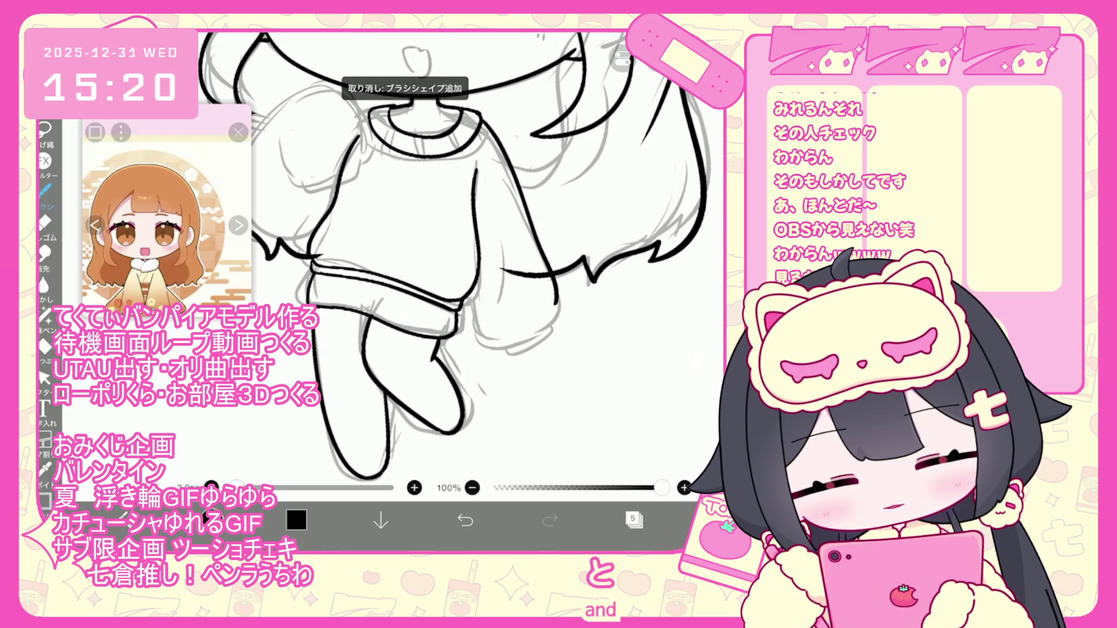
Try a short line across the top of the left leg, then undo several leg strokes
{"action": "left_click_drag", "start_coordinate": [367, 329], "coordinate": [389, 337]}
{"action": "key", "text": "ctrl+z"}
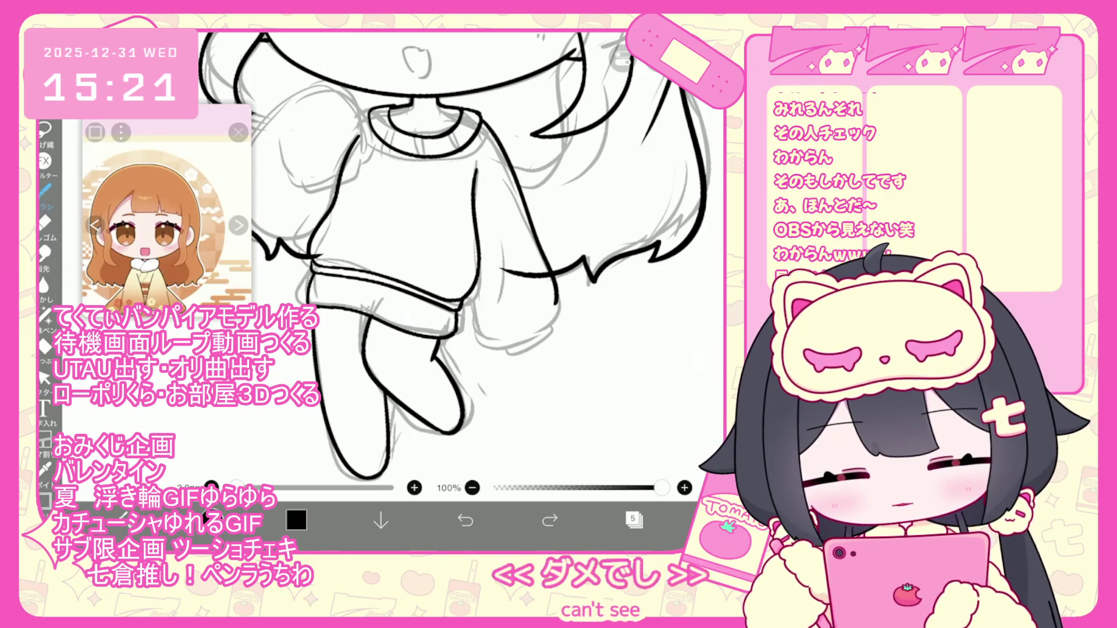
{"action": "left_click", "coordinate": [465, 519]}
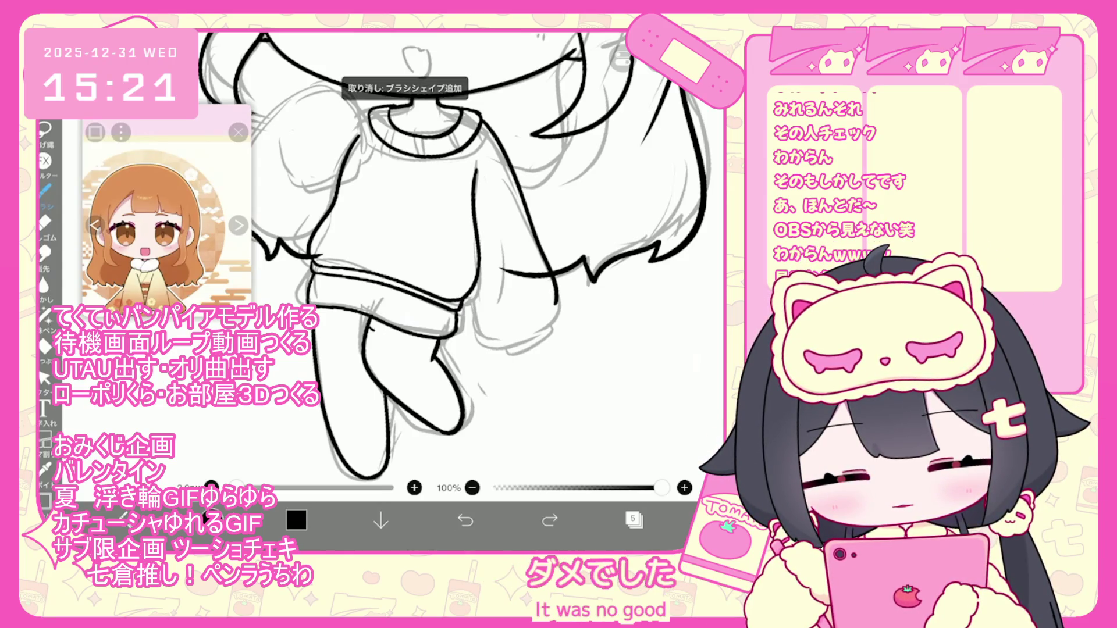
{"action": "left_click", "coordinate": [464, 520]}
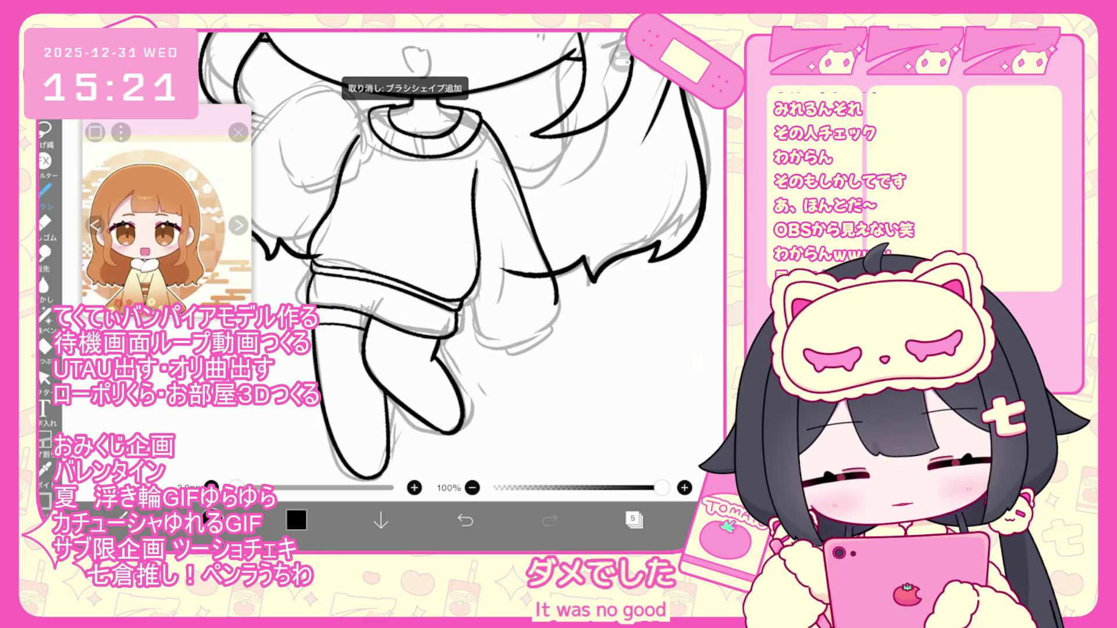
{"action": "left_click_drag", "start_coordinate": [453, 291], "coordinate": [407, 302]}
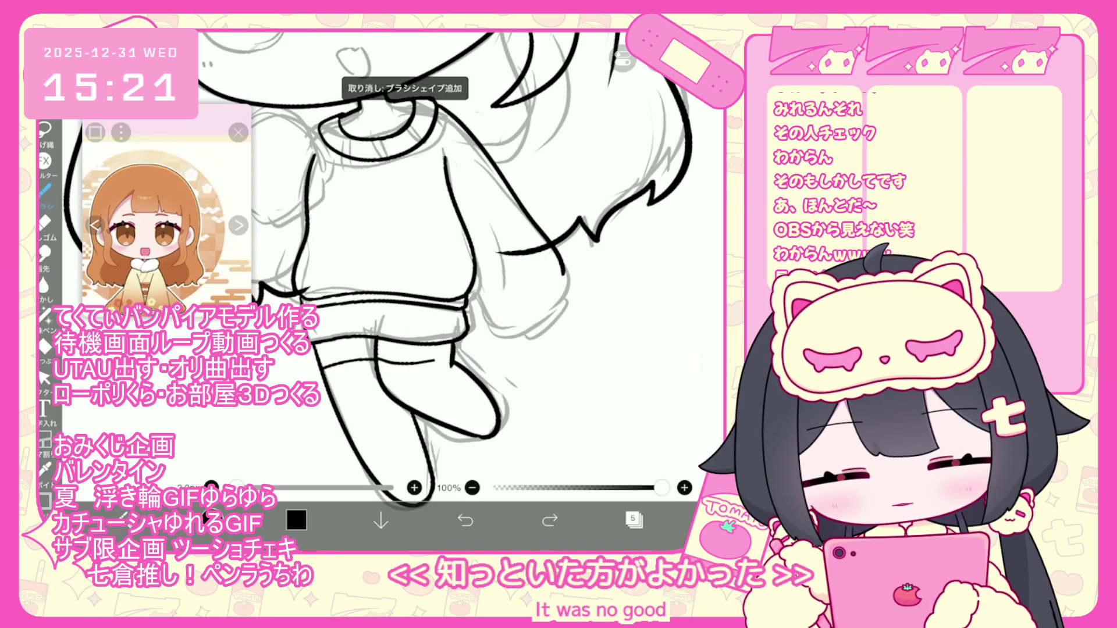
{"action": "key", "text": "ctrl+z"}
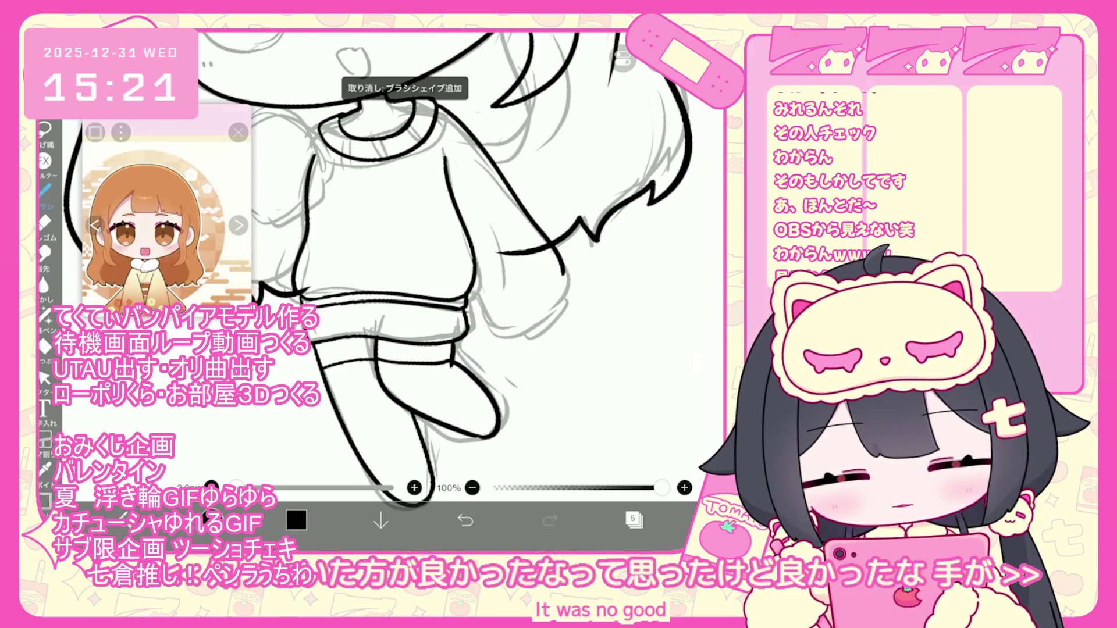
{"action": "scroll", "coordinate": [465, 262], "scroll_direction": "up", "scroll_amount": 3}
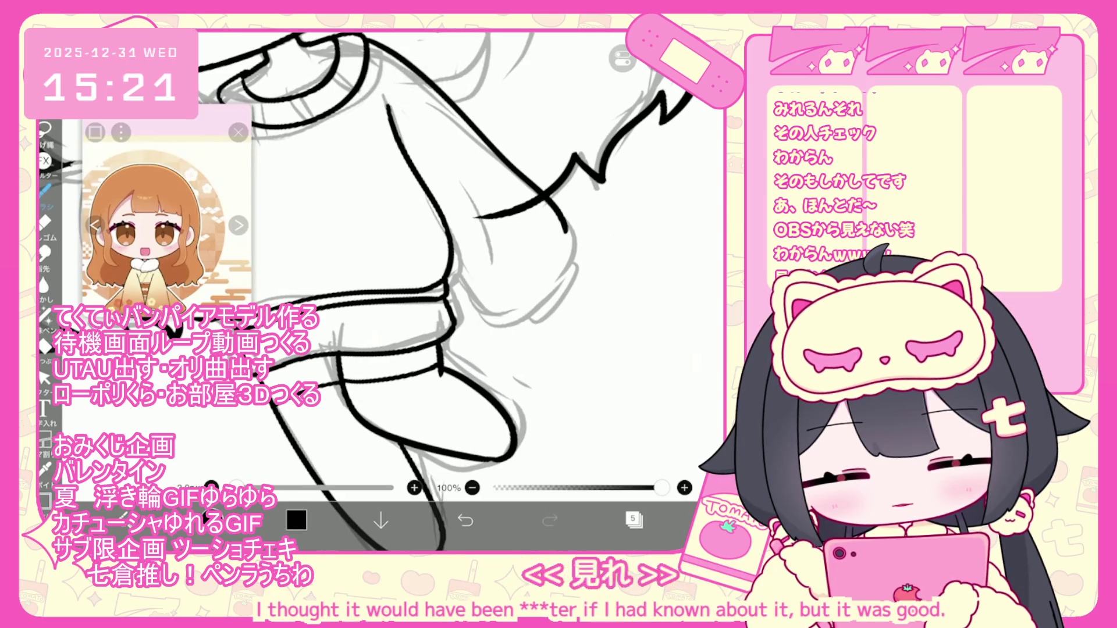
Draw a curved line for the raised left sleeve, then undo it
{"action": "scroll", "coordinate": [407, 262], "scroll_direction": "down", "scroll_amount": 5}
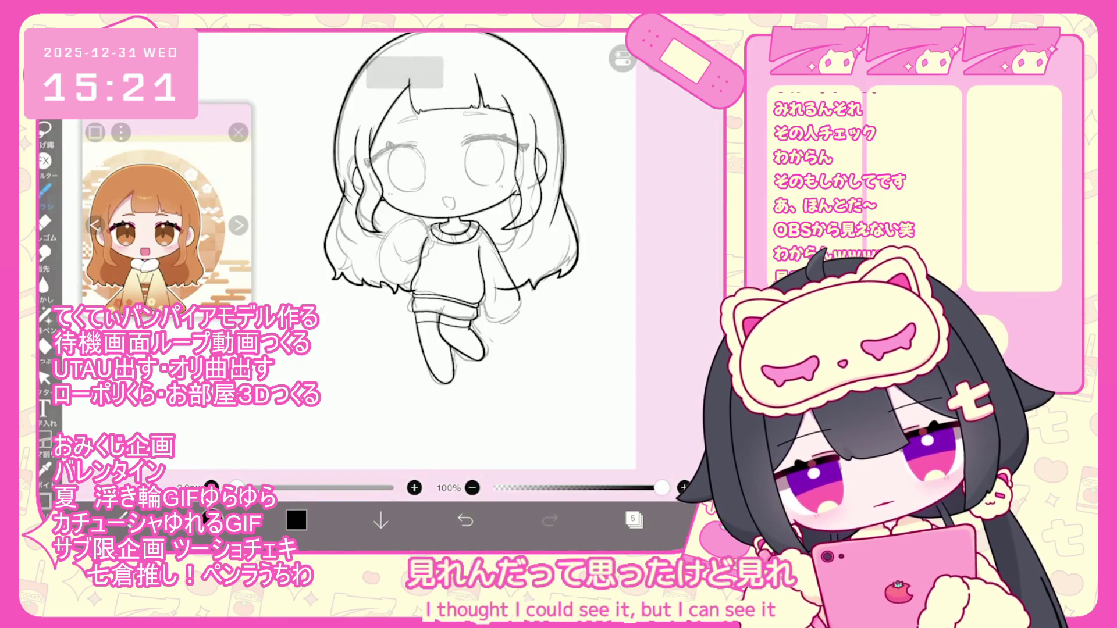
{"action": "scroll", "coordinate": [442, 262], "scroll_direction": "up", "scroll_amount": 3}
{"action": "scroll", "coordinate": [442, 262], "scroll_direction": "up", "scroll_amount": 2}
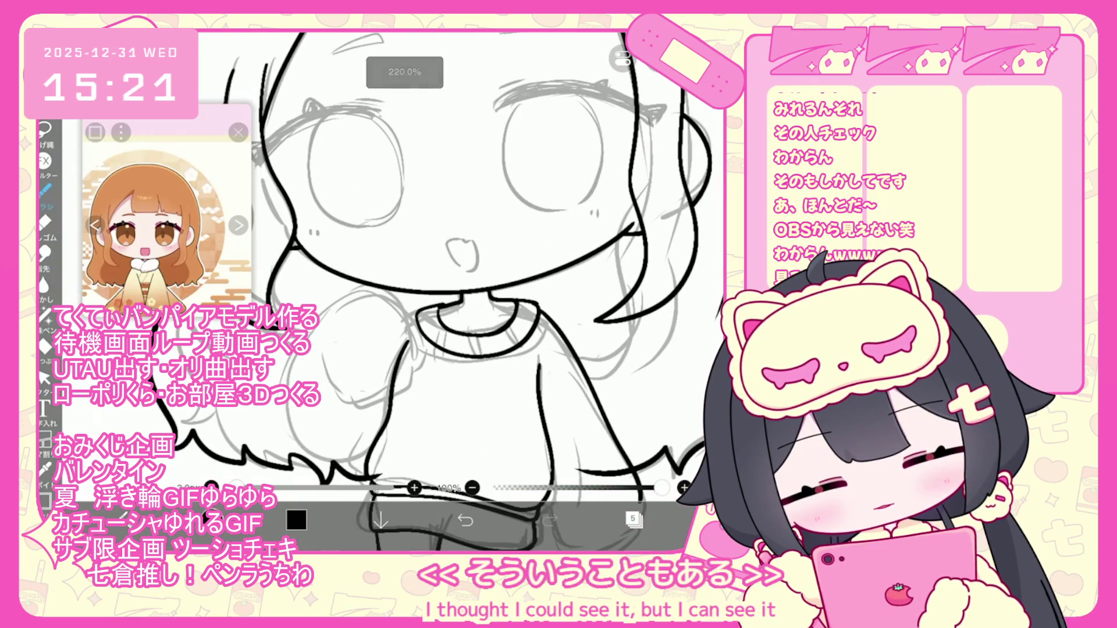
{"action": "mouse_move", "coordinate": [326, 344]}
{"action": "left_mouse_down"}
{"action": "mouse_move", "coordinate": [379, 396]}
{"action": "mouse_move", "coordinate": [410, 375]}
{"action": "left_mouse_up"}
{"action": "key", "text": "ctrl+z"}
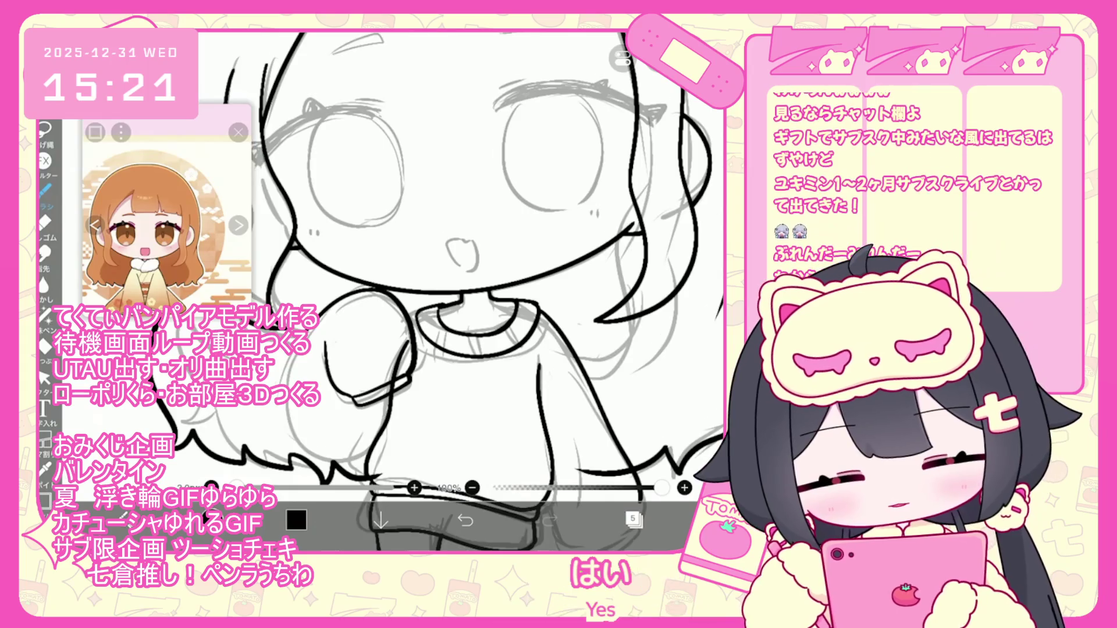
Undo the last stroke, then draw a curved line at the sweater's neckline under the chin
{"action": "scroll", "coordinate": [437, 291], "scroll_direction": "up", "scroll_amount": 2}
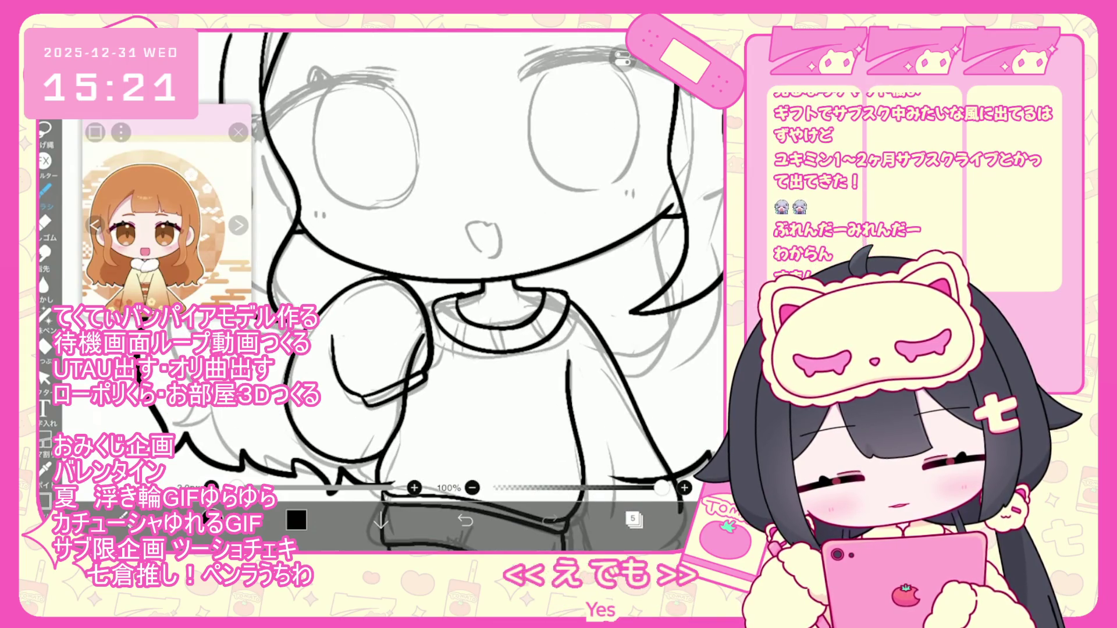
{"action": "key", "text": "ctrl+z"}
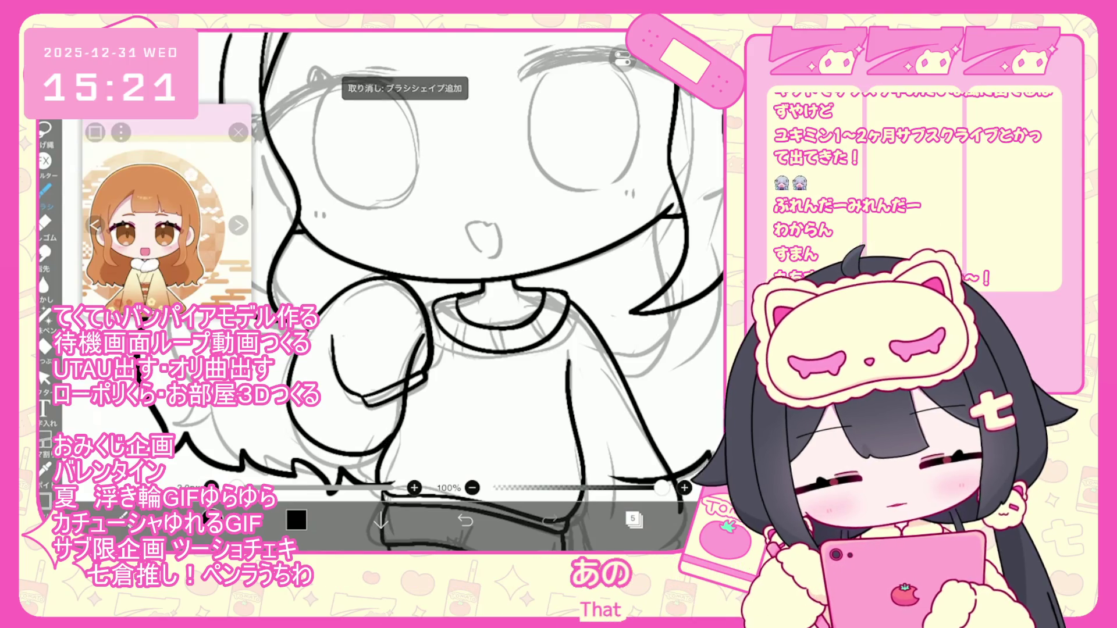
{"action": "scroll", "coordinate": [437, 262], "scroll_direction": "down", "scroll_amount": 1}
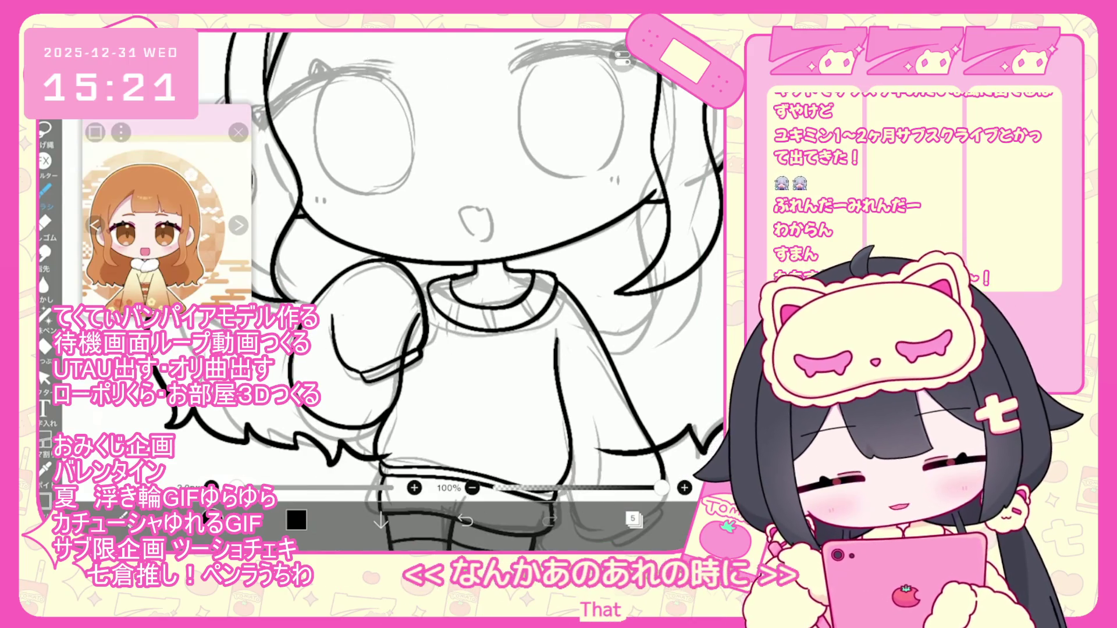
{"action": "left_click", "coordinate": [44, 378]}
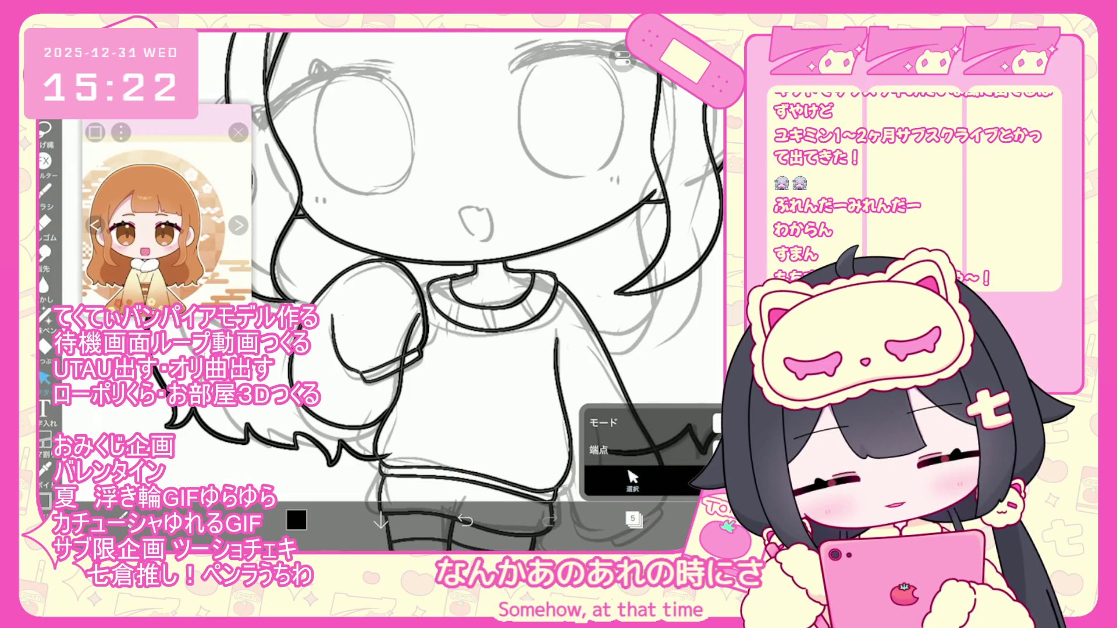
{"action": "left_click", "coordinate": [45, 189]}
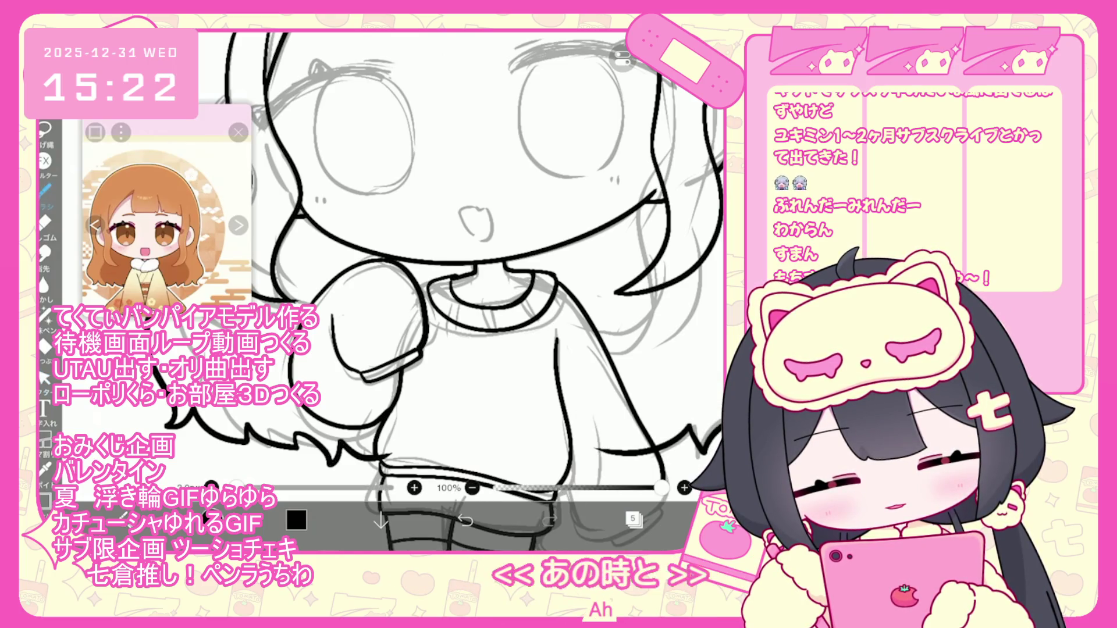
{"action": "left_click", "coordinate": [465, 520]}
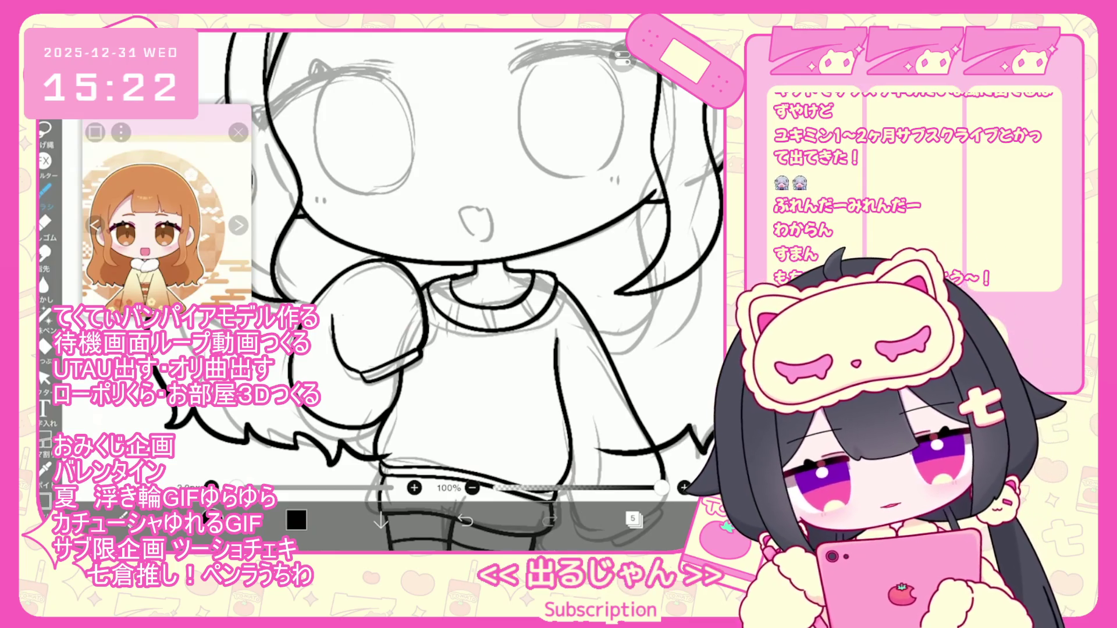
{"action": "left_click", "coordinate": [44, 377]}
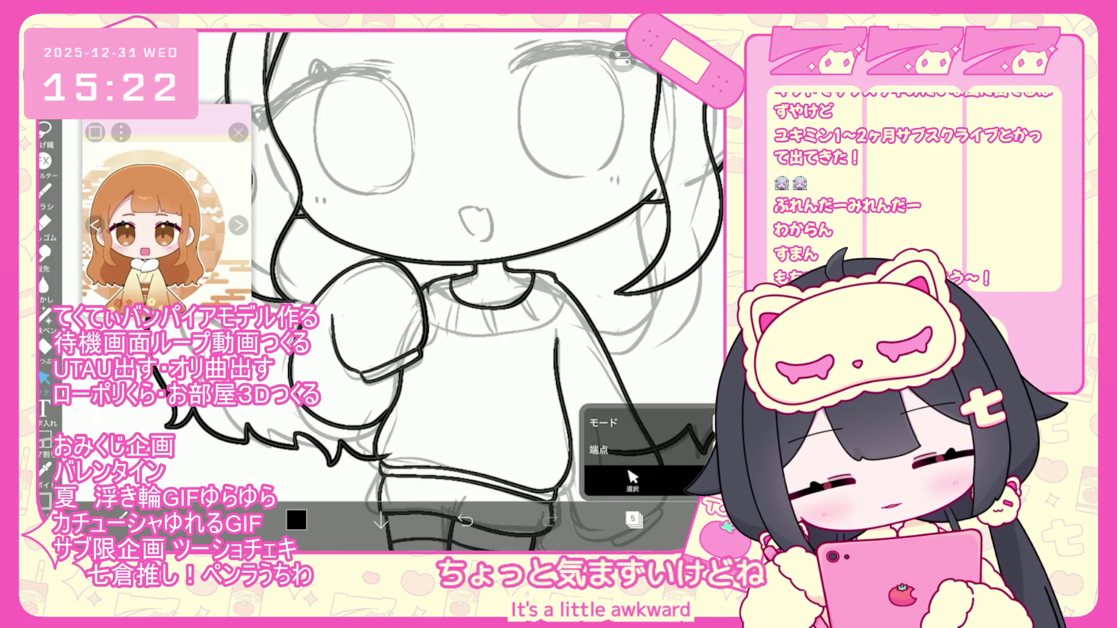
{"action": "left_click", "coordinate": [44, 189]}
{"action": "scroll", "coordinate": [442, 291], "scroll_direction": "up", "scroll_amount": 3}
{"action": "left_click_drag", "start_coordinate": [358, 304], "coordinate": [430, 377]}
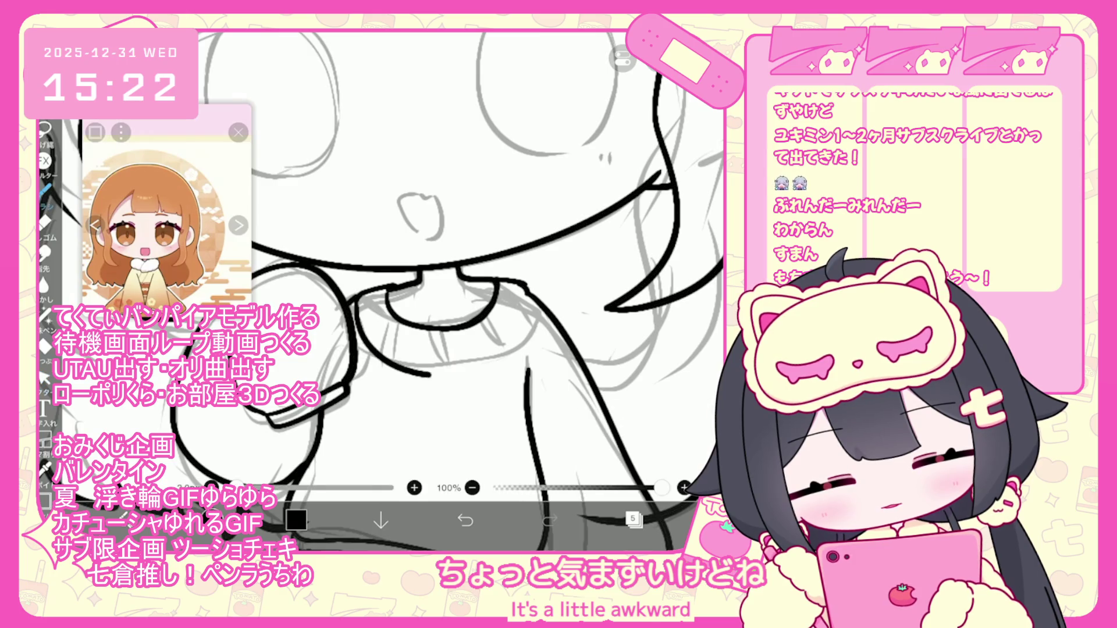
Undo the neckline stroke and a short trial line on the sweater
{"action": "key", "text": "ctrl+z"}
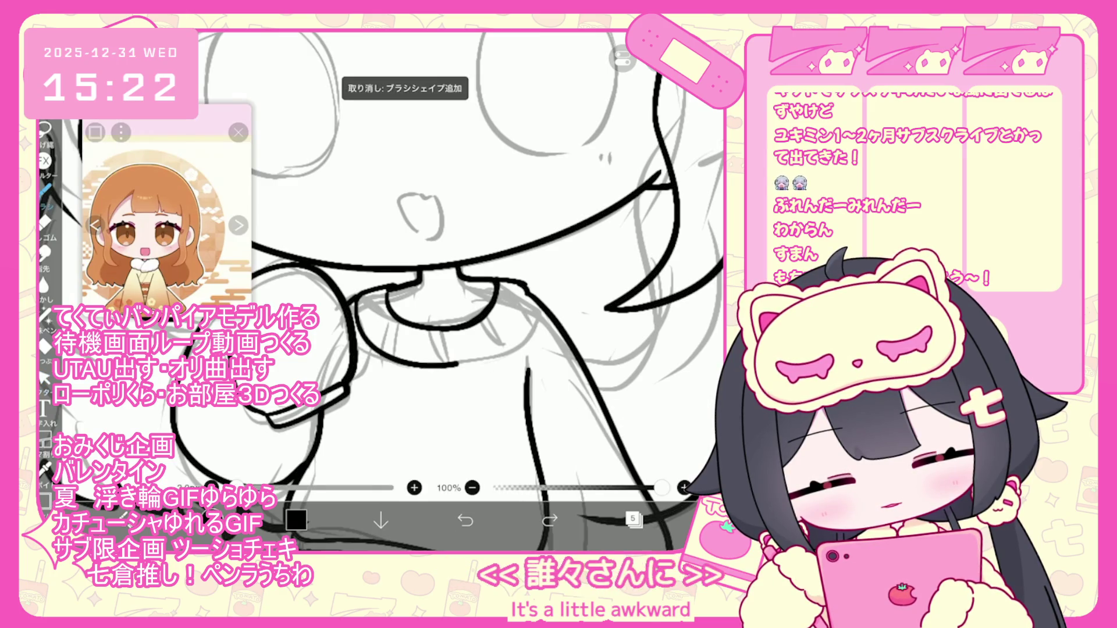
{"action": "left_click_drag", "start_coordinate": [384, 372], "coordinate": [471, 365]}
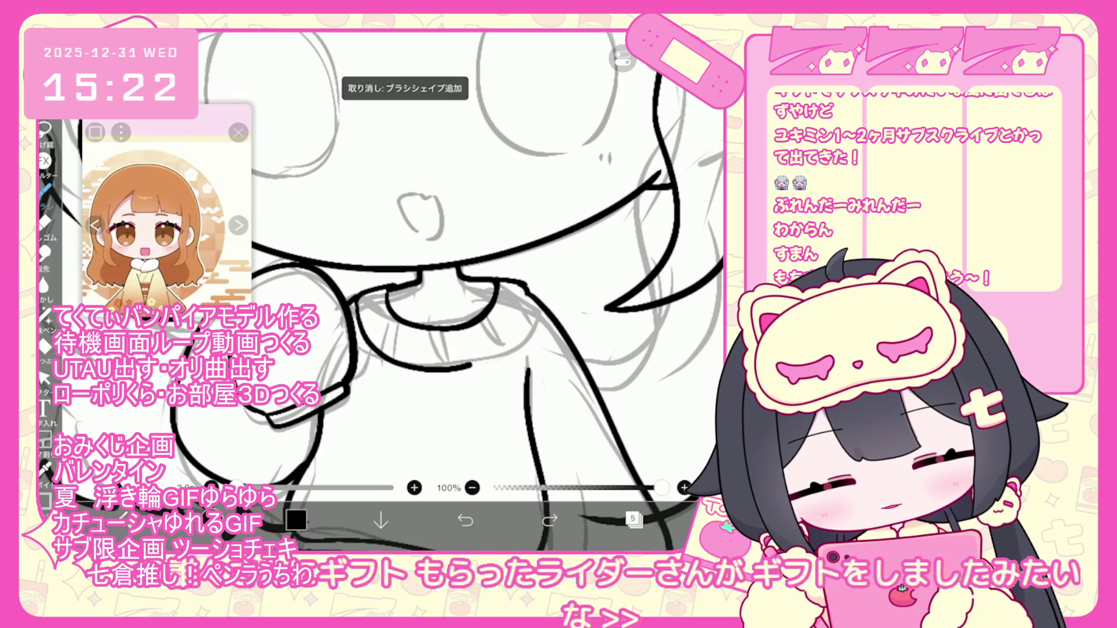
{"action": "key", "text": "ctrl+z"}
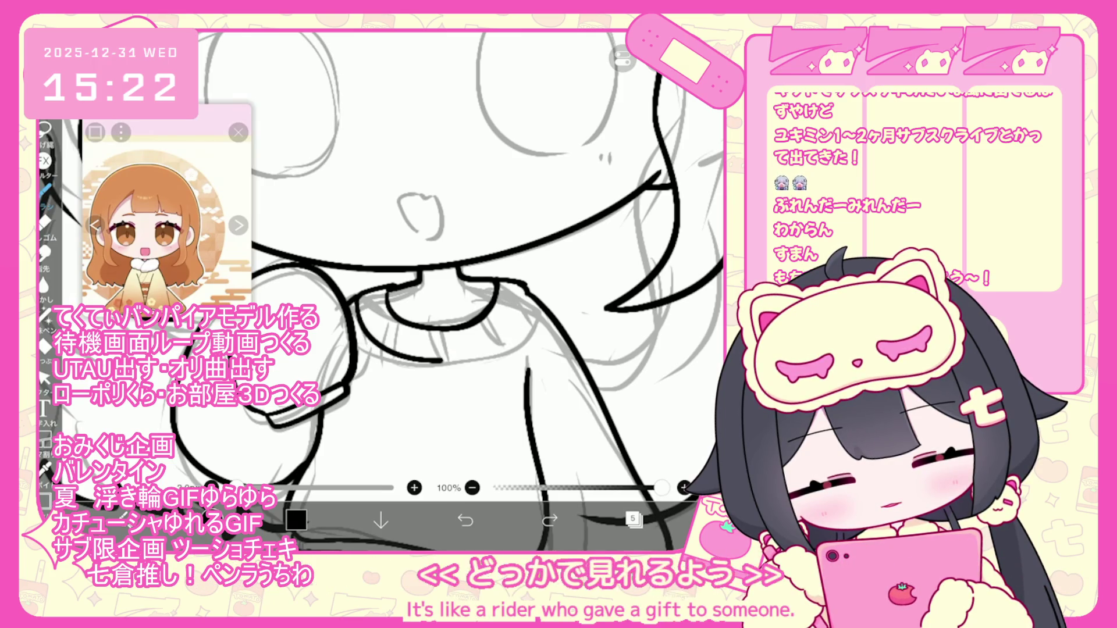
Draw short ribbing strokes around the collar band, undoing a stray one
{"action": "scroll", "coordinate": [483, 262], "scroll_direction": "down", "scroll_amount": 5}
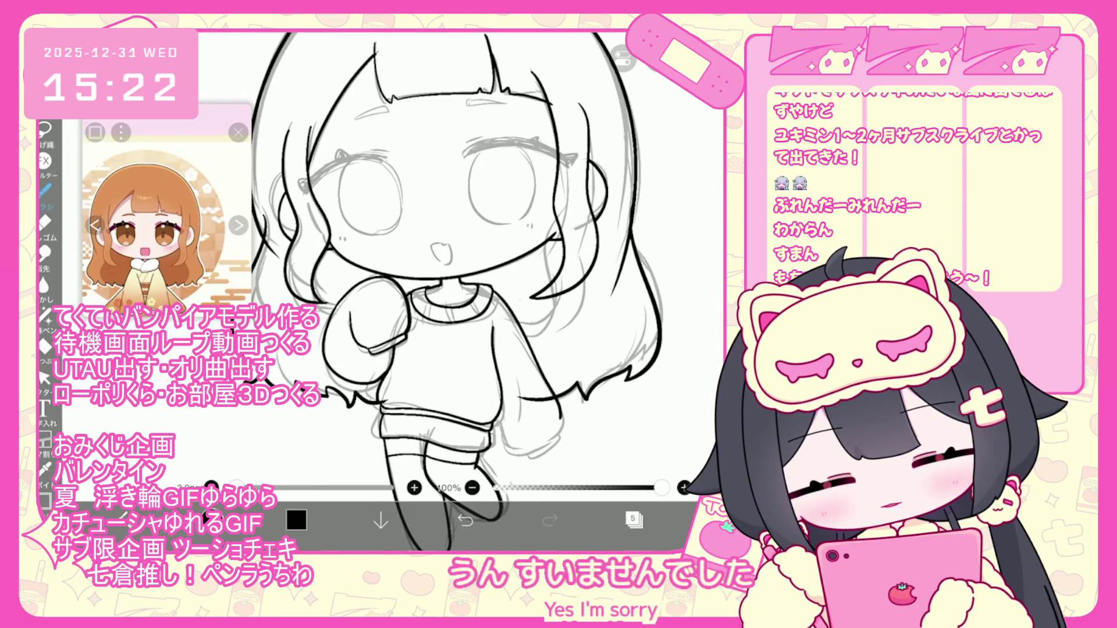
{"action": "scroll", "coordinate": [494, 279], "scroll_direction": "up", "scroll_amount": 5}
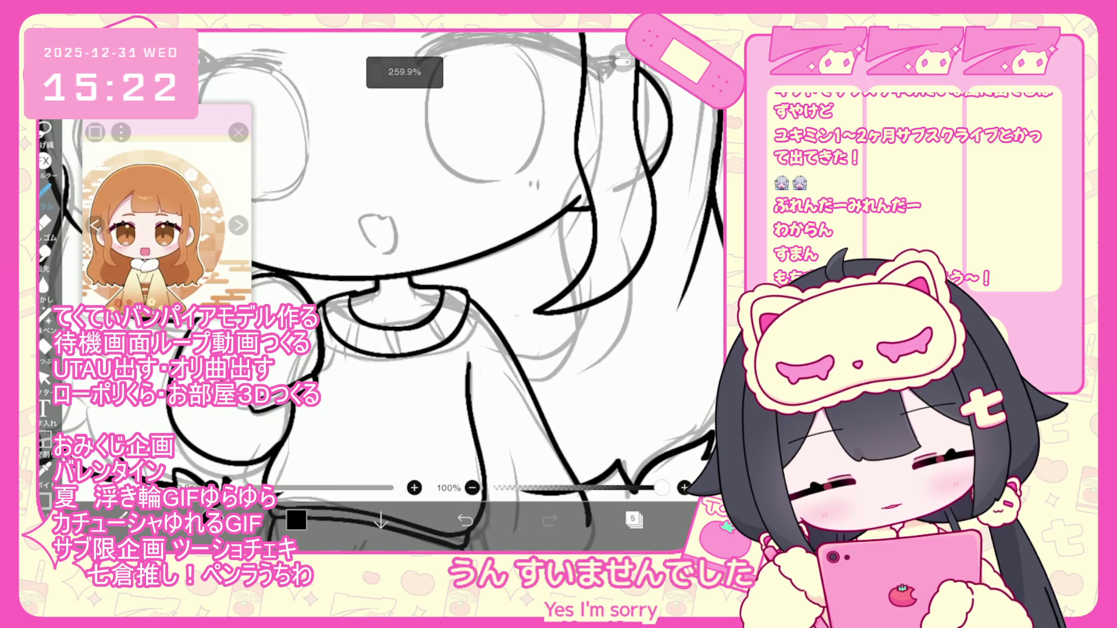
{"action": "left_click_drag", "start_coordinate": [356, 322], "coordinate": [351, 333]}
{"action": "mouse_move", "coordinate": [350, 330]}
{"action": "left_mouse_down"}
{"action": "mouse_move", "coordinate": [344, 340]}
{"action": "mouse_move", "coordinate": [371, 341]}
{"action": "left_mouse_up"}
{"action": "left_click_drag", "start_coordinate": [374, 337], "coordinate": [367, 352]}
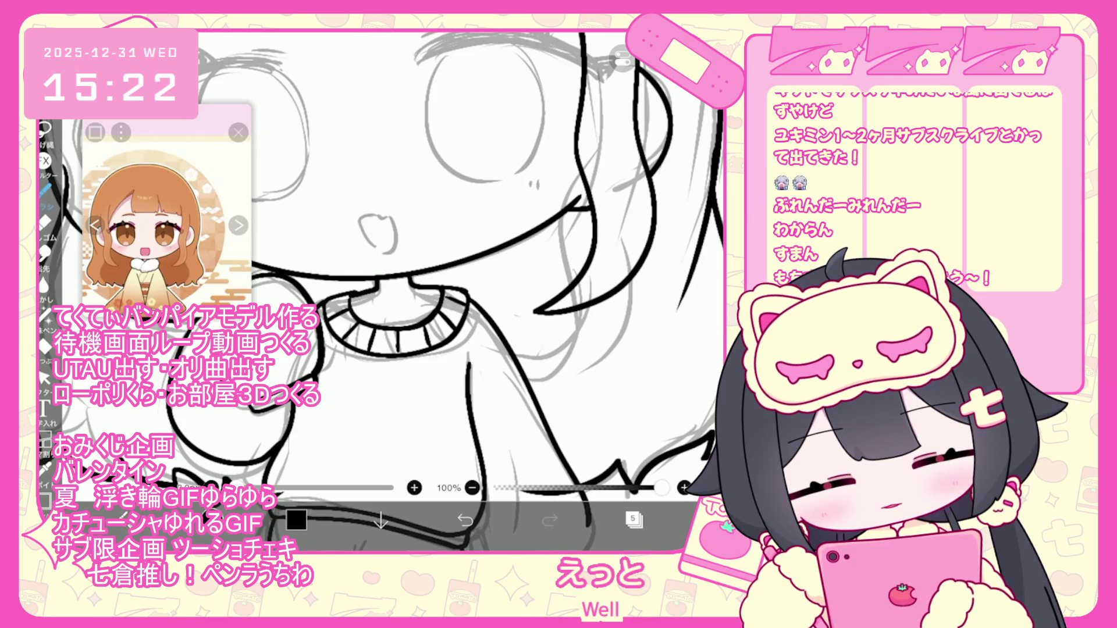
{"action": "key", "text": "ctrl+z"}
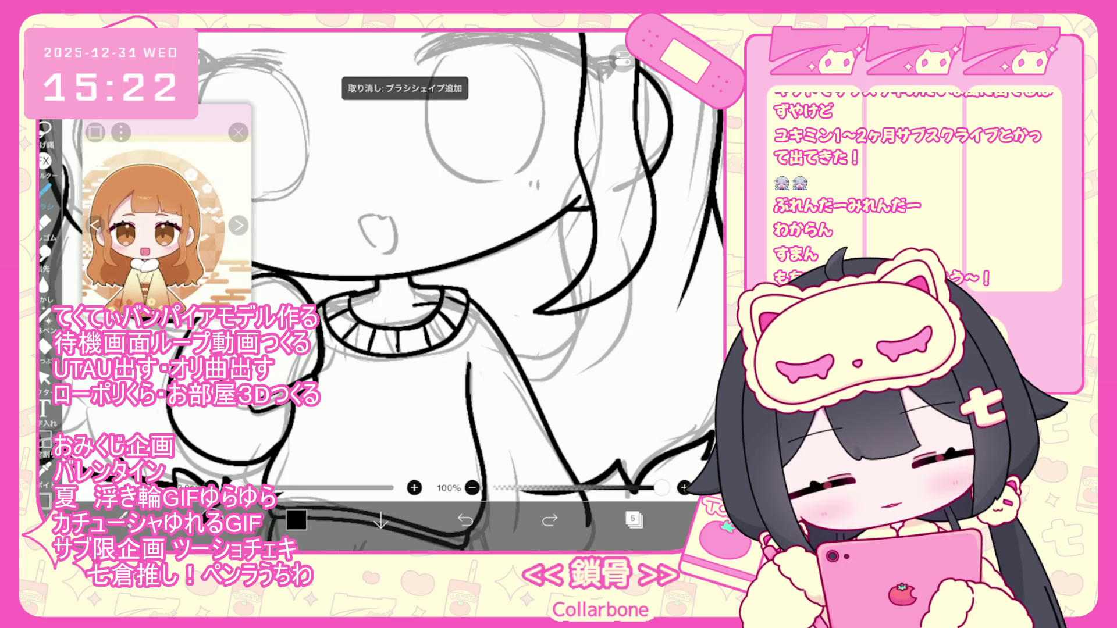
{"action": "scroll", "coordinate": [407, 262], "scroll_direction": "down", "scroll_amount": 5}
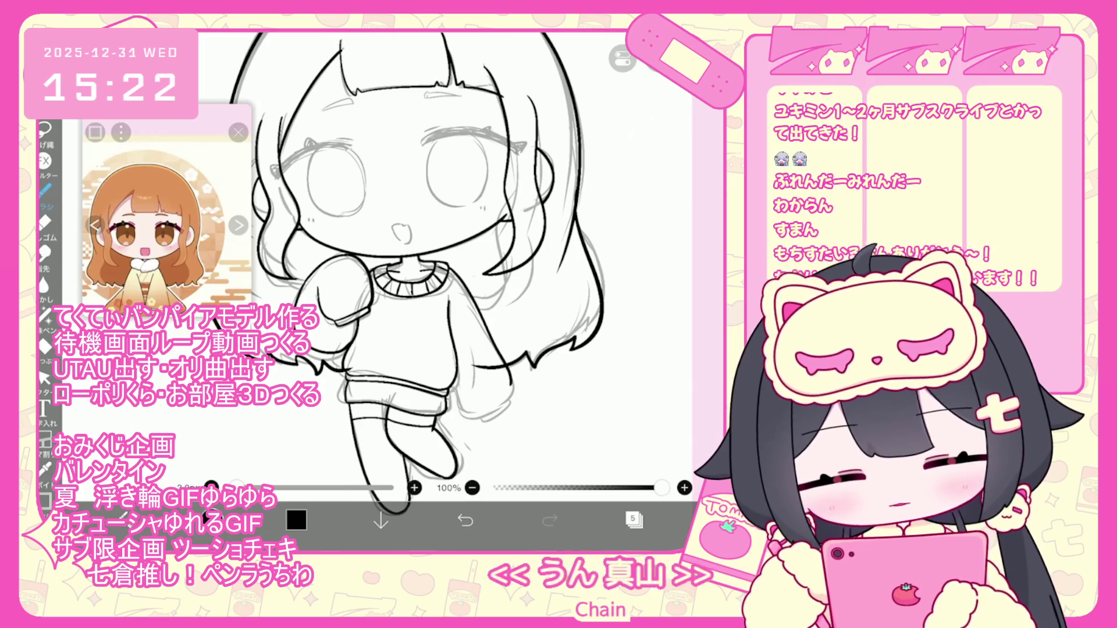
Return to the brush and undo the stray stroke near the sweater
{"action": "scroll", "coordinate": [489, 355], "scroll_direction": "up", "scroll_amount": 3}
{"action": "left_click", "coordinate": [44, 378]}
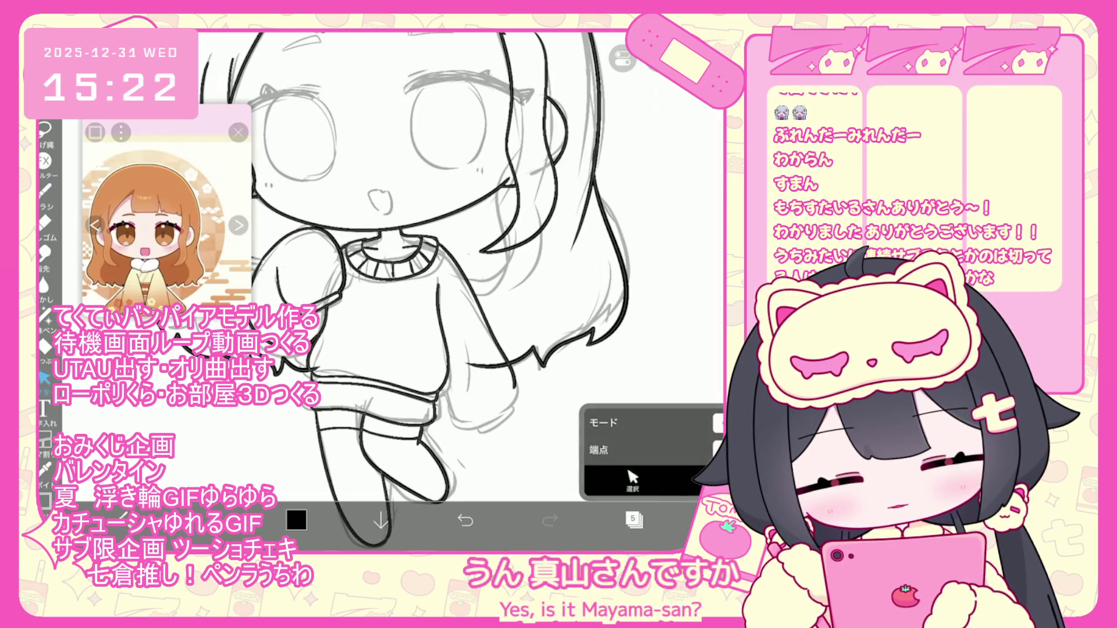
{"action": "left_click", "coordinate": [44, 190]}
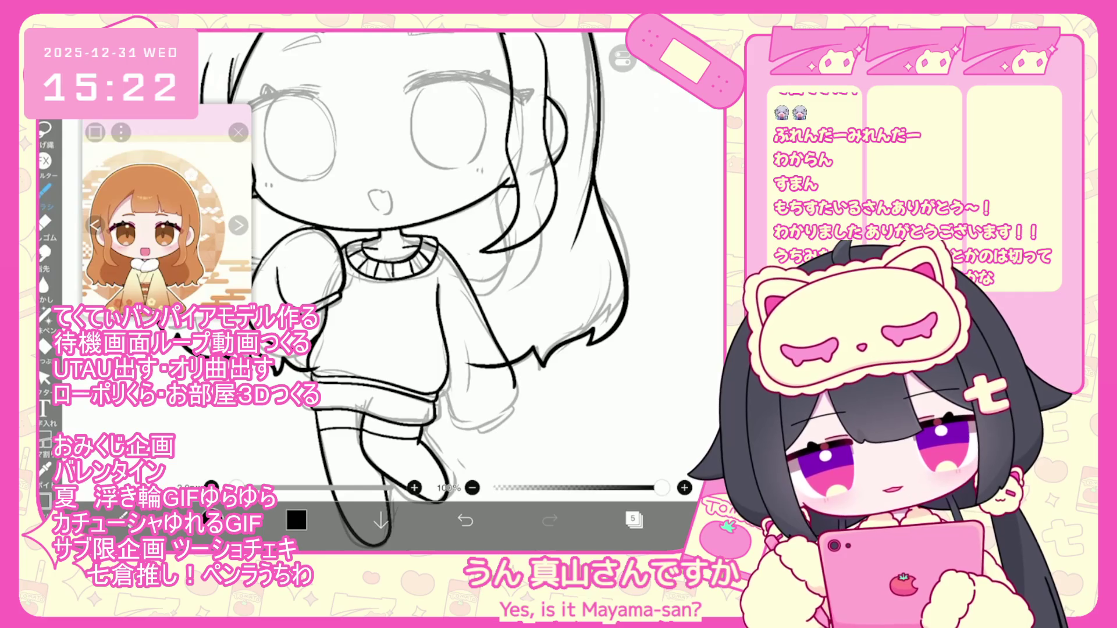
{"action": "scroll", "coordinate": [407, 291], "scroll_direction": "up", "scroll_amount": 2}
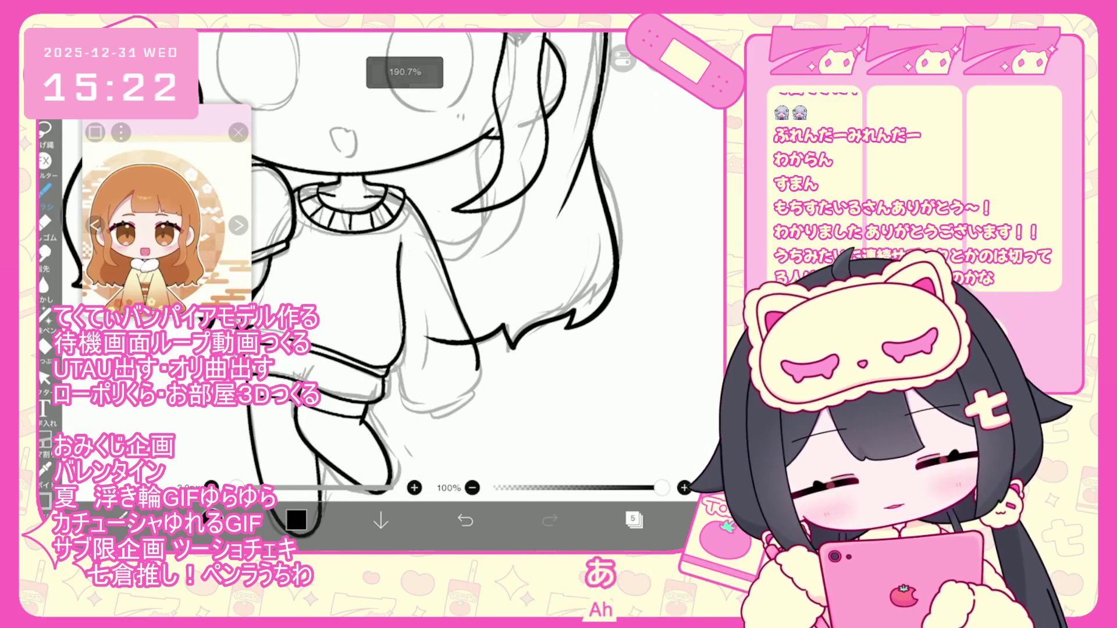
{"action": "key", "text": "ctrl+z"}
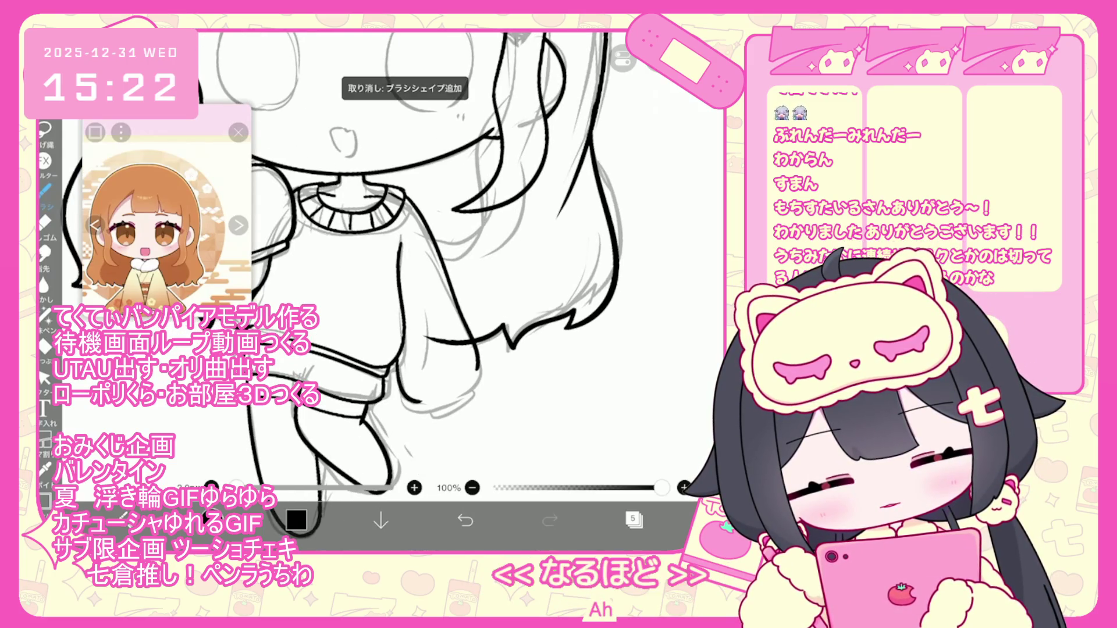
Ink the cuff line across the sleeve end, undoing and redoing until it sits right
{"action": "mouse_move", "coordinate": [420, 415]}
{"action": "left_mouse_down"}
{"action": "mouse_move", "coordinate": [472, 396]}
{"action": "mouse_move", "coordinate": [482, 371]}
{"action": "mouse_move", "coordinate": [476, 391]}
{"action": "left_mouse_up"}
{"action": "scroll", "coordinate": [407, 262], "scroll_direction": "up", "scroll_amount": 2}
{"action": "key", "text": "ctrl+z"}
{"action": "key", "text": "ctrl+z"}
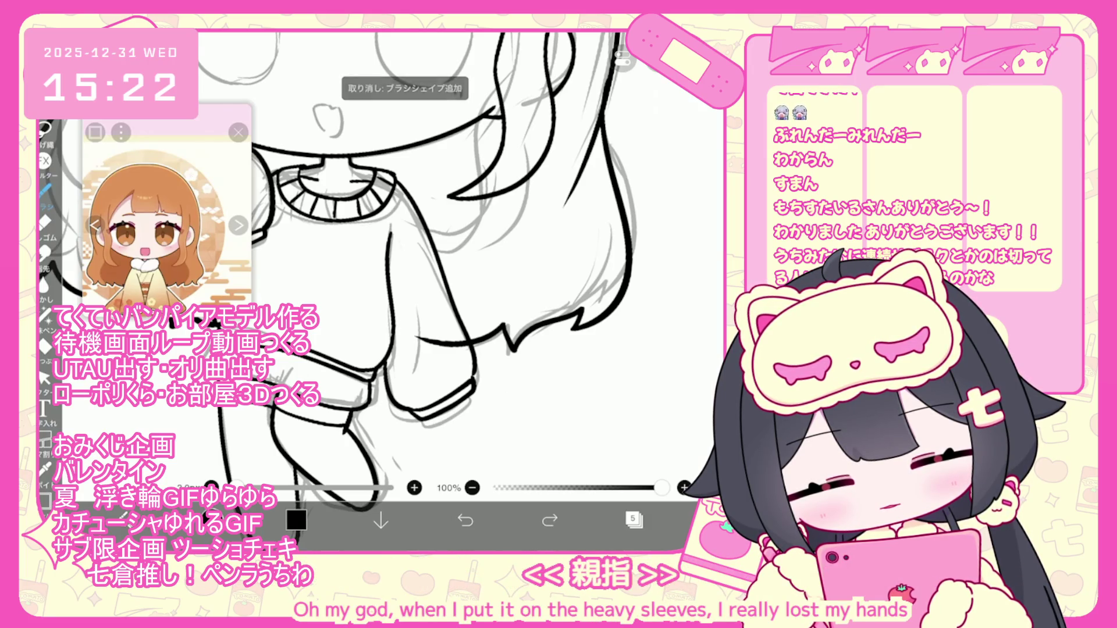
{"action": "scroll", "coordinate": [436, 261], "scroll_direction": "up", "scroll_amount": 3}
{"action": "key", "text": "ctrl+z"}
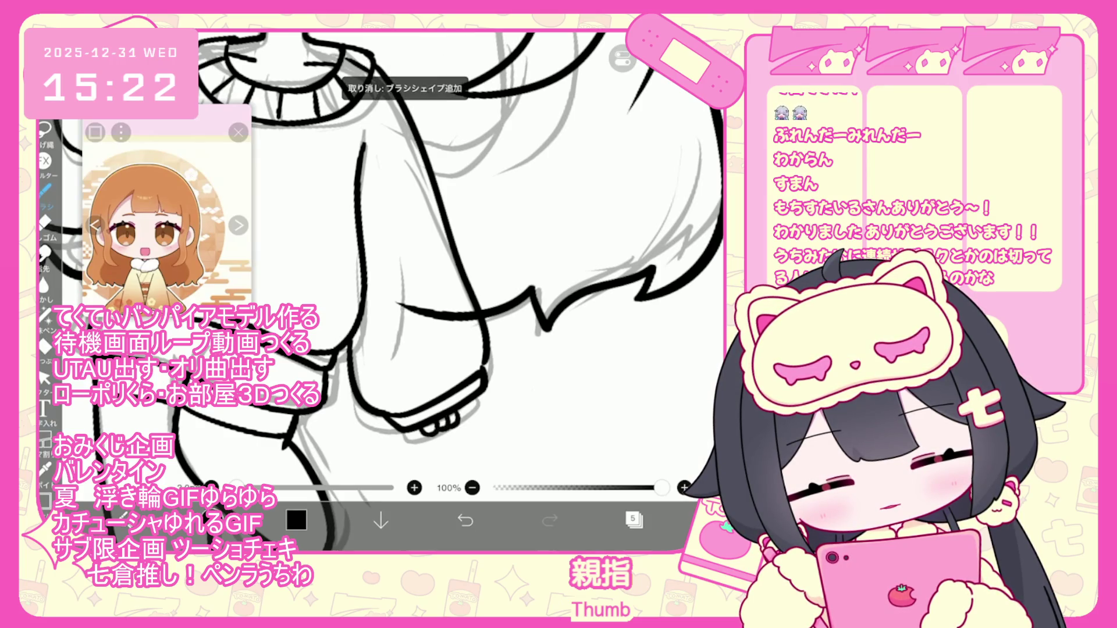
{"action": "key", "text": "ctrl+z"}
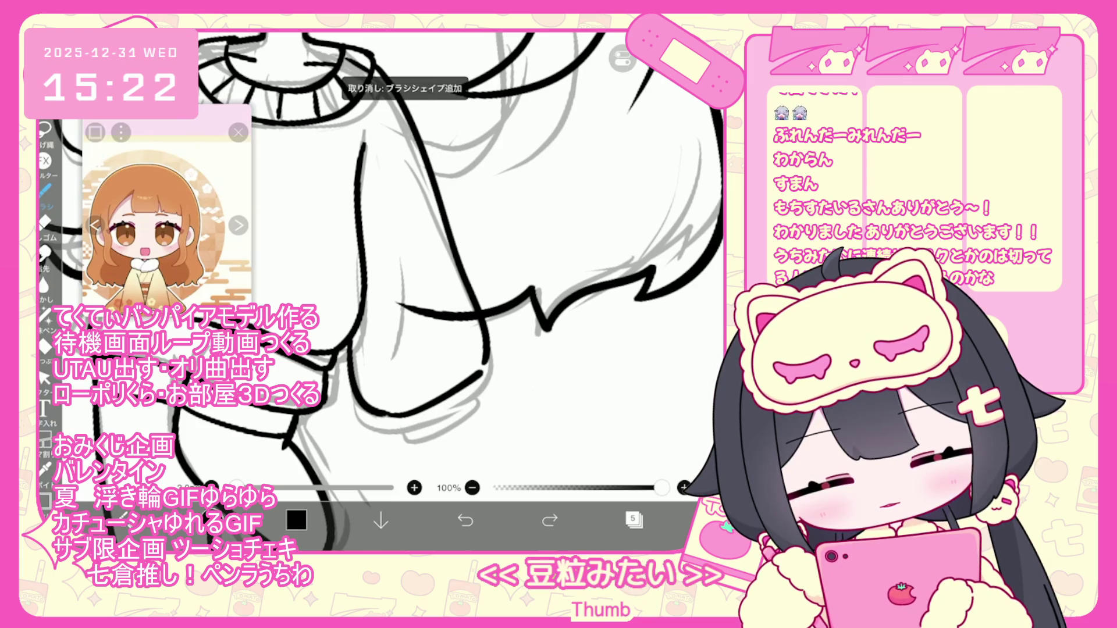
{"action": "key", "text": "ctrl+y"}
Try scalloped finger strokes below the cuff, then undo them
{"action": "left_click_drag", "start_coordinate": [422, 424], "coordinate": [468, 412]}
{"action": "key", "text": "ctrl+z"}
{"action": "key", "text": "ctrl+z"}
{"action": "key", "text": "ctrl+z"}
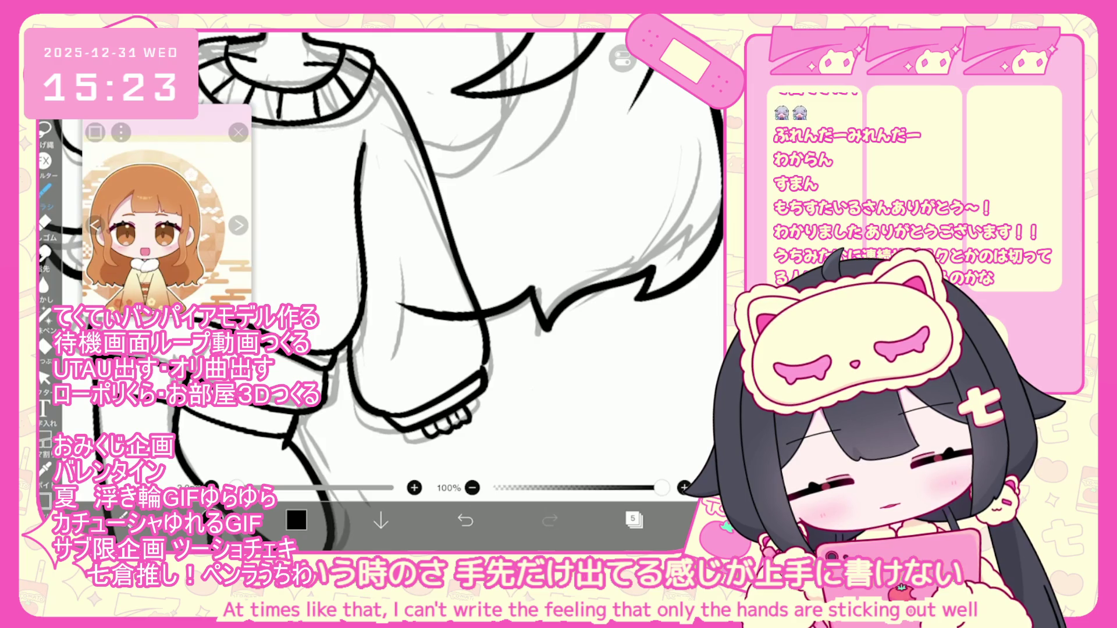
{"action": "key", "text": "ctrl+z"}
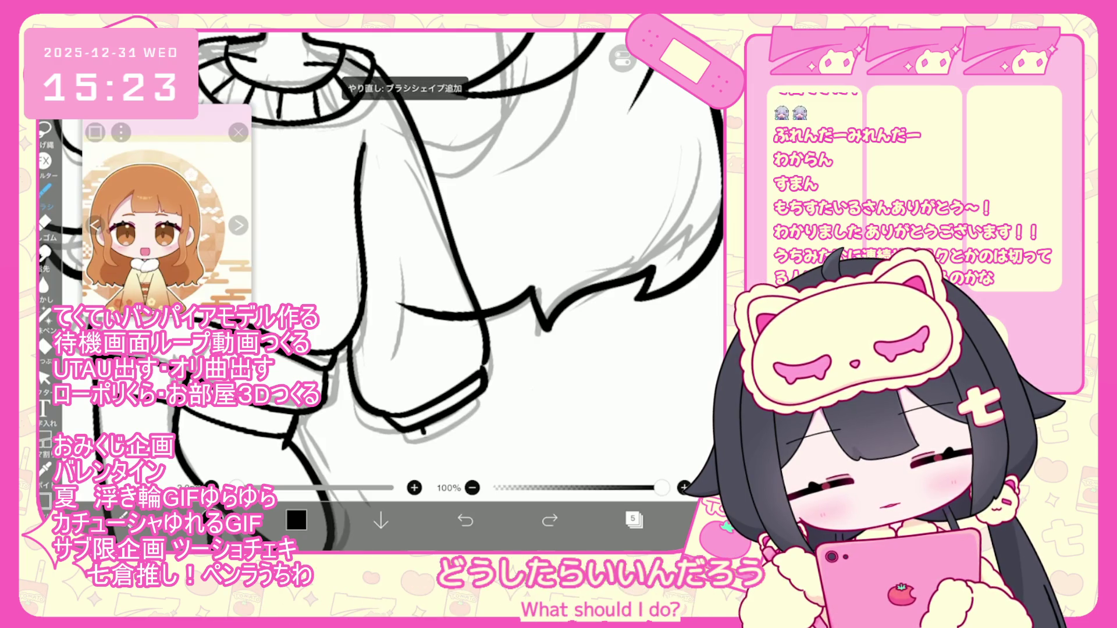
{"action": "key", "text": "ctrl+z"}
{"action": "scroll", "coordinate": [396, 262], "scroll_direction": "down", "scroll_amount": 3}
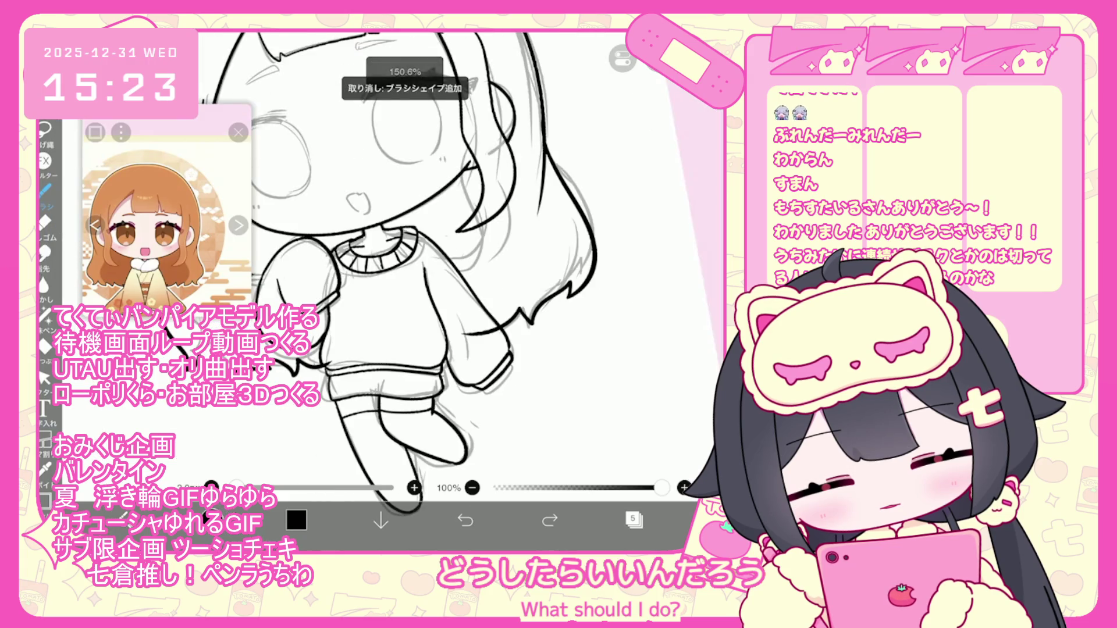
Redraw a short stroke at the sleeve cuff, then undo it and the earlier cuff strokes
{"action": "left_click", "coordinate": [46, 189]}
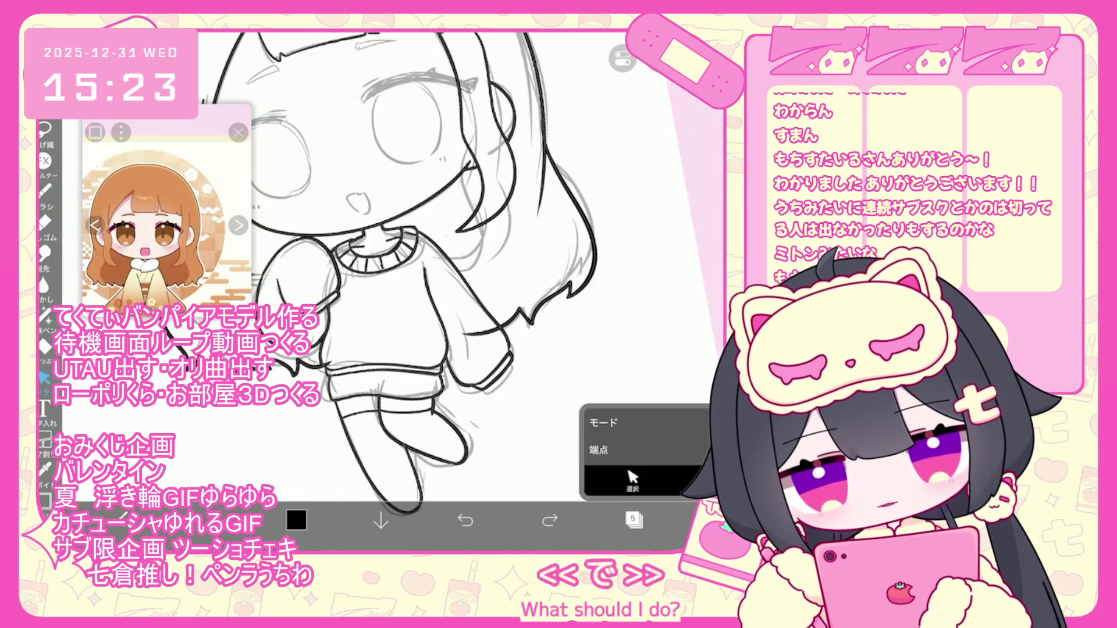
{"action": "scroll", "coordinate": [407, 291], "scroll_direction": "up", "scroll_amount": 5}
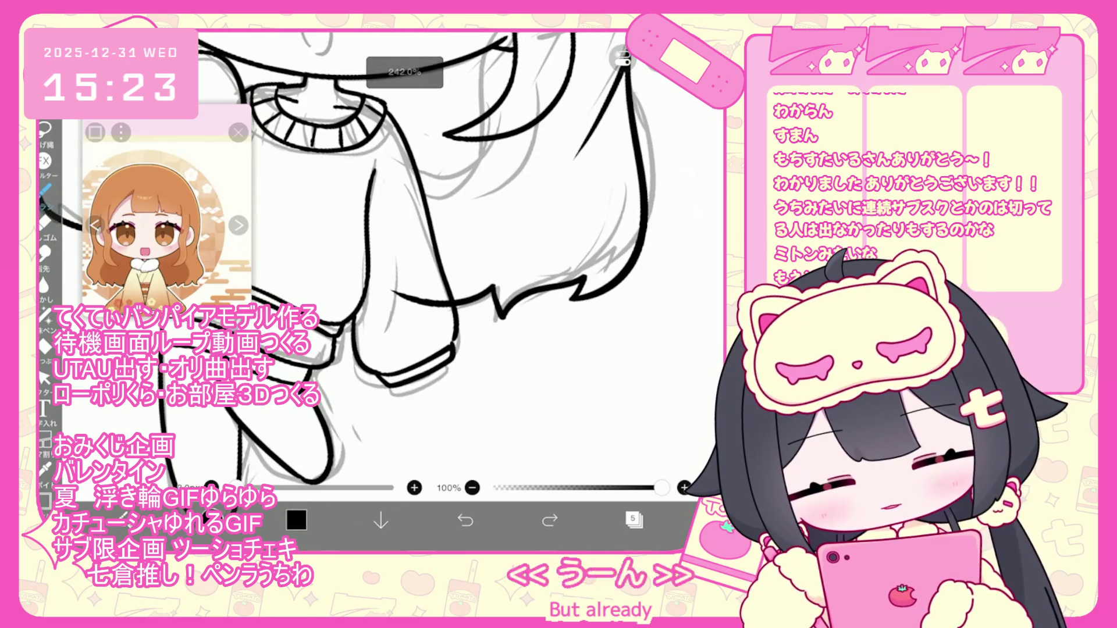
{"action": "key", "text": "ctrl+z"}
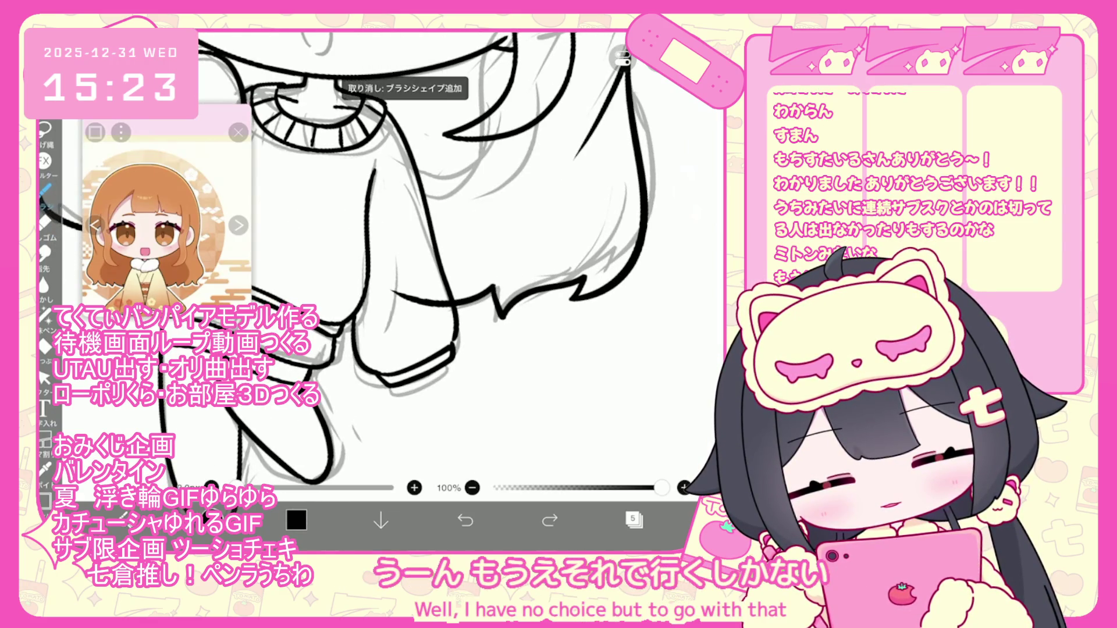
{"action": "left_click_drag", "start_coordinate": [411, 390], "coordinate": [447, 370]}
{"action": "scroll", "coordinate": [407, 279], "scroll_direction": "down", "scroll_amount": 5}
{"action": "scroll", "coordinate": [419, 261], "scroll_direction": "up", "scroll_amount": 2}
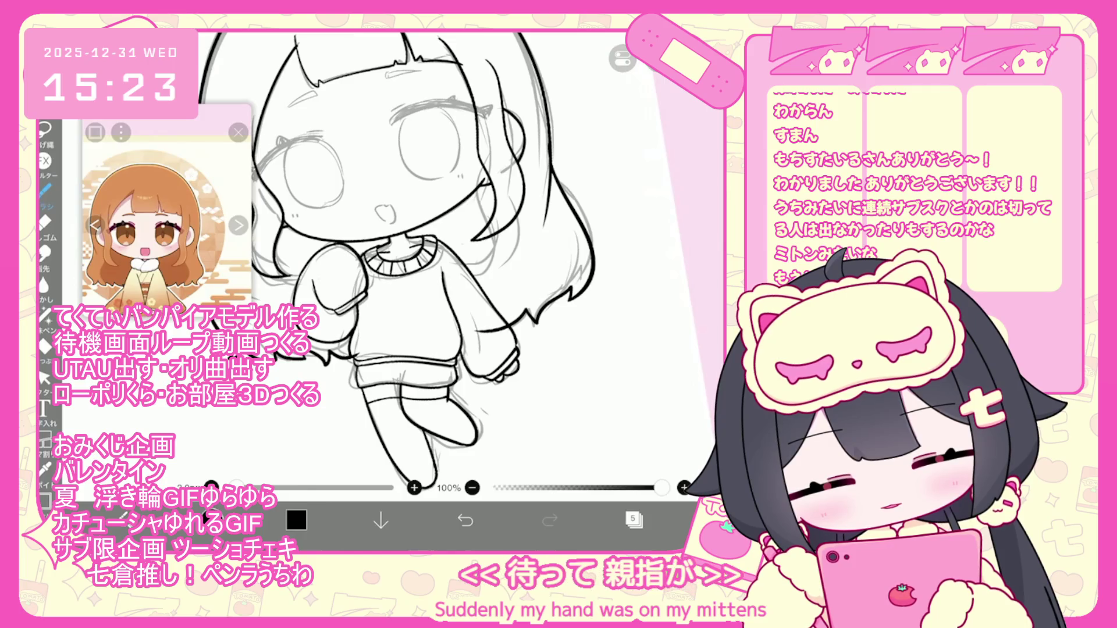
{"action": "key", "text": "ctrl+z"}
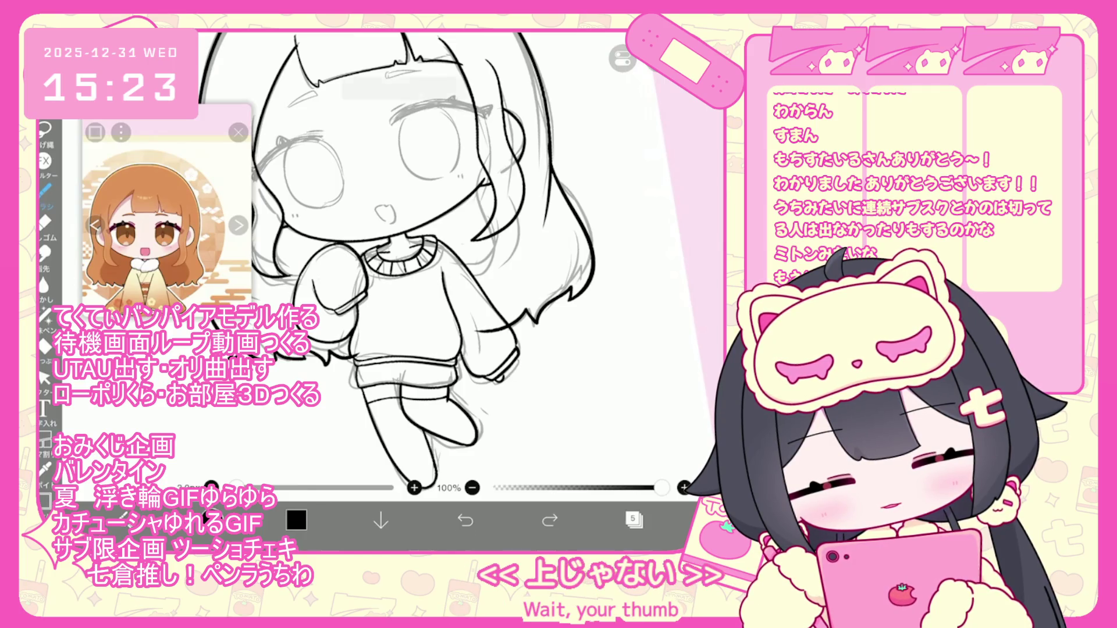
{"action": "scroll", "coordinate": [512, 349], "scroll_direction": "up", "scroll_amount": 5}
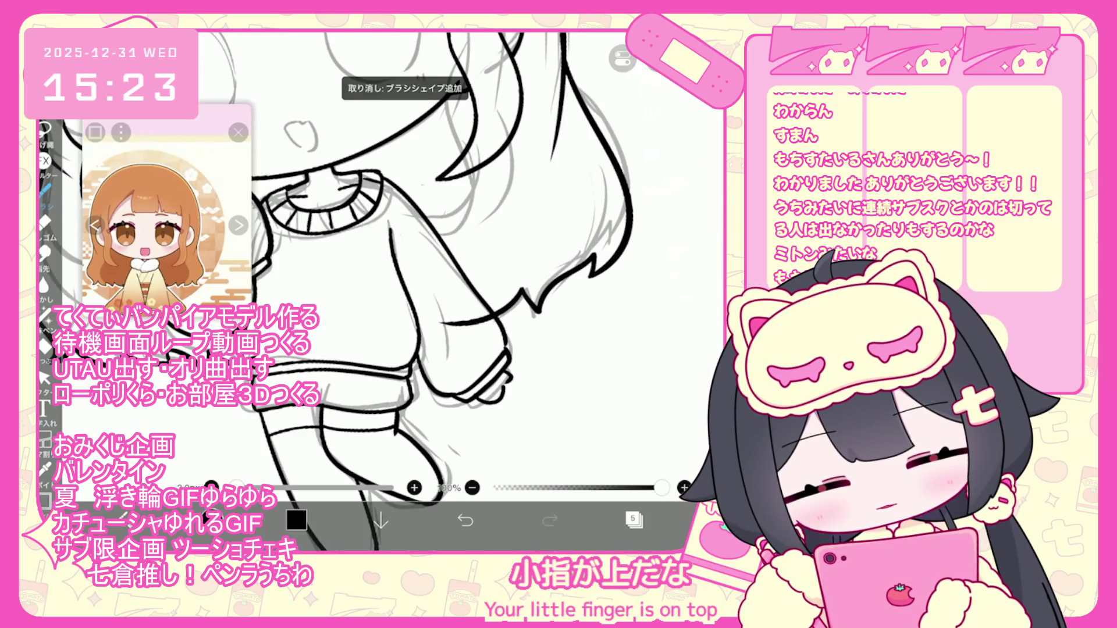
{"action": "scroll", "coordinate": [407, 261], "scroll_direction": "up", "scroll_amount": 5}
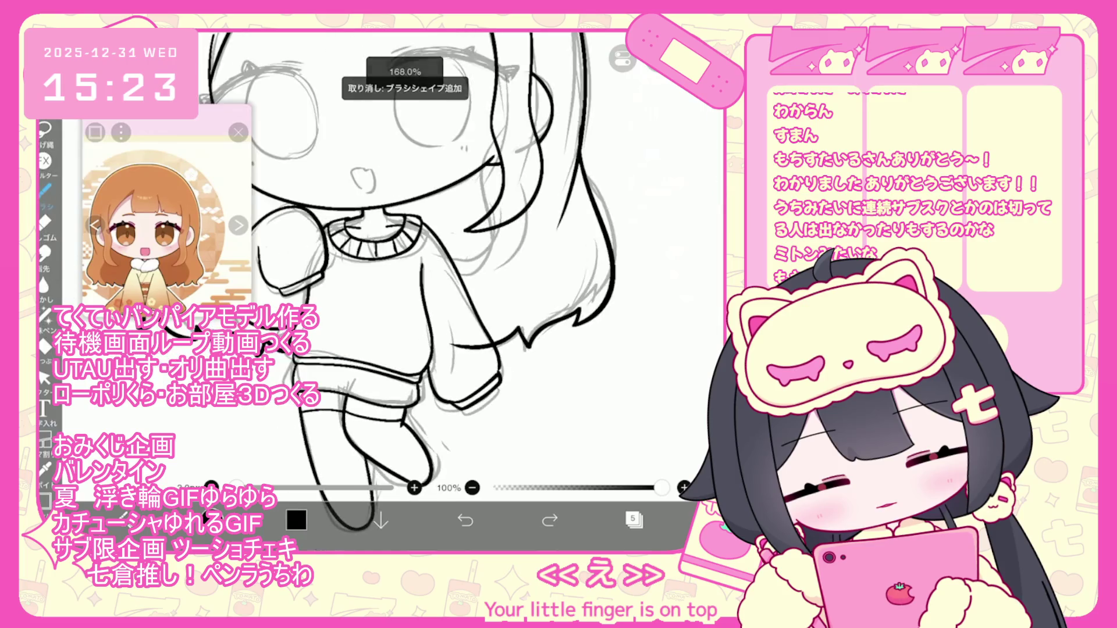
{"action": "key", "text": "ctrl+z"}
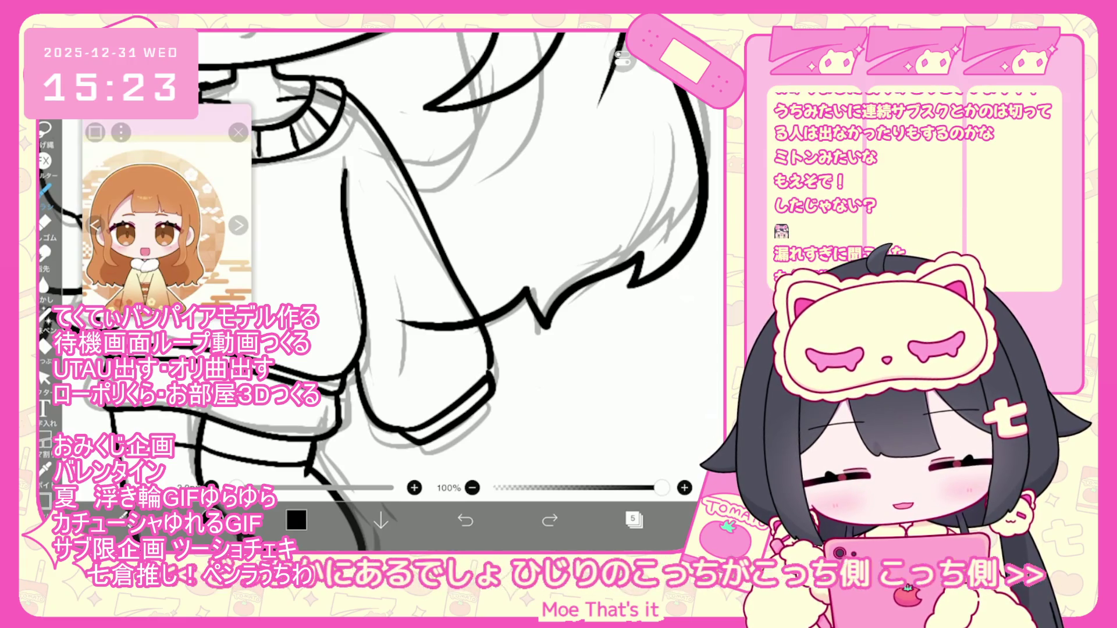
Undo the scalloped frill at the cuff
{"action": "scroll", "coordinate": [388, 259], "scroll_direction": "up", "scroll_amount": 2}
{"action": "scroll", "coordinate": [387, 258], "scroll_direction": "up", "scroll_amount": 1}
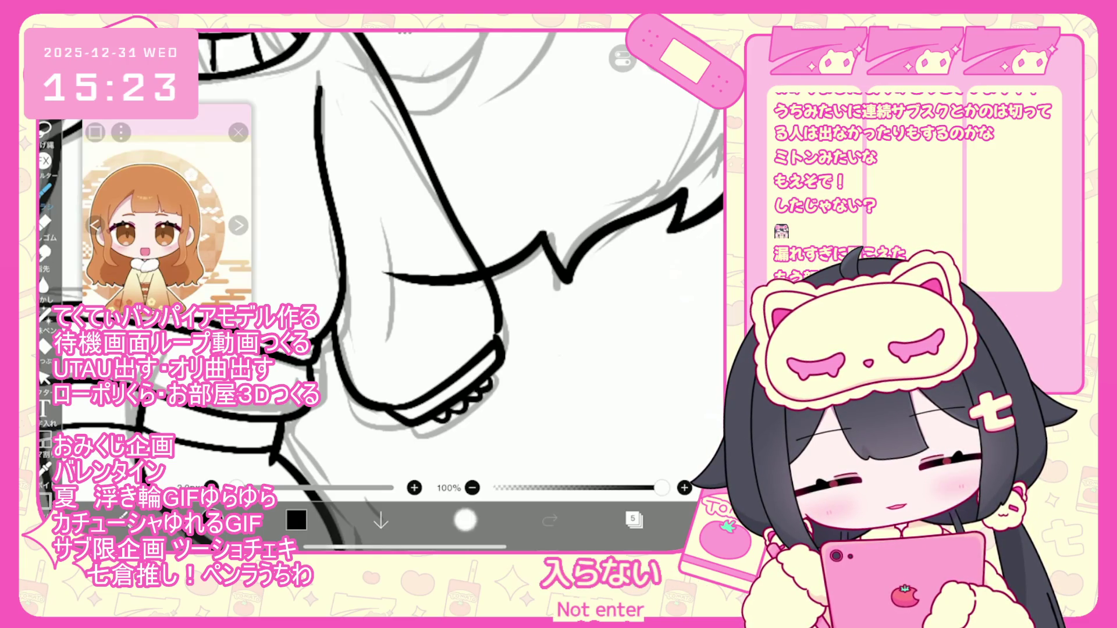
{"action": "left_click", "coordinate": [465, 519]}
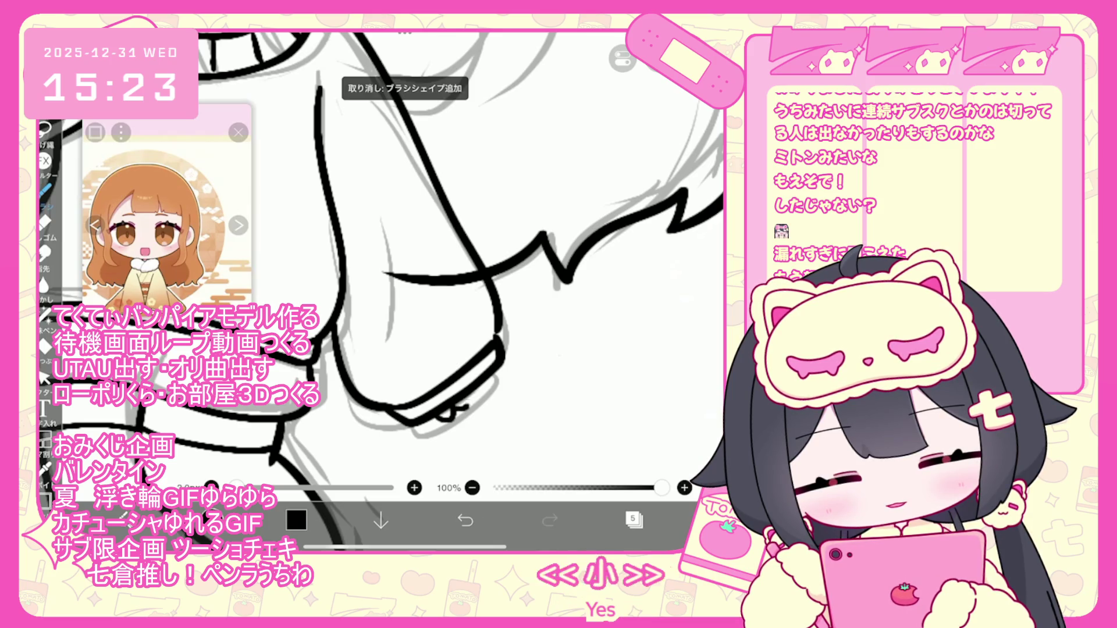
{"action": "scroll", "coordinate": [407, 268], "scroll_direction": "down", "scroll_amount": 5}
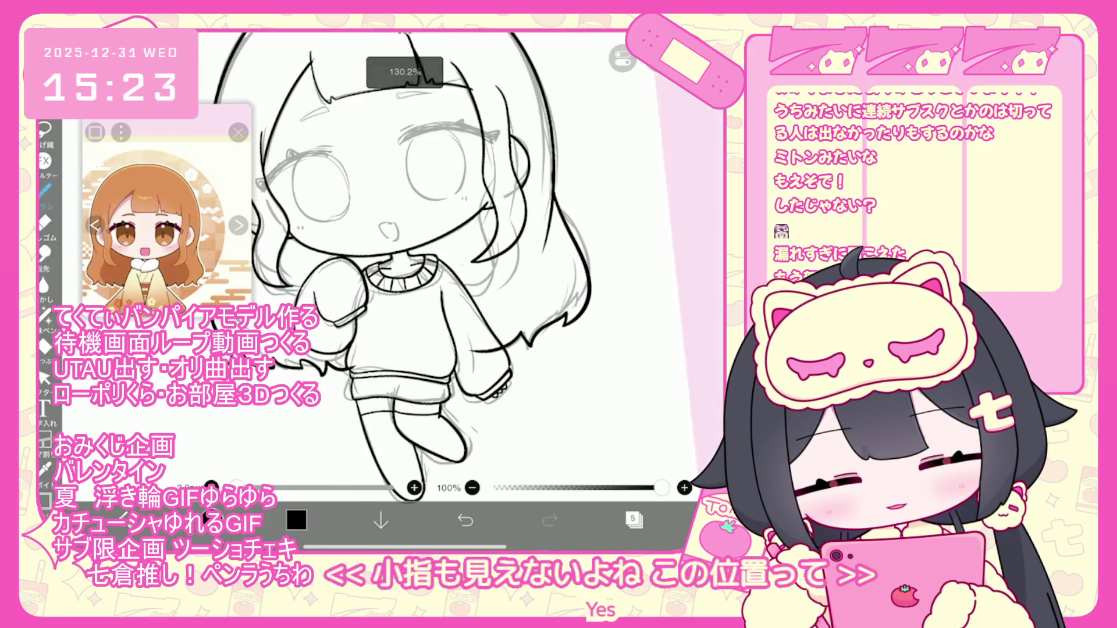
{"action": "scroll", "coordinate": [489, 406], "scroll_direction": "up", "scroll_amount": 5}
{"action": "scroll", "coordinate": [408, 268], "scroll_direction": "down", "scroll_amount": 5}
Switch back to the brush and make layer 4 the working layer in the layer list
{"action": "left_click", "coordinate": [43, 379]}
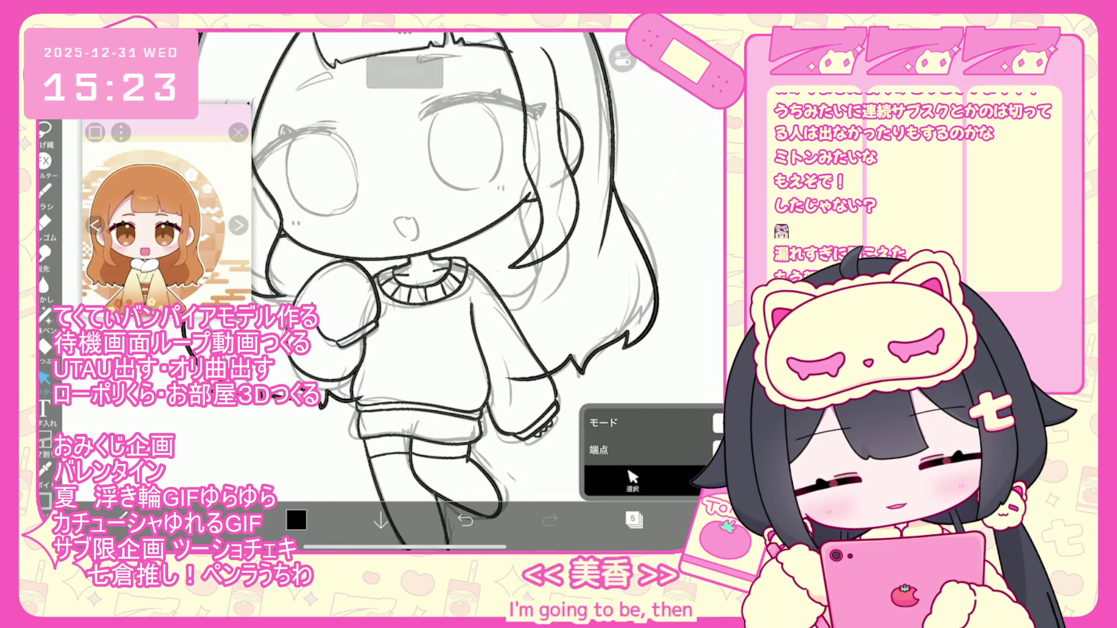
{"action": "scroll", "coordinate": [442, 279], "scroll_direction": "up", "scroll_amount": 2}
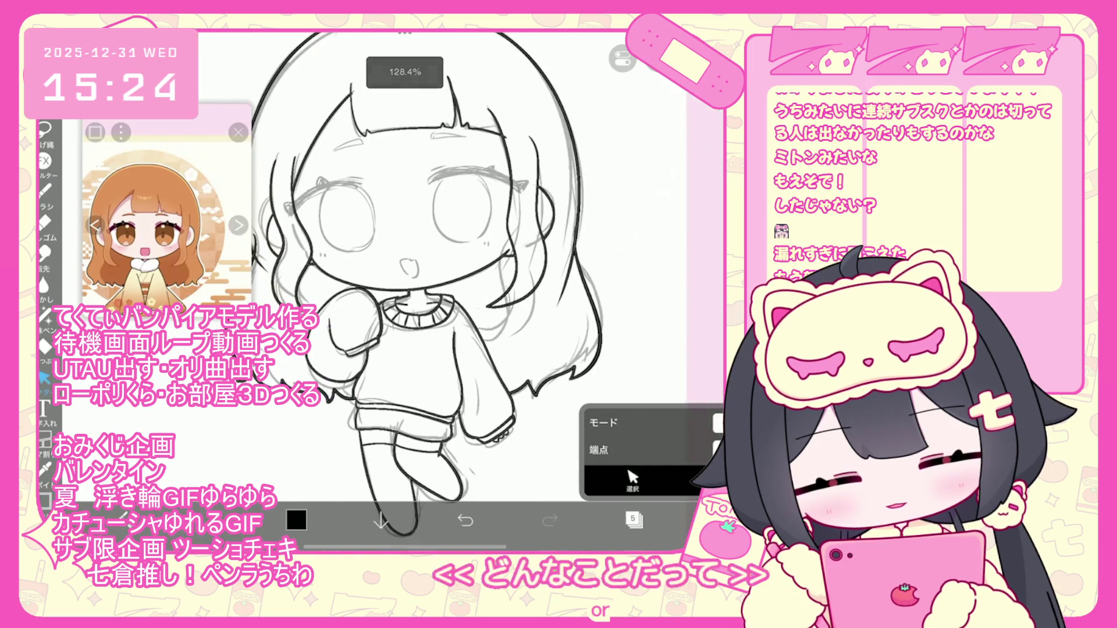
{"action": "scroll", "coordinate": [407, 262], "scroll_direction": "up", "scroll_amount": 1}
{"action": "scroll", "coordinate": [408, 262], "scroll_direction": "down", "scroll_amount": 3}
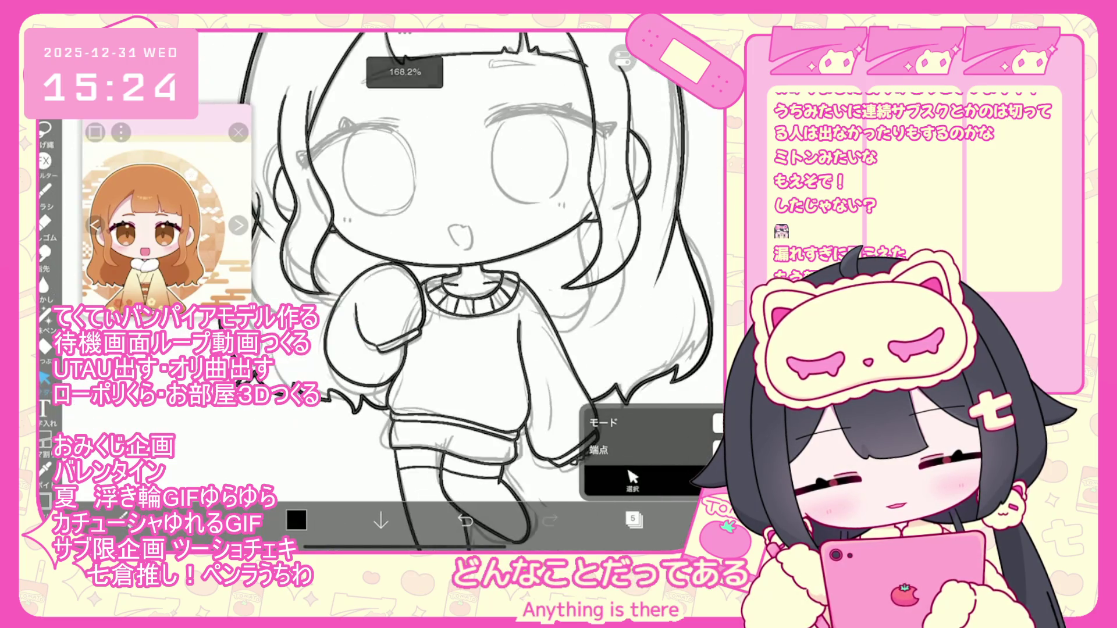
{"action": "scroll", "coordinate": [437, 279], "scroll_direction": "up", "scroll_amount": 1}
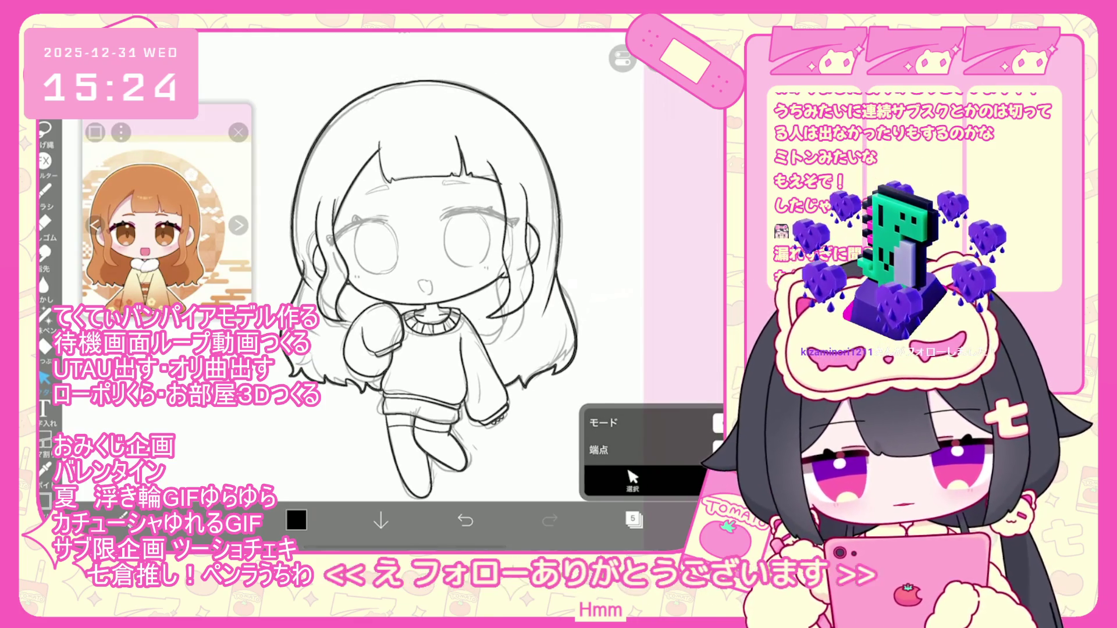
{"action": "left_click", "coordinate": [44, 190]}
{"action": "left_click", "coordinate": [634, 519]}
{"action": "left_click", "coordinate": [591, 269]}
{"action": "left_click", "coordinate": [421, 484]}
Undo a stray dot and ink the upper eyelid arc over the right eye
{"action": "scroll", "coordinate": [436, 279], "scroll_direction": "up", "scroll_amount": 5}
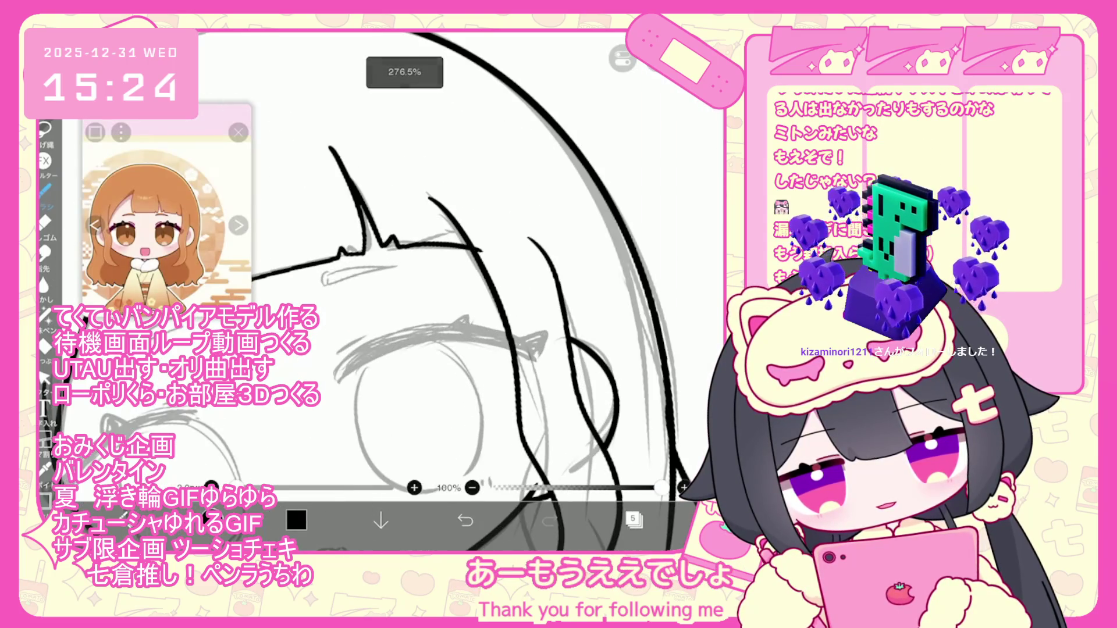
{"action": "scroll", "coordinate": [436, 279], "scroll_direction": "up", "scroll_amount": 2}
{"action": "key", "text": "ctrl+z"}
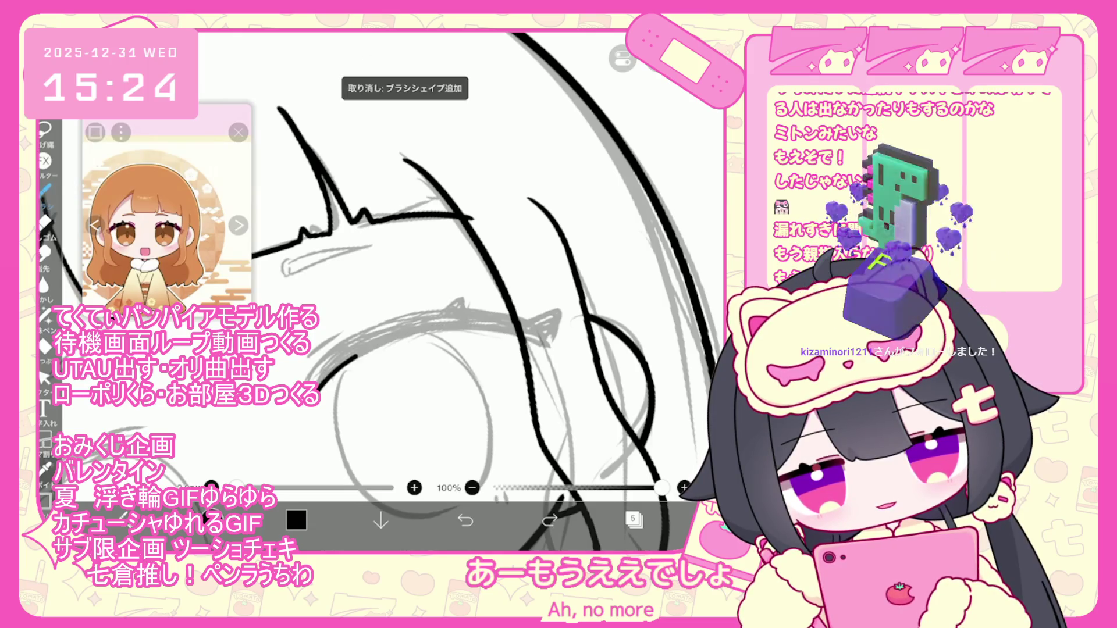
{"action": "left_click_drag", "start_coordinate": [319, 393], "coordinate": [560, 356]}
{"action": "left_click_drag", "start_coordinate": [352, 338], "coordinate": [511, 314]}
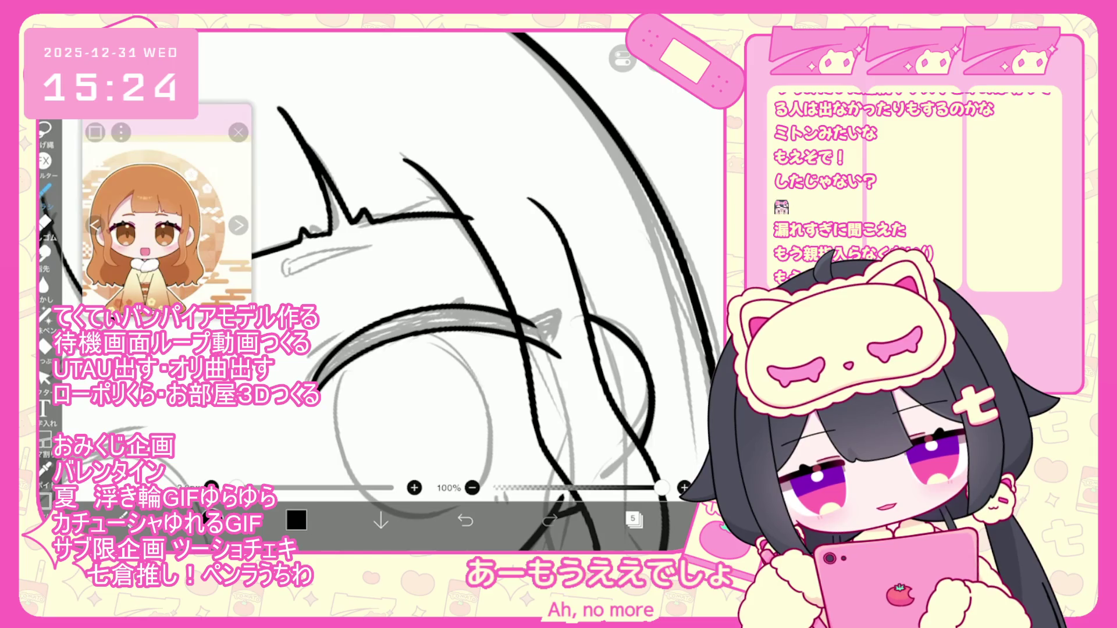
{"action": "key", "text": "ctrl+z"}
Add short strokes at the eyelid's end and lash tip, undoing a vector erase
{"action": "scroll", "coordinate": [512, 332], "scroll_direction": "up", "scroll_amount": 1}
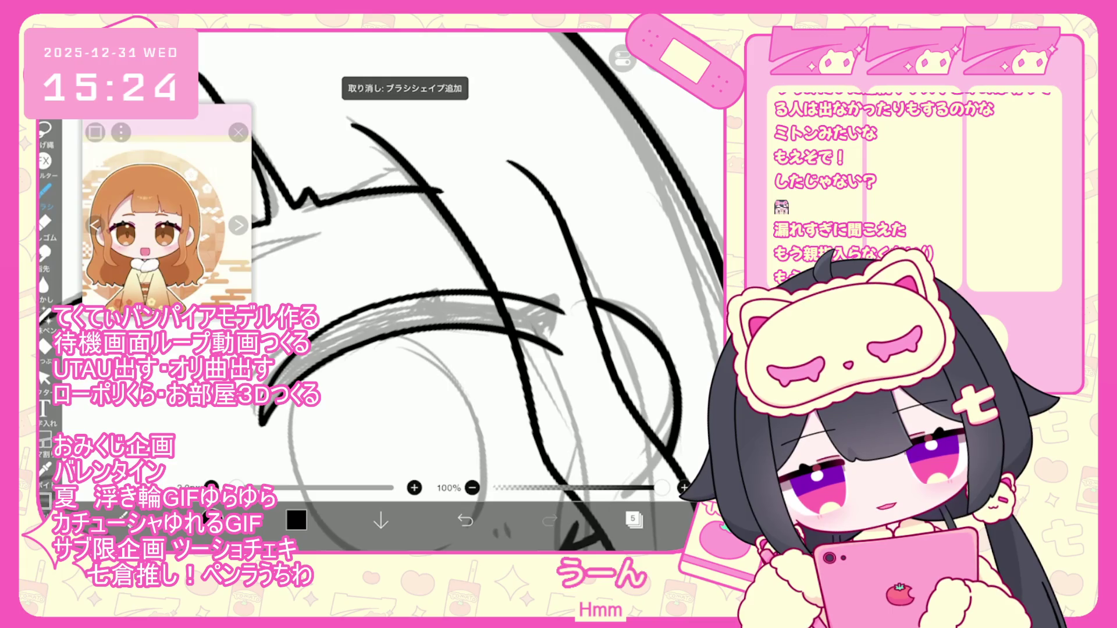
{"action": "left_click_drag", "start_coordinate": [583, 327], "coordinate": [562, 356]}
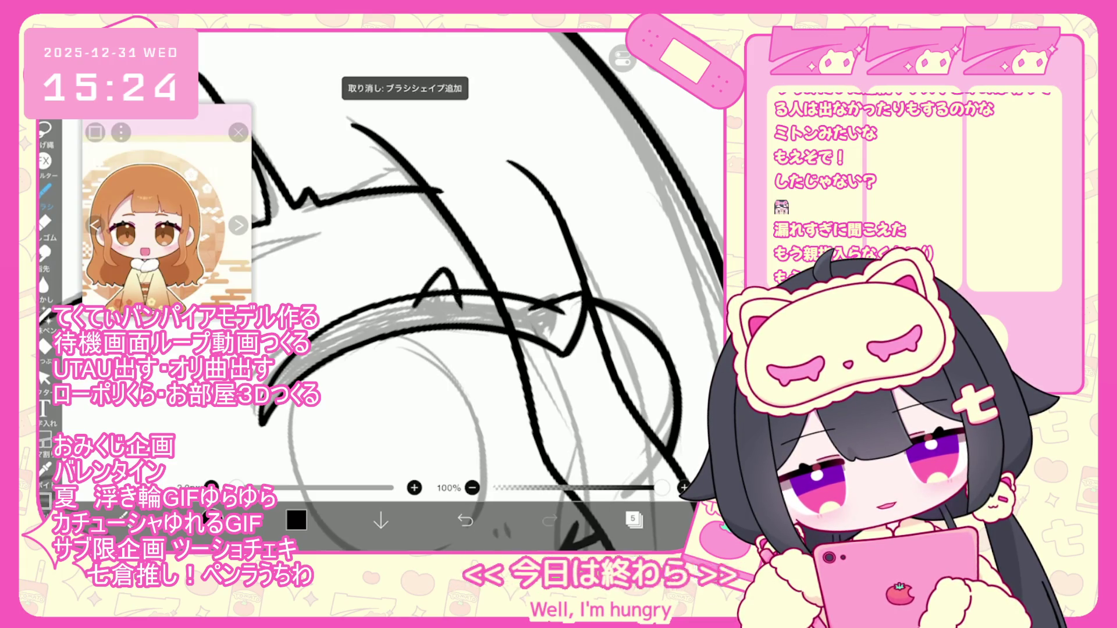
{"action": "left_click_drag", "start_coordinate": [401, 312], "coordinate": [452, 291]}
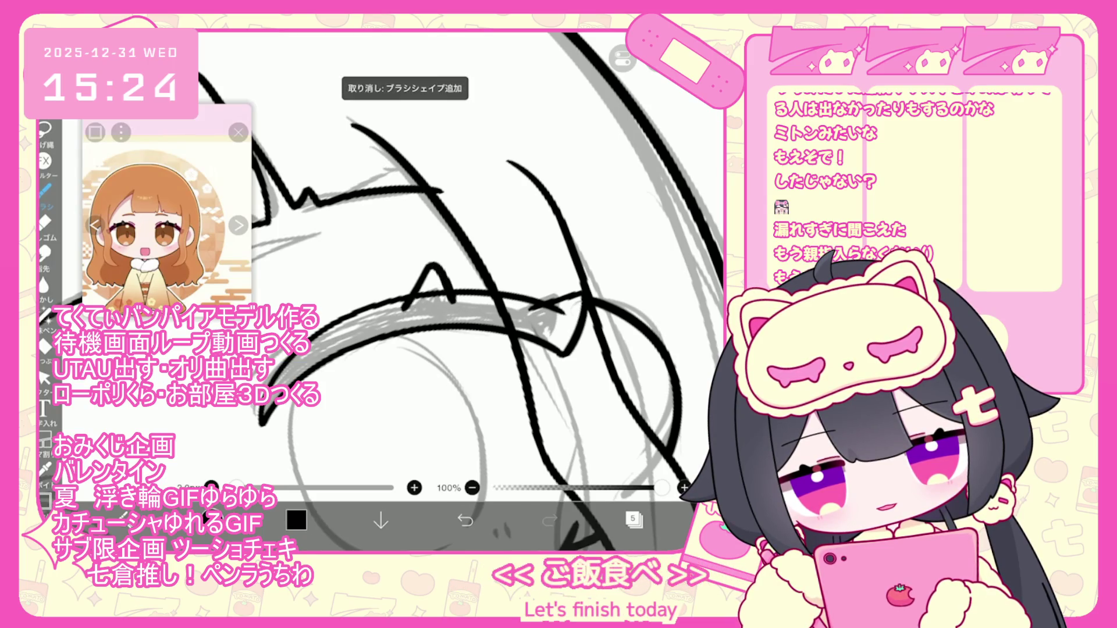
{"action": "left_click", "coordinate": [44, 377]}
{"action": "left_click", "coordinate": [465, 520]}
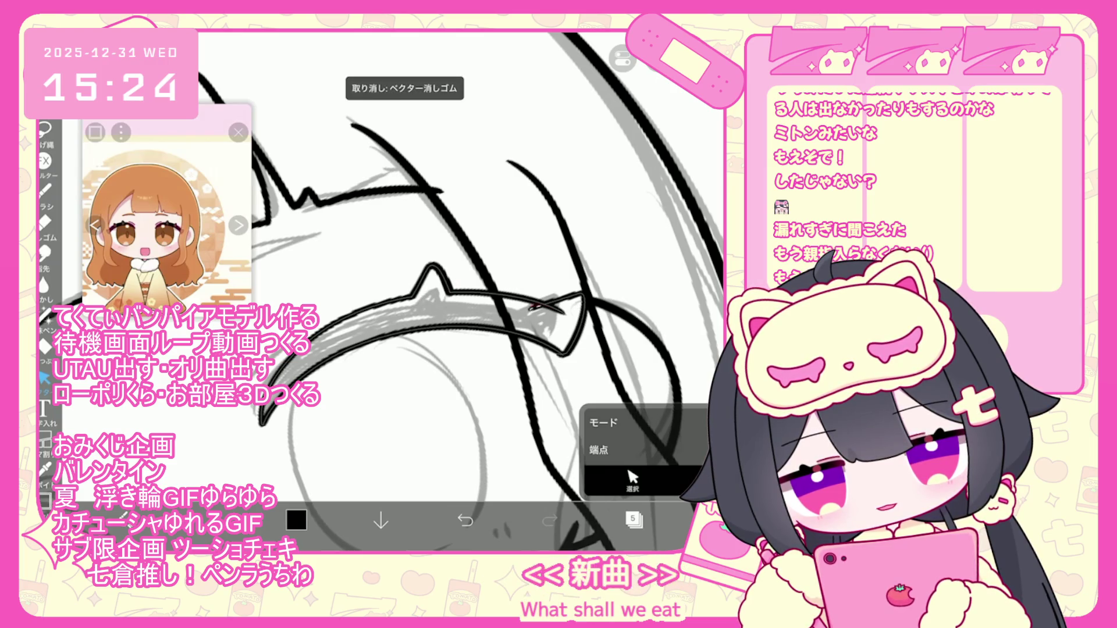
{"action": "scroll", "coordinate": [465, 291], "scroll_direction": "down", "scroll_amount": 5}
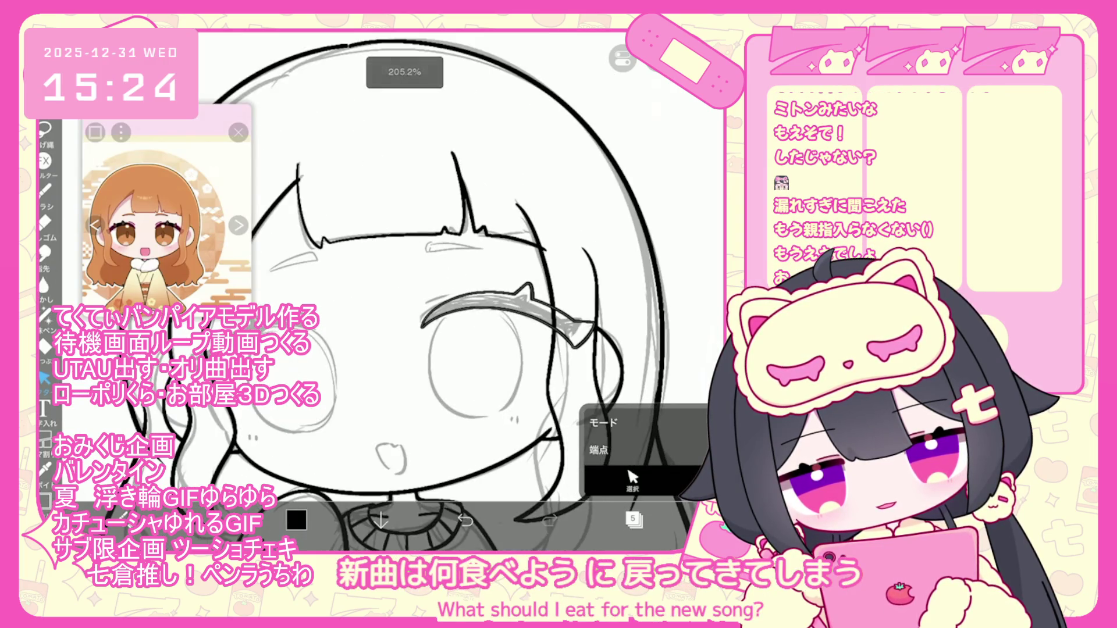
{"action": "left_click", "coordinate": [45, 189]}
Redraw the short corner lash stroke until it works, then select it as a vector stroke
{"action": "scroll", "coordinate": [524, 303], "scroll_direction": "up", "scroll_amount": 5}
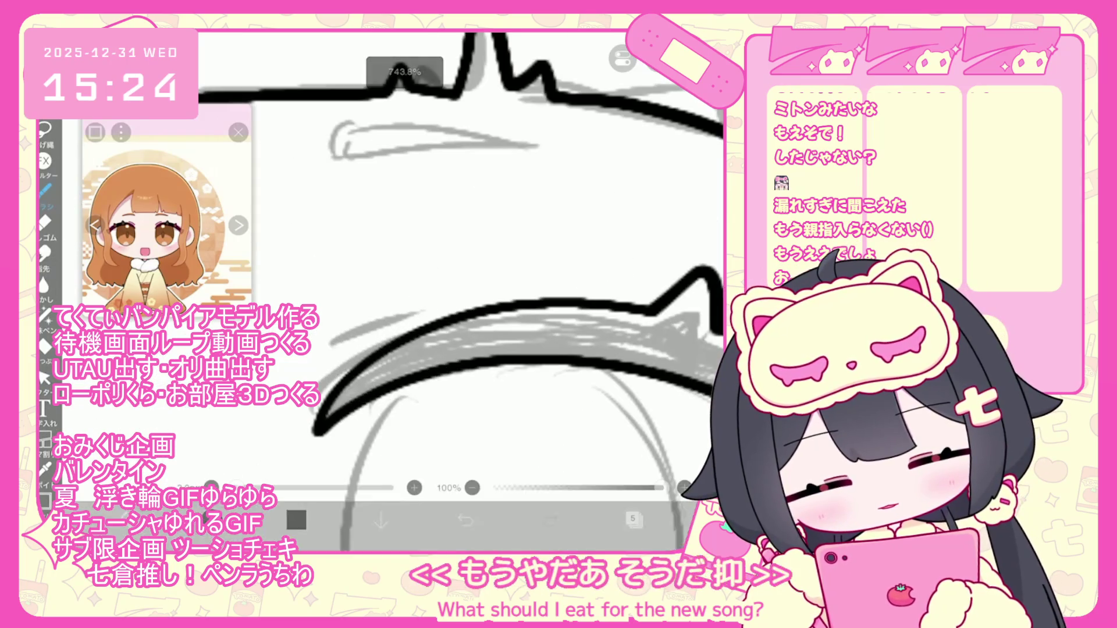
{"action": "left_click_drag", "start_coordinate": [441, 303], "coordinate": [326, 357]}
{"action": "left_click", "coordinate": [465, 521]}
{"action": "left_click", "coordinate": [465, 520]}
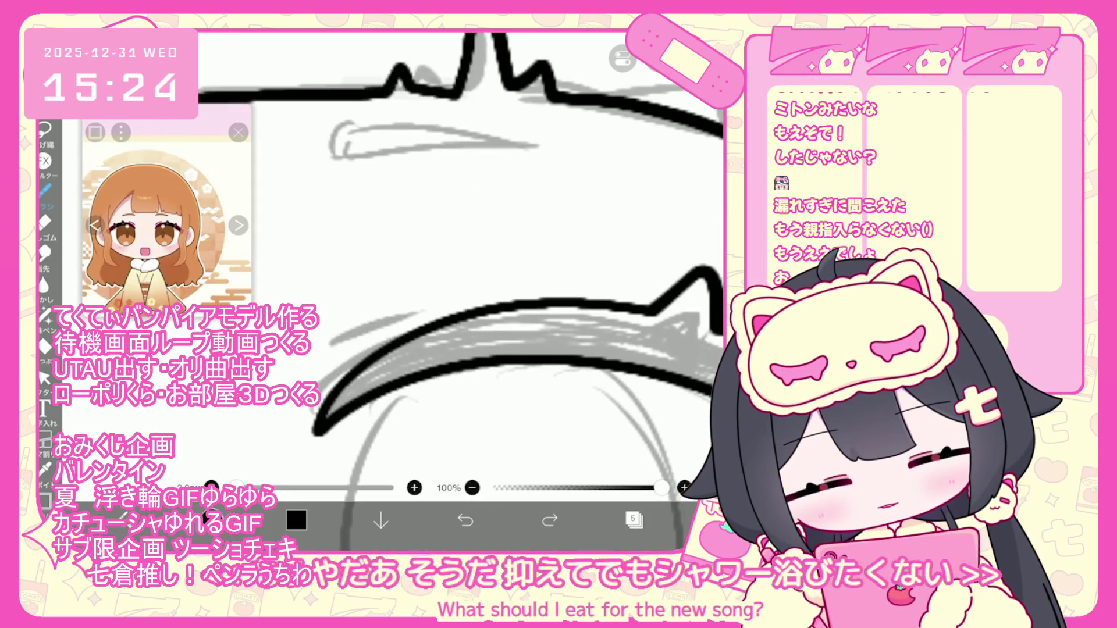
{"action": "left_click_drag", "start_coordinate": [410, 305], "coordinate": [326, 355]}
{"action": "left_click", "coordinate": [465, 520]}
{"action": "left_click_drag", "start_coordinate": [378, 318], "coordinate": [325, 351]}
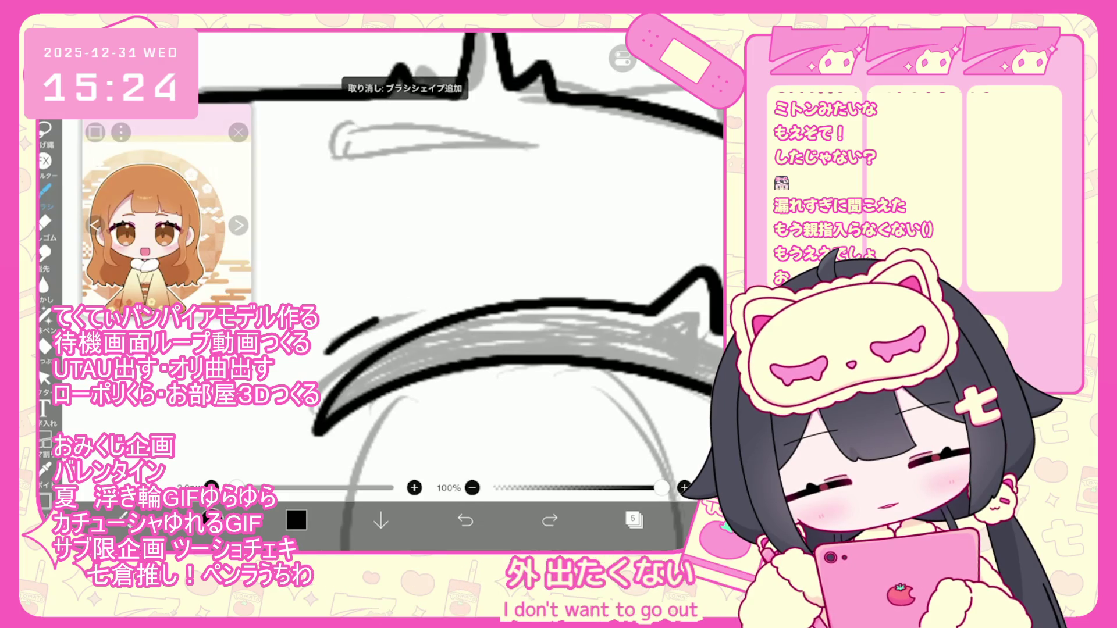
{"action": "scroll", "coordinate": [408, 291], "scroll_direction": "down", "scroll_amount": 3}
{"action": "left_click", "coordinate": [43, 378]}
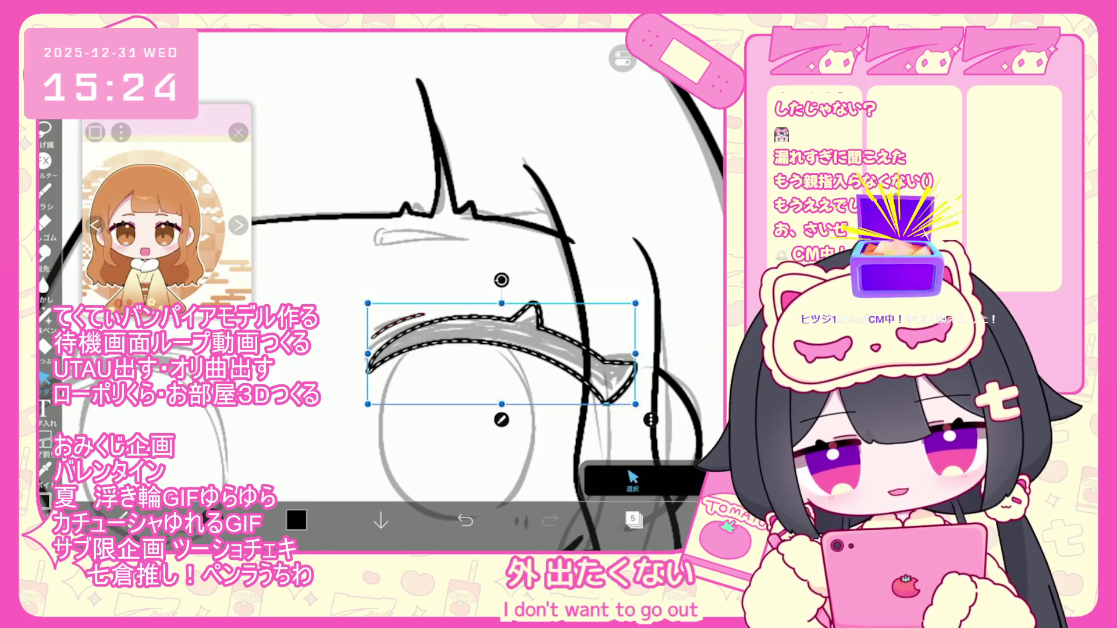
Step back through the arc's edits, then redo to restore the full tapered lash arc
{"action": "scroll", "coordinate": [500, 349], "scroll_direction": "down", "scroll_amount": 2}
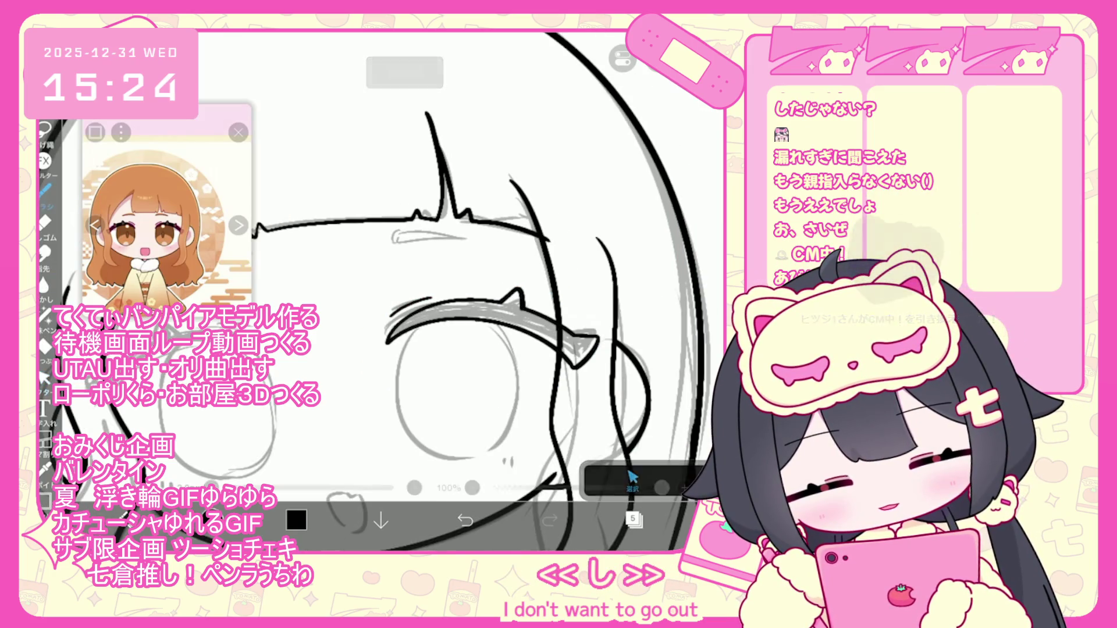
{"action": "scroll", "coordinate": [407, 290], "scroll_direction": "down", "scroll_amount": 2}
{"action": "scroll", "coordinate": [407, 262], "scroll_direction": "up", "scroll_amount": 4}
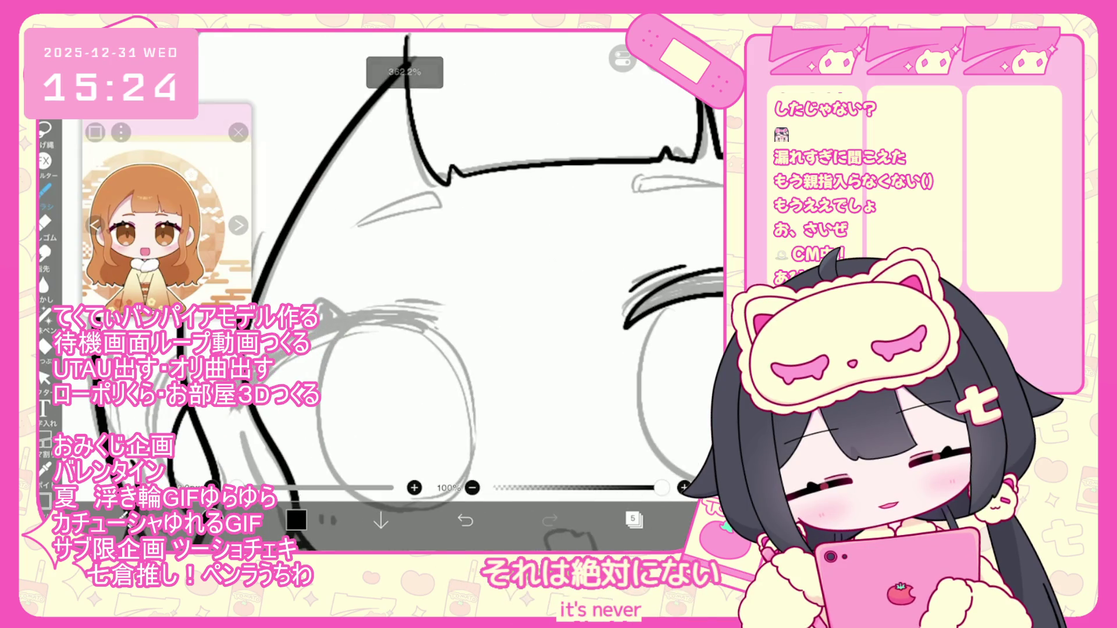
{"action": "key", "text": "ctrl+z"}
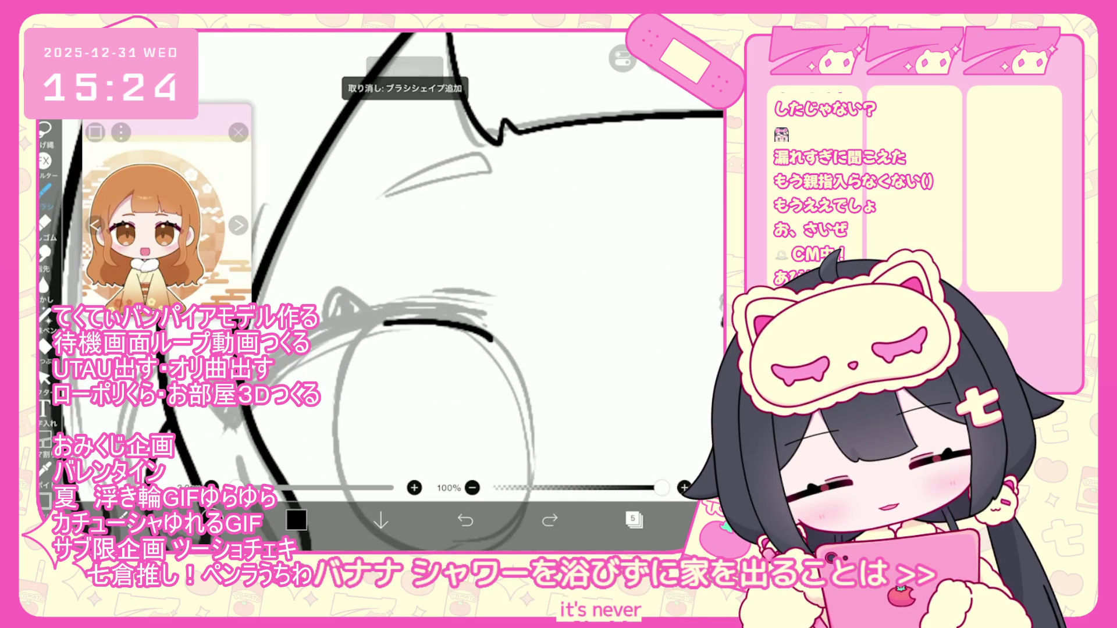
{"action": "left_click", "coordinate": [465, 519]}
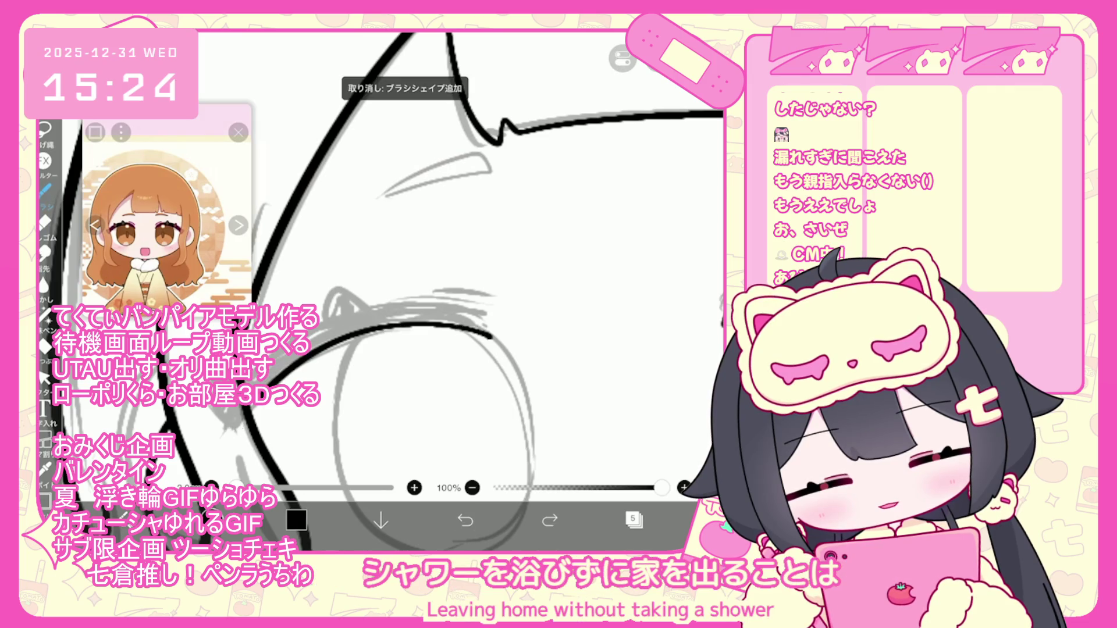
{"action": "key", "text": "ctrl+z"}
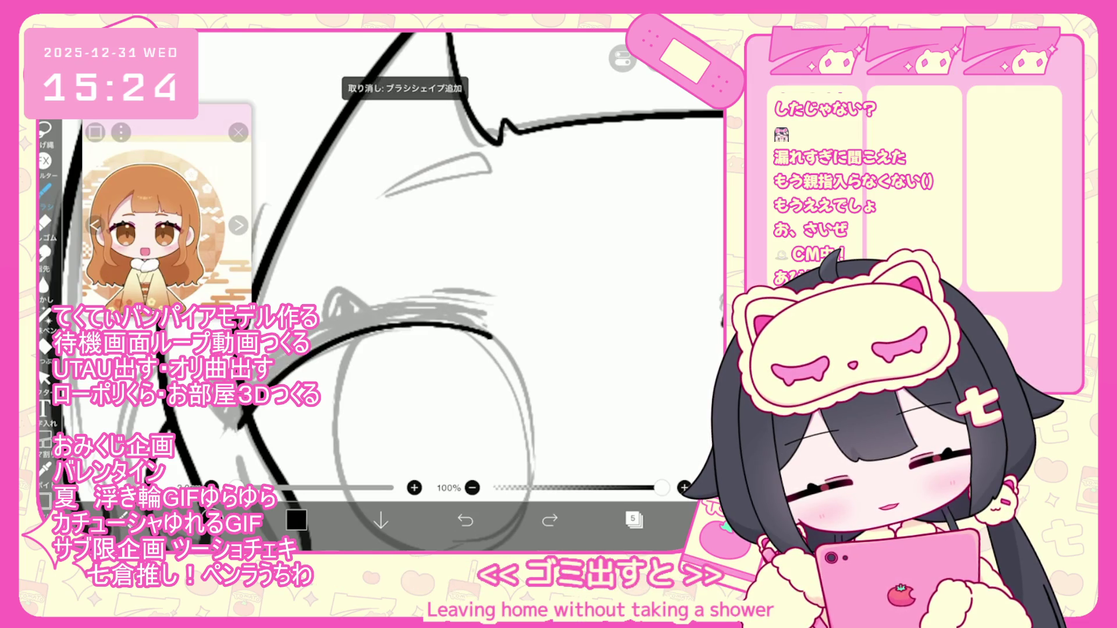
{"action": "key", "text": "ctrl+z"}
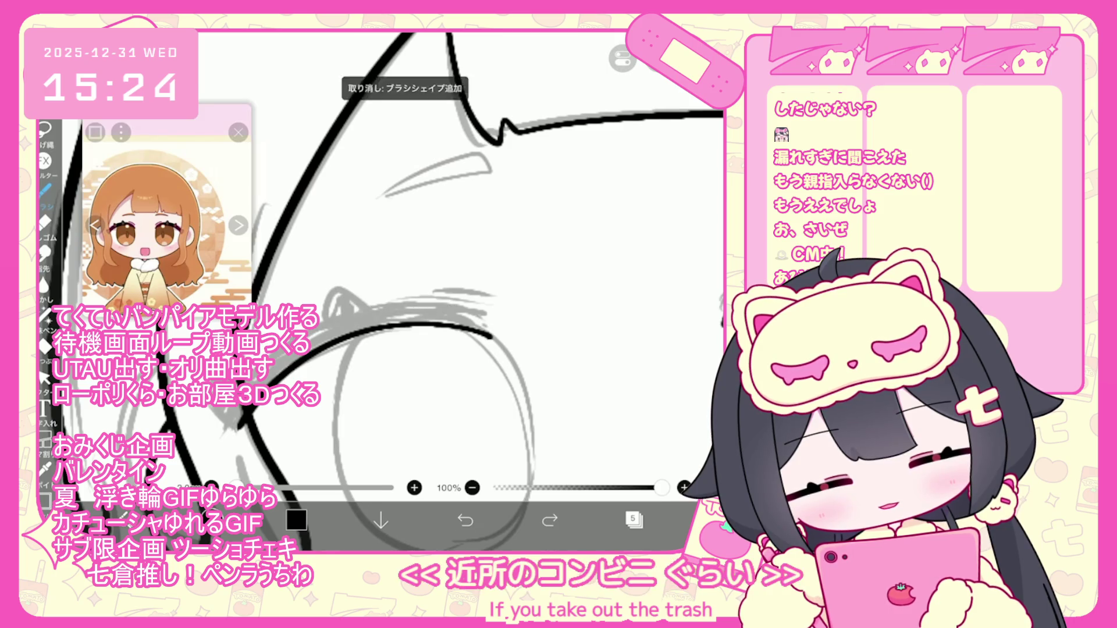
{"action": "key", "text": "ctrl+y"}
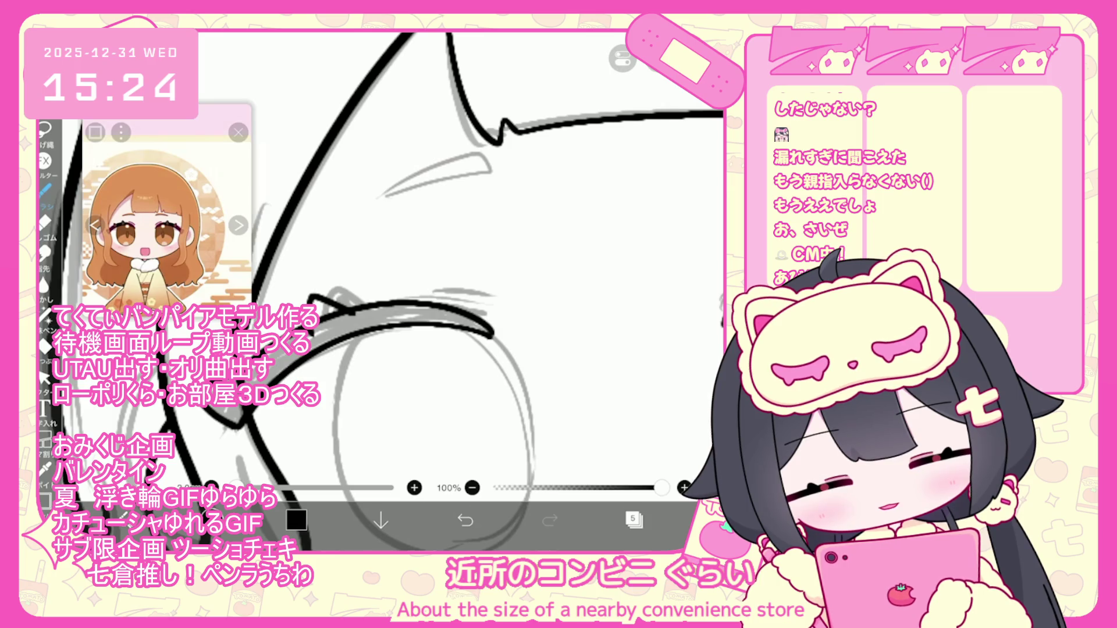
Nudge the left lash line slightly down-right and rotate it about 3° with vector Select
{"action": "left_click", "coordinate": [44, 378]}
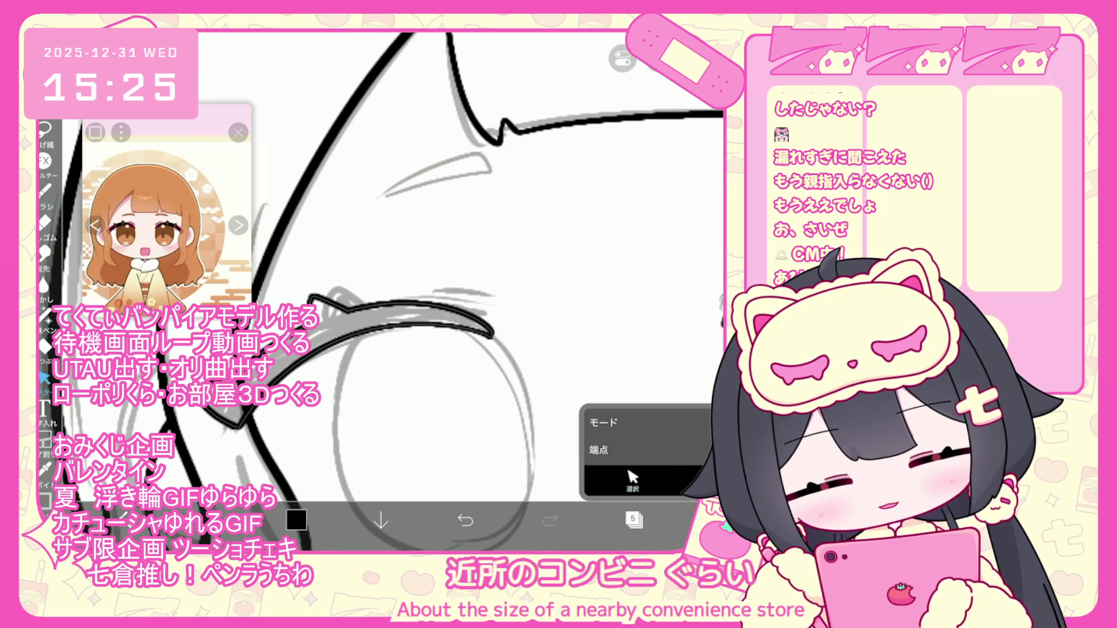
{"action": "scroll", "coordinate": [396, 290], "scroll_direction": "down", "scroll_amount": 5}
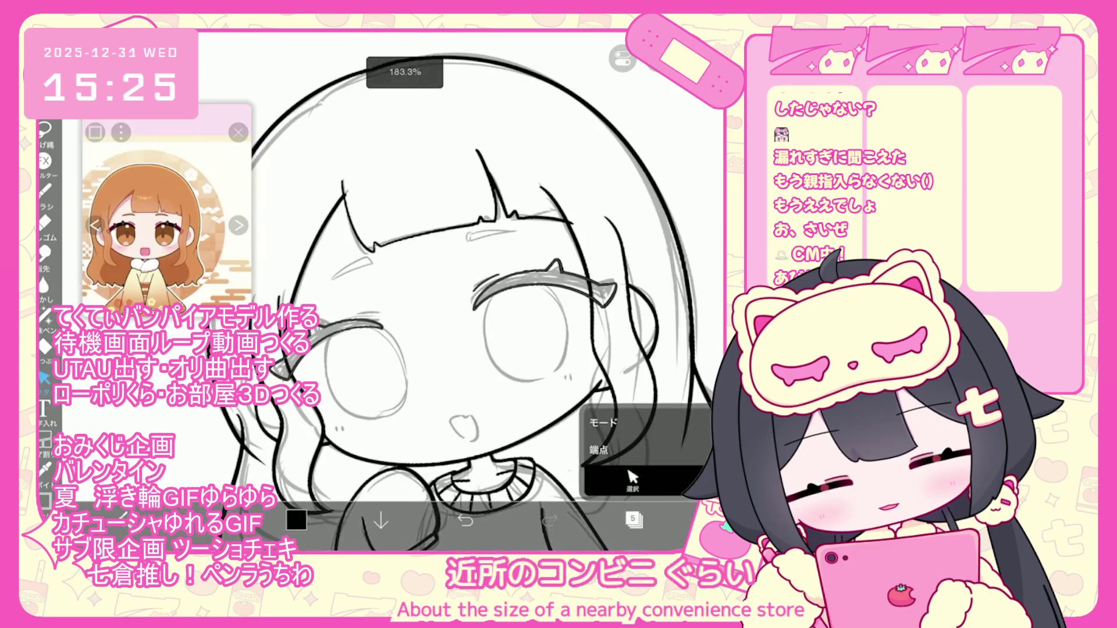
{"action": "scroll", "coordinate": [468, 282], "scroll_direction": "up", "scroll_amount": 5}
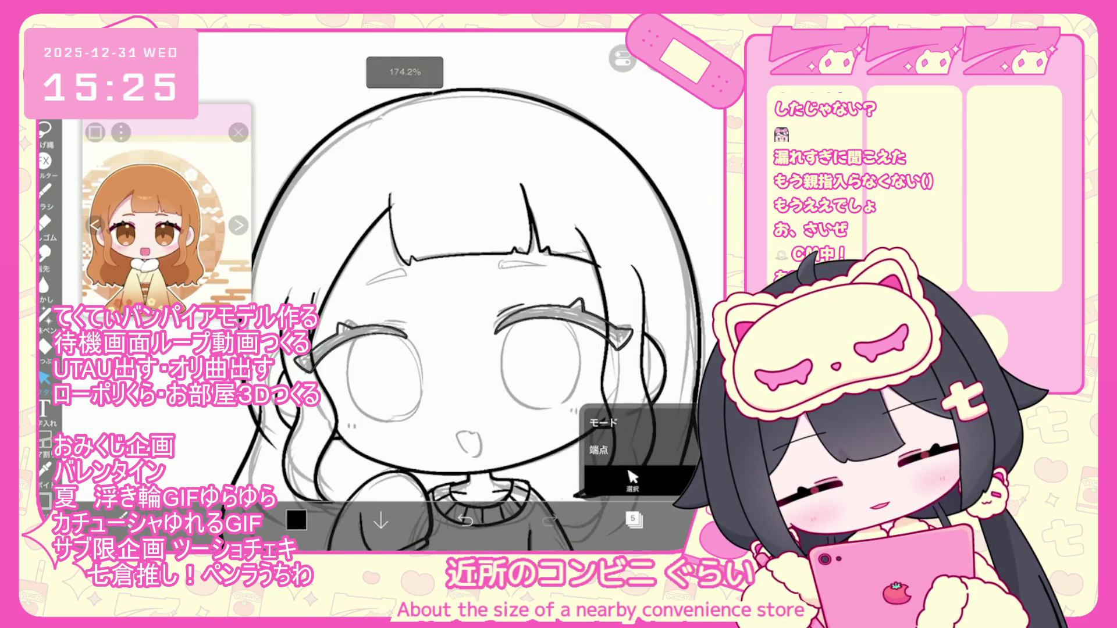
{"action": "left_click", "coordinate": [632, 480]}
{"action": "left_click_drag", "start_coordinate": [378, 349], "coordinate": [381, 352]}
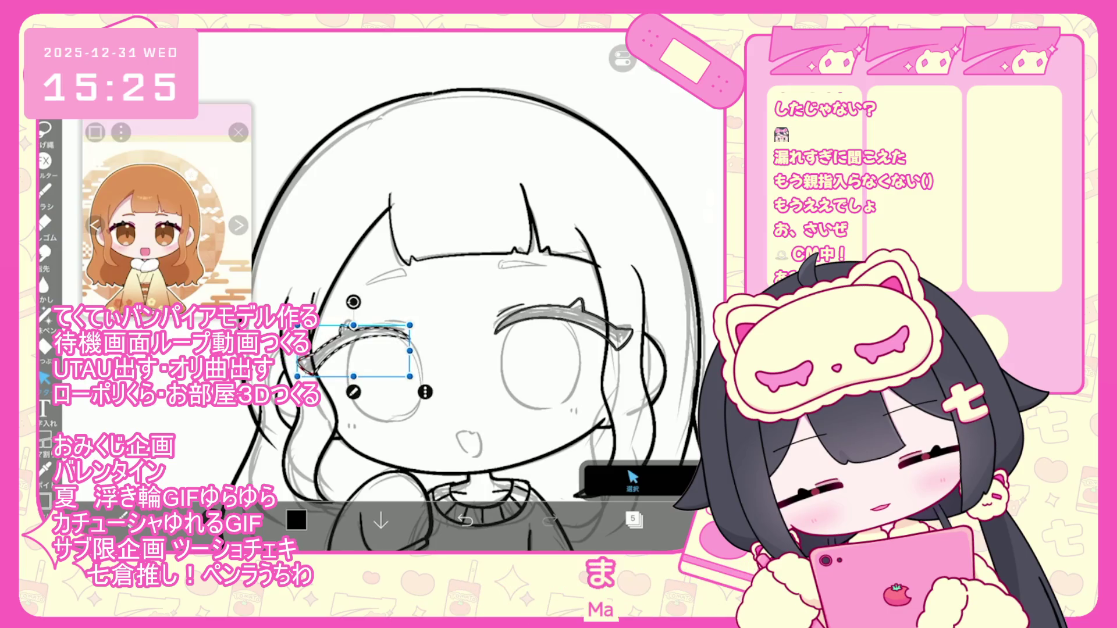
{"action": "left_click_drag", "start_coordinate": [353, 302], "coordinate": [355, 302]}
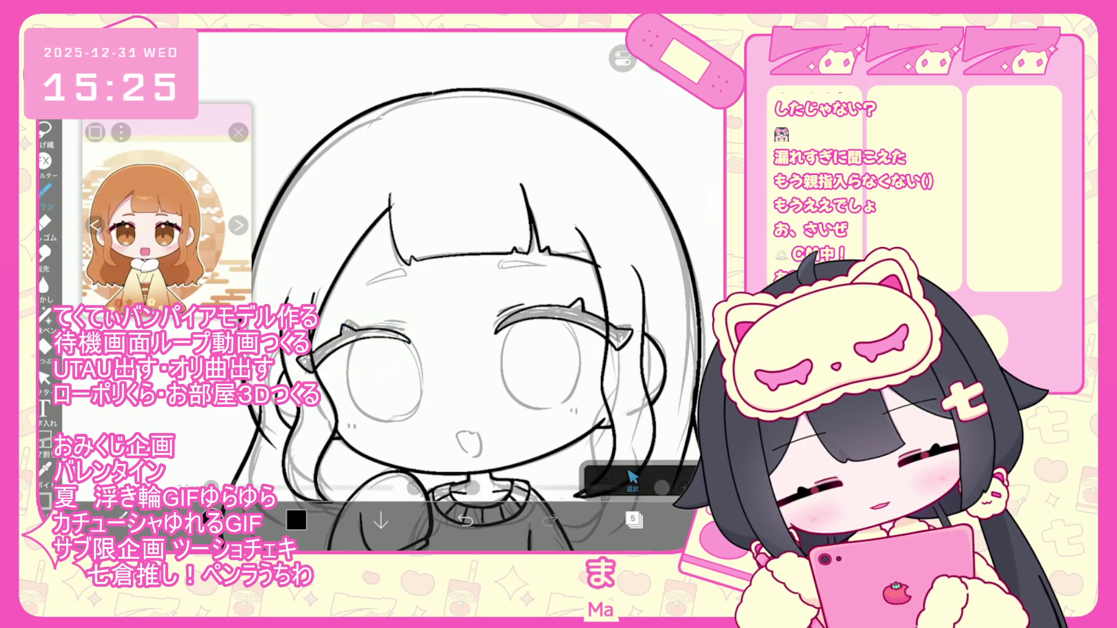
{"action": "scroll", "coordinate": [460, 291], "scroll_direction": "up", "scroll_amount": 5}
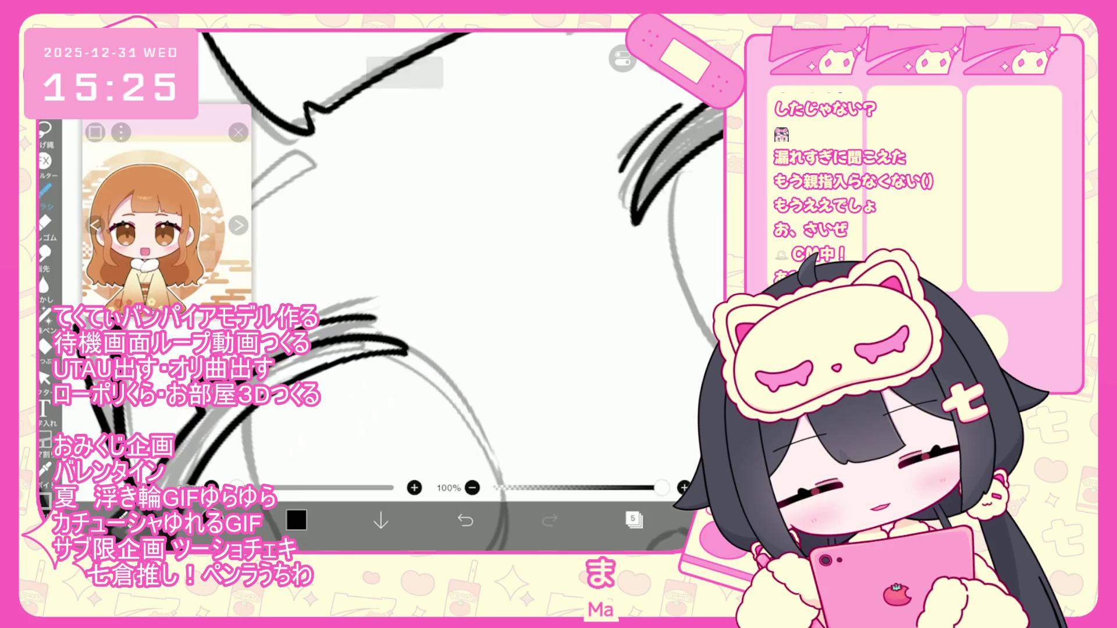
{"action": "scroll", "coordinate": [459, 291], "scroll_direction": "down", "scroll_amount": 5}
{"action": "scroll", "coordinate": [460, 291], "scroll_direction": "up", "scroll_amount": 3}
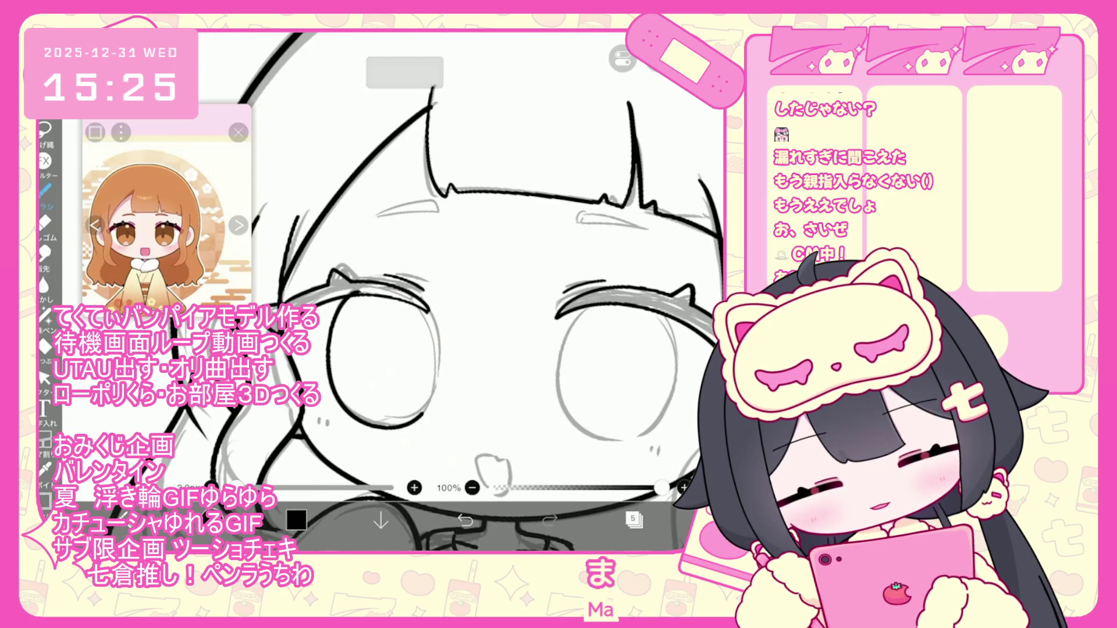
Undo the latest left-eye stroke and return to vector stroke selection mode
{"action": "key", "text": "ctrl+z"}
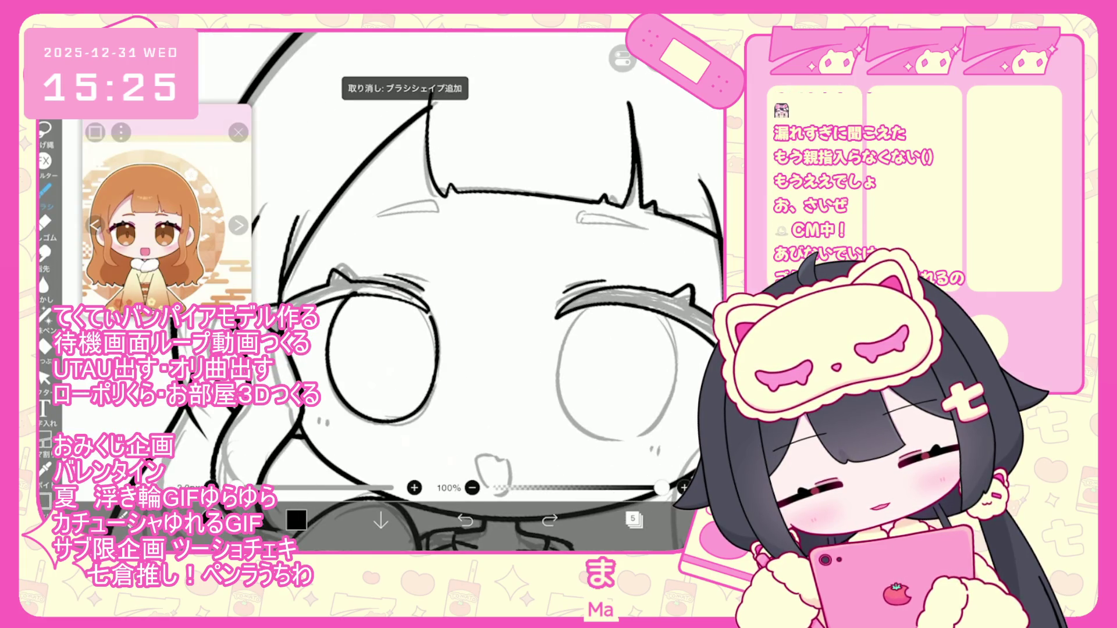
{"action": "key", "text": "v"}
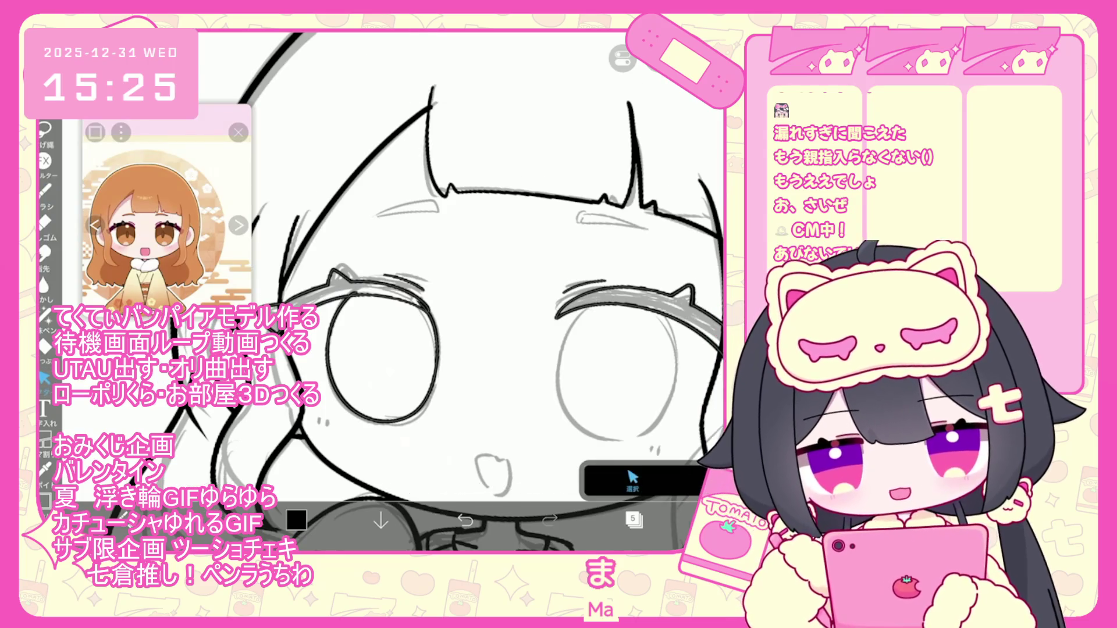
{"action": "left_click", "coordinate": [632, 481]}
{"action": "scroll", "coordinate": [408, 262], "scroll_direction": "up", "scroll_amount": 5}
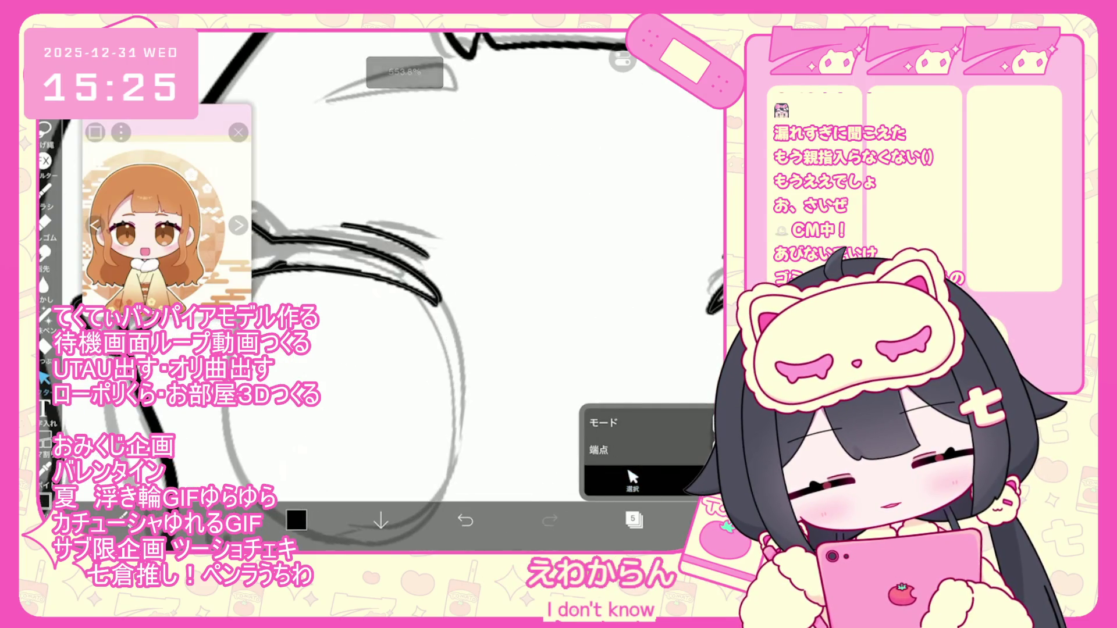
Restore the eye outline stroke, test a small nudge, and undo it
{"action": "key", "text": "ctrl+z"}
{"action": "left_click", "coordinate": [457, 378]}
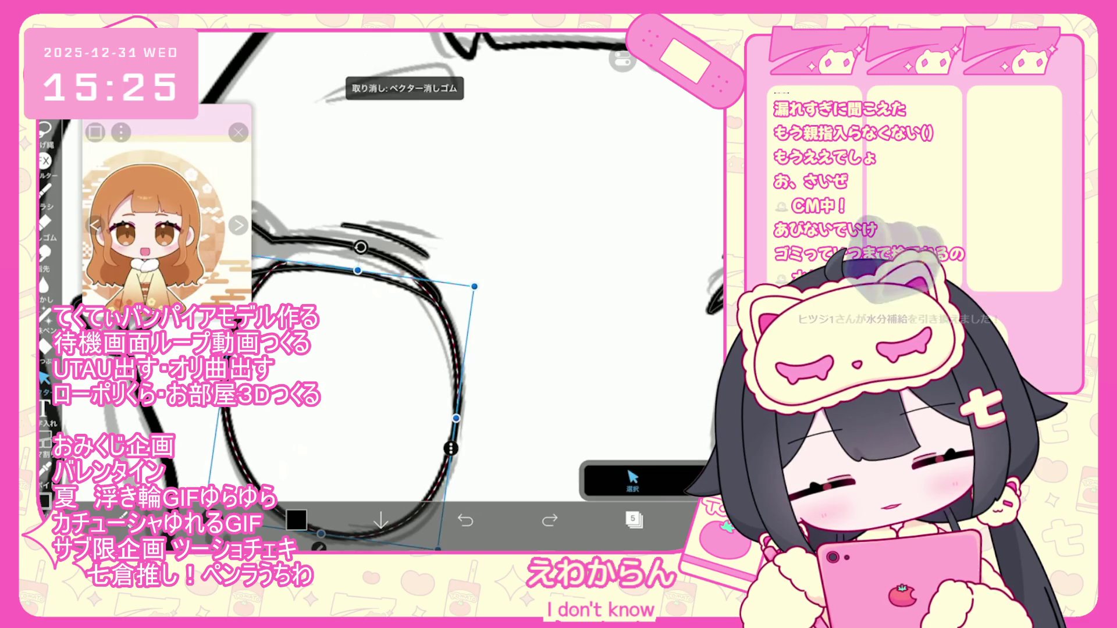
{"action": "left_click", "coordinate": [582, 174]}
{"action": "left_click_drag", "start_coordinate": [407, 291], "coordinate": [500, 320]}
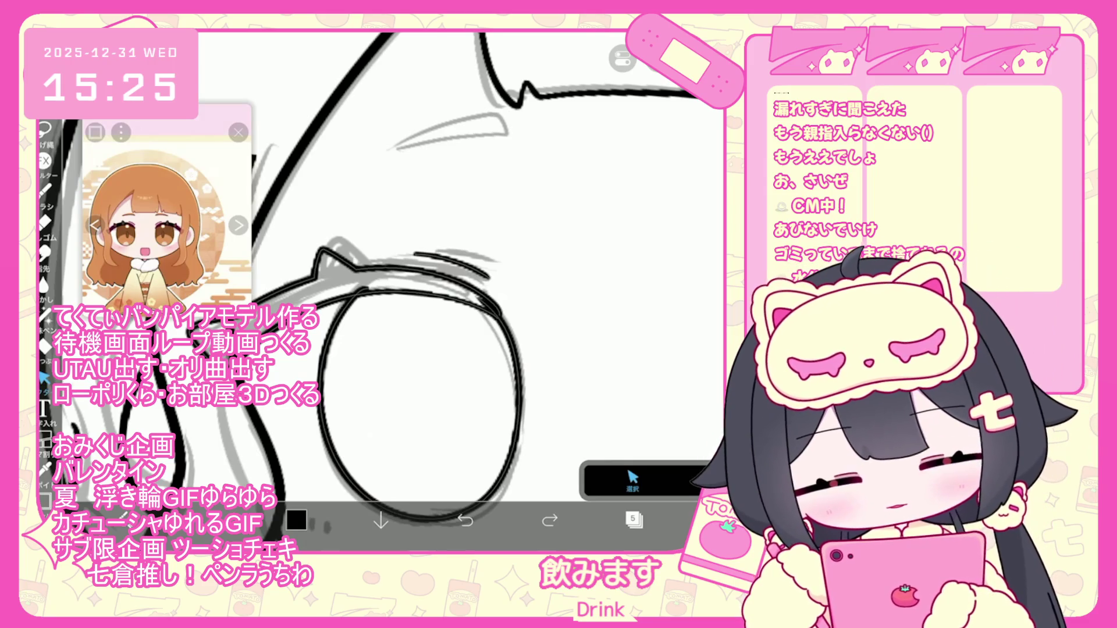
{"action": "left_click_drag", "start_coordinate": [425, 349], "coordinate": [425, 348]}
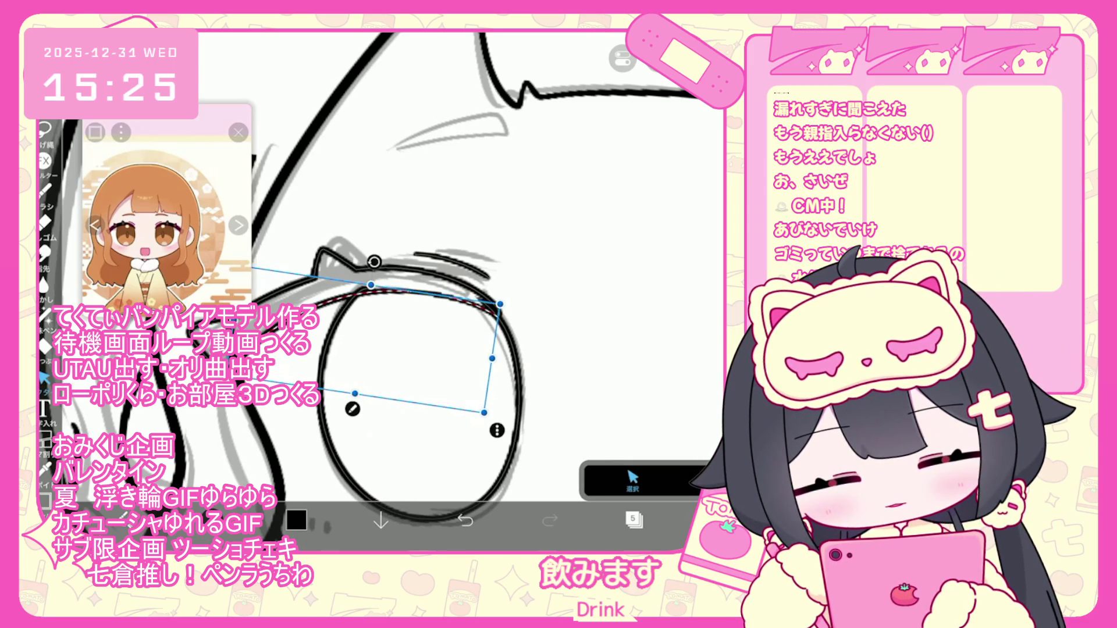
{"action": "key", "text": "ctrl+z"}
{"action": "key", "text": "Return"}
Redraw the eye outline's bottom and right edge, then select it to check
{"action": "left_click", "coordinate": [632, 480]}
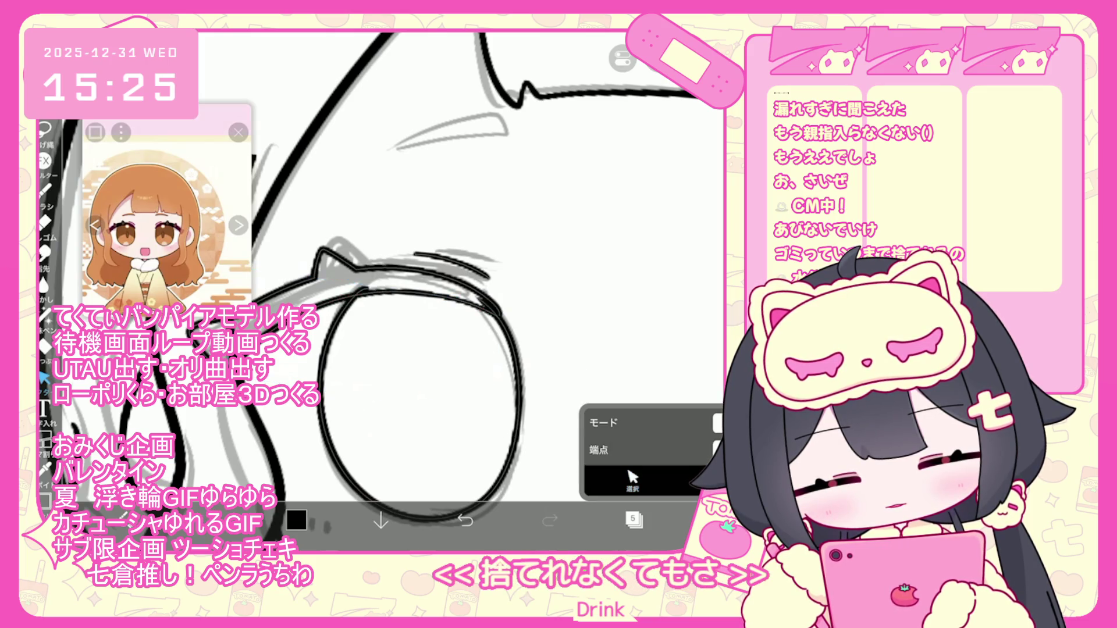
{"action": "scroll", "coordinate": [455, 315], "scroll_direction": "down", "scroll_amount": 5}
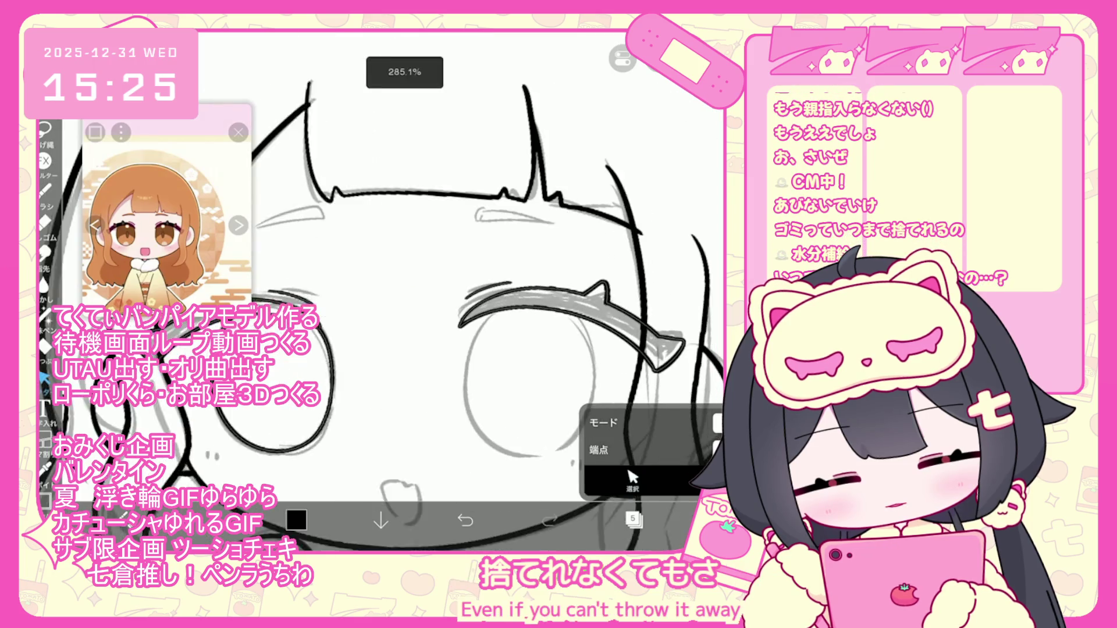
{"action": "scroll", "coordinate": [407, 291], "scroll_direction": "down", "scroll_amount": 2}
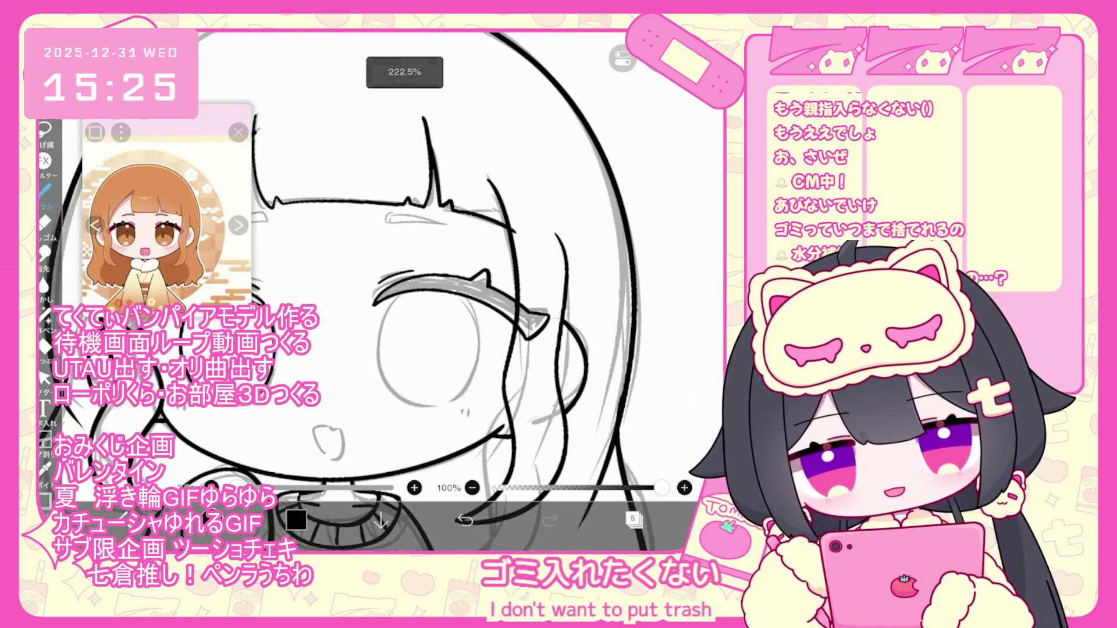
{"action": "left_click", "coordinate": [465, 520]}
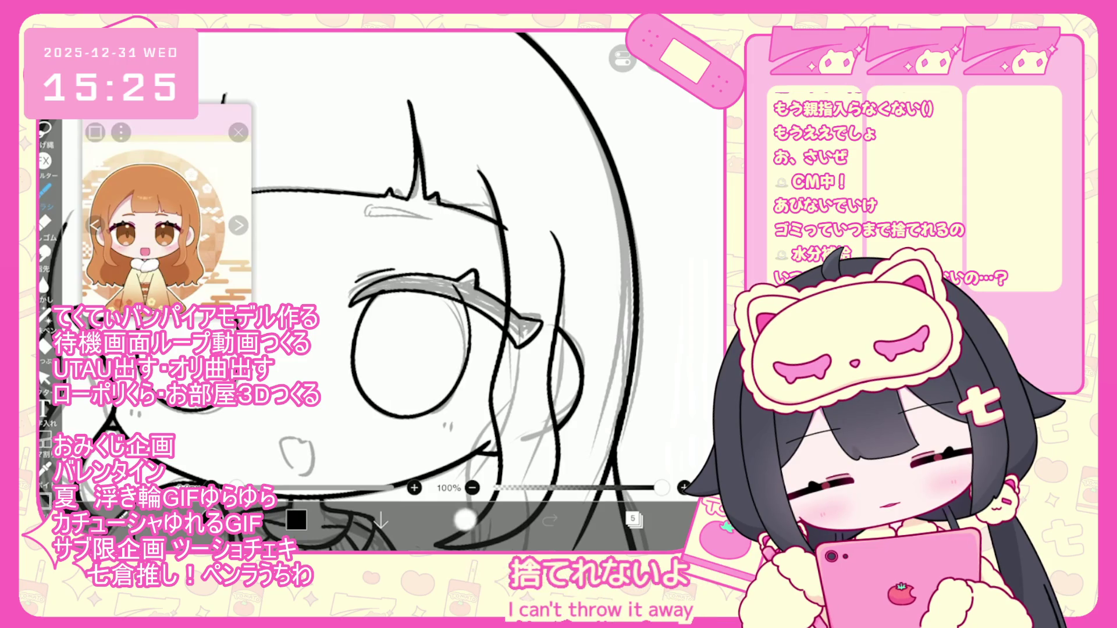
{"action": "left_click_drag", "start_coordinate": [369, 404], "coordinate": [459, 300]}
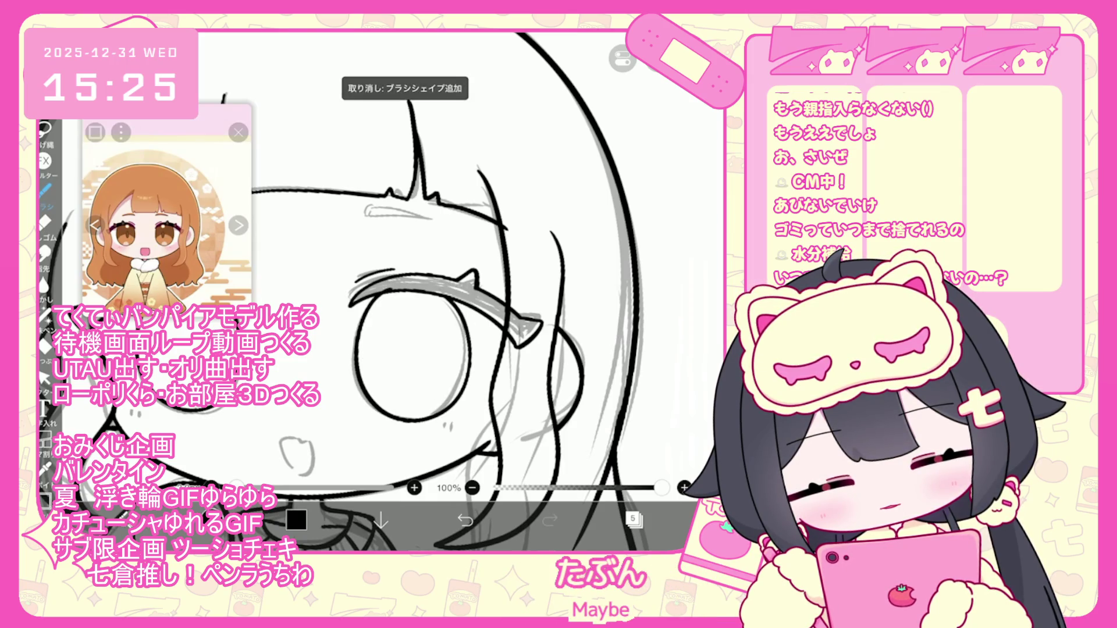
{"action": "left_click", "coordinate": [43, 377]}
{"action": "left_click", "coordinate": [353, 349]}
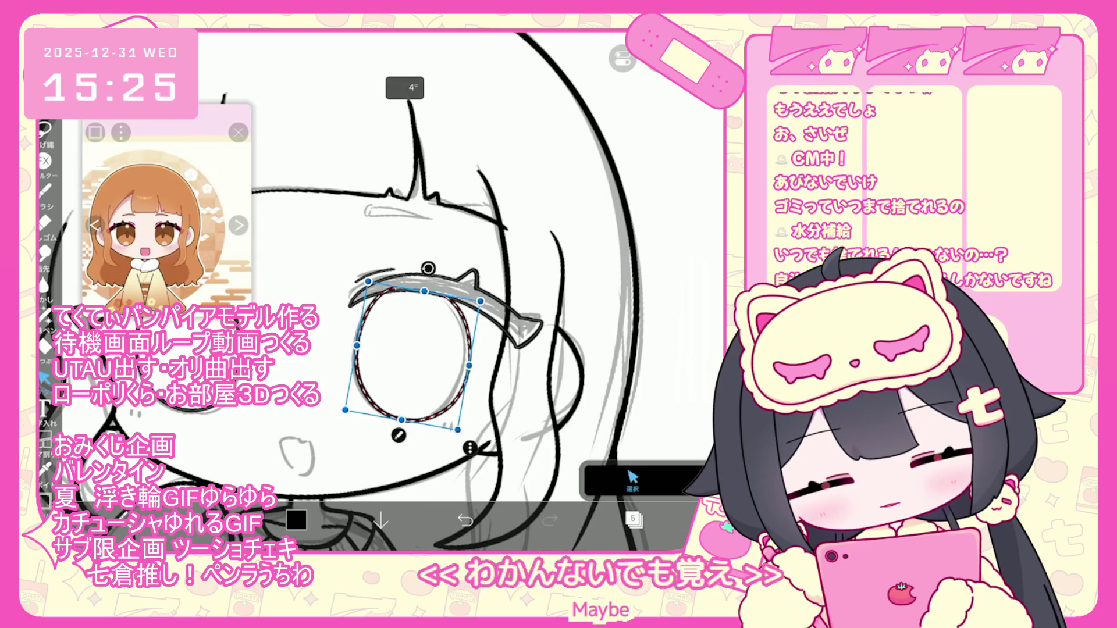
{"action": "scroll", "coordinate": [407, 349], "scroll_direction": "up", "scroll_amount": 3}
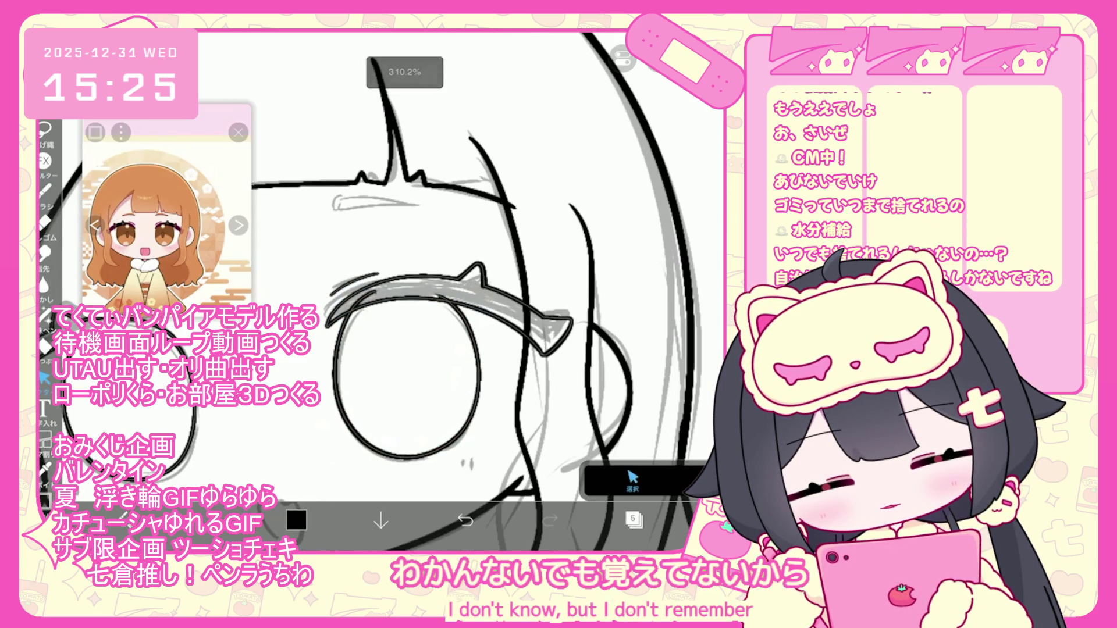
{"action": "left_click", "coordinate": [633, 482]}
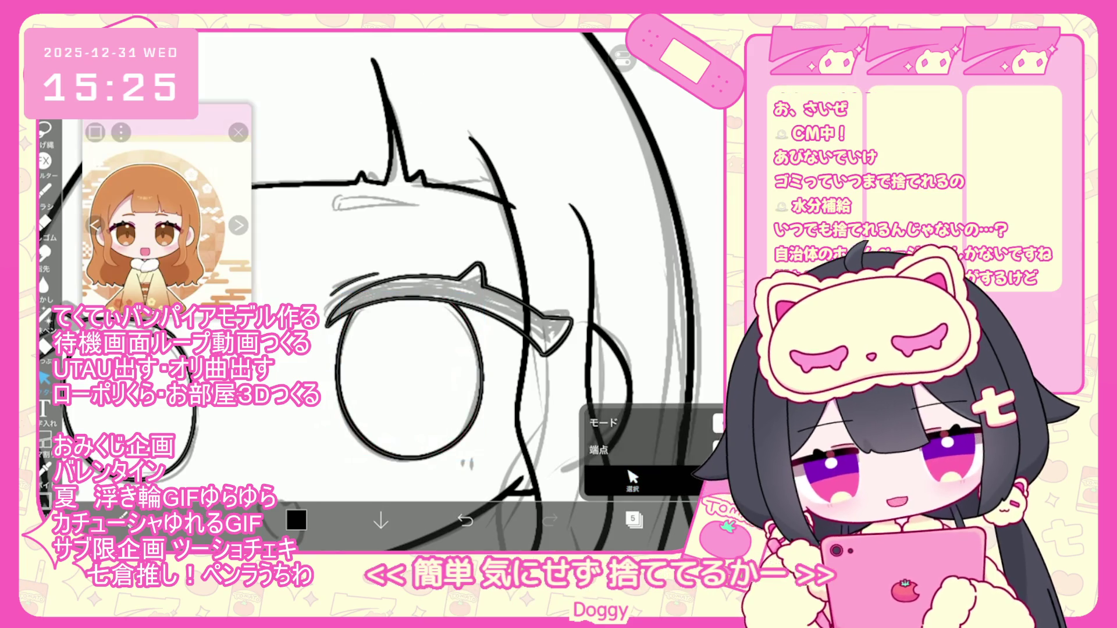
Return to the brush and undo the last stroke and the stray mouth stroke
{"action": "scroll", "coordinate": [378, 291], "scroll_direction": "down", "scroll_amount": 3}
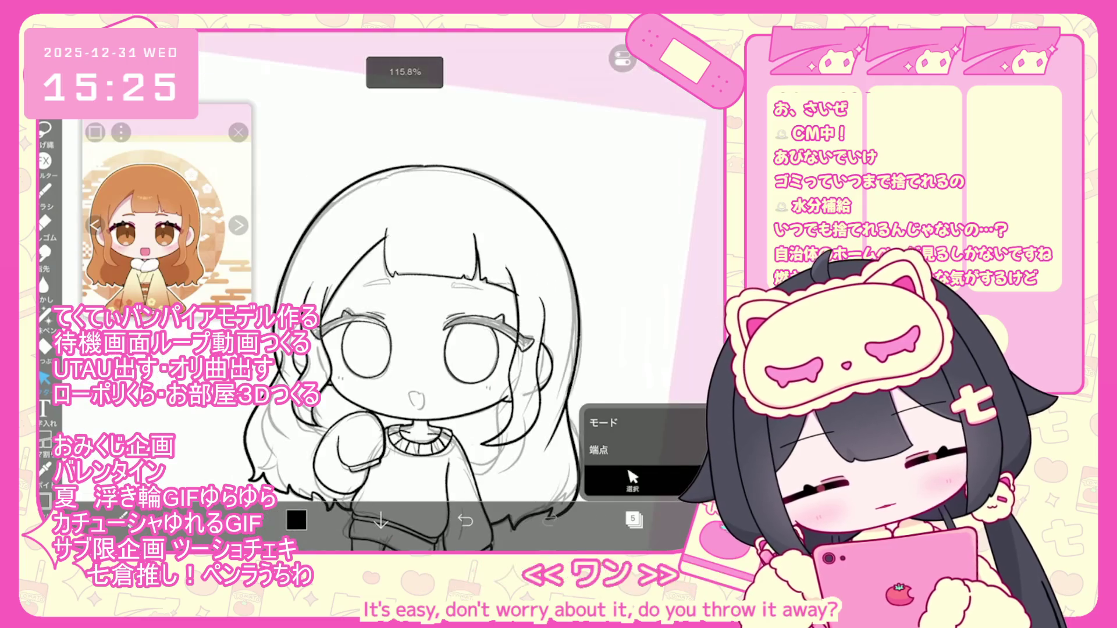
{"action": "scroll", "coordinate": [378, 291], "scroll_direction": "down", "scroll_amount": 2}
{"action": "left_click", "coordinate": [44, 190]}
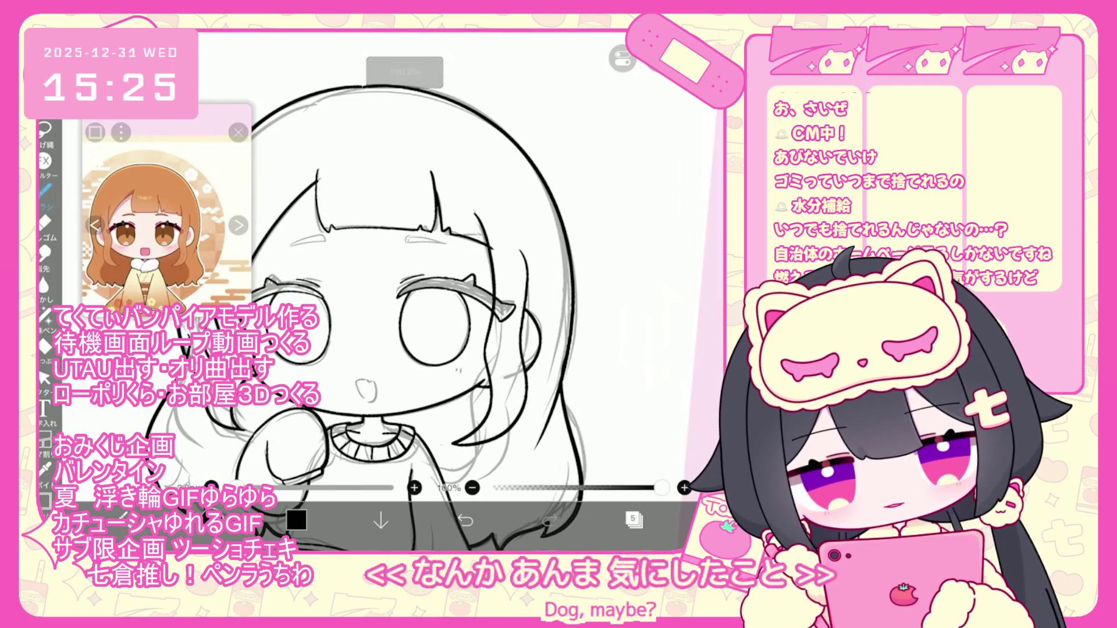
{"action": "scroll", "coordinate": [378, 290], "scroll_direction": "up", "scroll_amount": 5}
{"action": "left_click", "coordinate": [465, 520]}
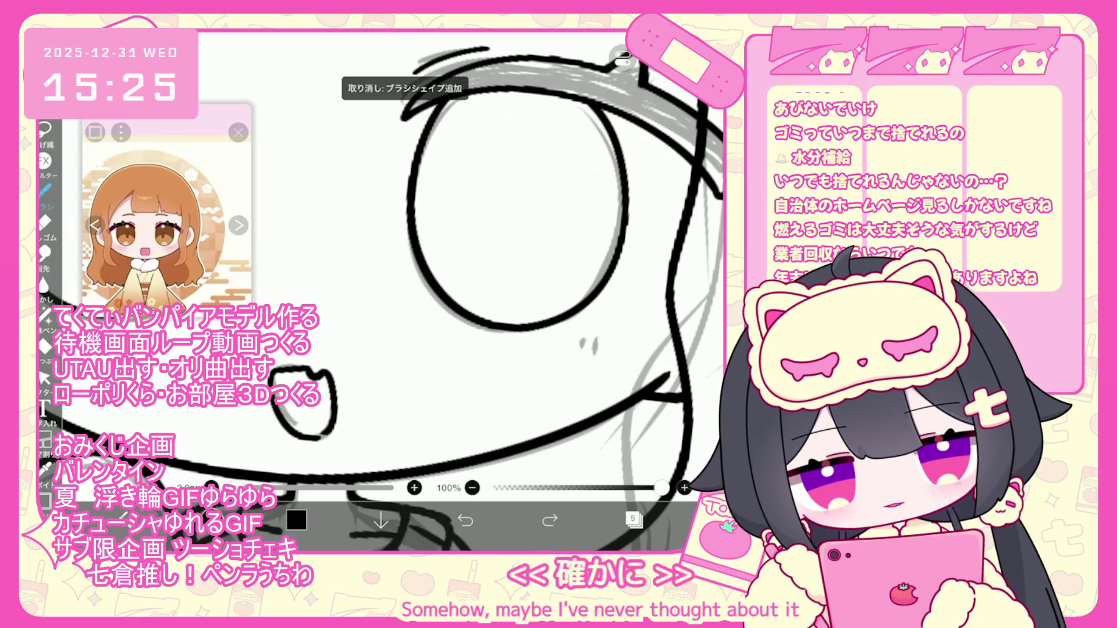
{"action": "left_click", "coordinate": [465, 520]}
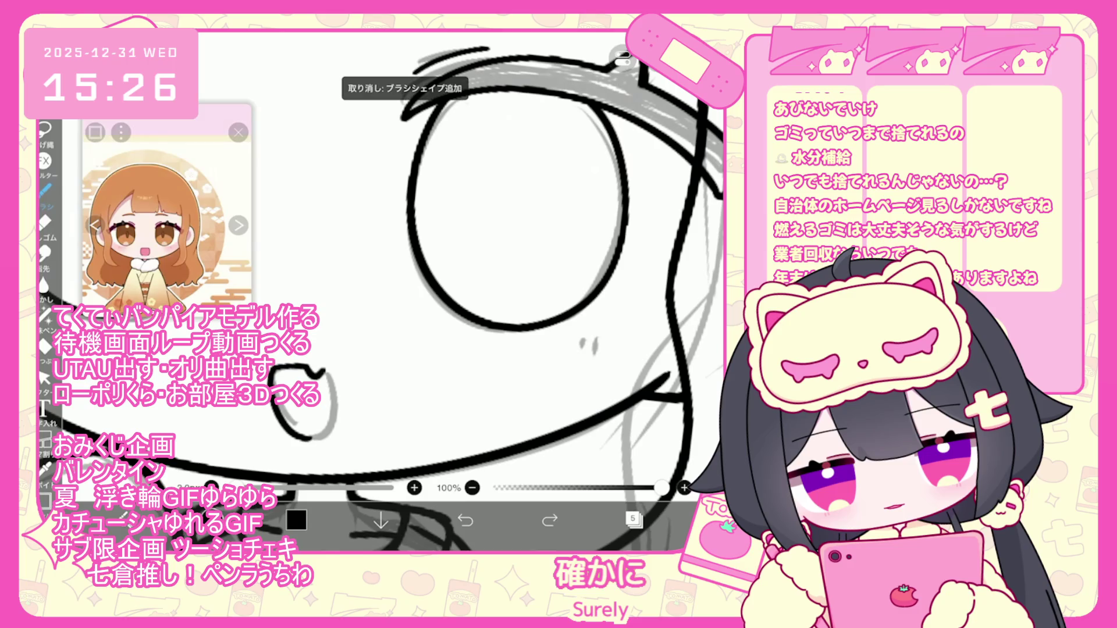
{"action": "scroll", "coordinate": [379, 291], "scroll_direction": "down", "scroll_amount": 5}
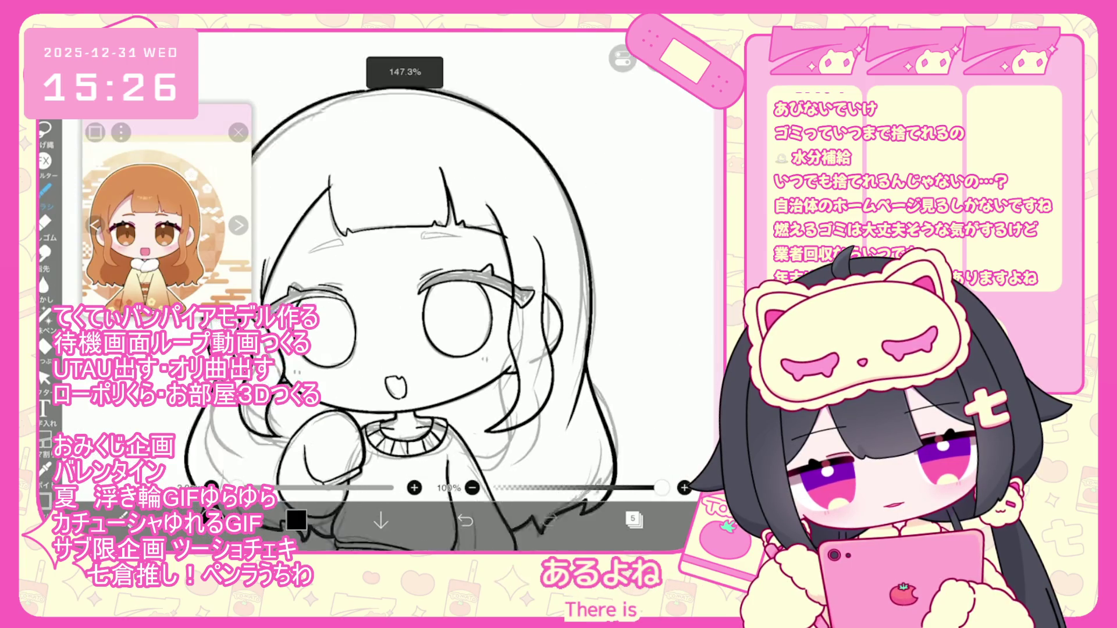
{"action": "scroll", "coordinate": [378, 291], "scroll_direction": "up", "scroll_amount": 5}
Ink the small brow marks above both eyes, undoing a bad stroke
{"action": "left_click_drag", "start_coordinate": [361, 262], "coordinate": [456, 243]}
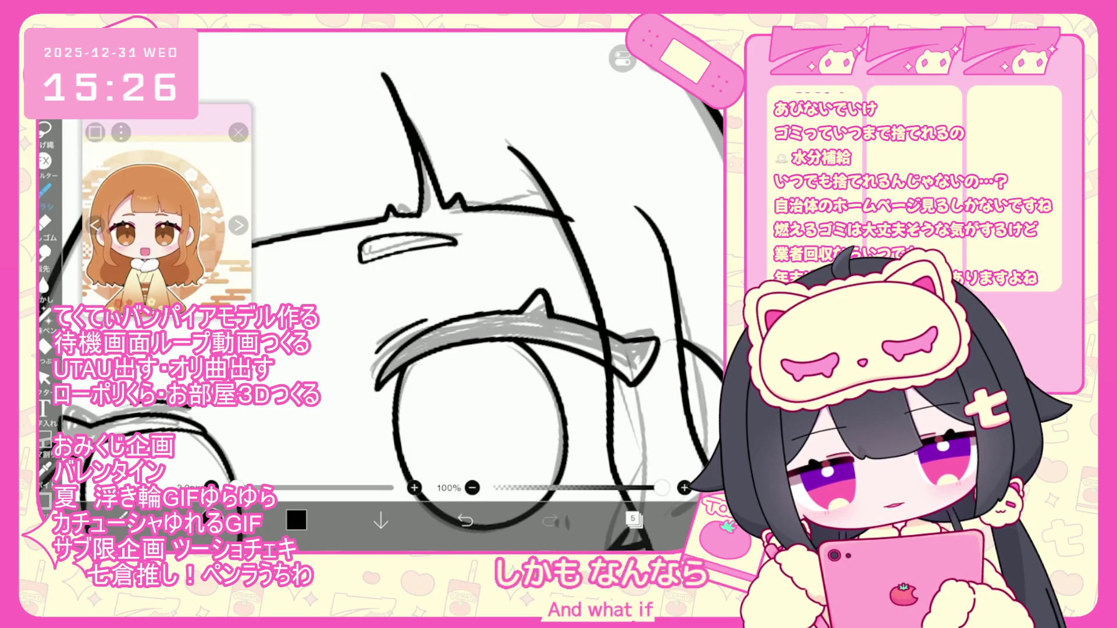
{"action": "scroll", "coordinate": [465, 291], "scroll_direction": "up", "scroll_amount": 3}
{"action": "mouse_move", "coordinate": [293, 308]}
{"action": "left_mouse_down"}
{"action": "mouse_move", "coordinate": [324, 299]}
{"action": "mouse_move", "coordinate": [324, 279]}
{"action": "left_mouse_up"}
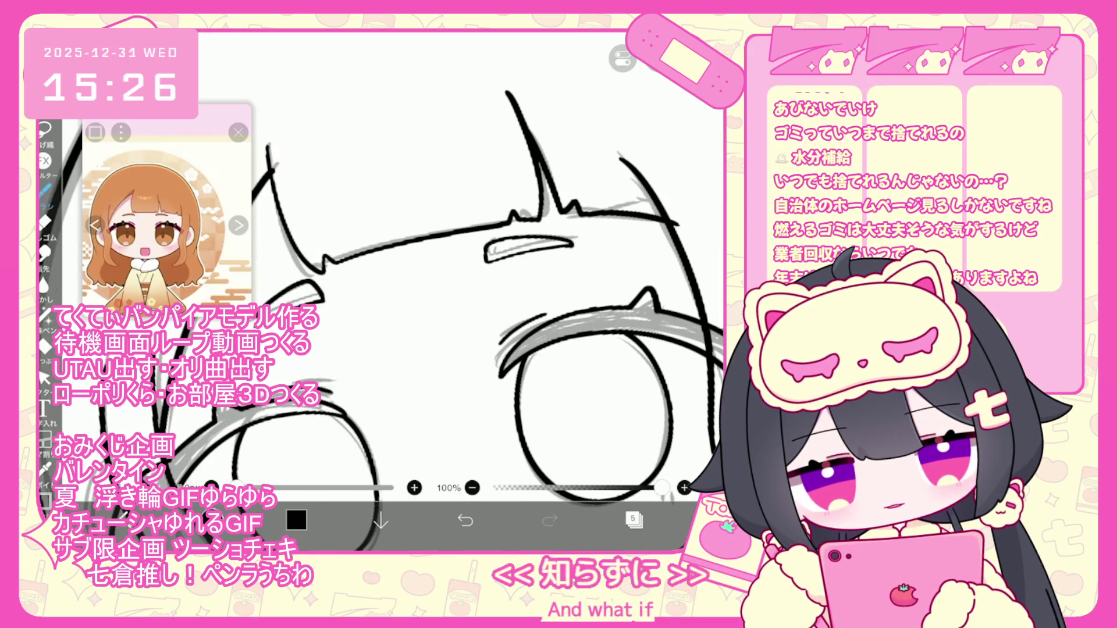
{"action": "scroll", "coordinate": [489, 290], "scroll_direction": "up", "scroll_amount": 1}
{"action": "key", "text": "ctrl+z"}
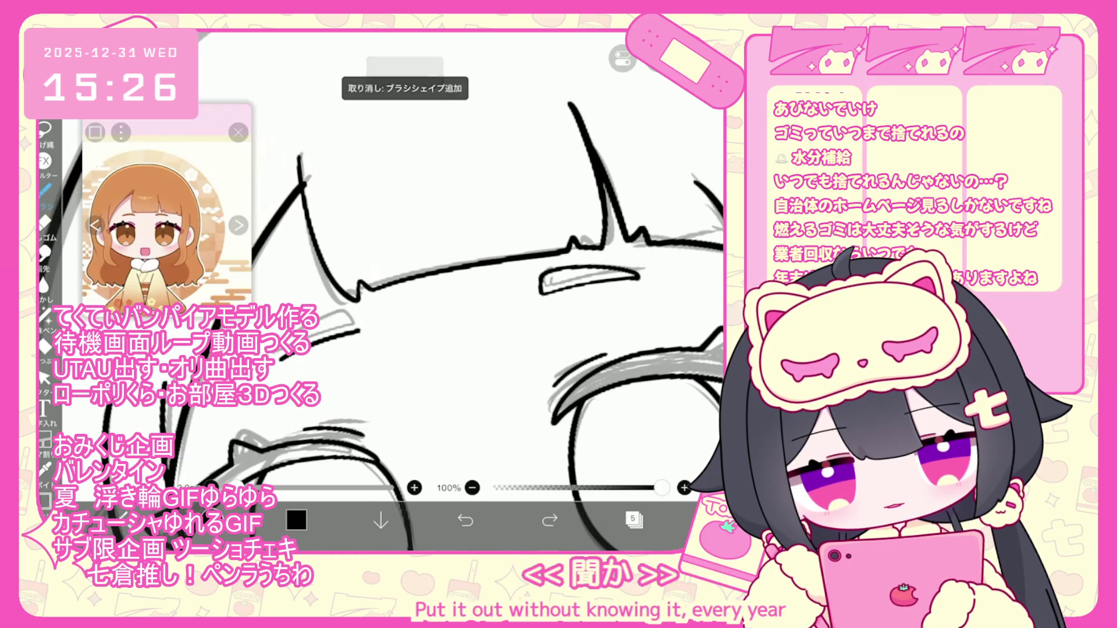
{"action": "scroll", "coordinate": [488, 291], "scroll_direction": "down", "scroll_amount": 5}
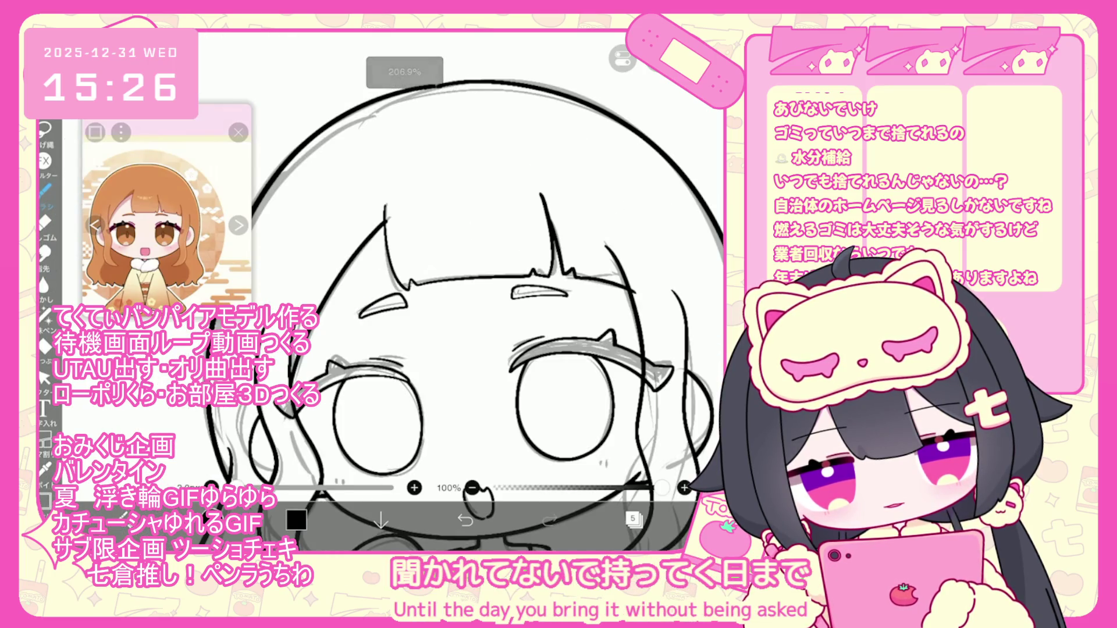
Inspect the left brow stroke with the Select tool, then return to the brush
{"action": "left_click", "coordinate": [44, 378]}
{"action": "left_click", "coordinate": [382, 304]}
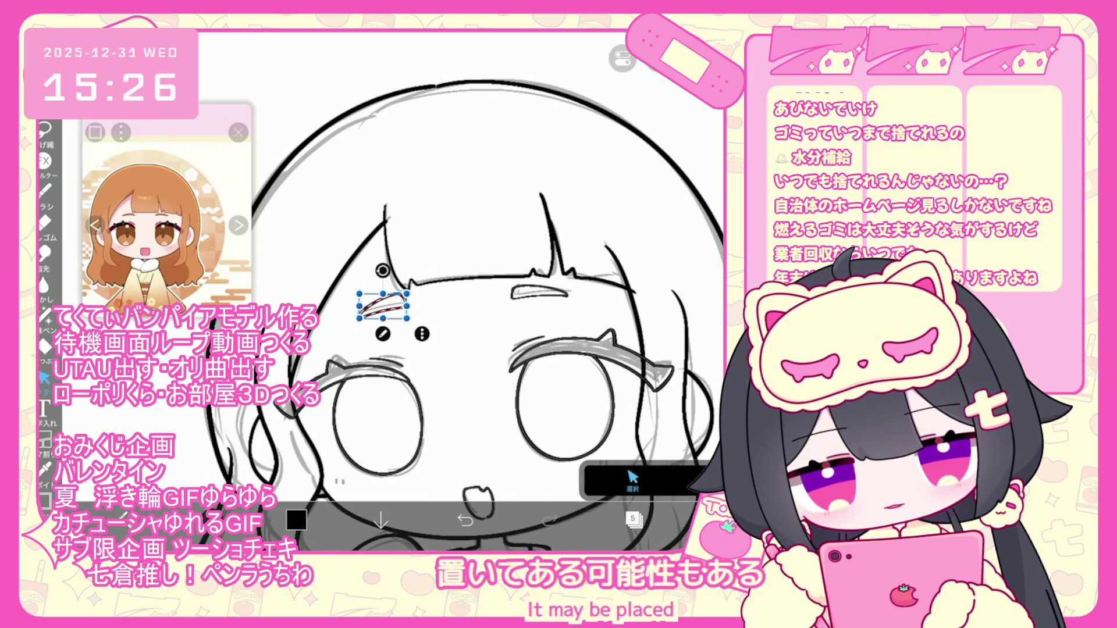
{"action": "key", "text": "Escape"}
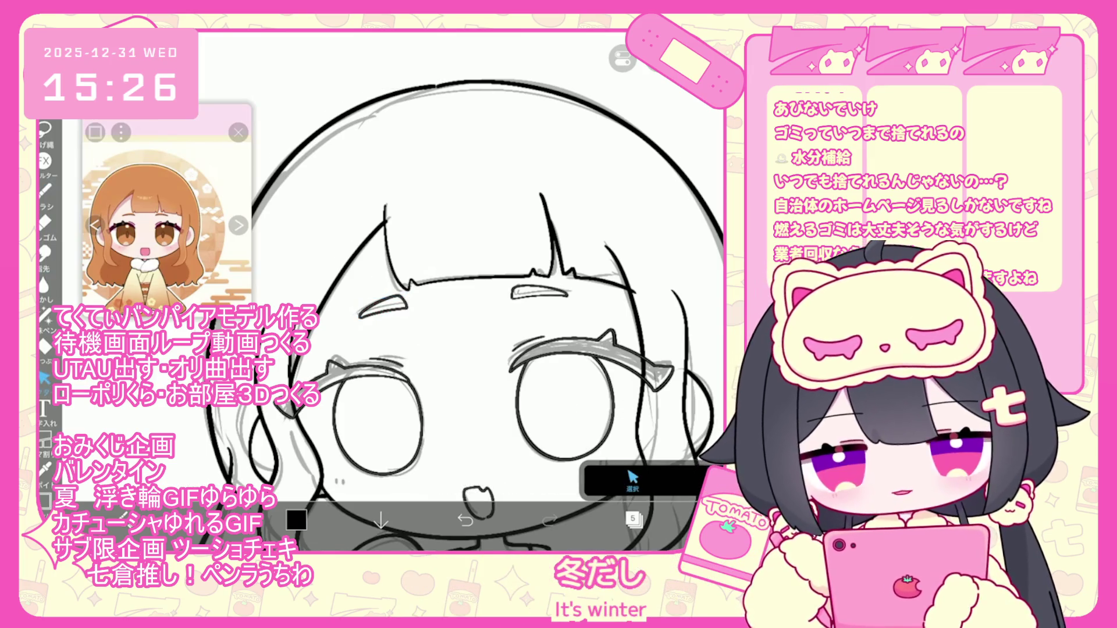
{"action": "scroll", "coordinate": [436, 349], "scroll_direction": "down", "scroll_amount": 1}
{"action": "left_click", "coordinate": [348, 316]}
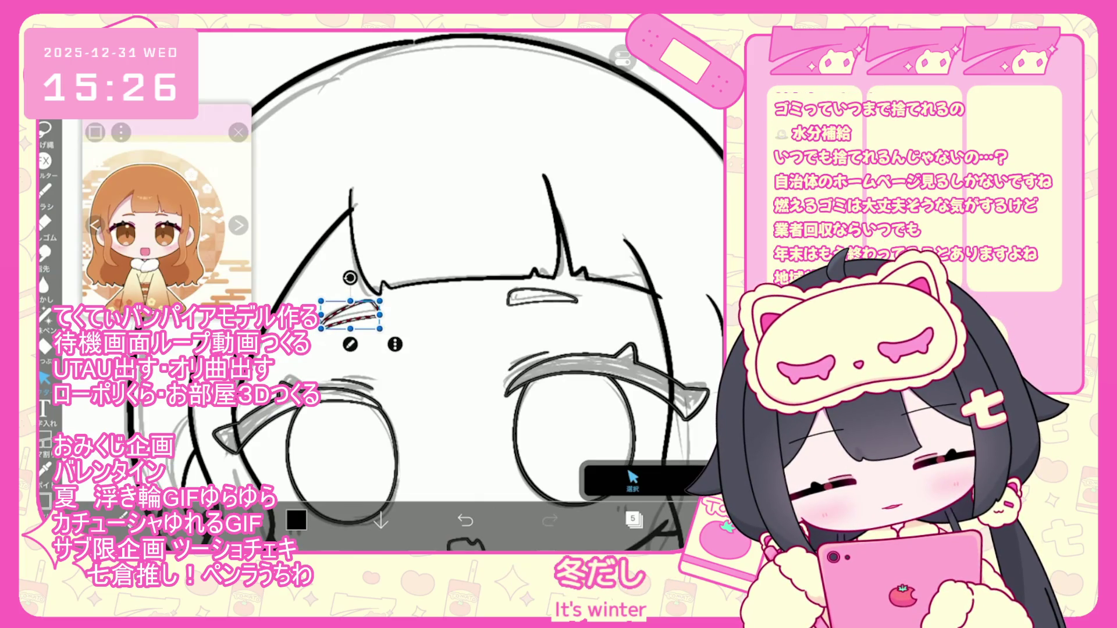
{"action": "scroll", "coordinate": [495, 349], "scroll_direction": "up", "scroll_amount": 2}
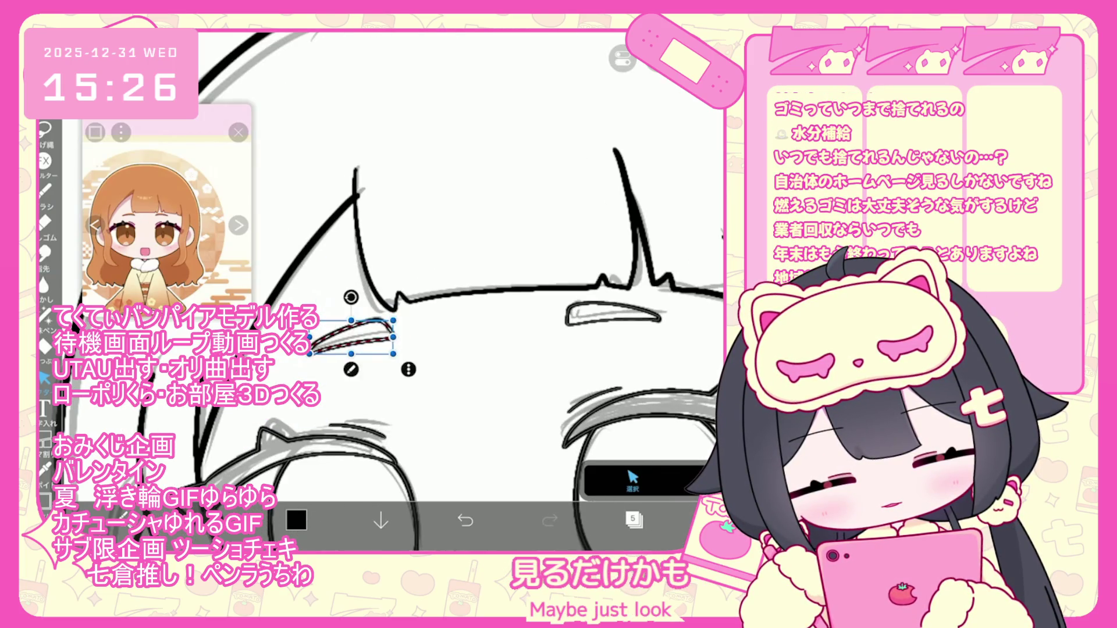
{"action": "scroll", "coordinate": [466, 291], "scroll_direction": "down", "scroll_amount": 3}
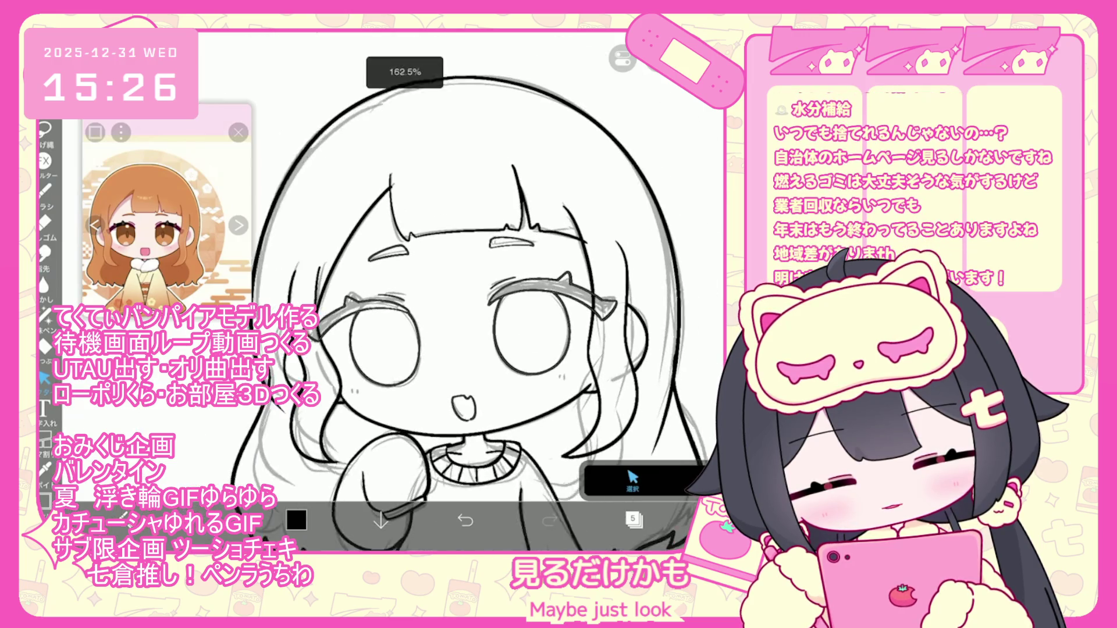
{"action": "key", "text": "b"}
{"action": "left_click", "coordinate": [296, 520]}
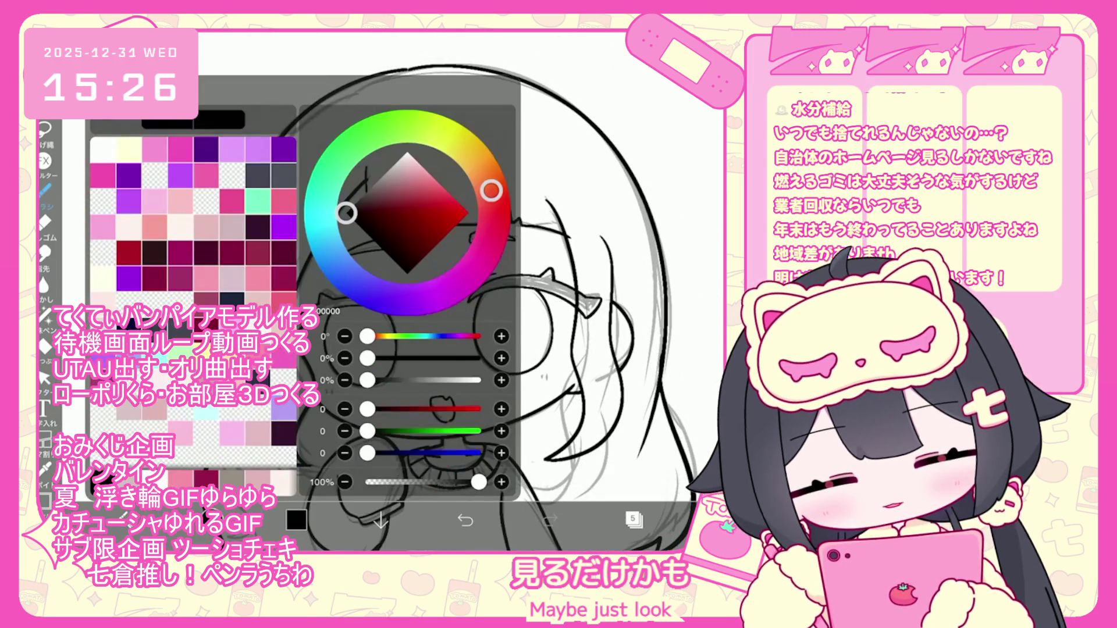
Pick pink and draw small blush marks on the girl's cheek, undoing a bad stroke
{"action": "left_click", "coordinate": [296, 520]}
{"action": "scroll", "coordinate": [378, 291], "scroll_direction": "up", "scroll_amount": 3}
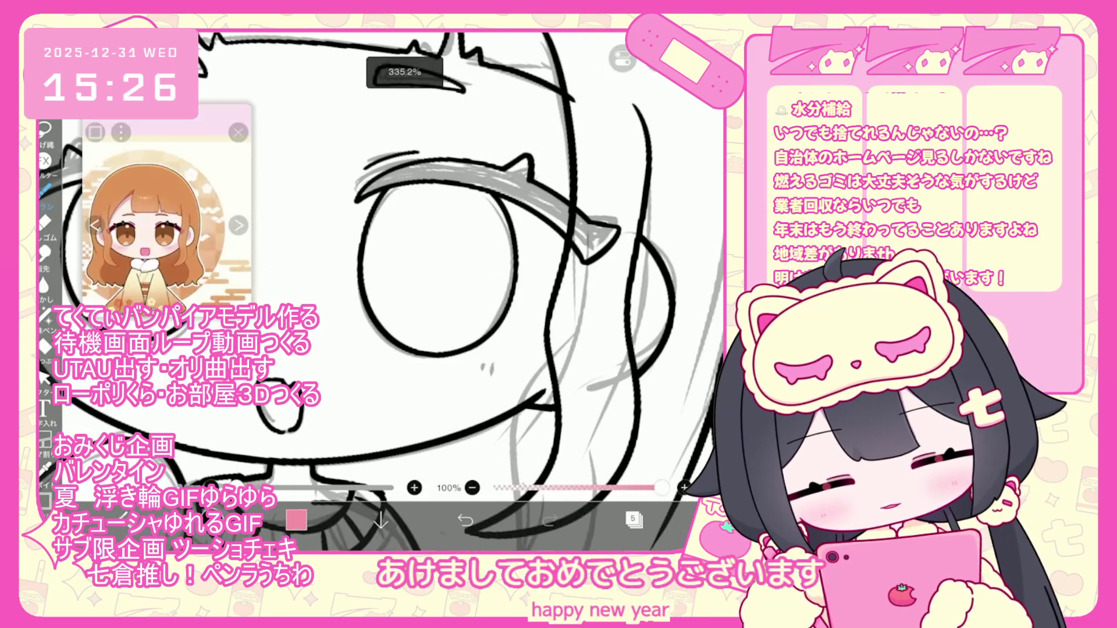
{"action": "key", "text": "ctrl+z"}
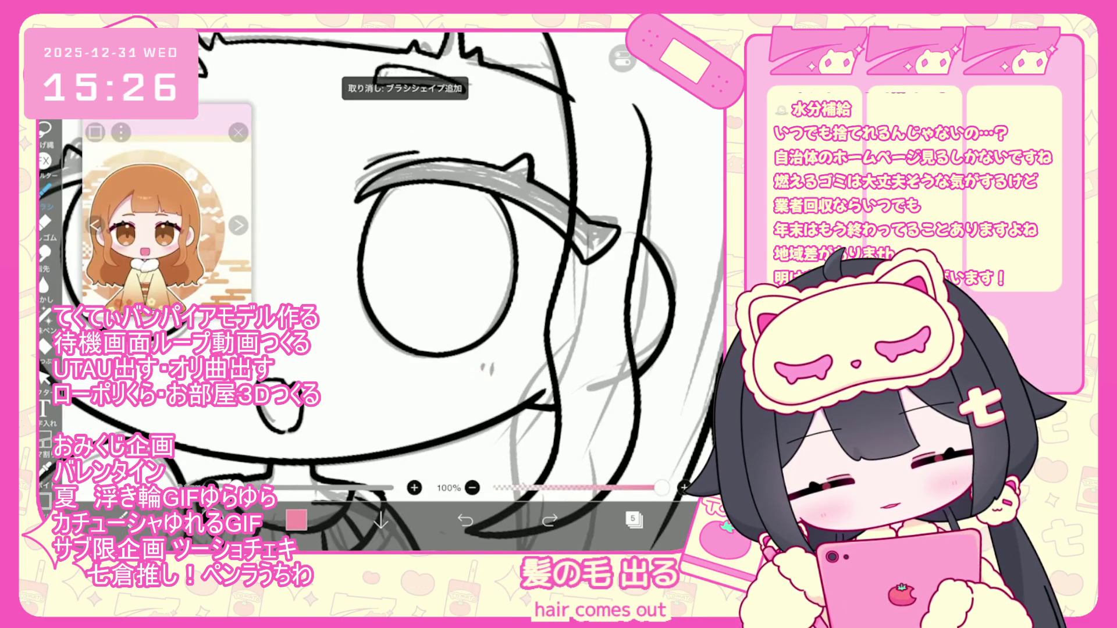
{"action": "mouse_move", "coordinate": [436, 262]}
{"action": "left_mouse_down"}
{"action": "mouse_move", "coordinate": [499, 265]}
{"action": "mouse_move", "coordinate": [512, 291]}
{"action": "left_mouse_up"}
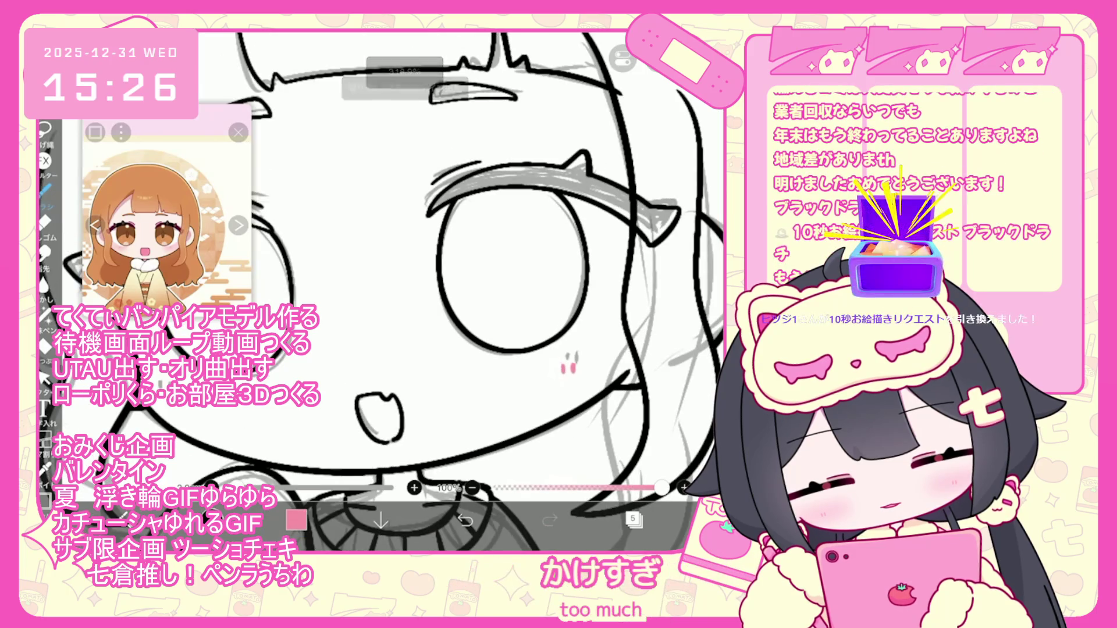
Set the drawing colour back to black and pan to the blank canvas beside the figure
{"action": "scroll", "coordinate": [407, 291], "scroll_direction": "down", "scroll_amount": 5}
{"action": "left_click", "coordinate": [296, 519]}
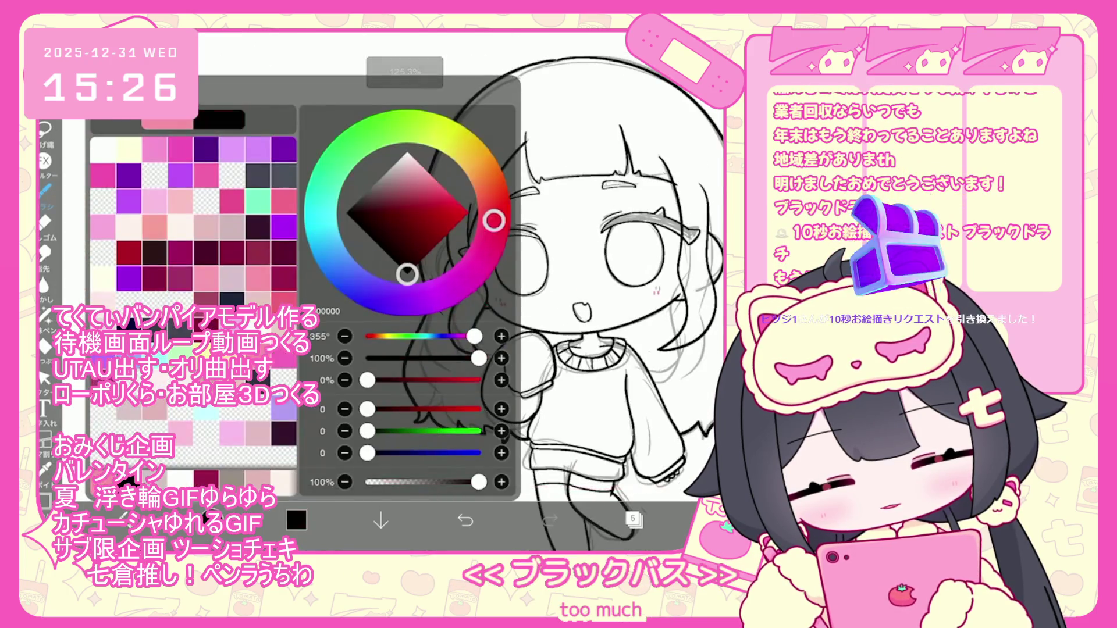
{"action": "left_click_drag", "start_coordinate": [436, 262], "coordinate": [704, 262]}
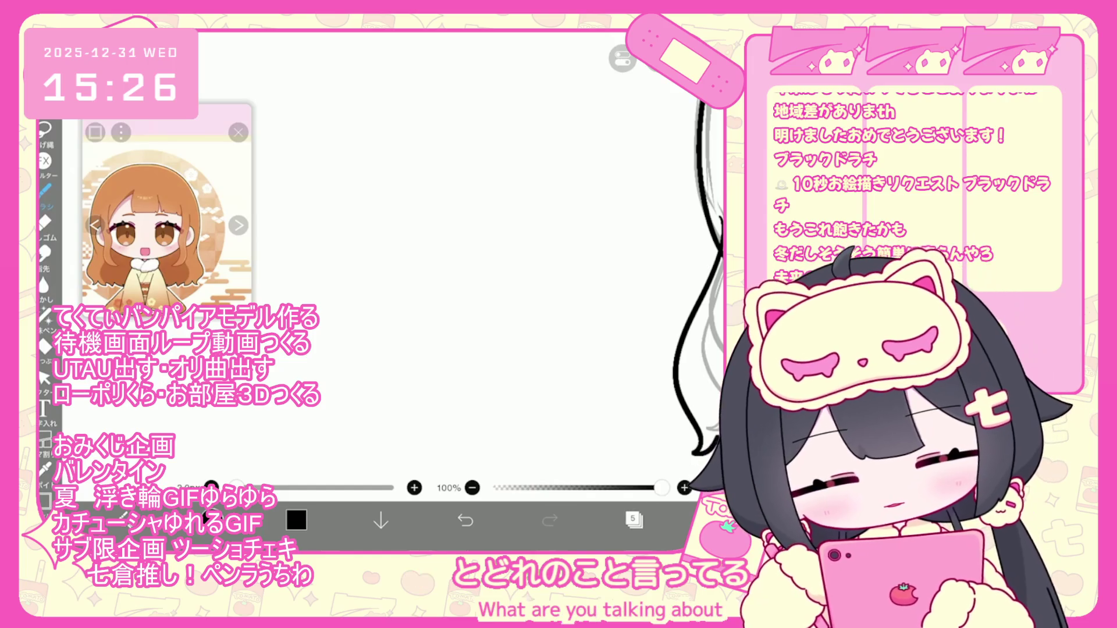
Ink the creature's round head outline and wavy top edge, redrawing the arc higher
{"action": "left_click_drag", "start_coordinate": [390, 349], "coordinate": [391, 295]}
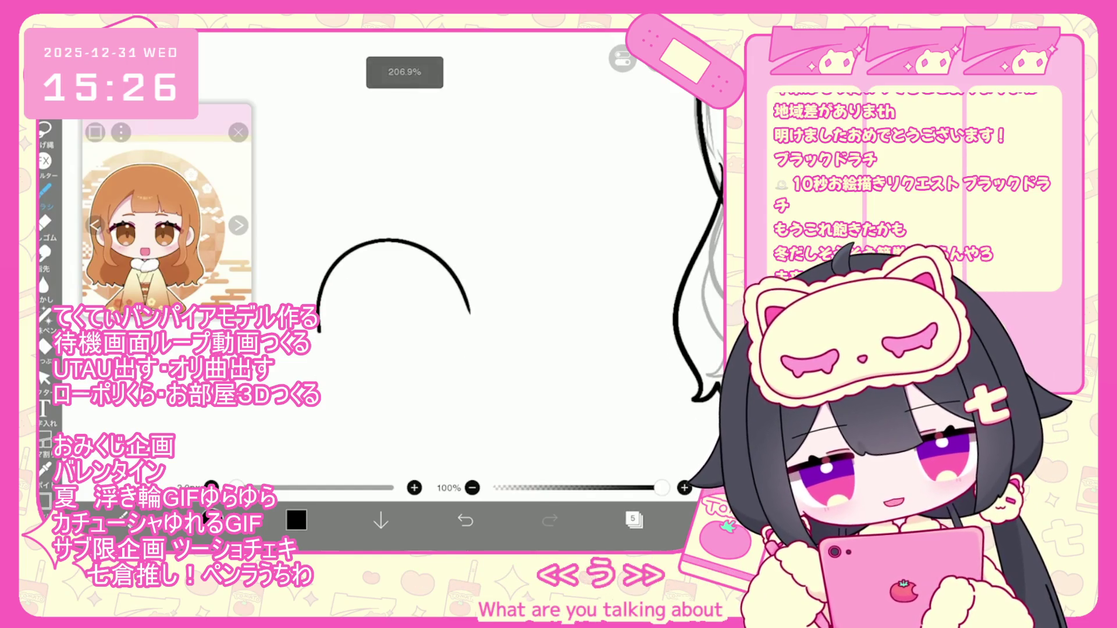
{"action": "left_click_drag", "start_coordinate": [407, 349], "coordinate": [427, 309]}
{"action": "mouse_move", "coordinate": [337, 295]}
{"action": "left_mouse_down"}
{"action": "mouse_move", "coordinate": [343, 381]}
{"action": "mouse_move", "coordinate": [504, 314]}
{"action": "left_mouse_up"}
{"action": "key", "text": "ctrl+z"}
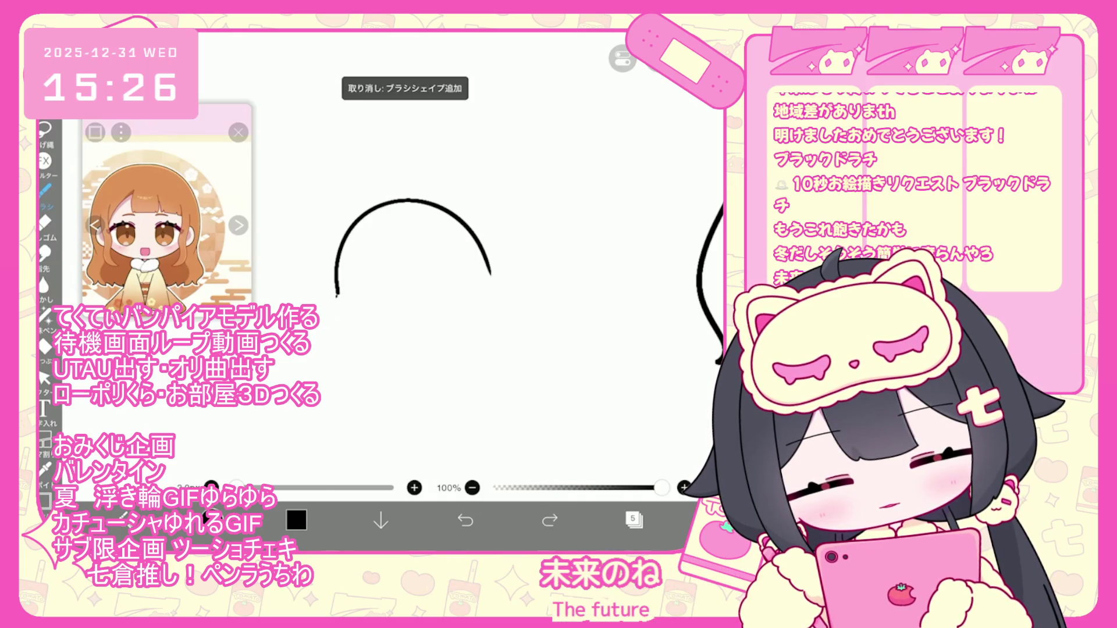
{"action": "left_click_drag", "start_coordinate": [459, 238], "coordinate": [482, 230]}
{"action": "left_click_drag", "start_coordinate": [395, 204], "coordinate": [469, 214]}
{"action": "key", "text": "ctrl+z"}
{"action": "left_click_drag", "start_coordinate": [410, 192], "coordinate": [486, 204]}
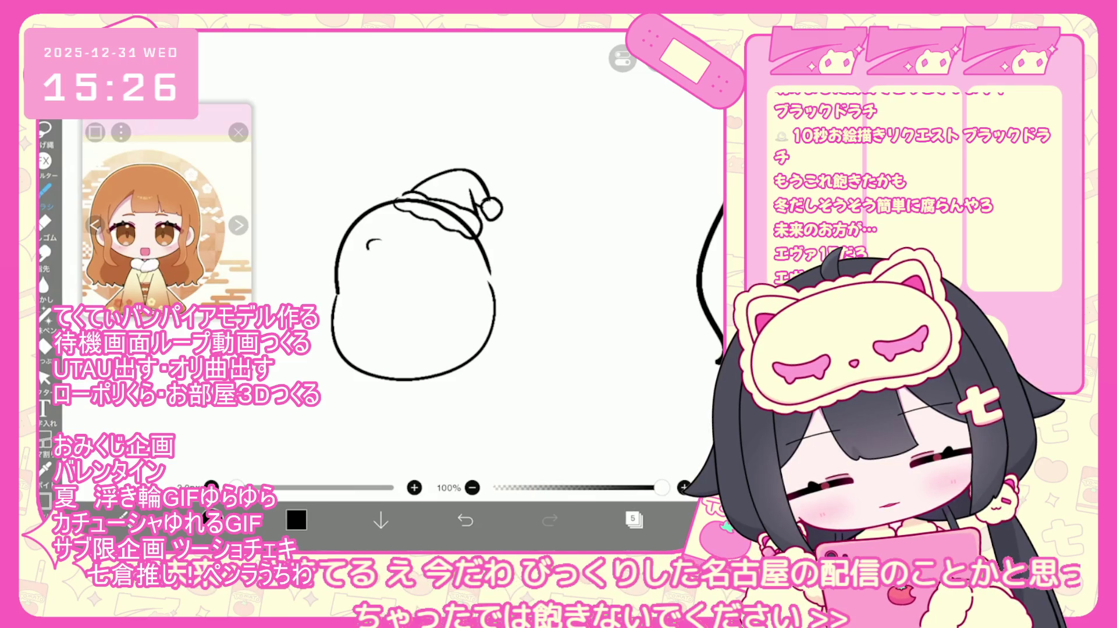
Draw the creature's sleepy eyes, a small nose and both cheeks
{"action": "left_click_drag", "start_coordinate": [368, 246], "coordinate": [377, 239]}
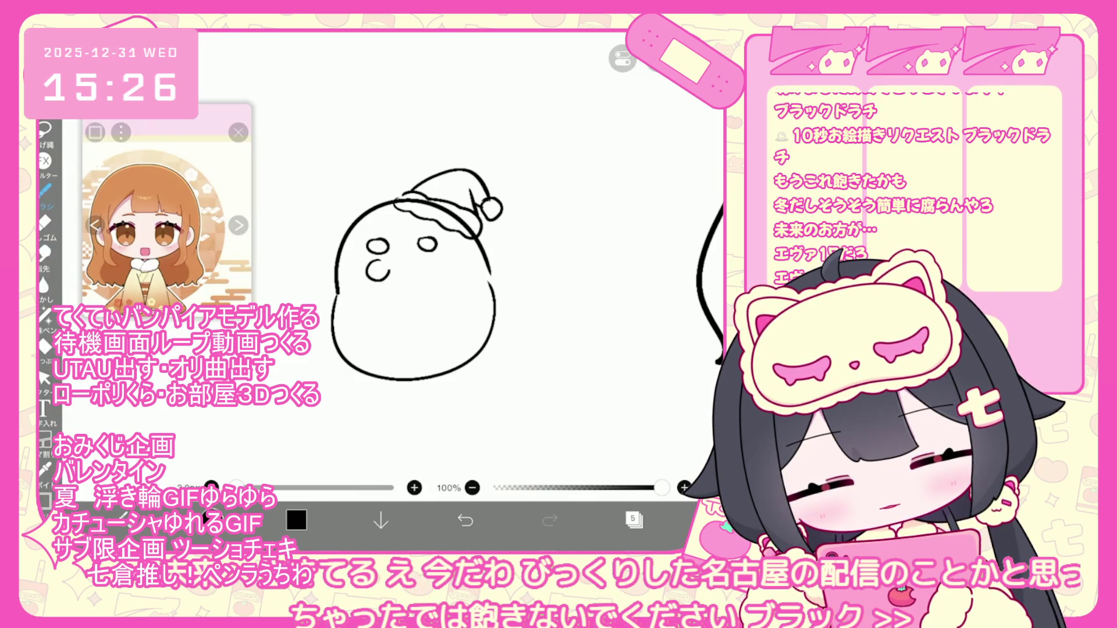
{"action": "key", "text": "ctrl+z"}
{"action": "key", "text": "ctrl+z"}
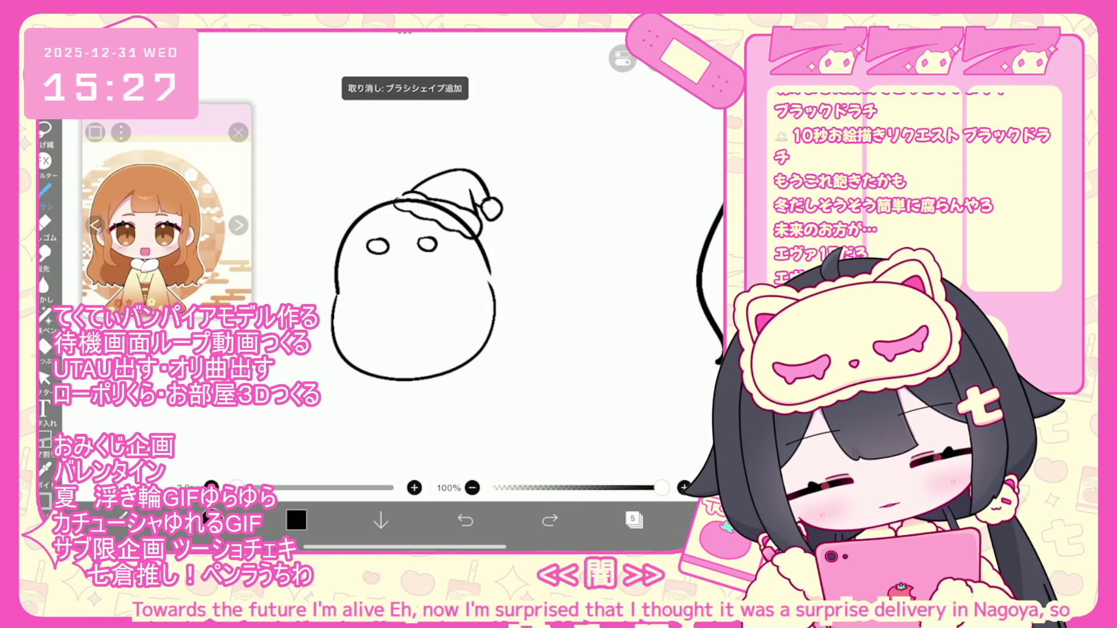
{"action": "left_click_drag", "start_coordinate": [359, 262], "coordinate": [389, 263]}
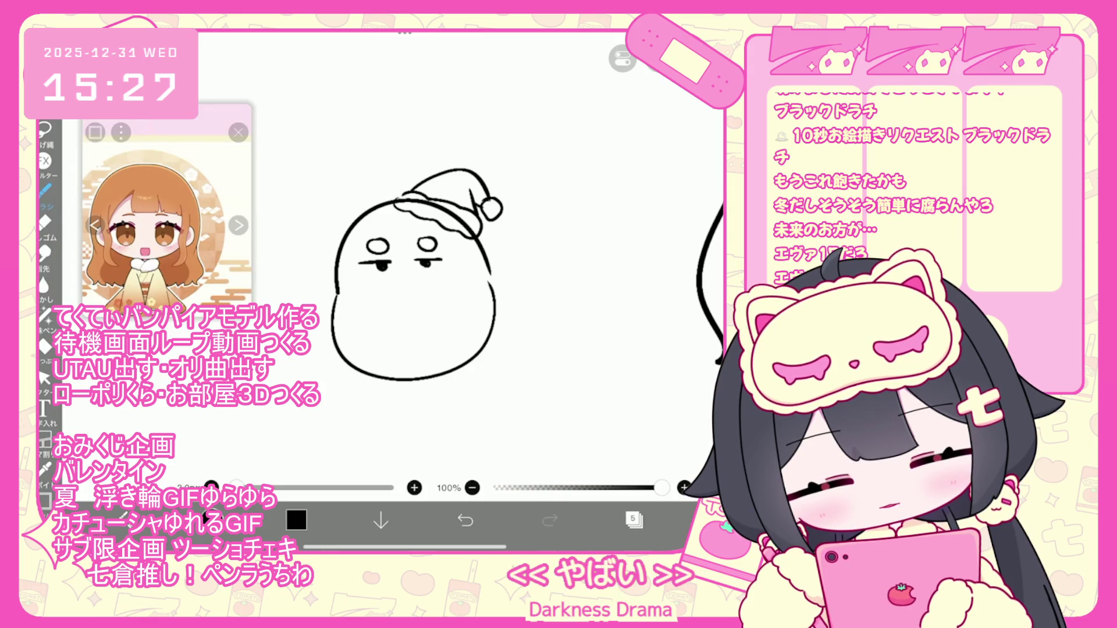
{"action": "left_click_drag", "start_coordinate": [406, 277], "coordinate": [406, 291]}
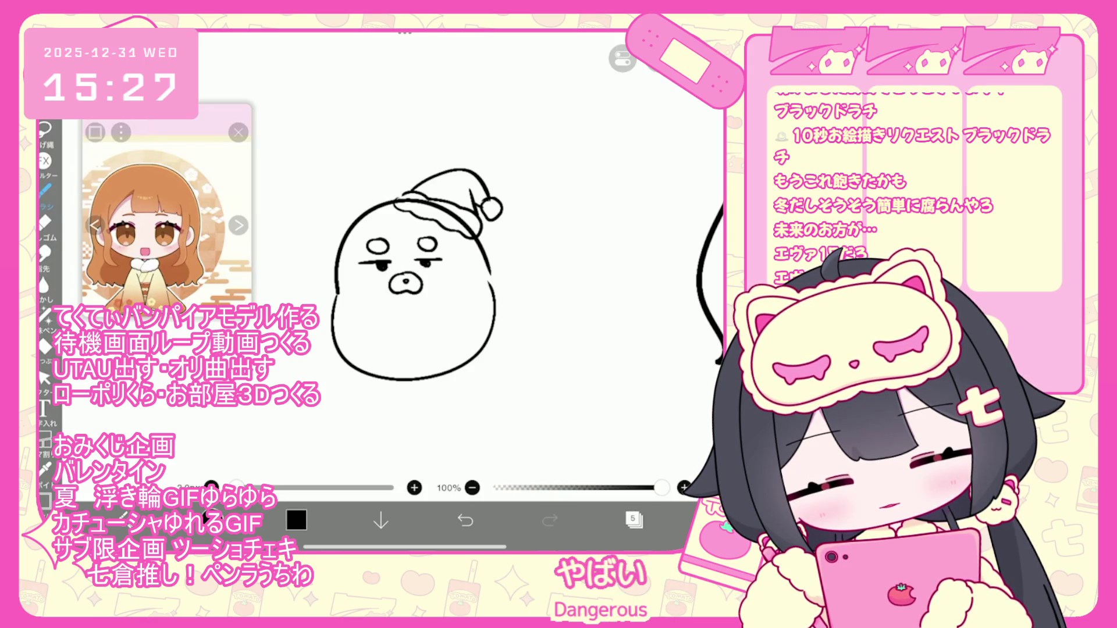
{"action": "key", "text": "ctrl+z"}
{"action": "left_click_drag", "start_coordinate": [441, 286], "coordinate": [448, 312]}
{"action": "left_click_drag", "start_coordinate": [360, 293], "coordinate": [362, 317]}
Add cat ears, little wings and paws to the creature
{"action": "mouse_move", "coordinate": [354, 209]}
{"action": "left_mouse_down"}
{"action": "mouse_move", "coordinate": [386, 200]}
{"action": "mouse_move", "coordinate": [359, 214]}
{"action": "mouse_move", "coordinate": [335, 264]}
{"action": "left_mouse_up"}
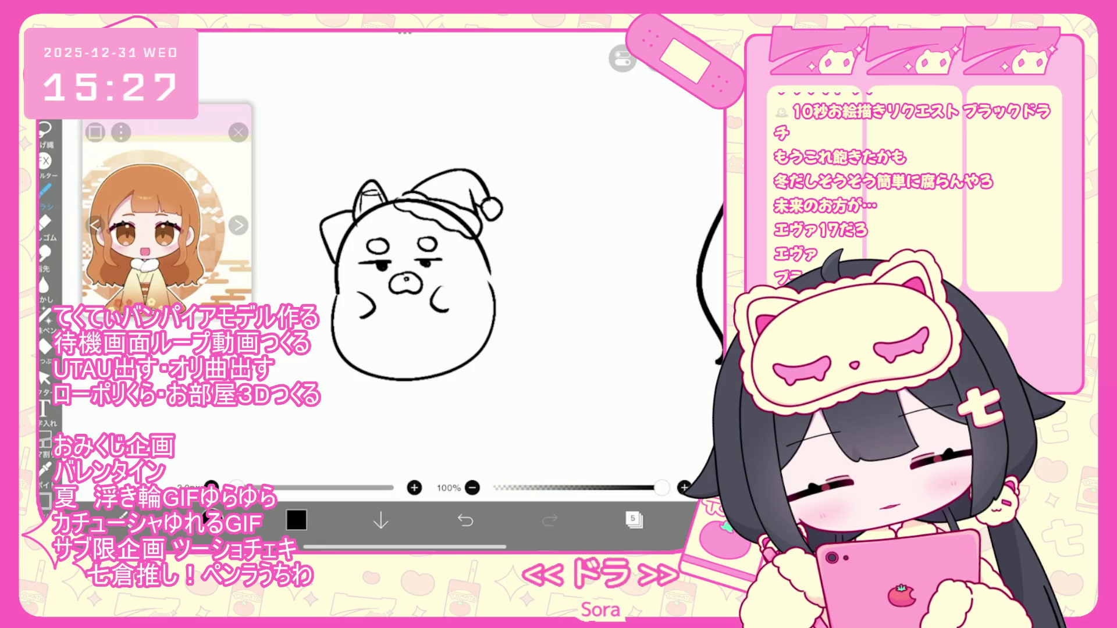
{"action": "mouse_move", "coordinate": [509, 244]}
{"action": "left_mouse_down"}
{"action": "mouse_move", "coordinate": [491, 271]}
{"action": "mouse_move", "coordinate": [488, 261]}
{"action": "left_mouse_up"}
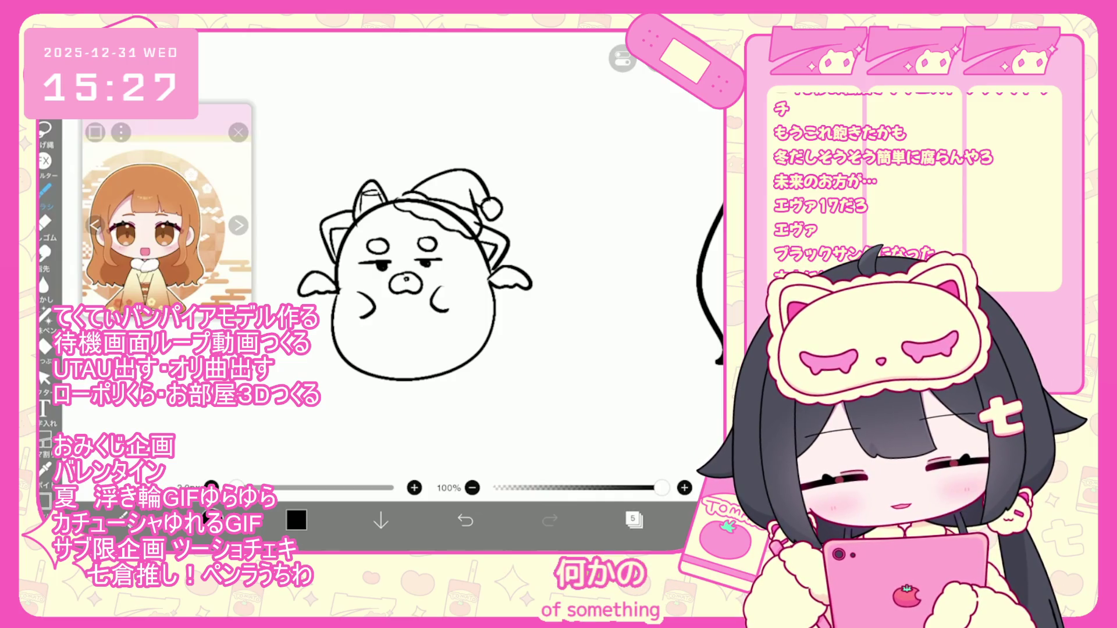
{"action": "mouse_move", "coordinate": [344, 350]}
{"action": "left_mouse_down"}
{"action": "mouse_move", "coordinate": [376, 336]}
{"action": "mouse_move", "coordinate": [351, 377]}
{"action": "mouse_move", "coordinate": [363, 372]}
{"action": "left_mouse_up"}
{"action": "left_click_drag", "start_coordinate": [443, 342], "coordinate": [485, 327]}
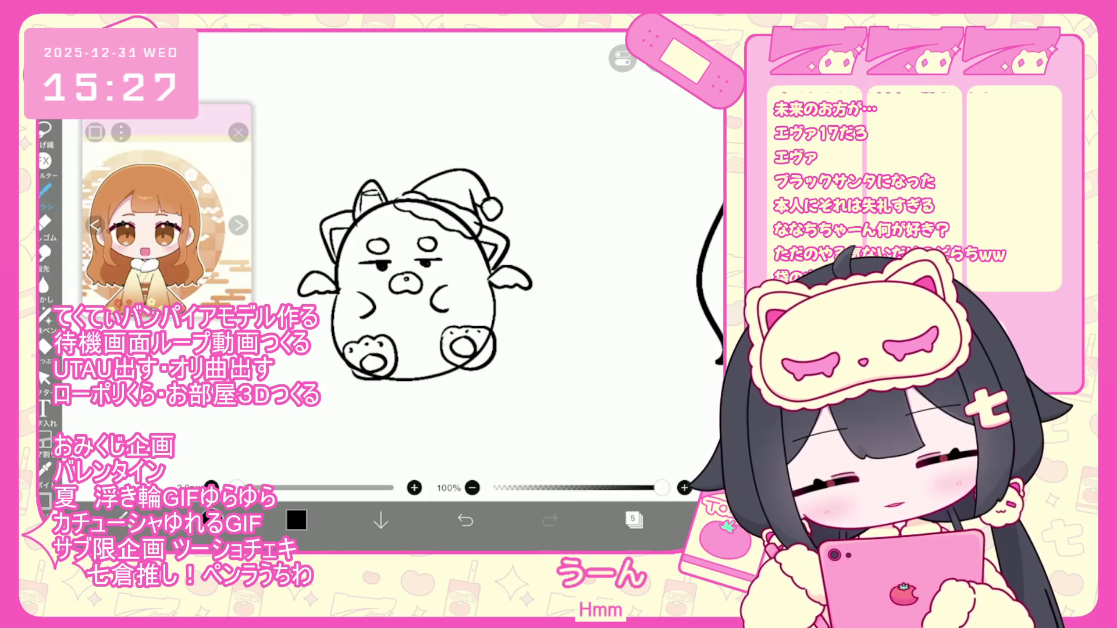
Begin the sack outline behind the creature, undoing and redoing the last strokes
{"action": "left_click_drag", "start_coordinate": [464, 272], "coordinate": [443, 285]}
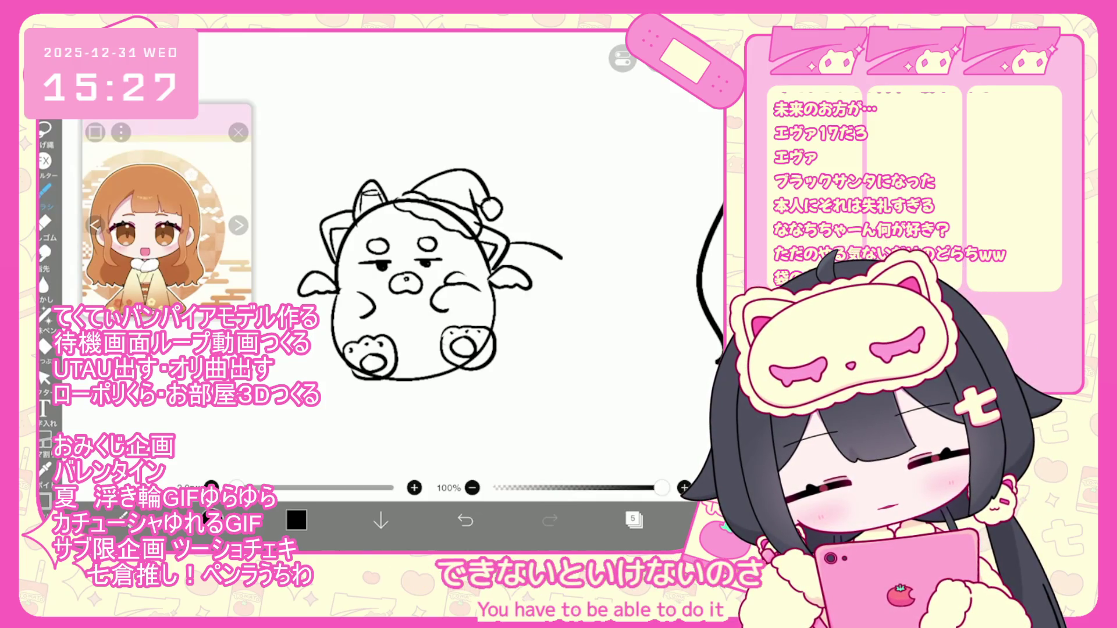
{"action": "key", "text": "ctrl+z"}
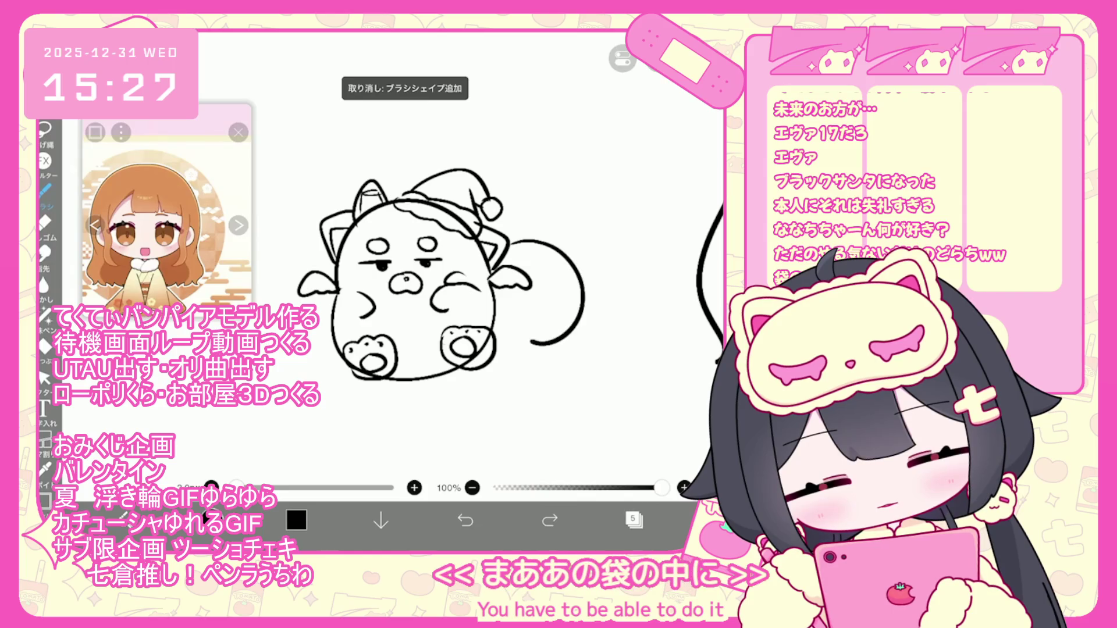
{"action": "key", "text": "ctrl+z"}
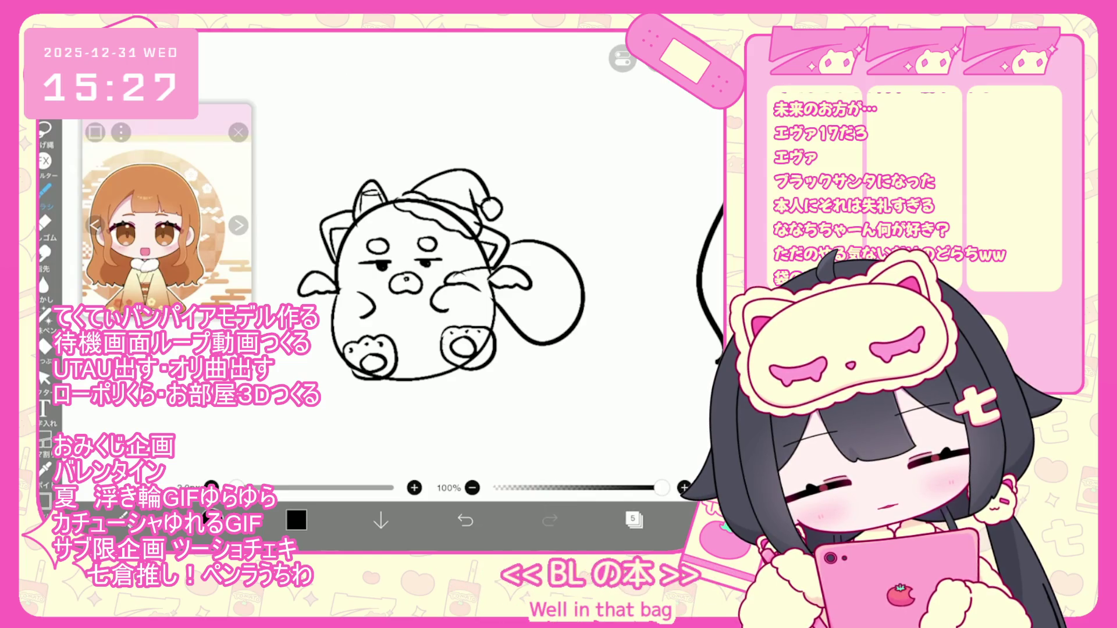
{"action": "key", "text": "ctrl+y"}
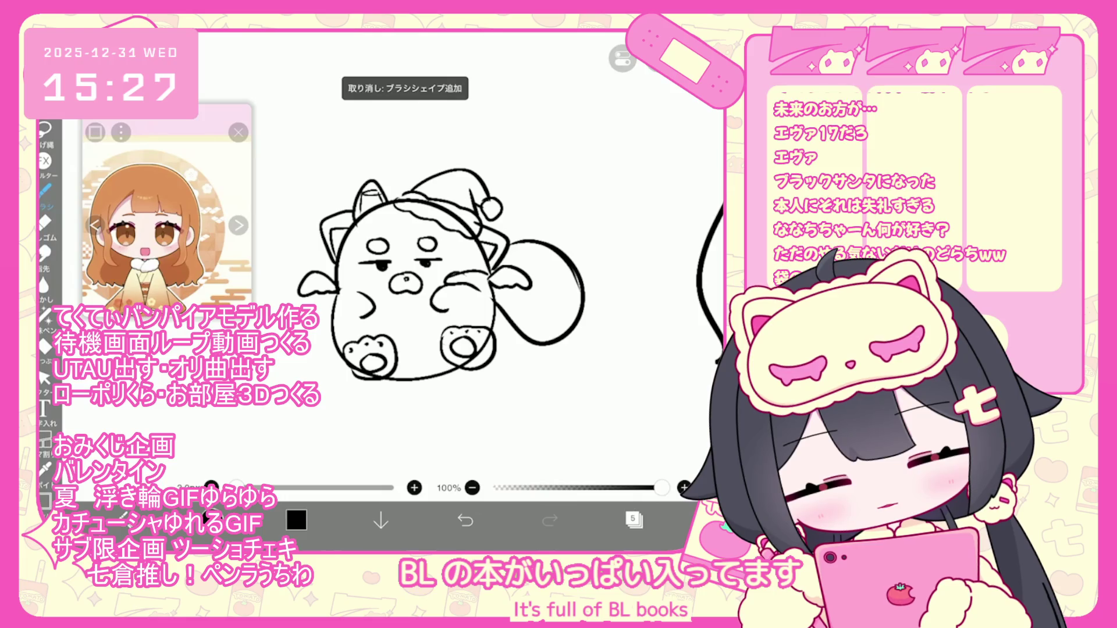
{"action": "key", "text": "ctrl+z"}
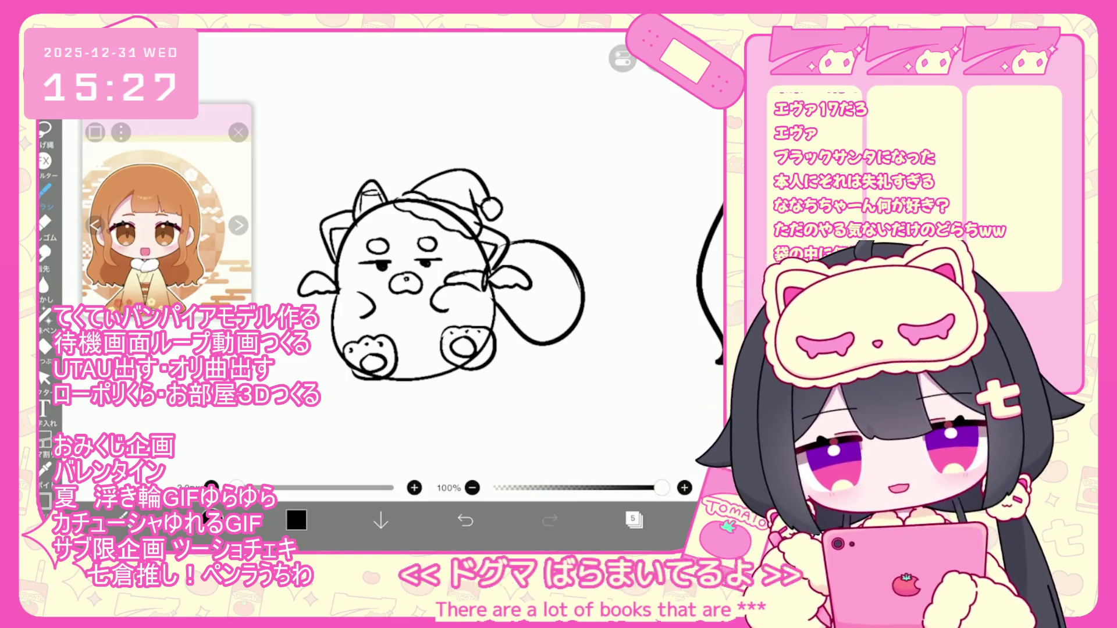
Select the whole creature doodle, then return to drawing strokes
{"action": "left_click", "coordinate": [634, 520]}
{"action": "left_click", "coordinate": [634, 519]}
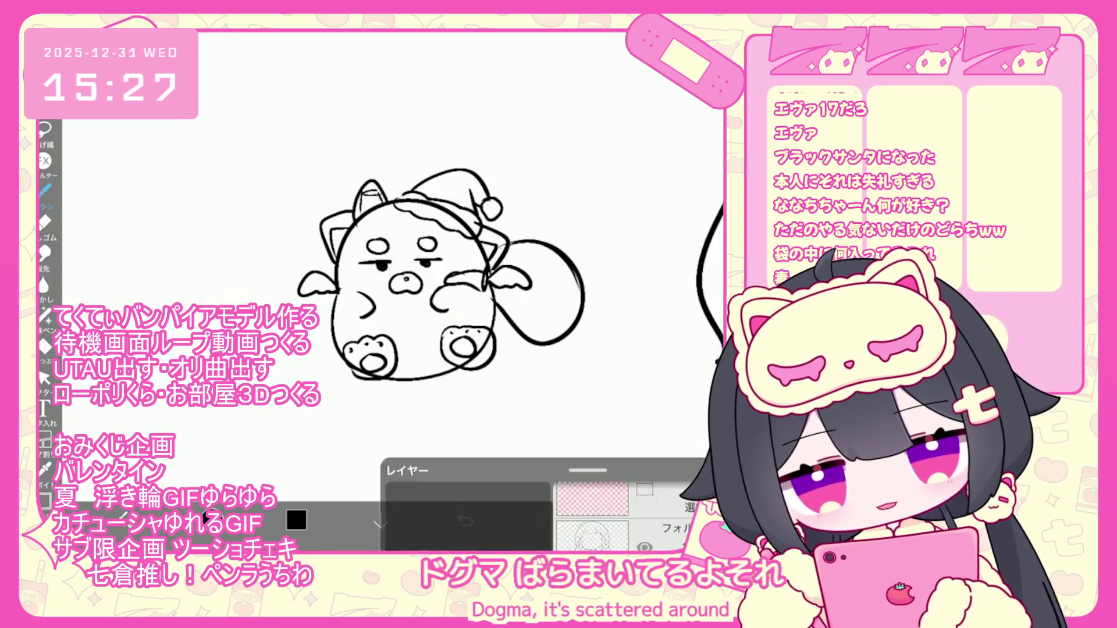
{"action": "left_click", "coordinate": [43, 378]}
{"action": "mouse_move", "coordinate": [361, 227]}
{"action": "left_mouse_down"}
{"action": "mouse_move", "coordinate": [454, 401]}
{"action": "mouse_move", "coordinate": [355, 174]}
{"action": "left_mouse_up"}
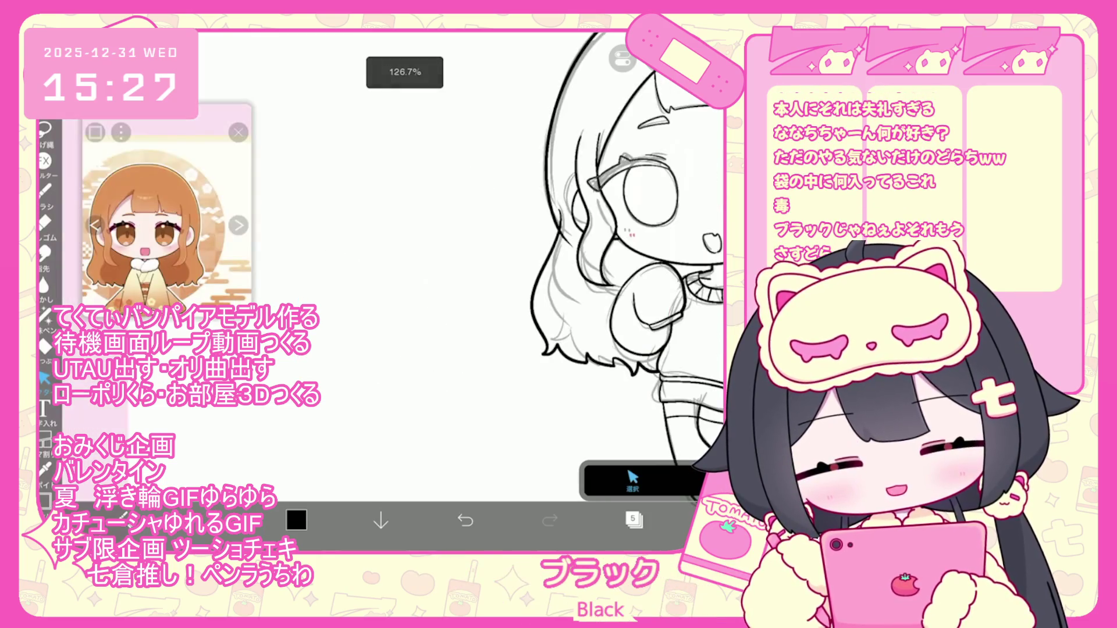
{"action": "scroll", "coordinate": [448, 279], "scroll_direction": "up", "scroll_amount": 2}
{"action": "left_click", "coordinate": [44, 189]}
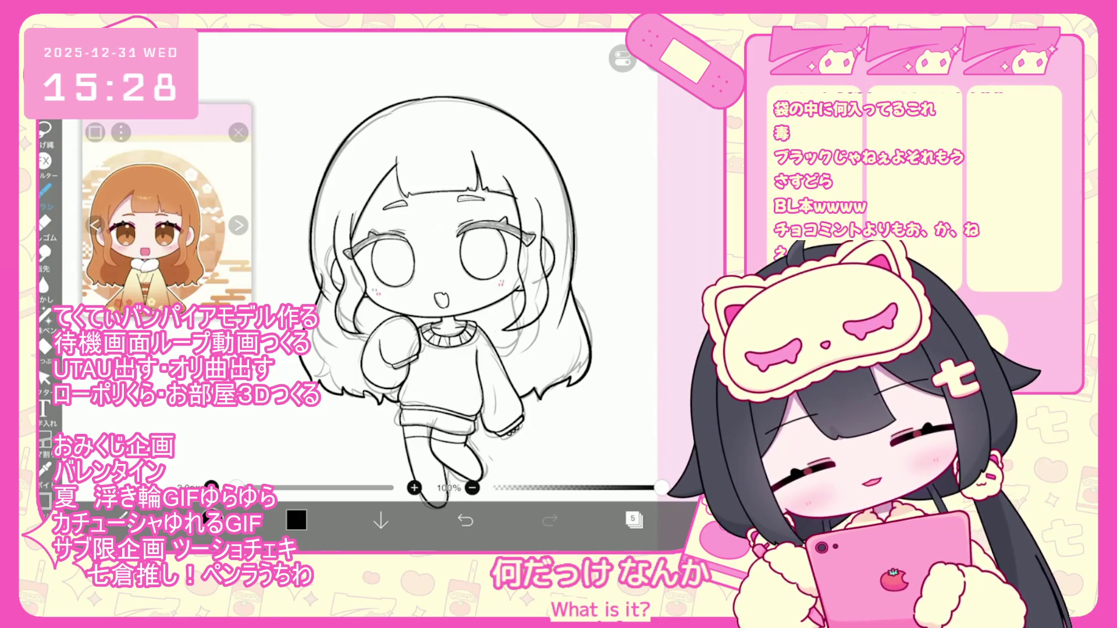
Make the face layer visible and select the girl's left eye for transforming
{"action": "left_click", "coordinate": [634, 519]}
{"action": "left_click", "coordinate": [644, 248]}
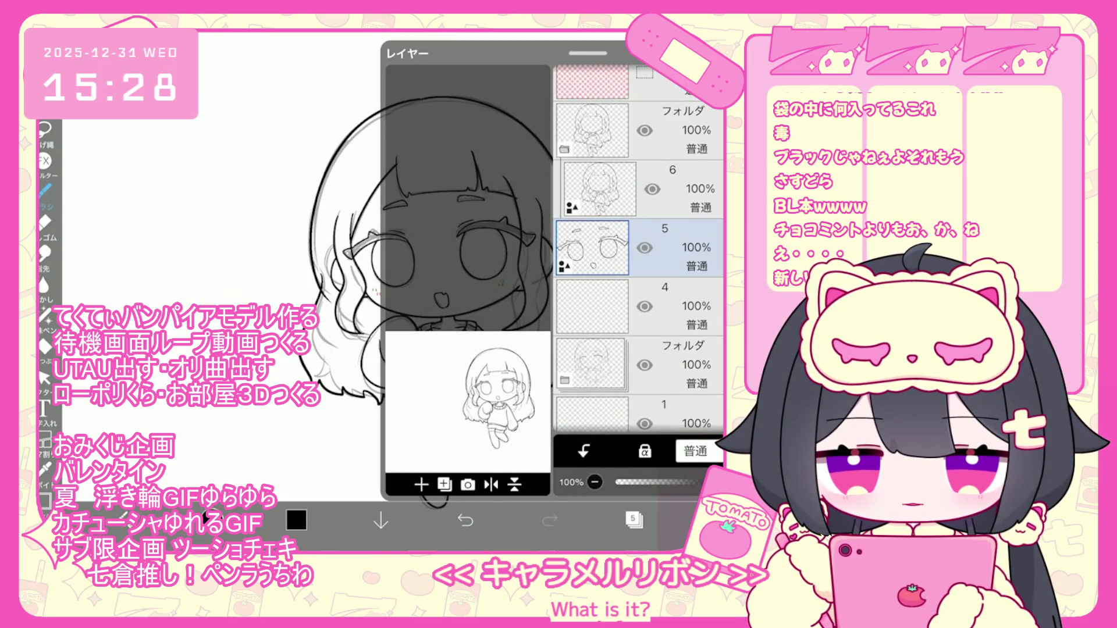
{"action": "left_click", "coordinate": [634, 519]}
{"action": "scroll", "coordinate": [465, 262], "scroll_direction": "up", "scroll_amount": 5}
{"action": "left_click_drag", "start_coordinate": [314, 246], "coordinate": [477, 312]}
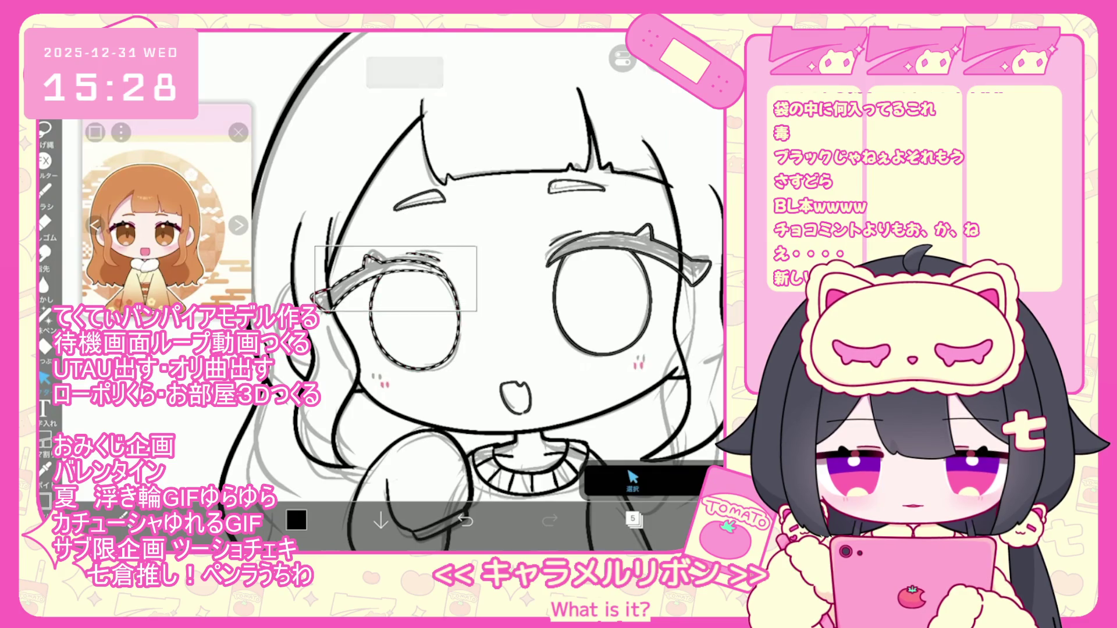
{"action": "key", "text": "ctrl+t"}
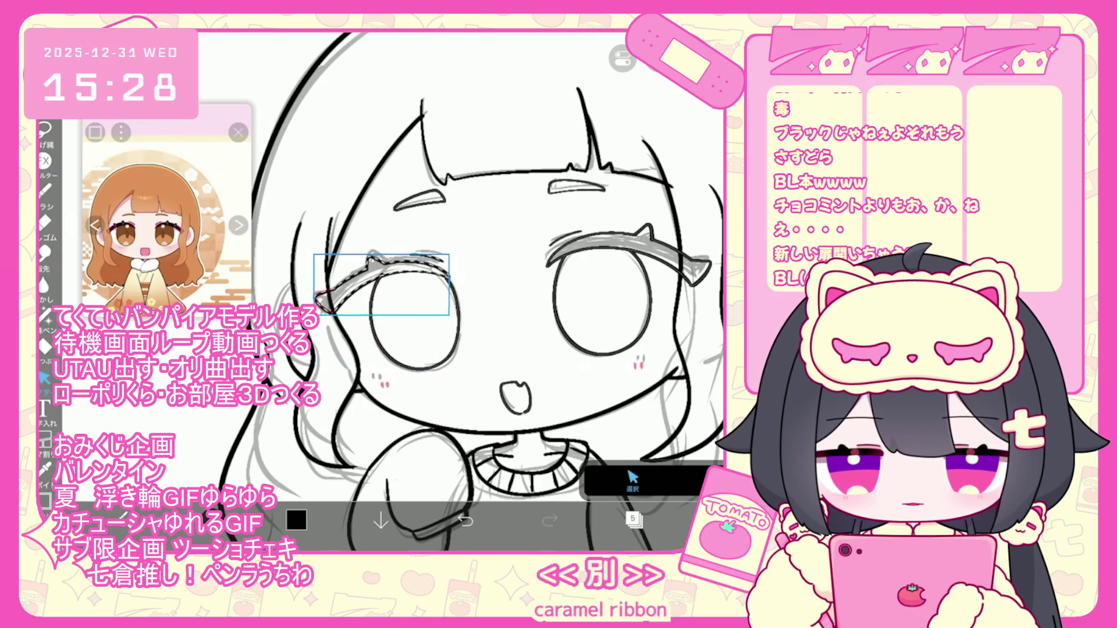
{"action": "scroll", "coordinate": [398, 198], "scroll_direction": "up", "scroll_amount": 3}
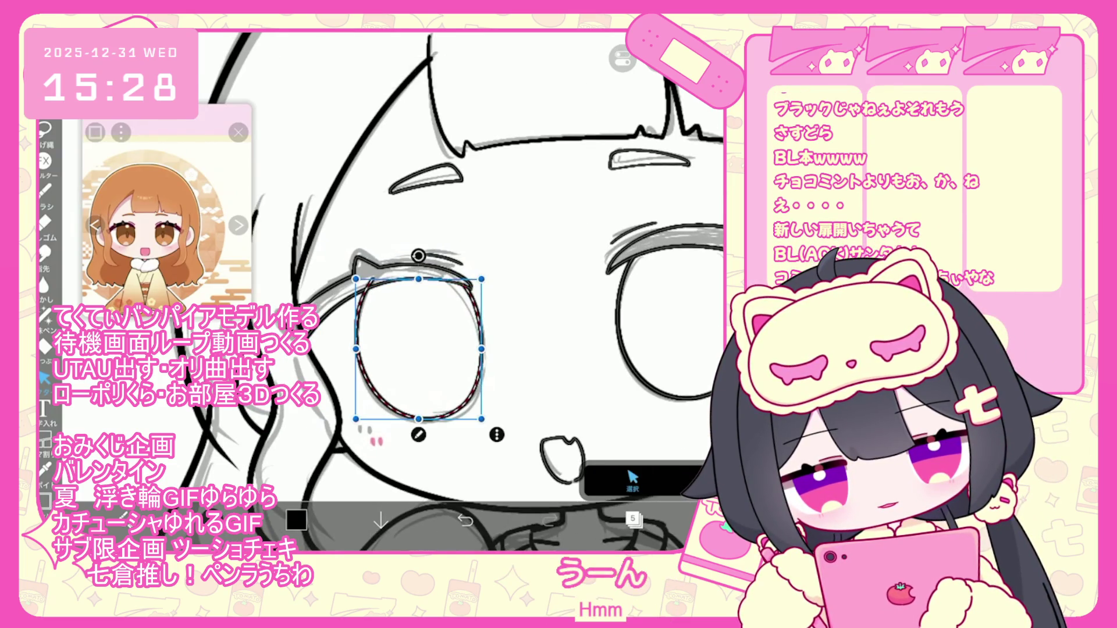
Select the girl's right eye and delete the rough sketch layer
{"action": "left_click", "coordinate": [632, 480]}
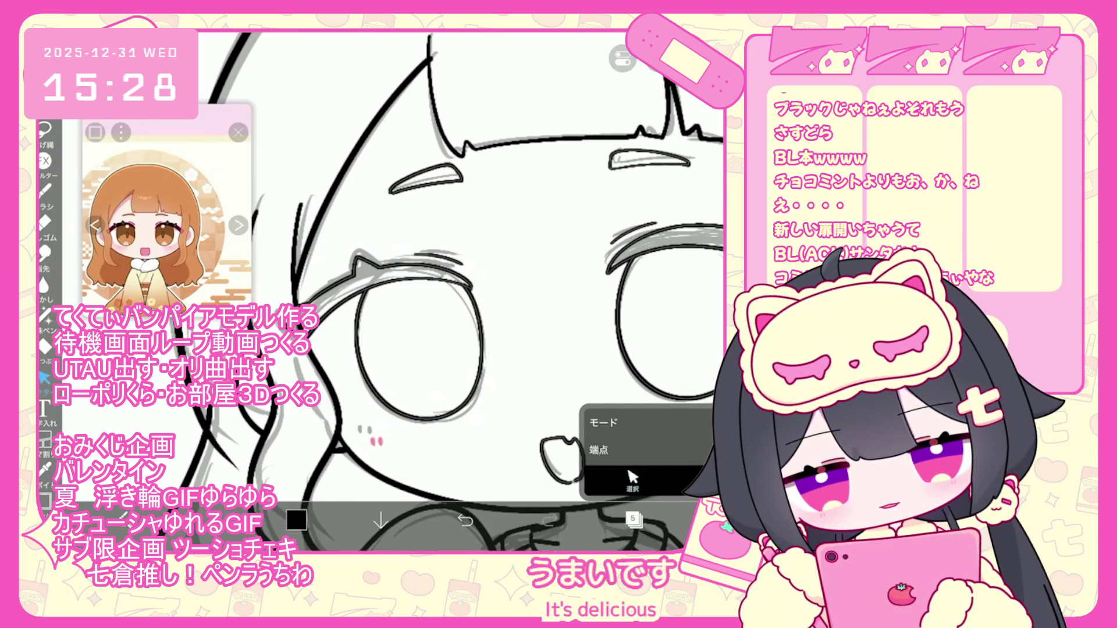
{"action": "scroll", "coordinate": [507, 290], "scroll_direction": "down", "scroll_amount": 3}
{"action": "scroll", "coordinate": [407, 290], "scroll_direction": "down", "scroll_amount": 3}
{"action": "scroll", "coordinate": [407, 291], "scroll_direction": "up", "scroll_amount": 2}
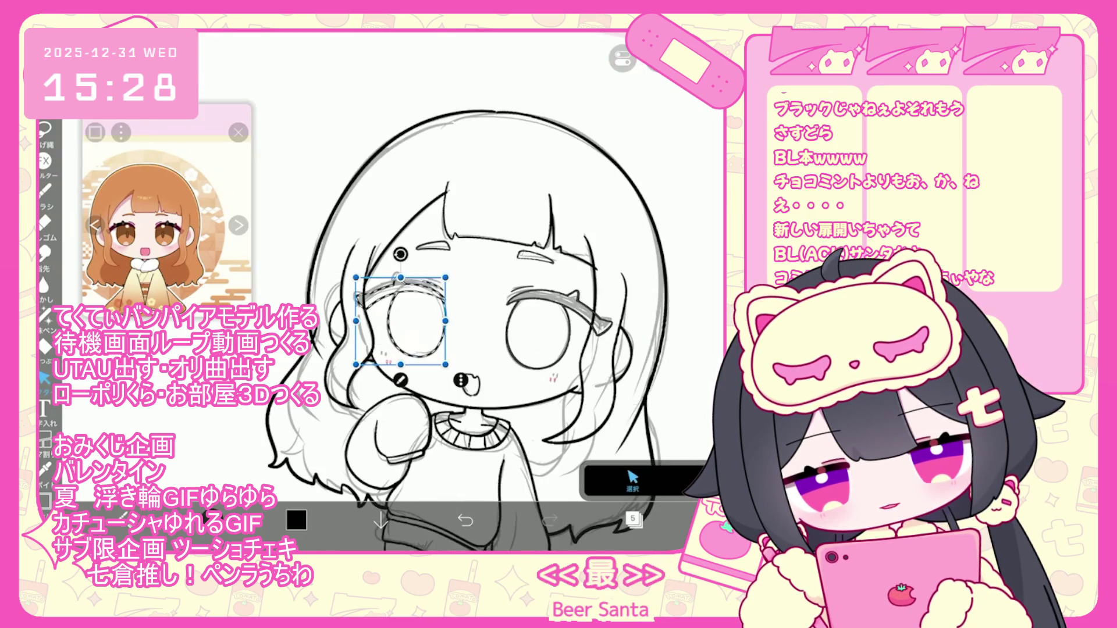
{"action": "left_click_drag", "start_coordinate": [500, 279], "coordinate": [507, 288]}
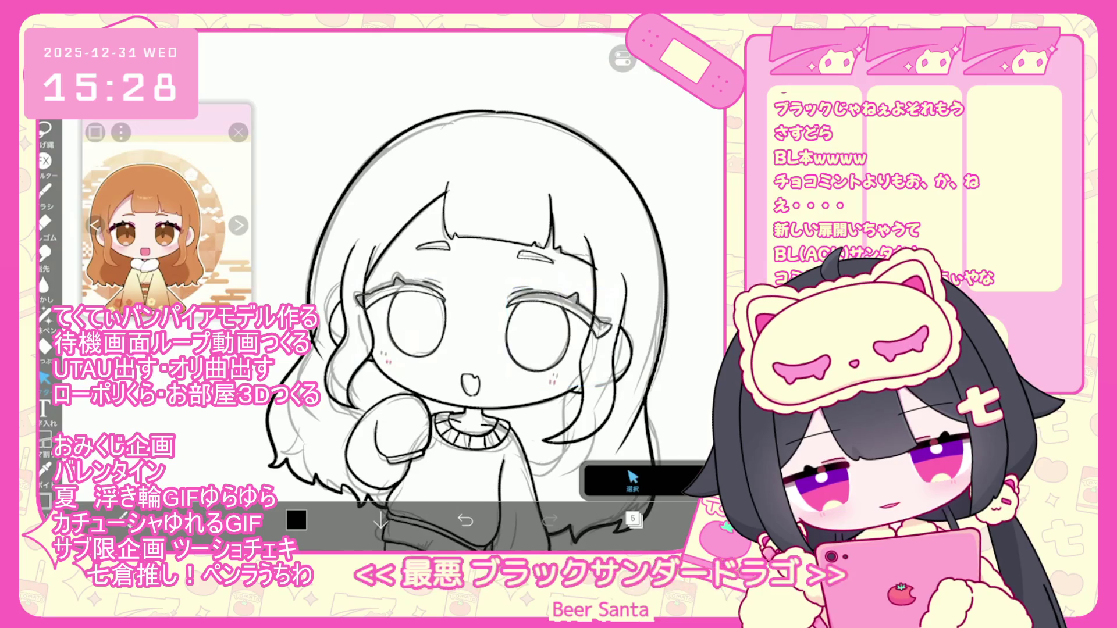
{"action": "scroll", "coordinate": [465, 291], "scroll_direction": "down", "scroll_amount": 5}
{"action": "left_click", "coordinate": [632, 520]}
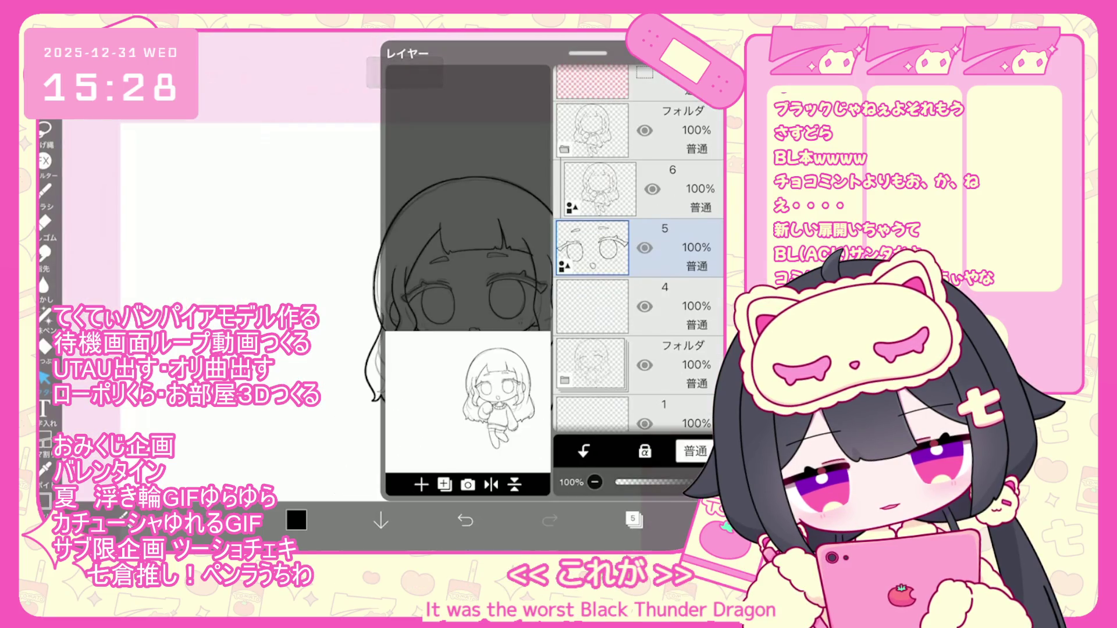
Select the mouth stroke for editing, then make line-art layer 6 active
{"action": "scroll", "coordinate": [454, 325], "scroll_direction": "up", "scroll_amount": 1}
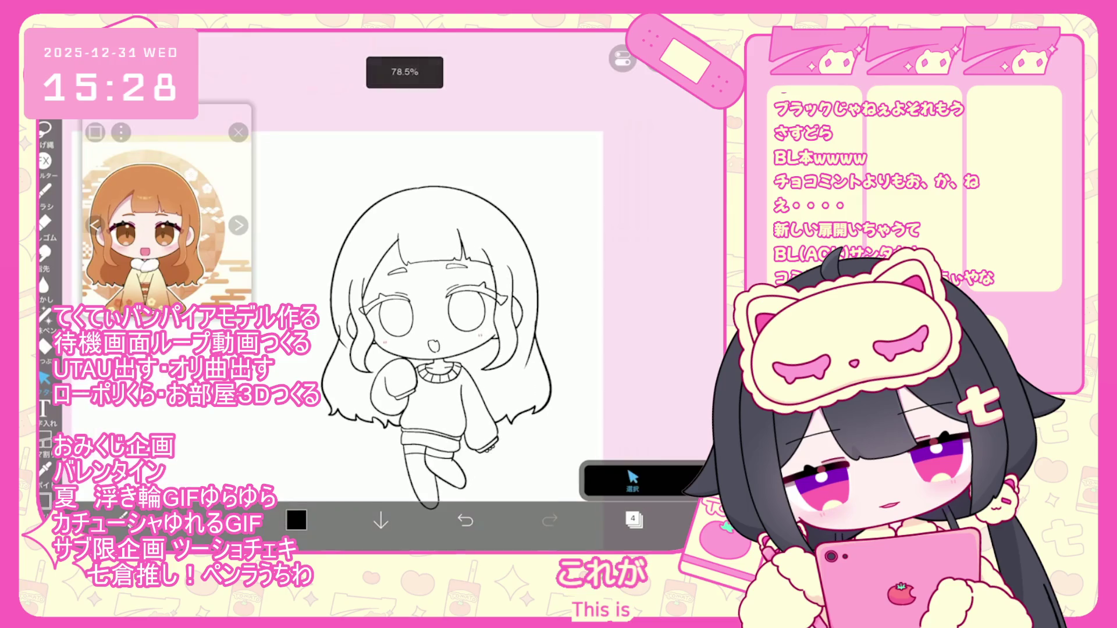
{"action": "left_click", "coordinate": [634, 519]}
{"action": "left_click", "coordinate": [634, 519]}
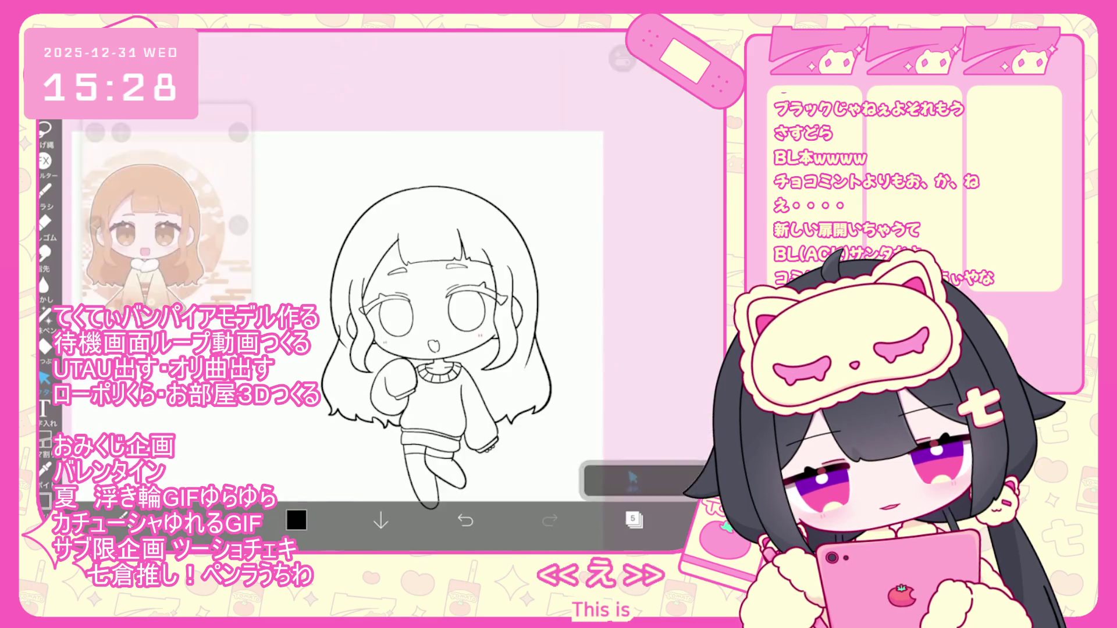
{"action": "scroll", "coordinate": [454, 291], "scroll_direction": "up", "scroll_amount": 5}
{"action": "left_click", "coordinate": [420, 376]}
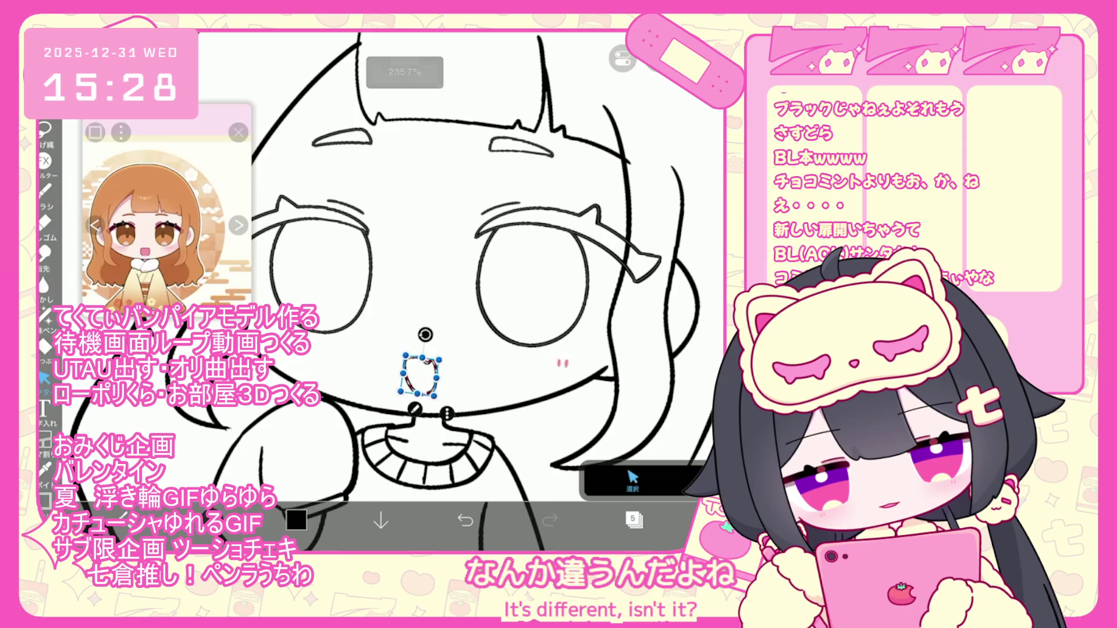
{"action": "scroll", "coordinate": [454, 291], "scroll_direction": "down", "scroll_amount": 5}
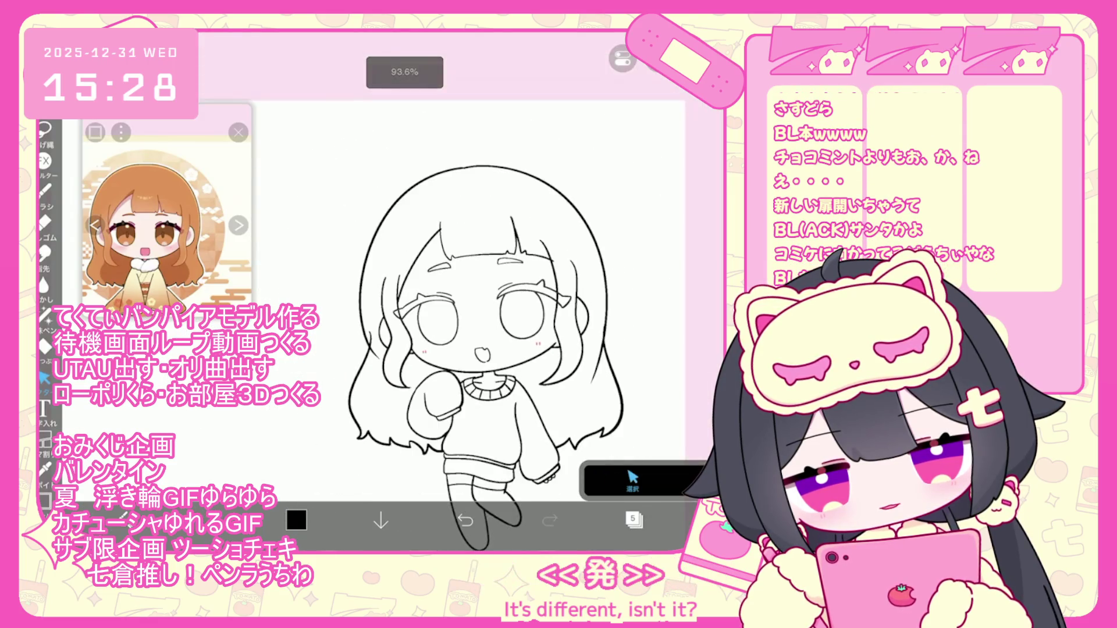
{"action": "scroll", "coordinate": [548, 238], "scroll_direction": "up", "scroll_amount": 3}
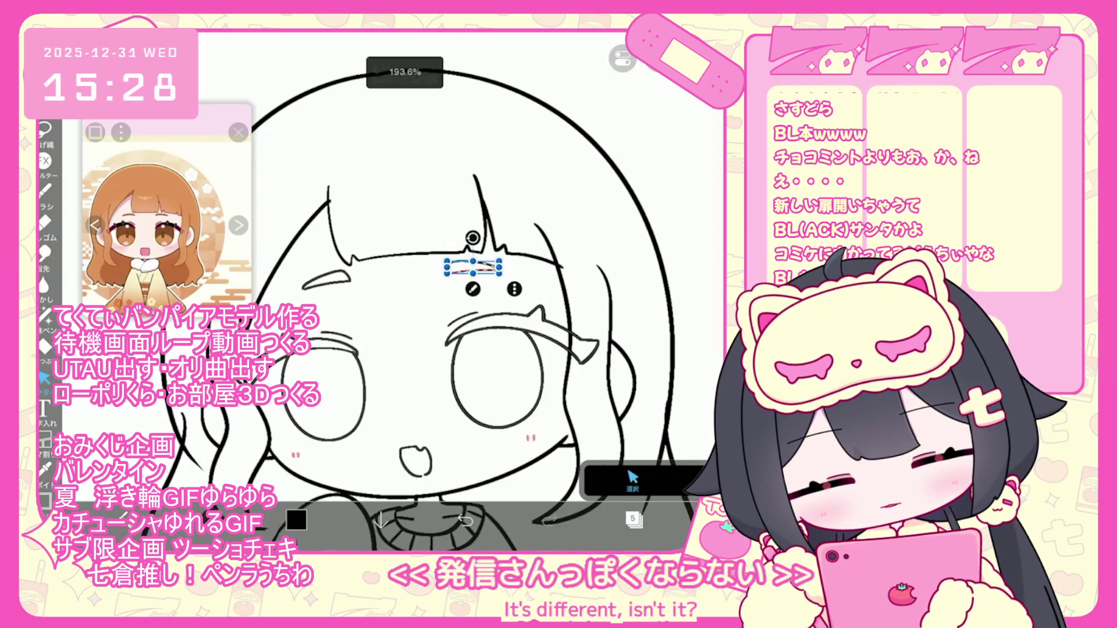
{"action": "scroll", "coordinate": [442, 280], "scroll_direction": "up", "scroll_amount": 2}
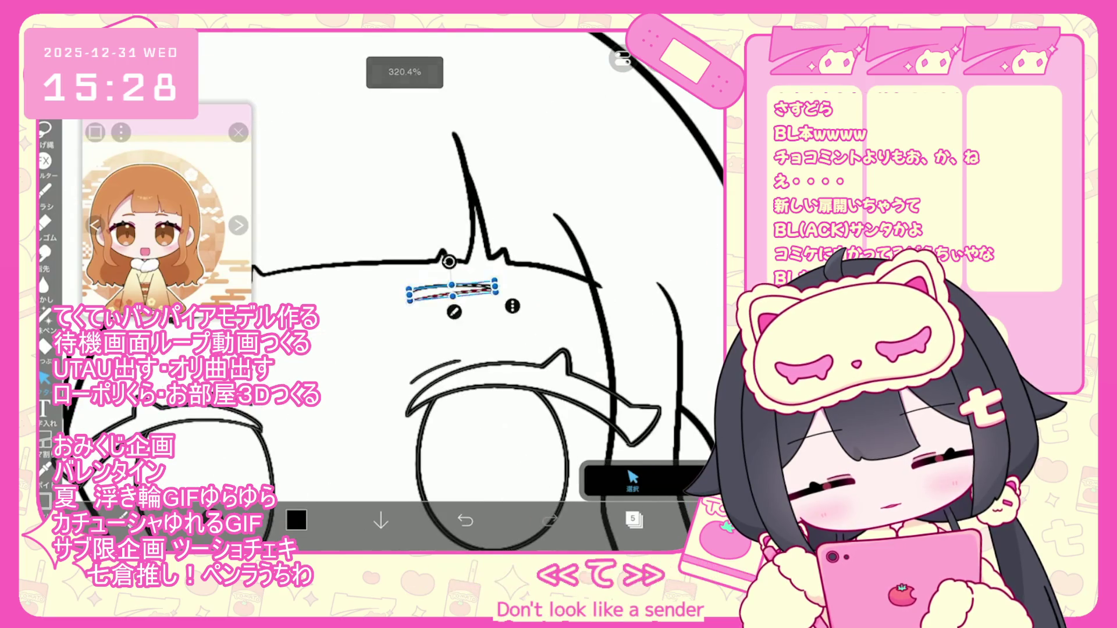
{"action": "scroll", "coordinate": [442, 279], "scroll_direction": "up", "scroll_amount": 2}
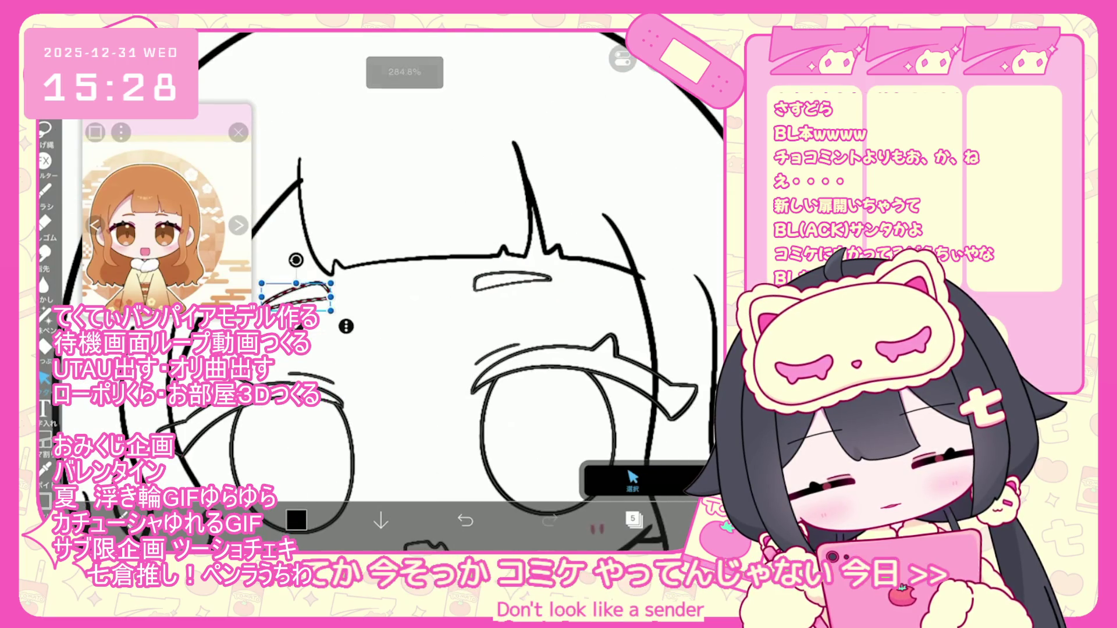
{"action": "scroll", "coordinate": [453, 326], "scroll_direction": "down", "scroll_amount": 3}
{"action": "scroll", "coordinate": [383, 313], "scroll_direction": "up", "scroll_amount": 2}
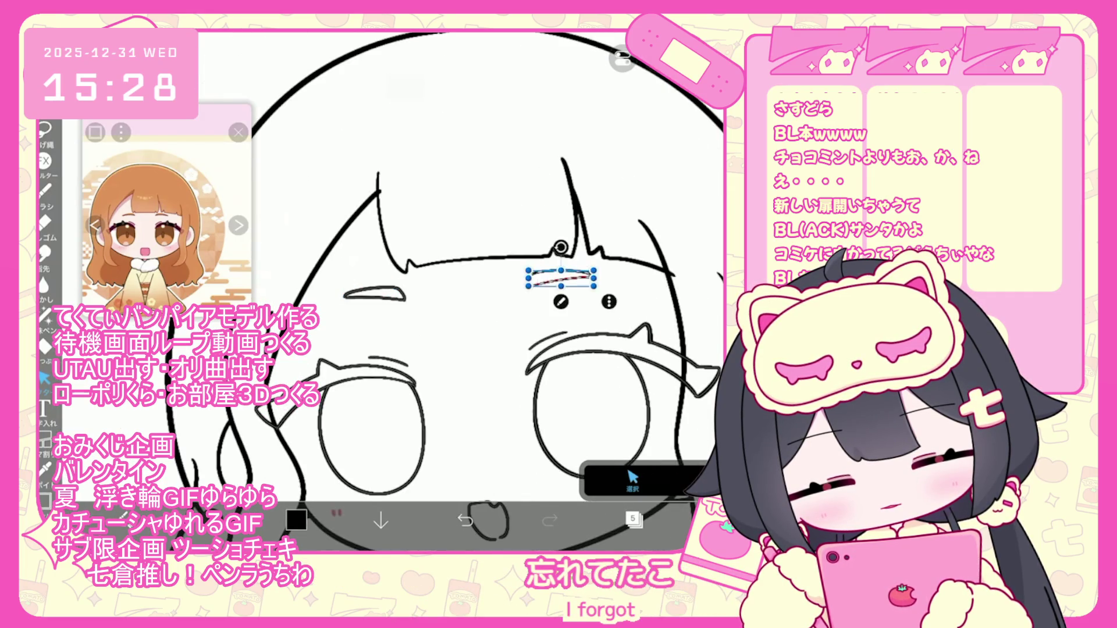
{"action": "scroll", "coordinate": [454, 325], "scroll_direction": "down", "scroll_amount": 5}
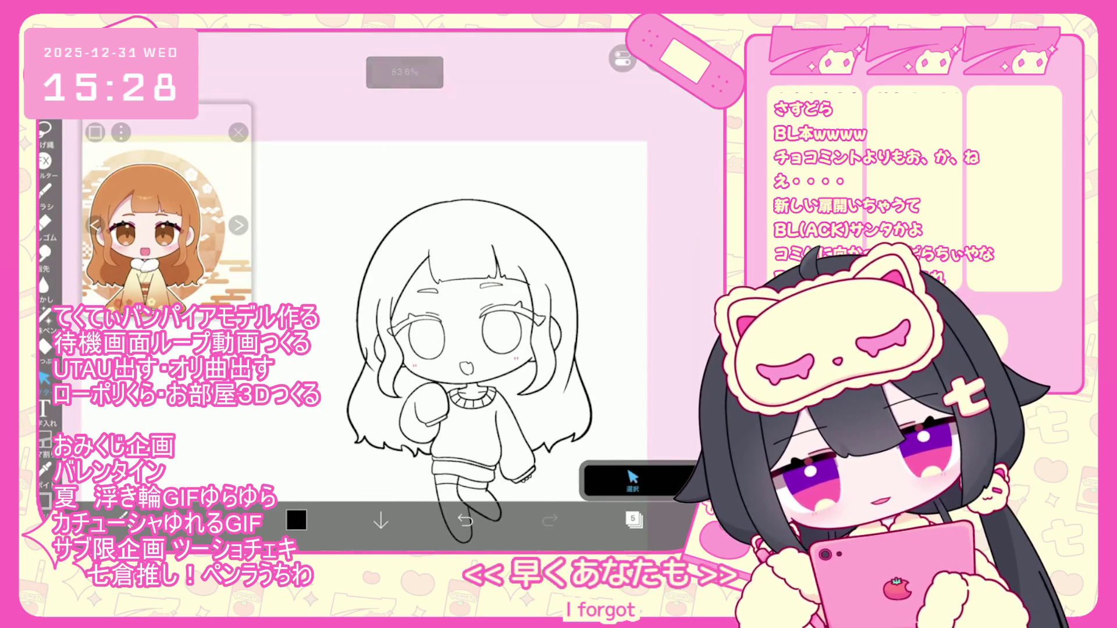
{"action": "left_click", "coordinate": [634, 518]}
{"action": "left_click", "coordinate": [600, 189]}
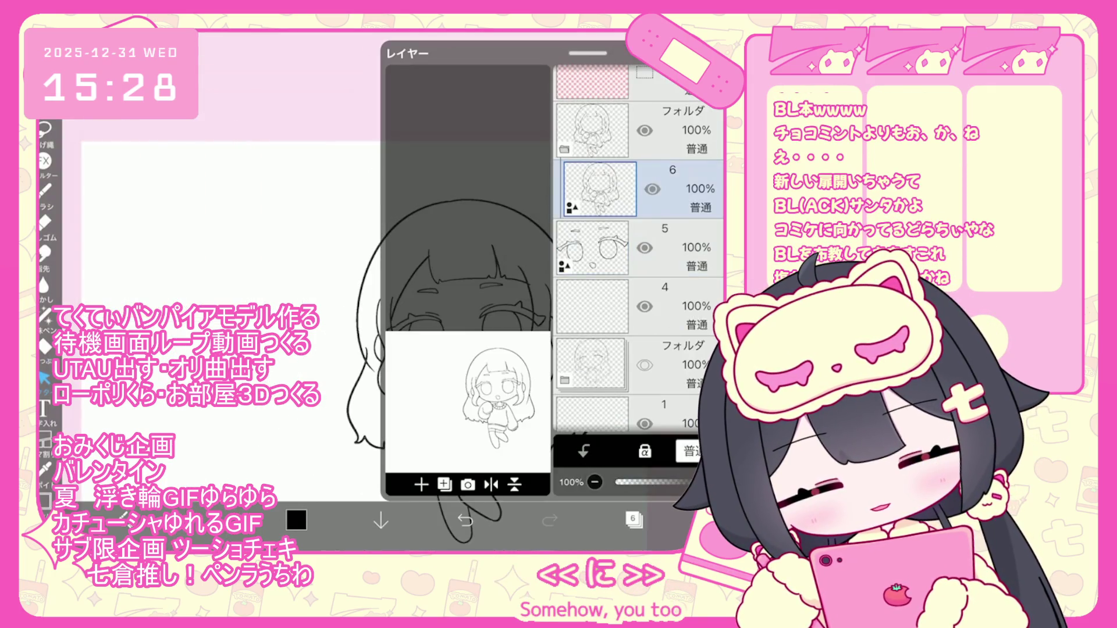
Lower the selected eyebrow line slightly and commit the change
{"action": "left_click", "coordinate": [634, 518]}
{"action": "scroll", "coordinate": [465, 326], "scroll_direction": "up", "scroll_amount": 3}
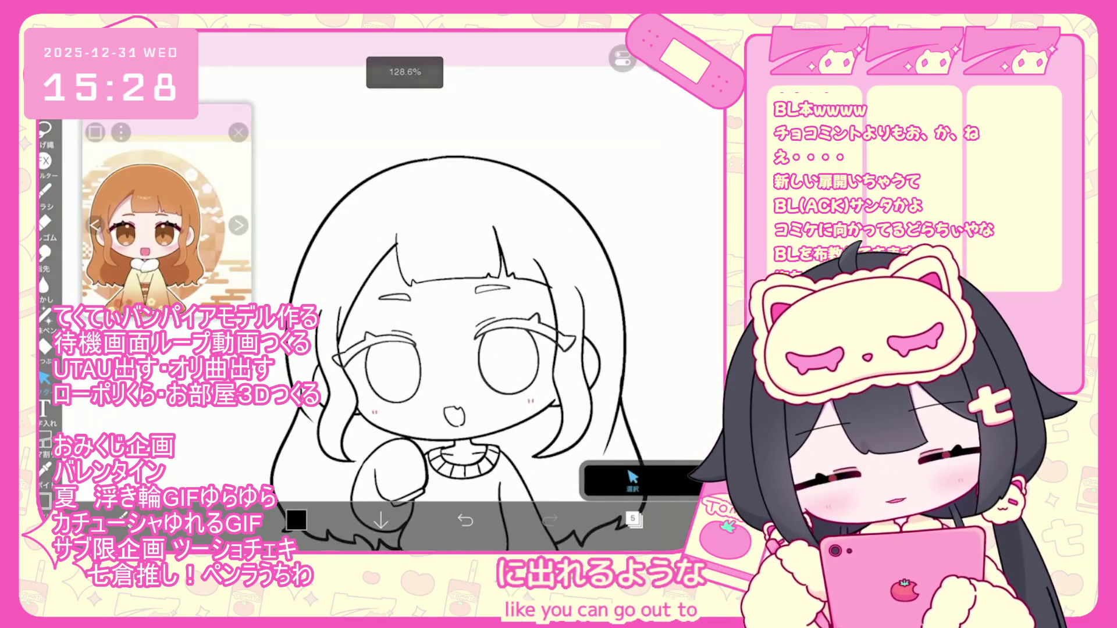
{"action": "left_click_drag", "start_coordinate": [436, 300], "coordinate": [393, 308]}
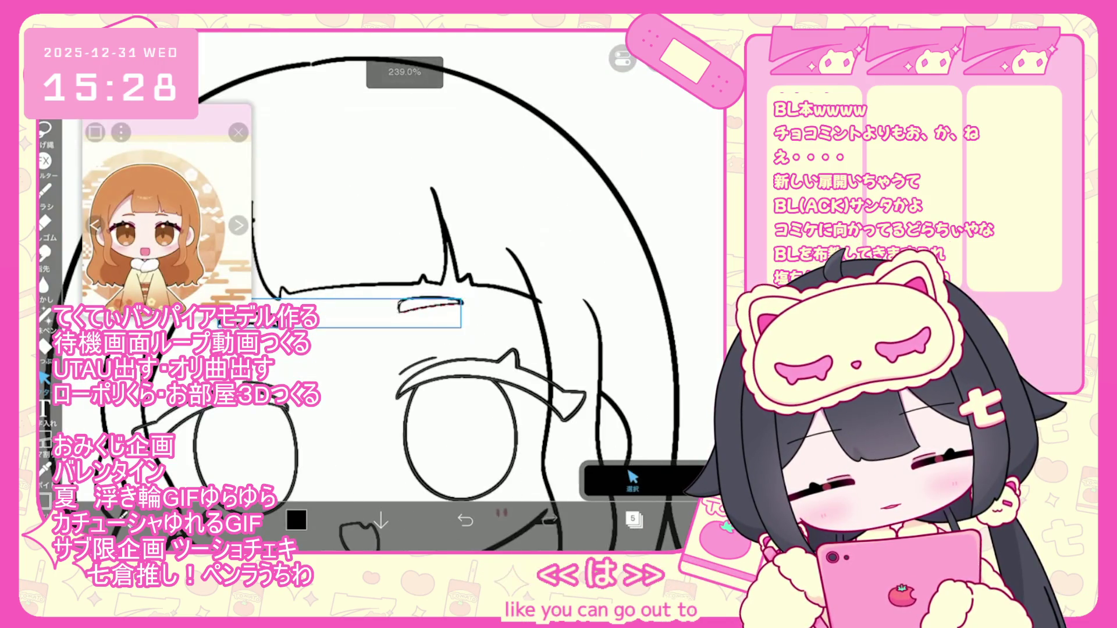
{"action": "left_click", "coordinate": [632, 519]}
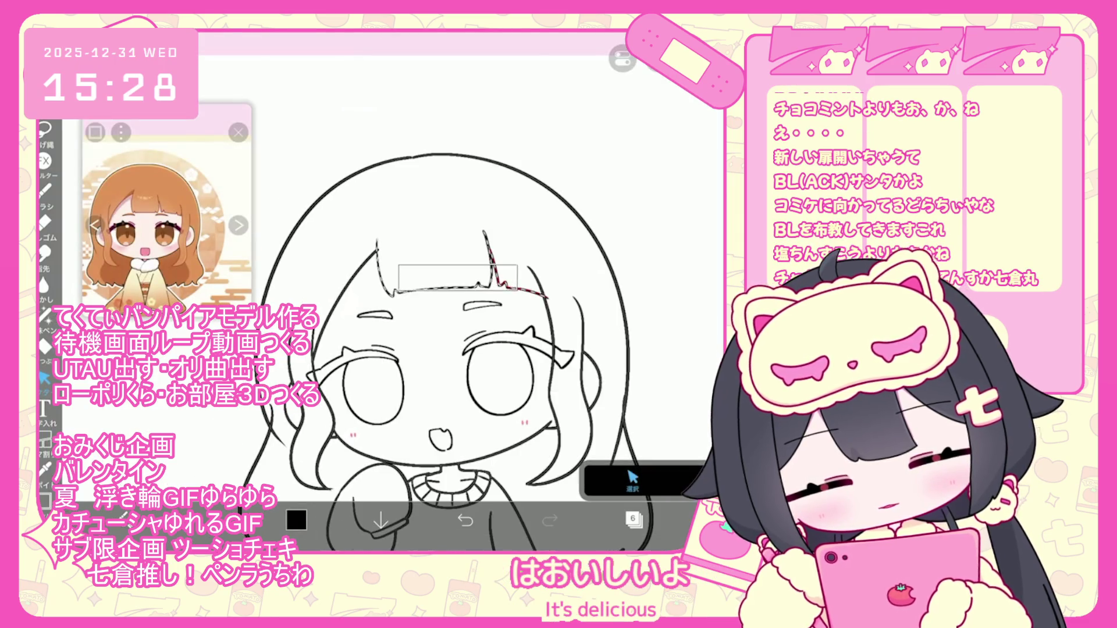
Rotate and stretch two fringe sections into better positions
{"action": "left_click_drag", "start_coordinate": [462, 200], "coordinate": [520, 229]}
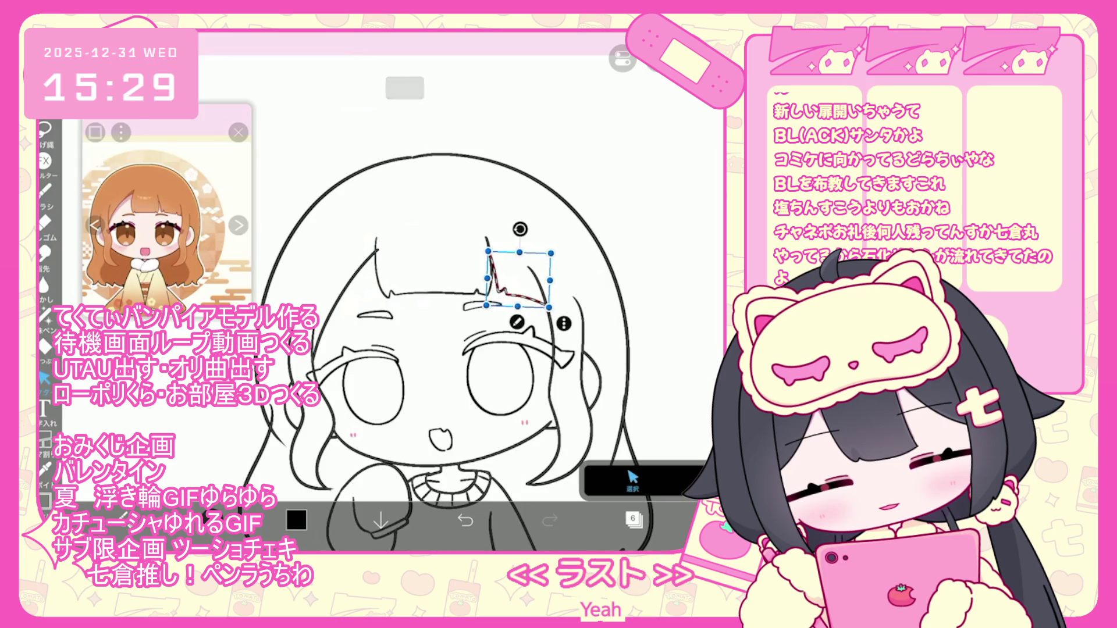
{"action": "left_click_drag", "start_coordinate": [517, 306], "coordinate": [507, 320]}
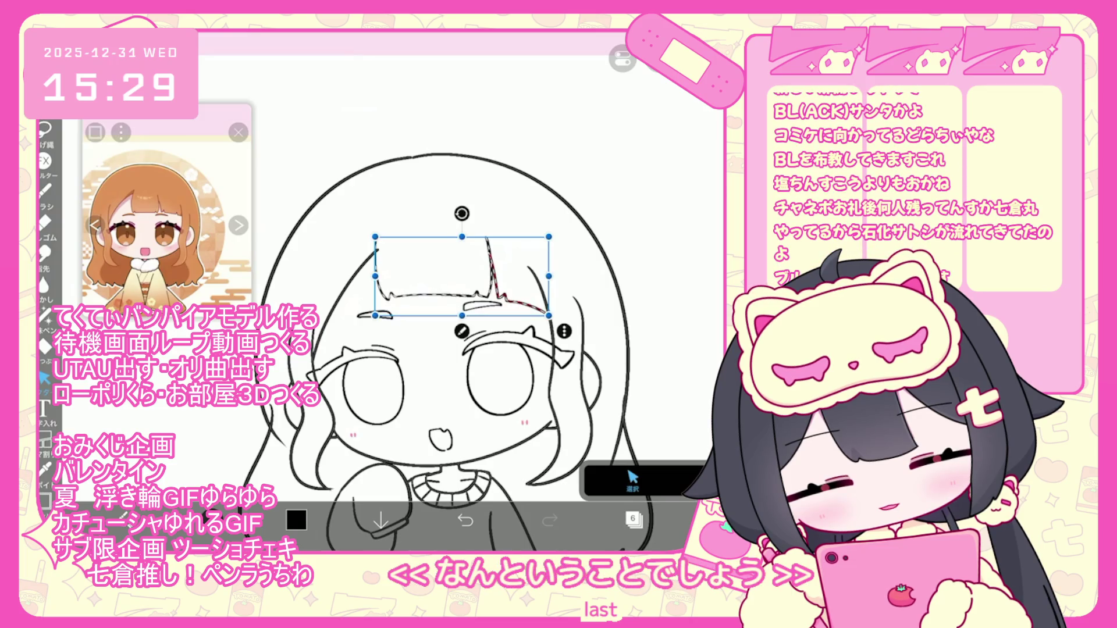
{"action": "left_click_drag", "start_coordinate": [506, 262], "coordinate": [506, 264]}
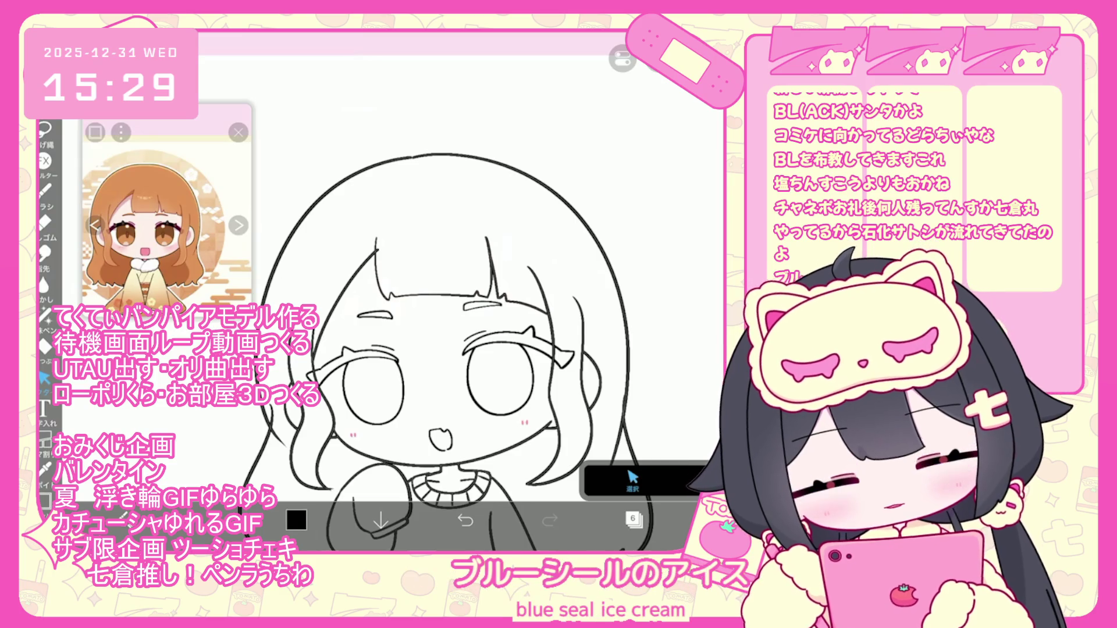
{"action": "left_click", "coordinate": [486, 268]}
{"action": "left_click_drag", "start_coordinate": [462, 215], "coordinate": [425, 214]}
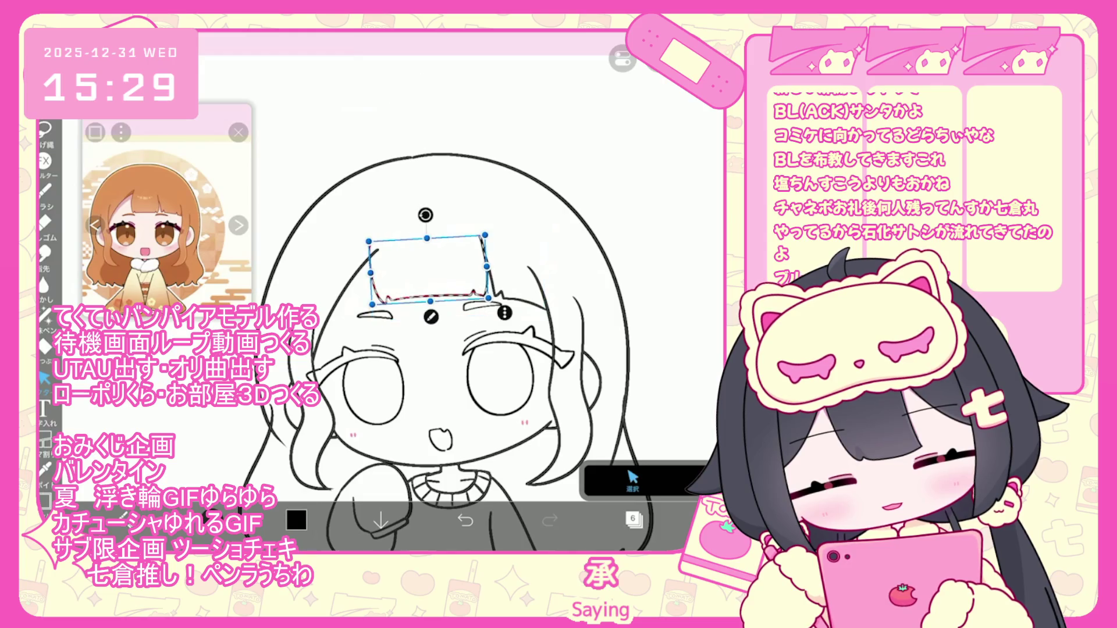
Switch back to the brush and make layer 6 the active layer
{"action": "left_click", "coordinate": [632, 480]}
{"action": "scroll", "coordinate": [442, 349], "scroll_direction": "down", "scroll_amount": 3}
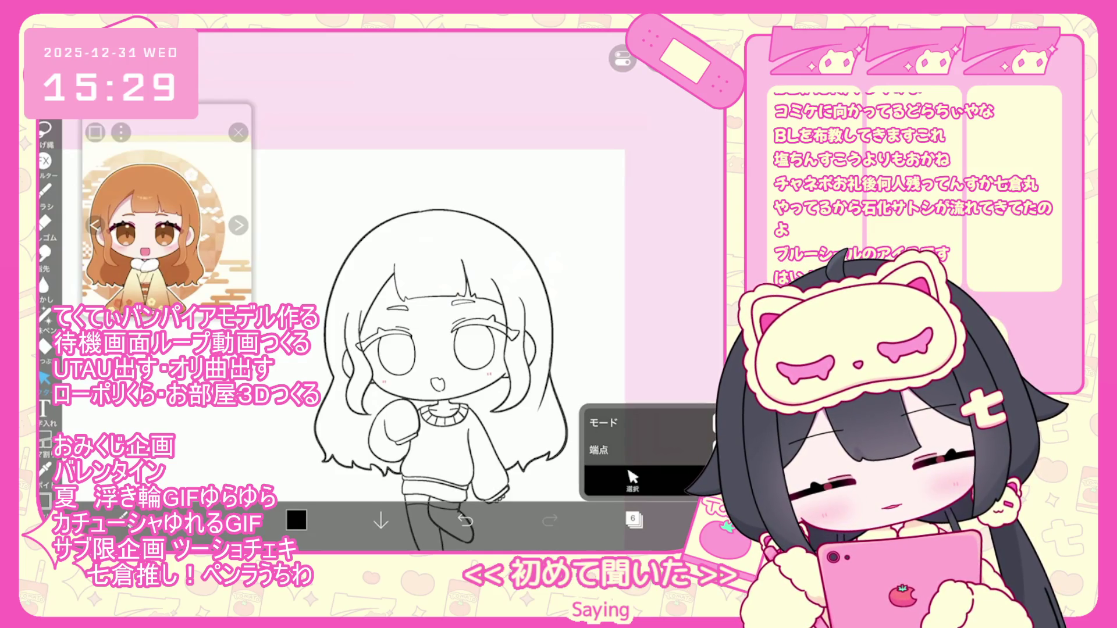
{"action": "scroll", "coordinate": [442, 360], "scroll_direction": "up", "scroll_amount": 5}
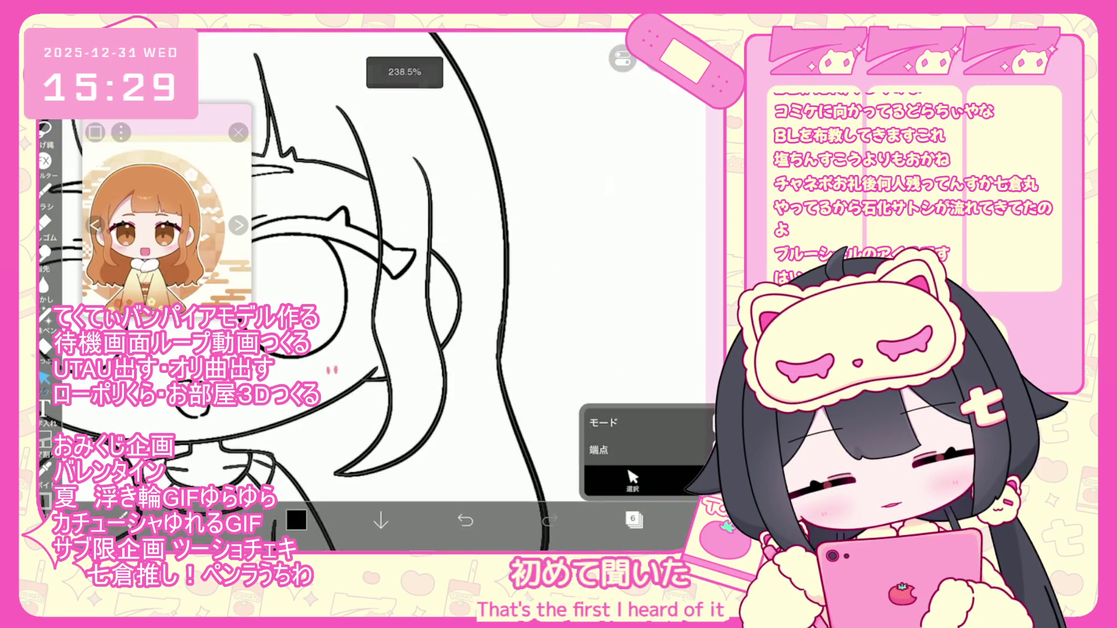
{"action": "scroll", "coordinate": [424, 291], "scroll_direction": "down", "scroll_amount": 5}
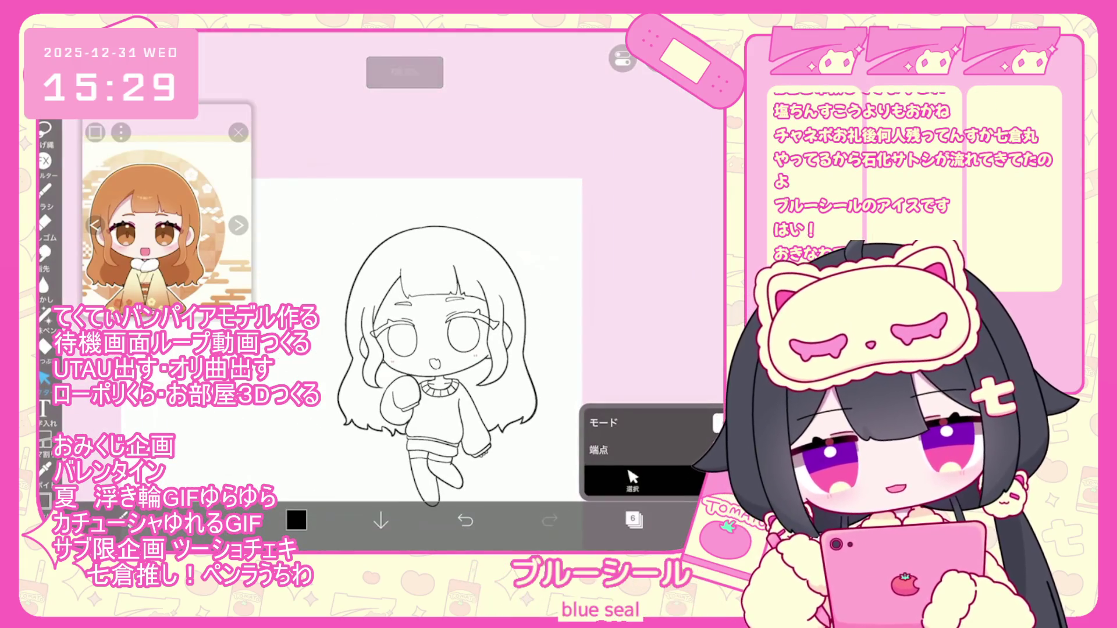
{"action": "scroll", "coordinate": [407, 303], "scroll_direction": "up", "scroll_amount": 3}
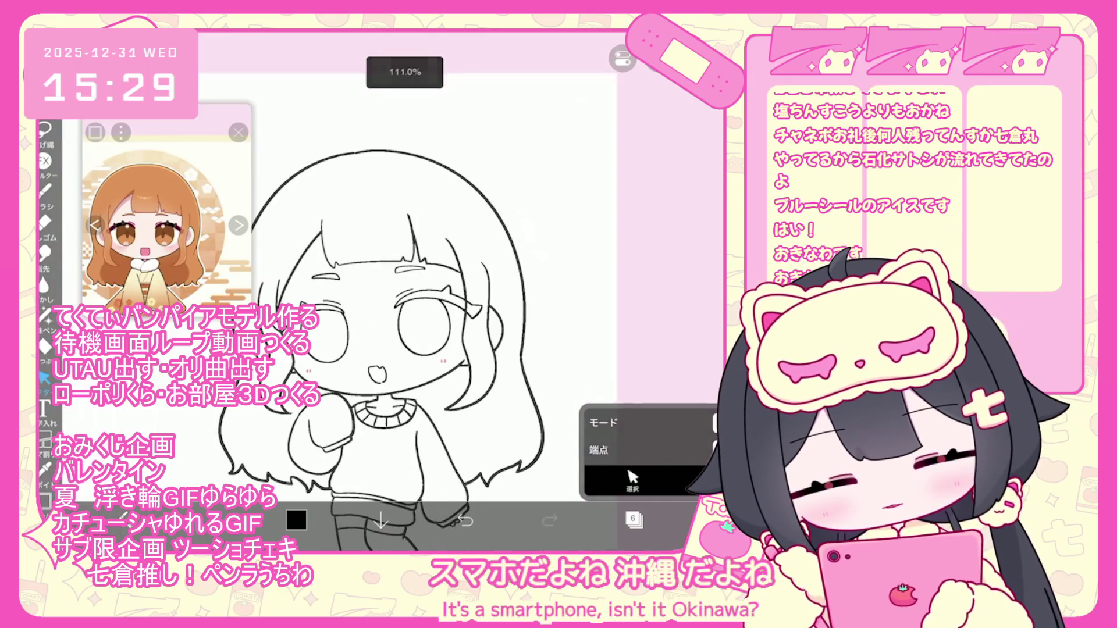
{"action": "key", "text": "b"}
{"action": "scroll", "coordinate": [425, 325], "scroll_direction": "down", "scroll_amount": 2}
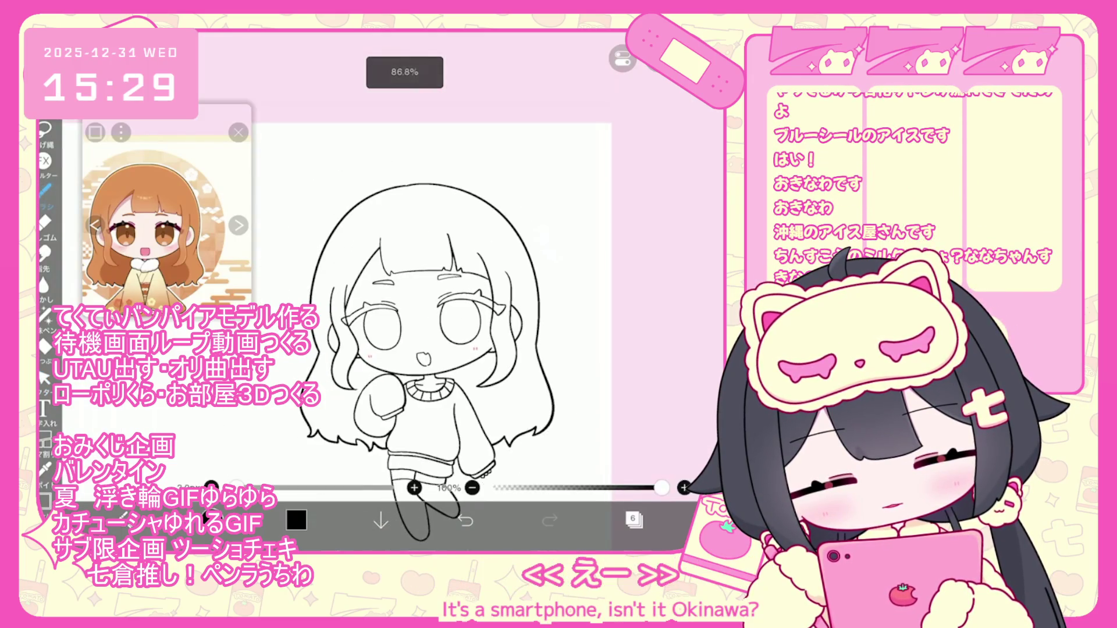
{"action": "left_click", "coordinate": [633, 519]}
{"action": "left_click", "coordinate": [592, 329]}
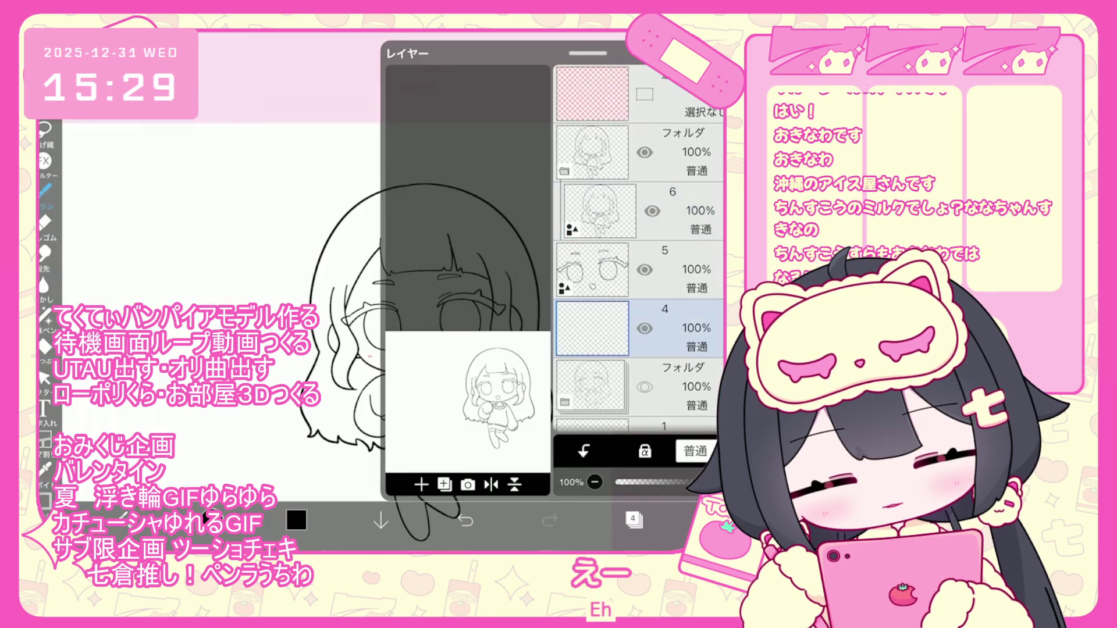
{"action": "left_click", "coordinate": [599, 210]}
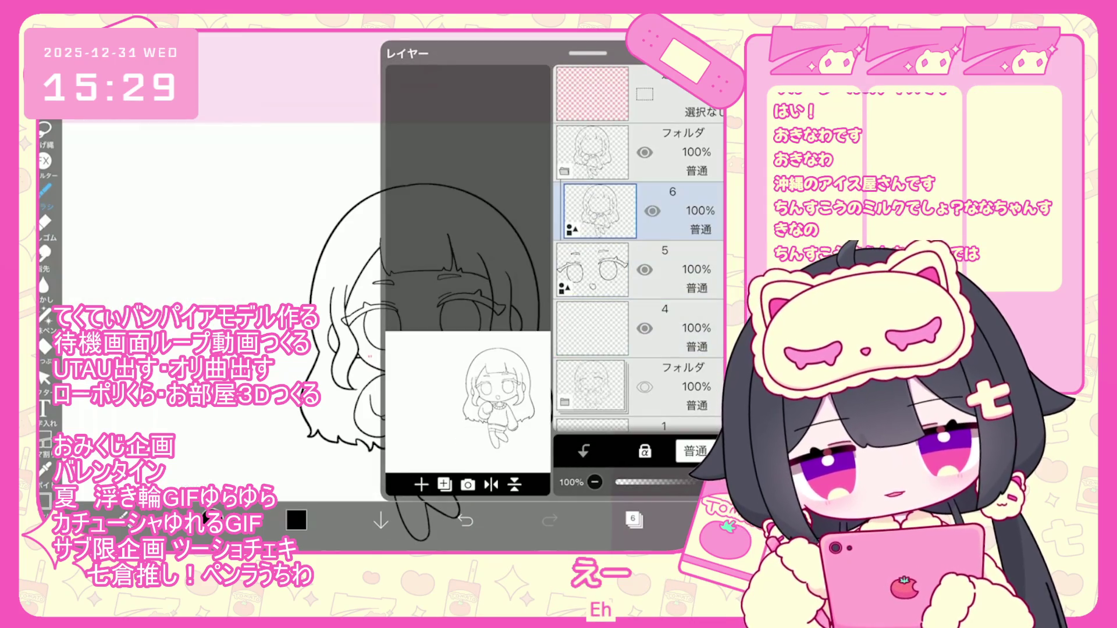
Make layer 4 the active layer for the hair colour
{"action": "left_click", "coordinate": [633, 520]}
{"action": "scroll", "coordinate": [407, 261], "scroll_direction": "up", "scroll_amount": 3}
{"action": "left_click", "coordinate": [43, 378]}
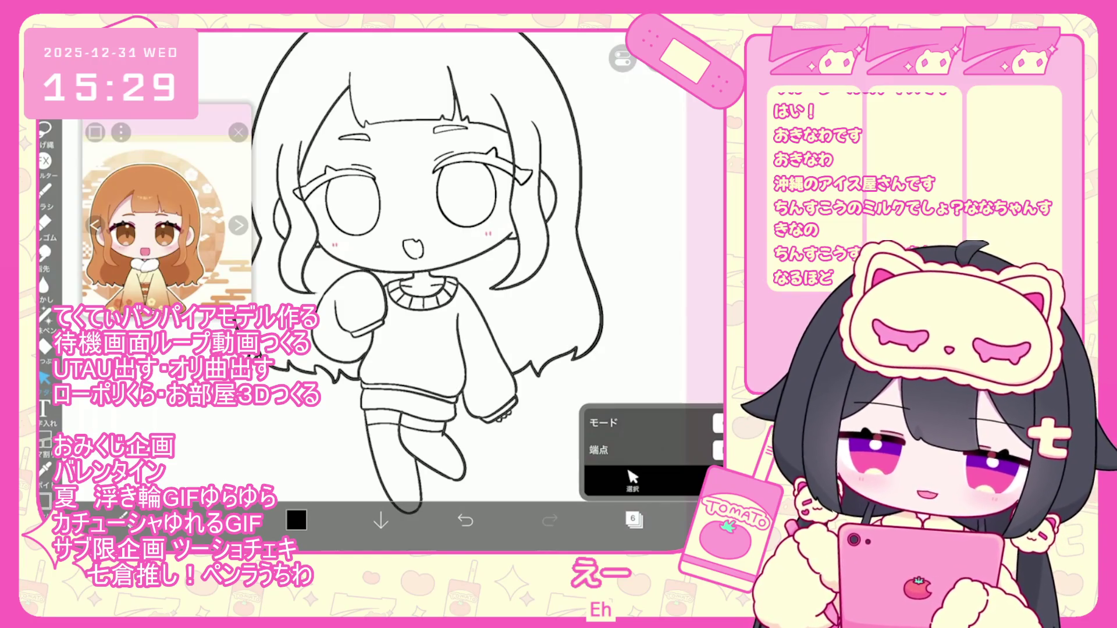
{"action": "left_click", "coordinate": [634, 520]}
{"action": "left_click", "coordinate": [640, 328]}
{"action": "left_click", "coordinate": [634, 520]}
{"action": "scroll", "coordinate": [424, 279], "scroll_direction": "down", "scroll_amount": 2}
Bucket-fill the hair orange using a reference layer, then add a new empty layer
{"action": "left_click", "coordinate": [157, 169]}
{"action": "left_click", "coordinate": [44, 346]}
{"action": "scroll", "coordinate": [425, 279], "scroll_direction": "down", "scroll_amount": 2}
{"action": "left_click", "coordinate": [605, 486]}
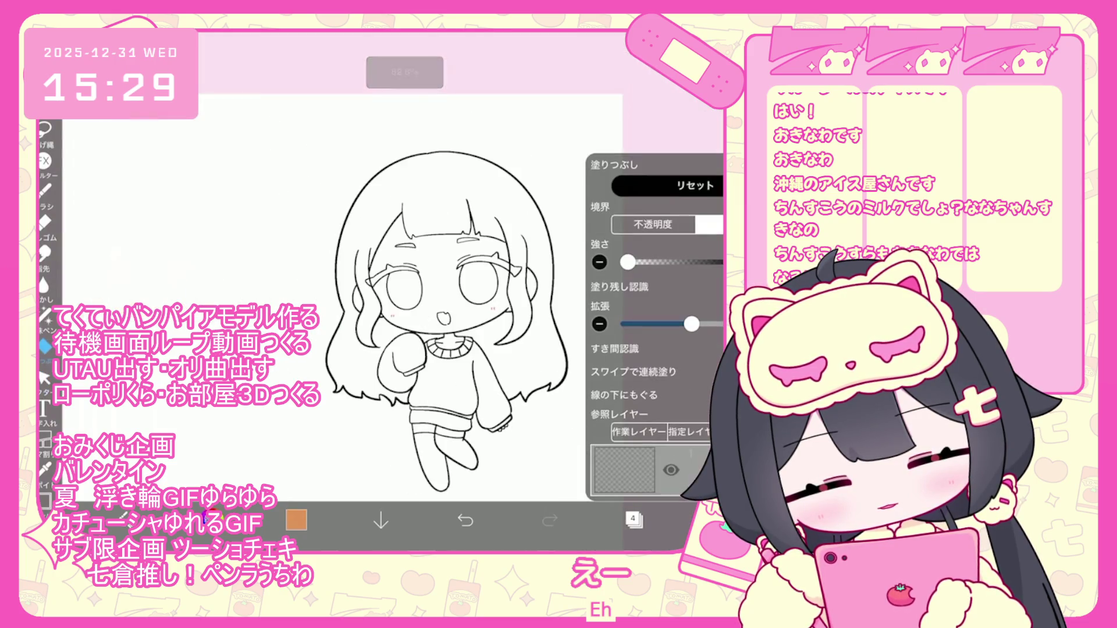
{"action": "left_click", "coordinate": [634, 519]}
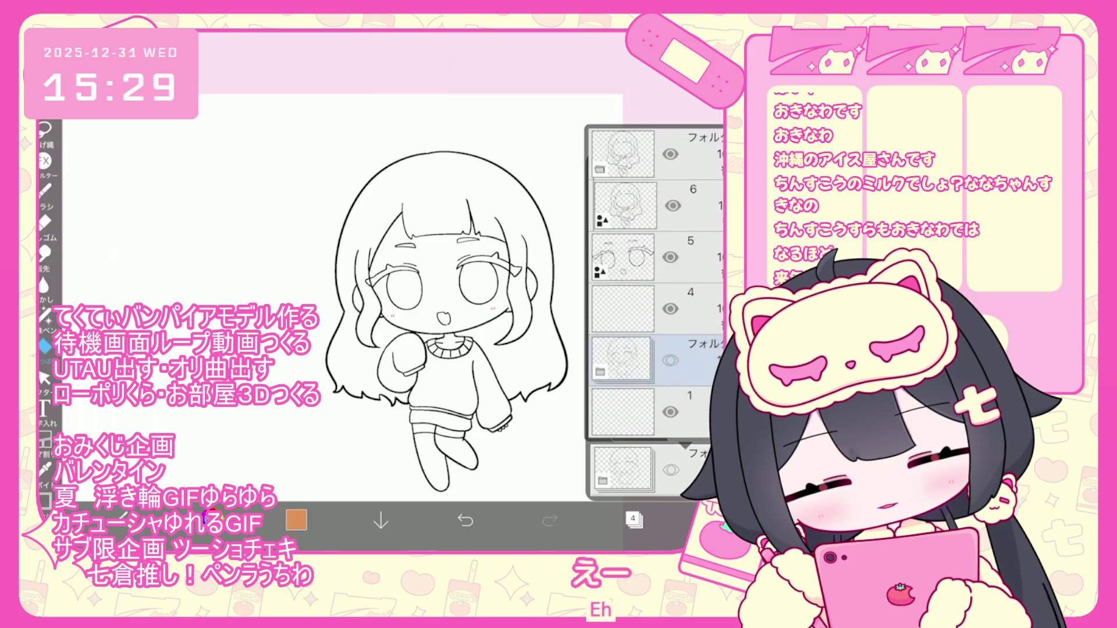
{"action": "left_click", "coordinate": [634, 519]}
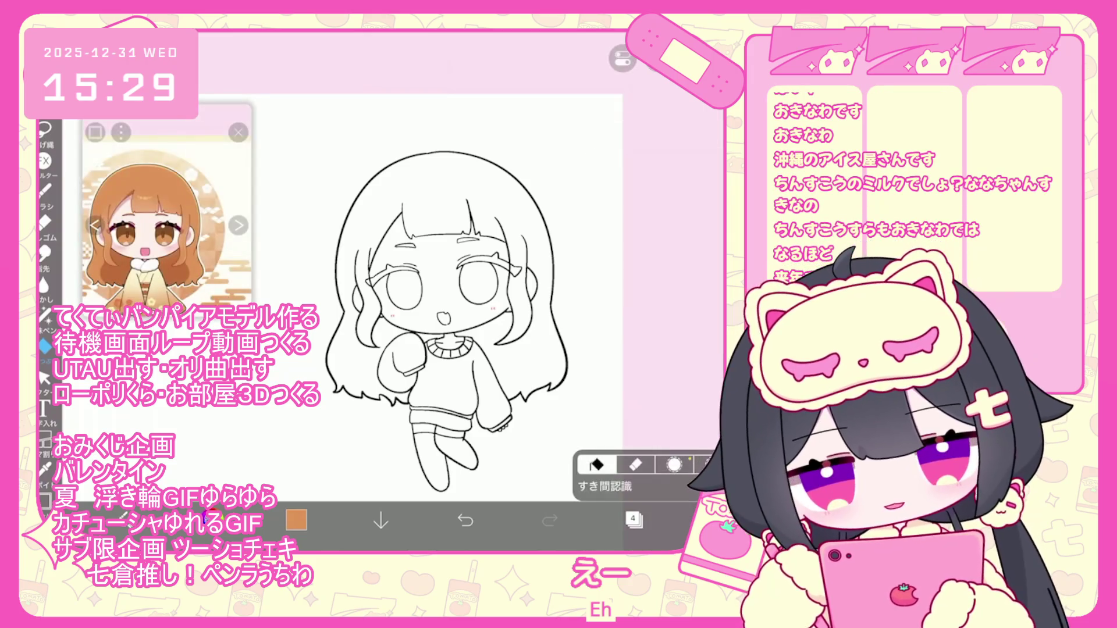
{"action": "left_click", "coordinate": [442, 175]}
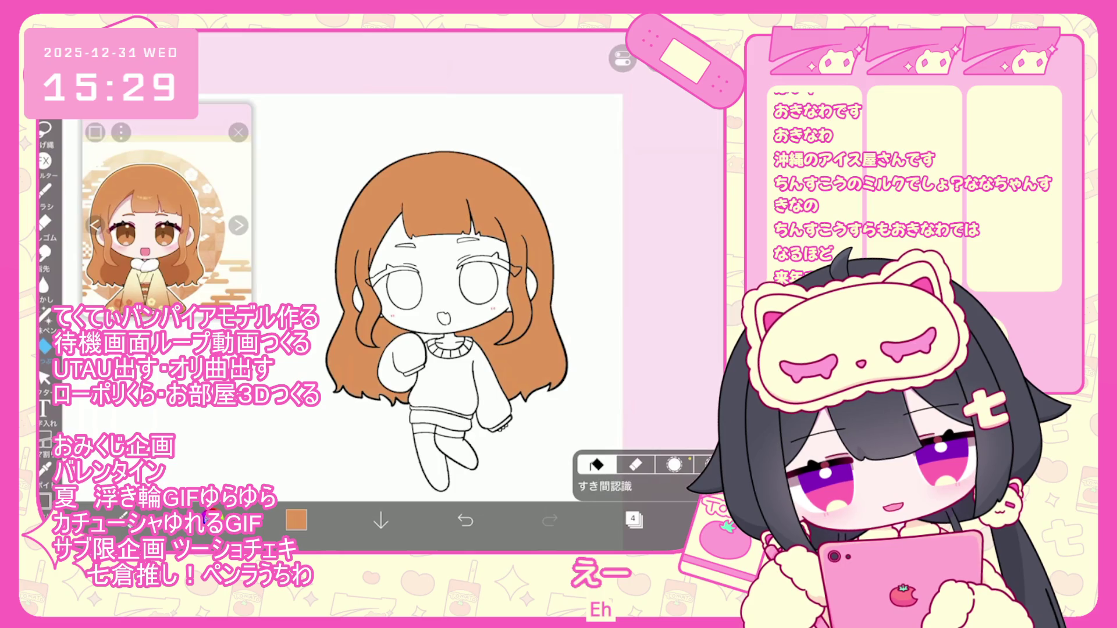
{"action": "left_click", "coordinate": [633, 520]}
{"action": "left_click", "coordinate": [578, 516]}
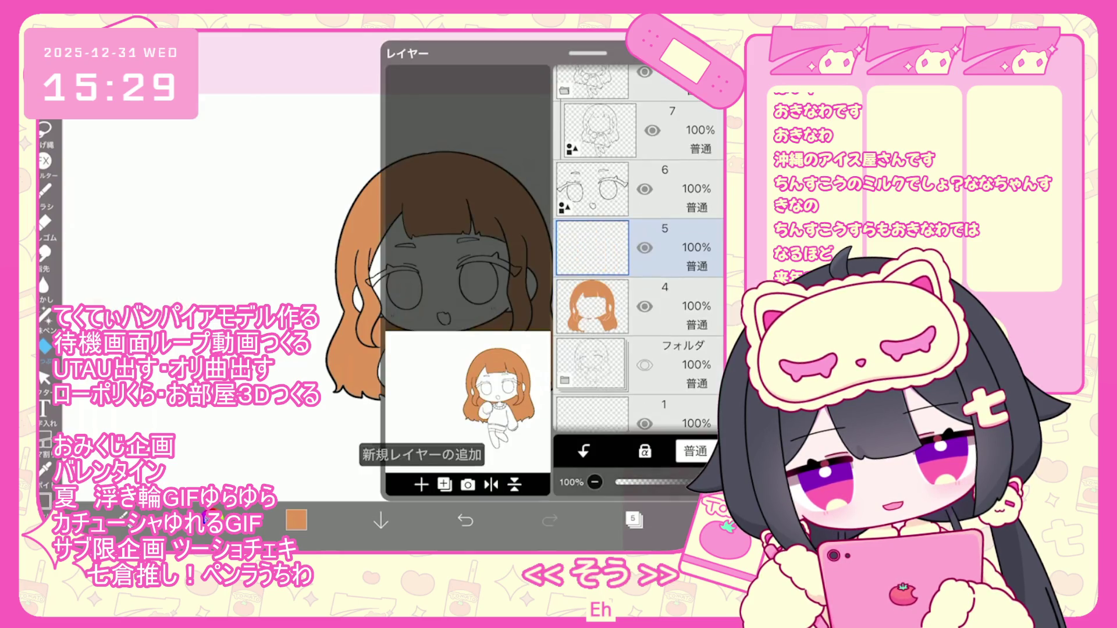
Choose a pale yellow-green drawing colour in the colour picker
{"action": "left_click", "coordinate": [762, 518]}
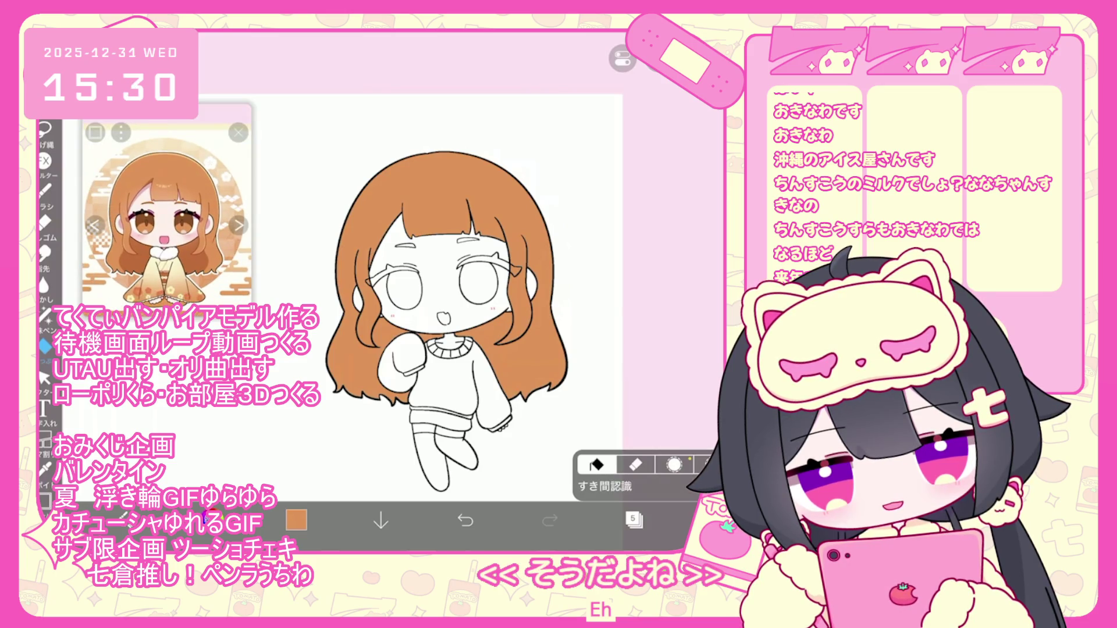
{"action": "left_click_drag", "start_coordinate": [486, 175], "coordinate": [453, 139]}
{"action": "left_click", "coordinate": [426, 182]}
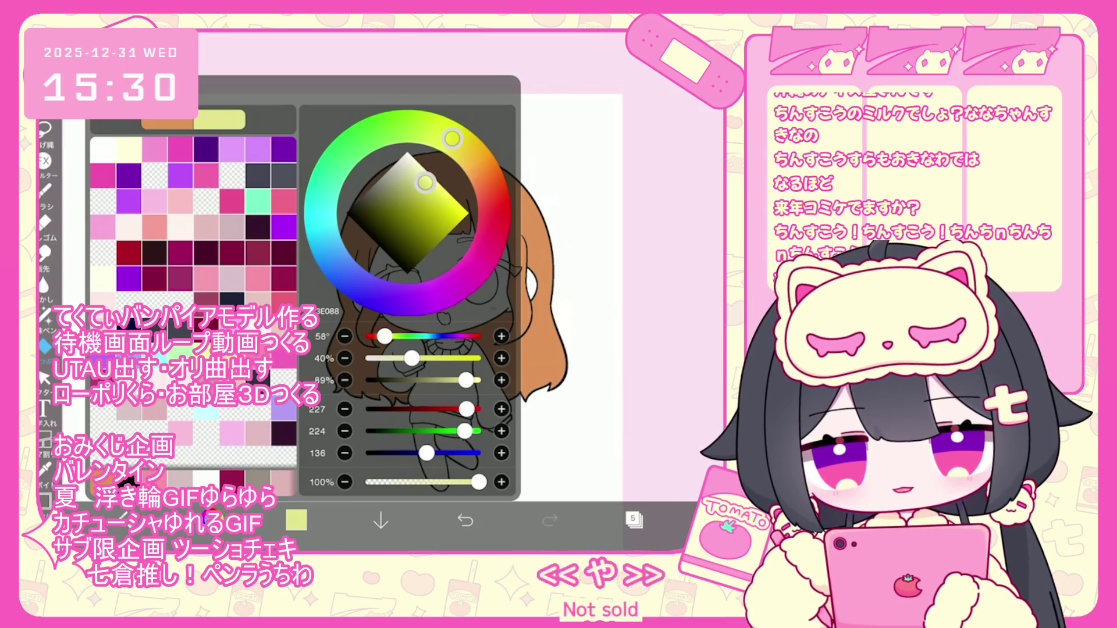
{"action": "left_click_drag", "start_coordinate": [465, 431], "coordinate": [466, 431]}
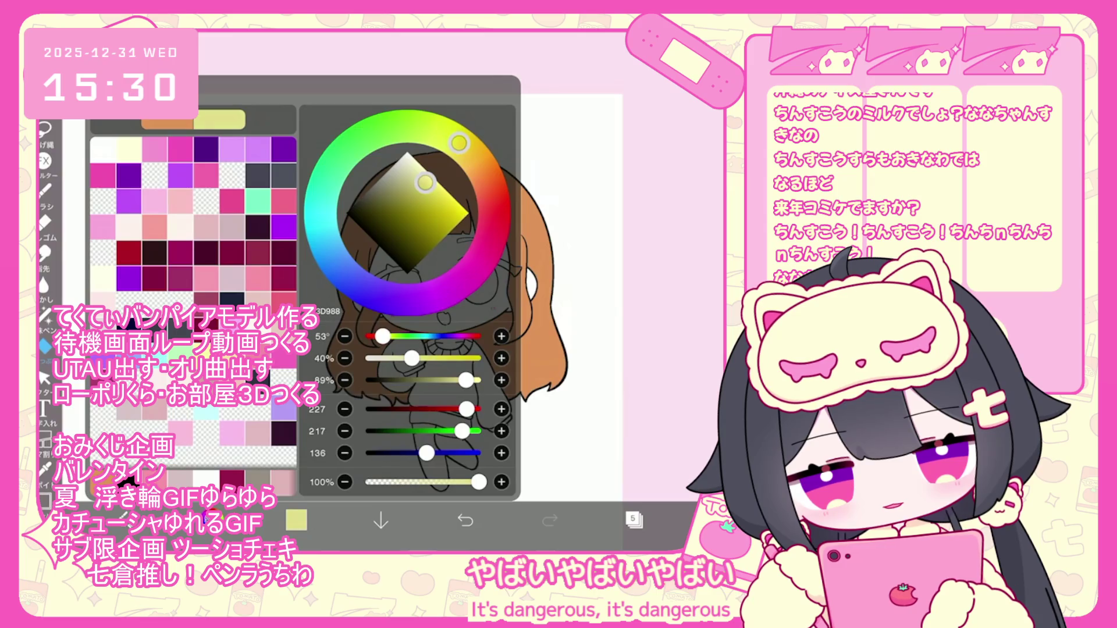
{"action": "left_click", "coordinate": [296, 519]}
Bucket-fill the sweater body, left sleeve and gaps beside the collar
{"action": "left_click", "coordinate": [448, 384]}
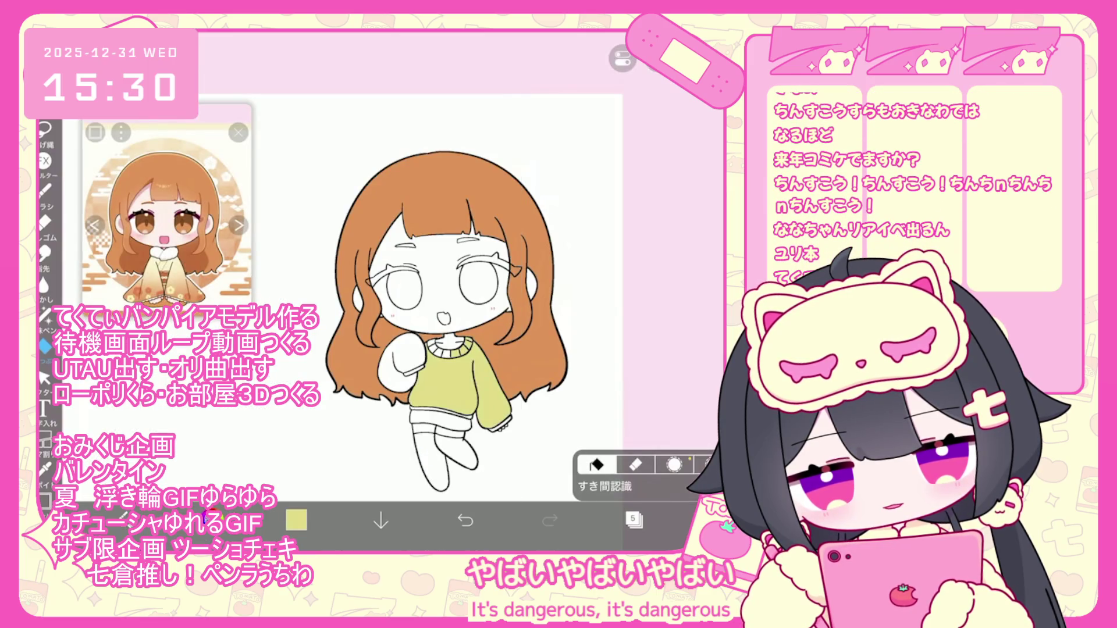
{"action": "left_click", "coordinate": [446, 354]}
{"action": "left_click", "coordinate": [436, 351]}
{"action": "left_click", "coordinate": [401, 361]}
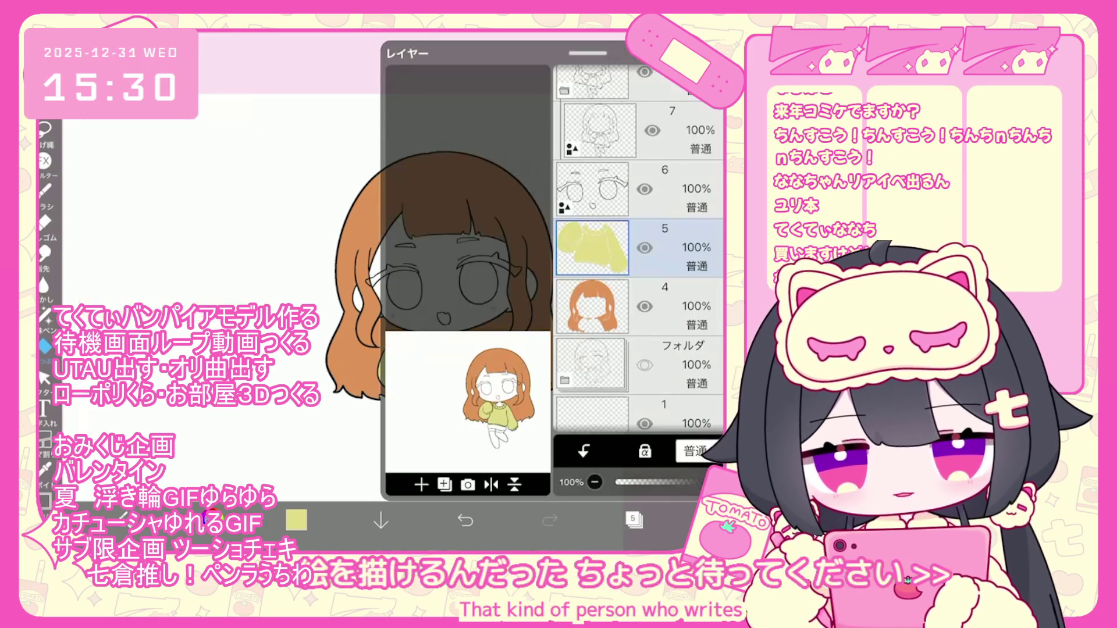
Select line-art layer 7 and set the drawing colour back to black
{"action": "left_click", "coordinate": [634, 519]}
{"action": "left_click", "coordinate": [599, 131]}
{"action": "scroll", "coordinate": [640, 262], "scroll_direction": "up", "scroll_amount": 2}
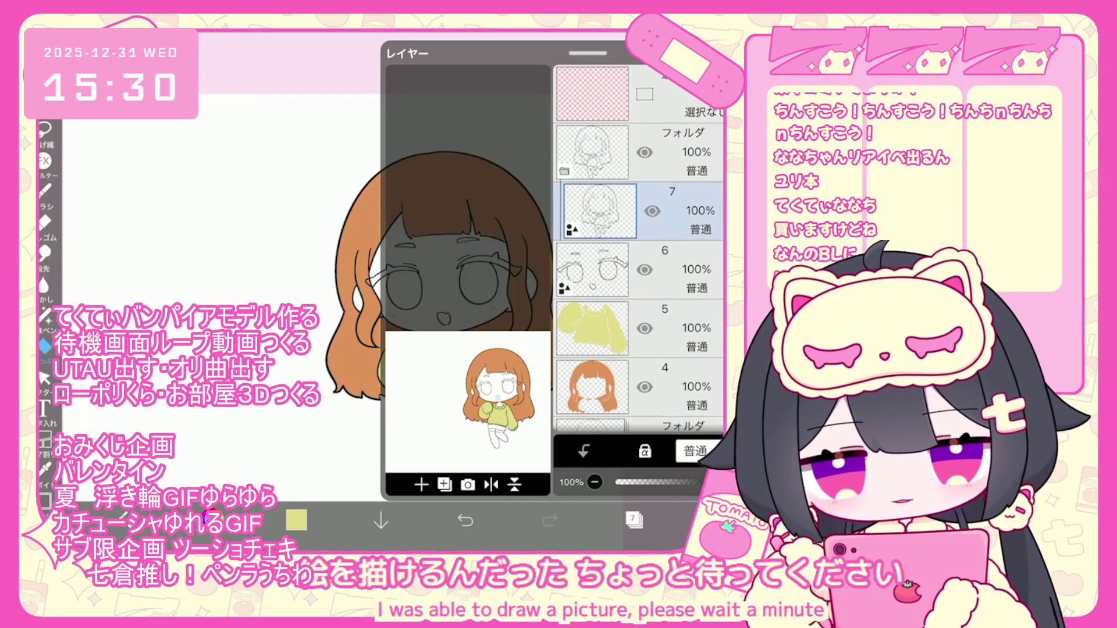
{"action": "left_click", "coordinate": [296, 519]}
{"action": "left_click", "coordinate": [296, 519]}
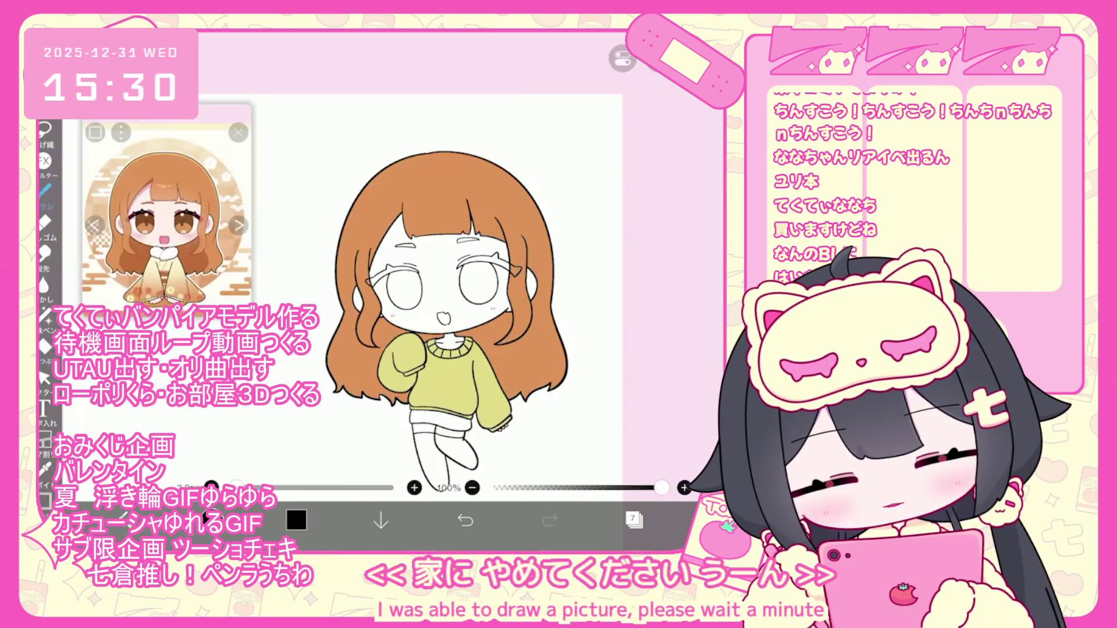
{"action": "scroll", "coordinate": [408, 280], "scroll_direction": "up", "scroll_amount": 5}
{"action": "scroll", "coordinate": [407, 262], "scroll_direction": "down", "scroll_amount": 3}
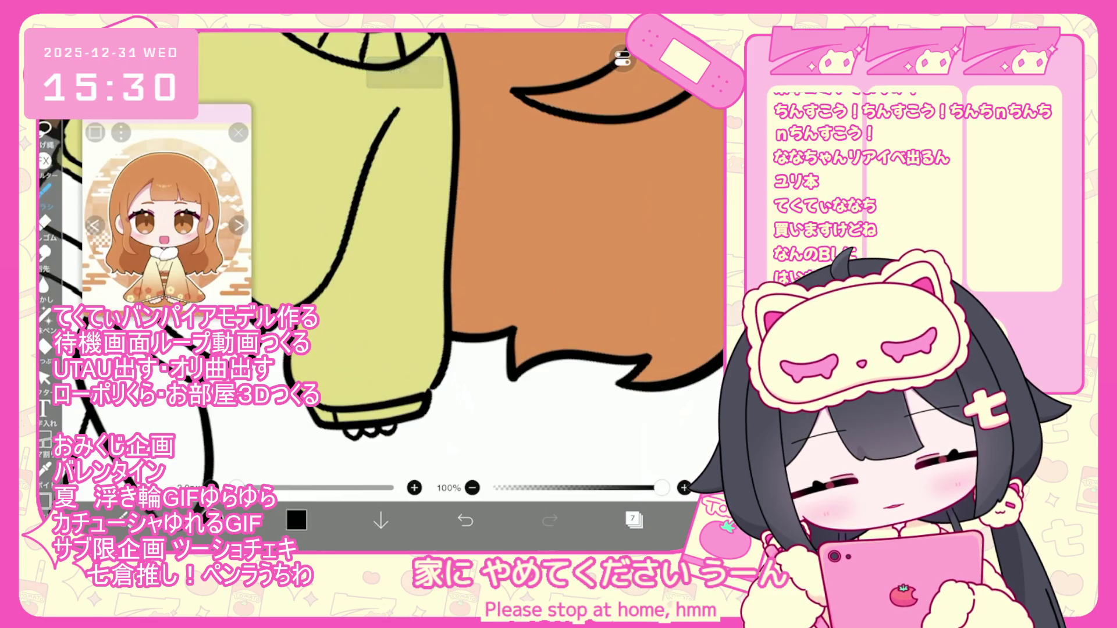
{"action": "scroll", "coordinate": [407, 262], "scroll_direction": "up", "scroll_amount": 3}
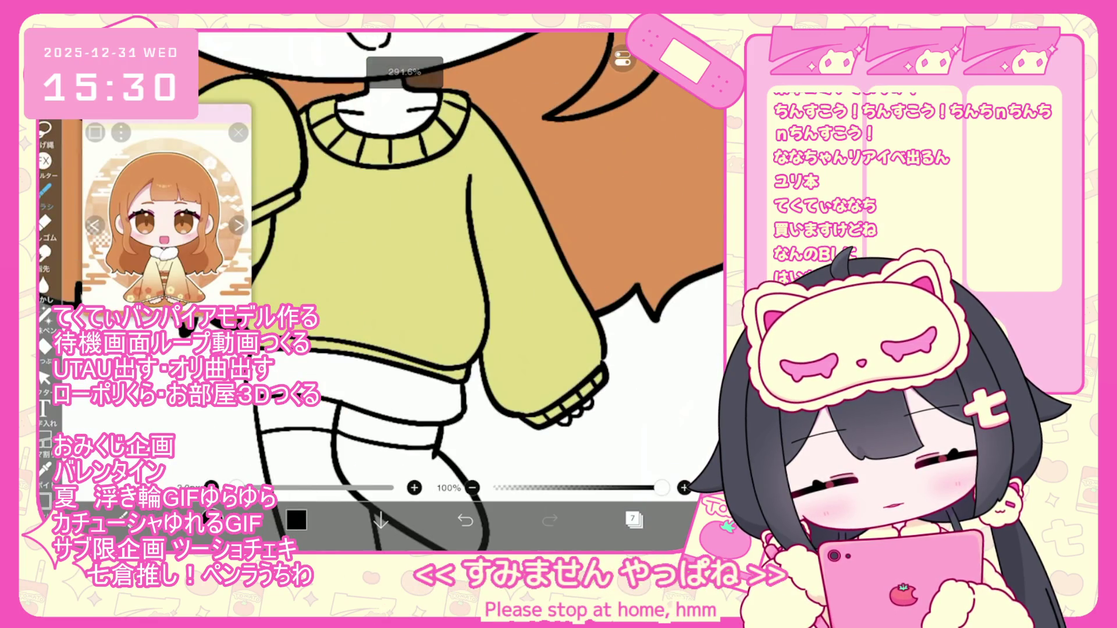
Undo the last three added brush shapes and zoom out over the whole character
{"action": "left_click", "coordinate": [465, 519]}
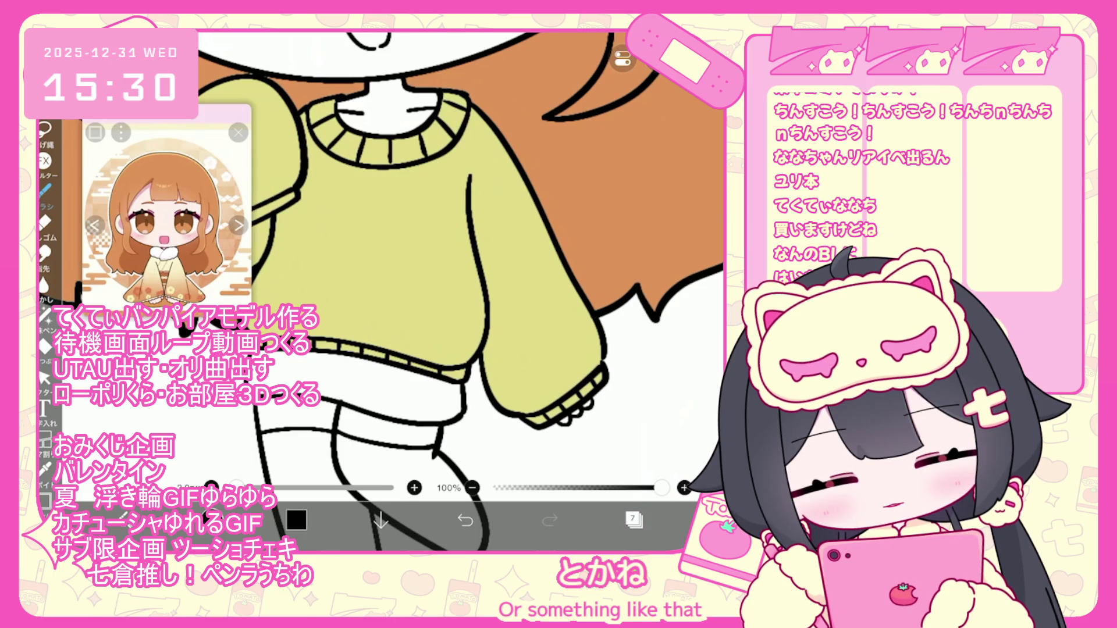
{"action": "key", "text": "ctrl+z"}
{"action": "scroll", "coordinate": [402, 291], "scroll_direction": "up", "scroll_amount": 5}
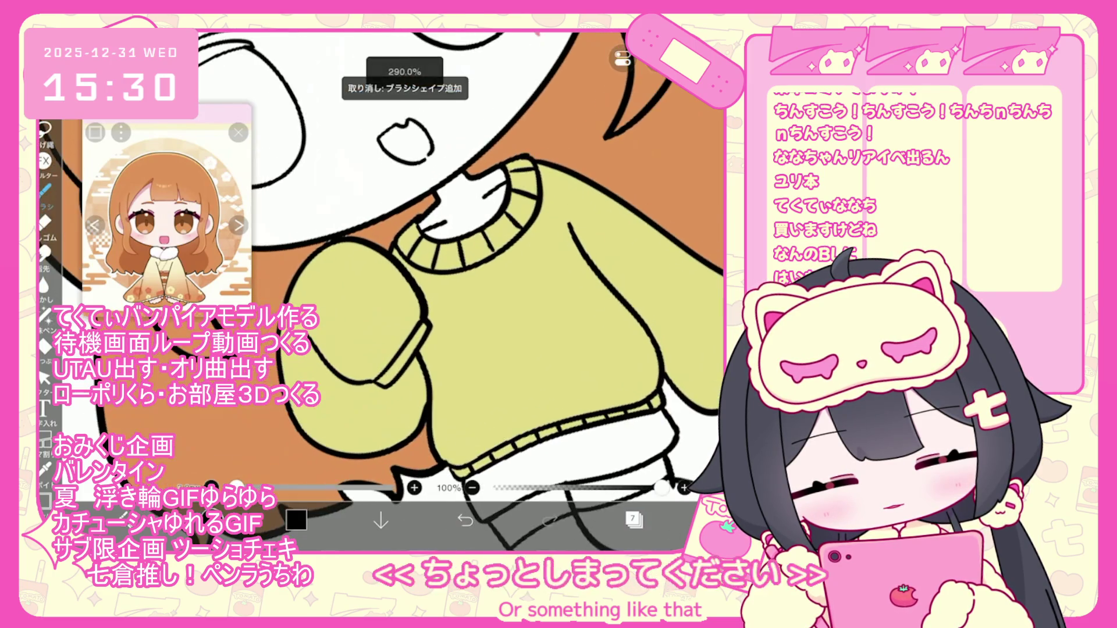
{"action": "key", "text": "ctrl+z"}
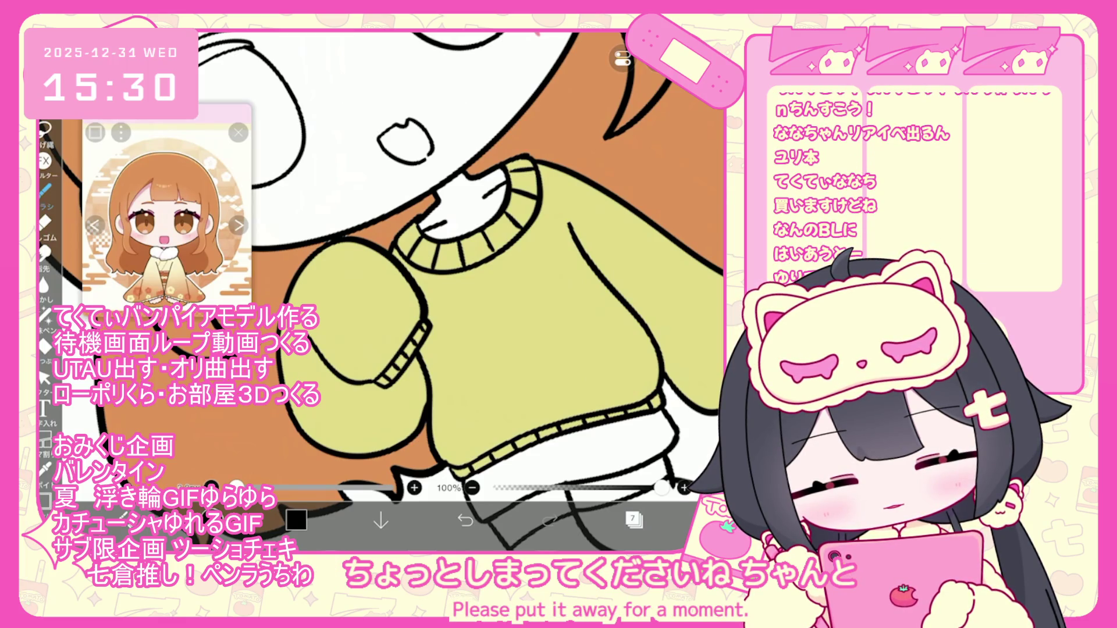
{"action": "scroll", "coordinate": [401, 291], "scroll_direction": "down", "scroll_amount": 3}
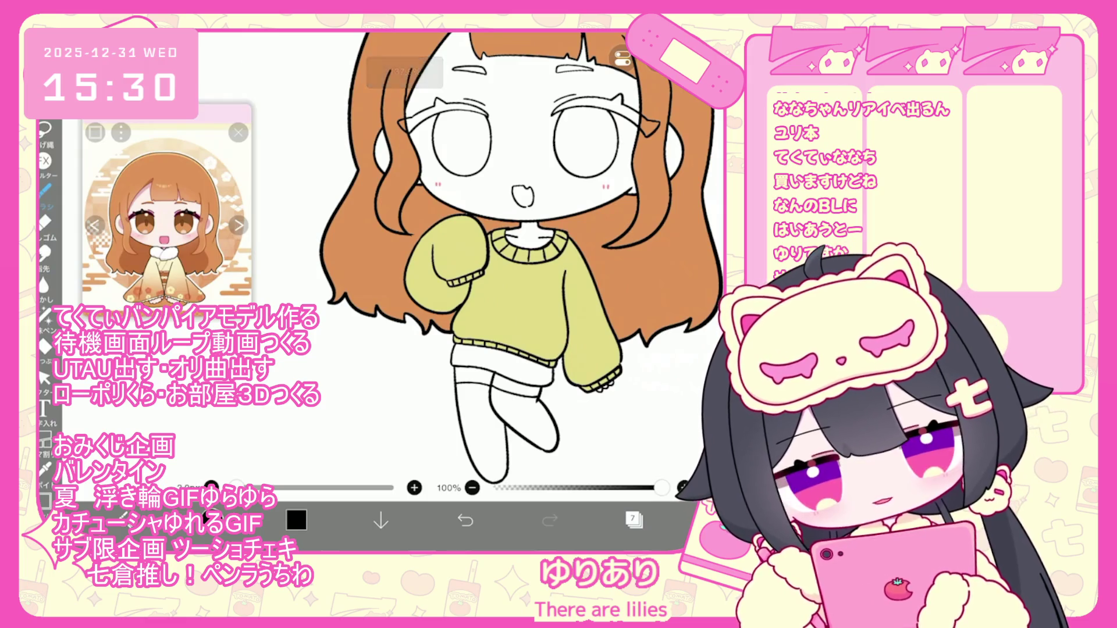
{"action": "scroll", "coordinate": [489, 280], "scroll_direction": "down", "scroll_amount": 1}
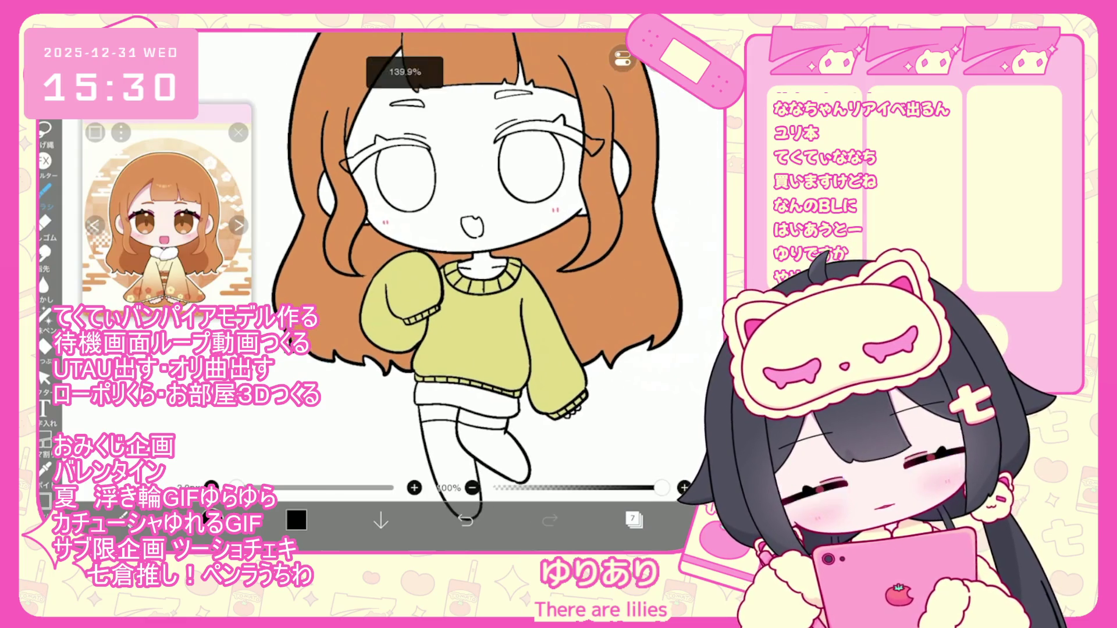
{"action": "left_click", "coordinate": [634, 519]}
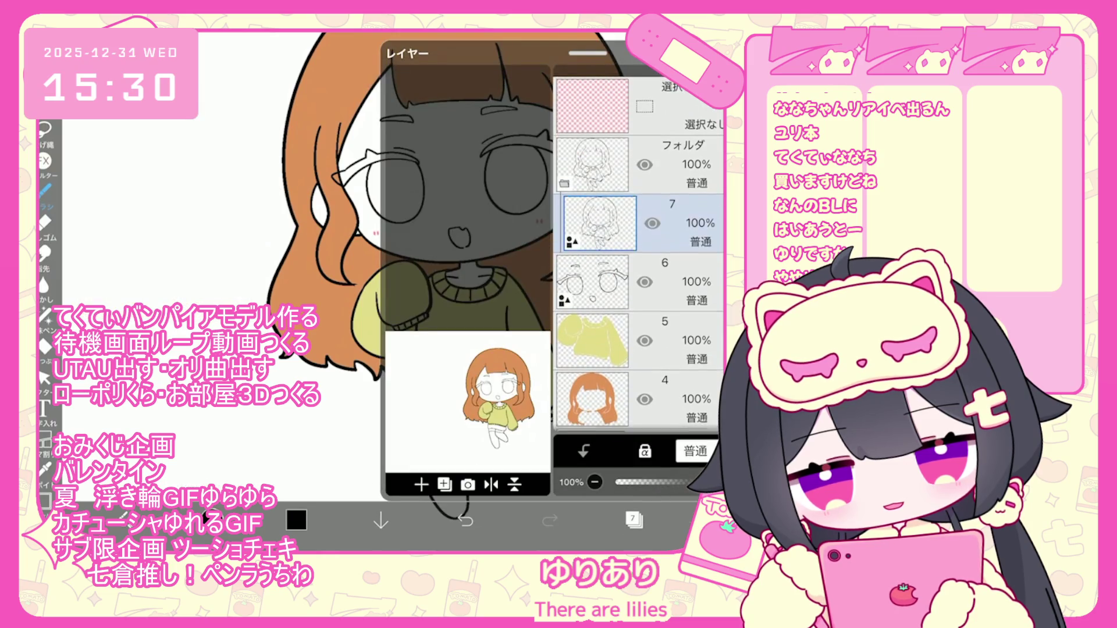
Add a new layer above the sweater and pick a darker, warmer yellow
{"action": "left_click", "coordinate": [669, 329]}
{"action": "left_click", "coordinate": [420, 485]}
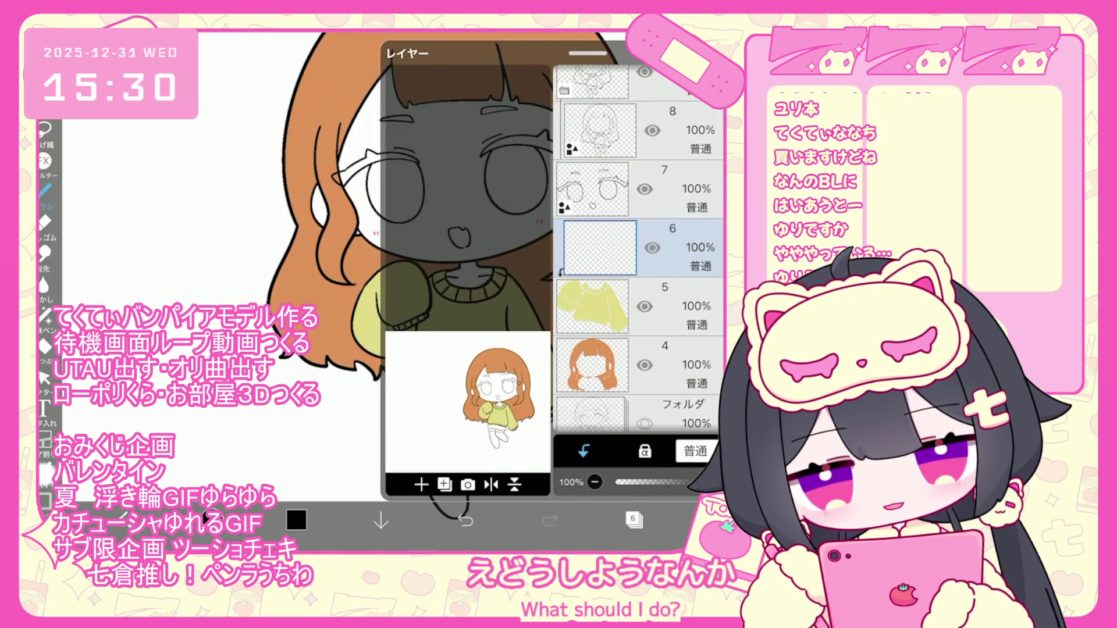
{"action": "left_click", "coordinate": [296, 520]}
{"action": "left_click_drag", "start_coordinate": [426, 184], "coordinate": [427, 194]}
{"action": "left_click_drag", "start_coordinate": [461, 144], "coordinate": [467, 150]}
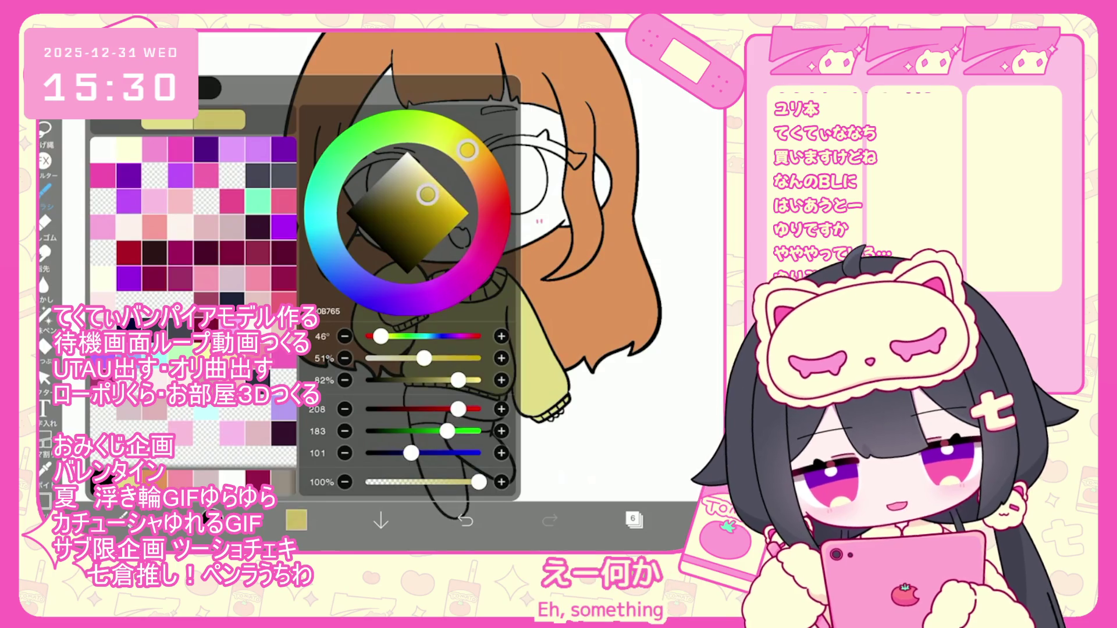
{"action": "left_click", "coordinate": [296, 520]}
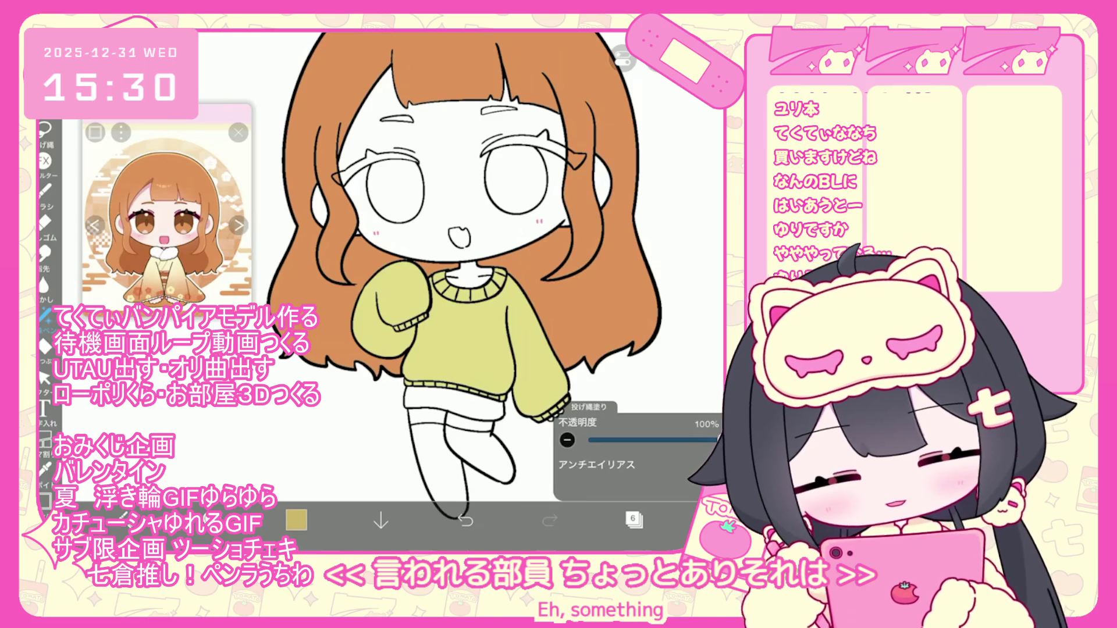
Fill shadow patches on the sleeves, undoing and redoing fills until they look right
{"action": "key", "text": "ctrl+z"}
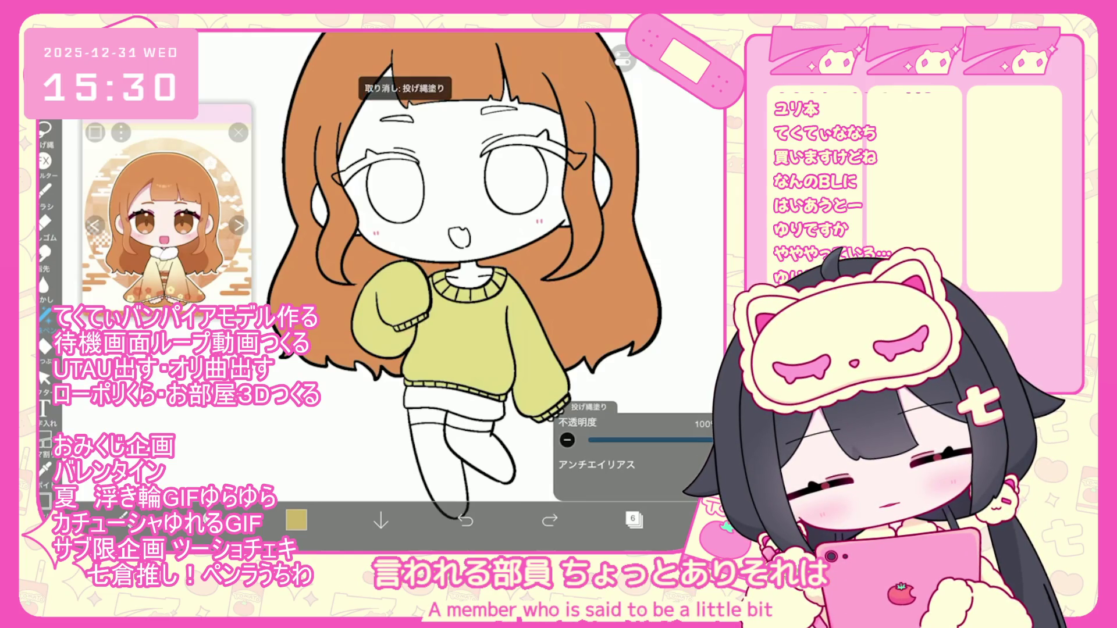
{"action": "key", "text": "ctrl+shift+z"}
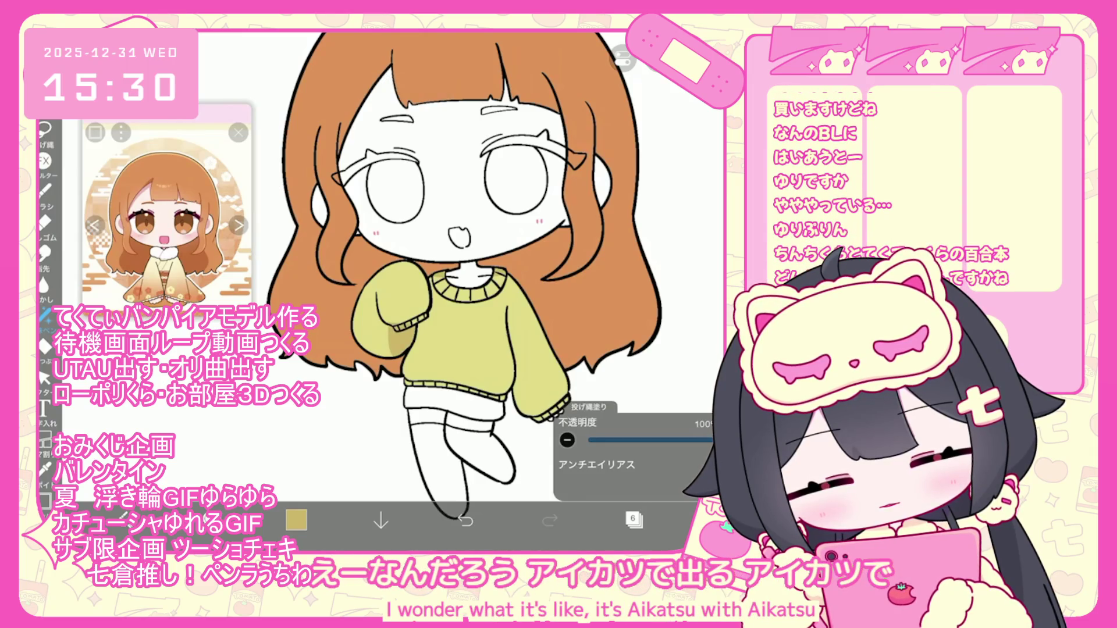
{"action": "scroll", "coordinate": [442, 279], "scroll_direction": "right", "scroll_amount": 3}
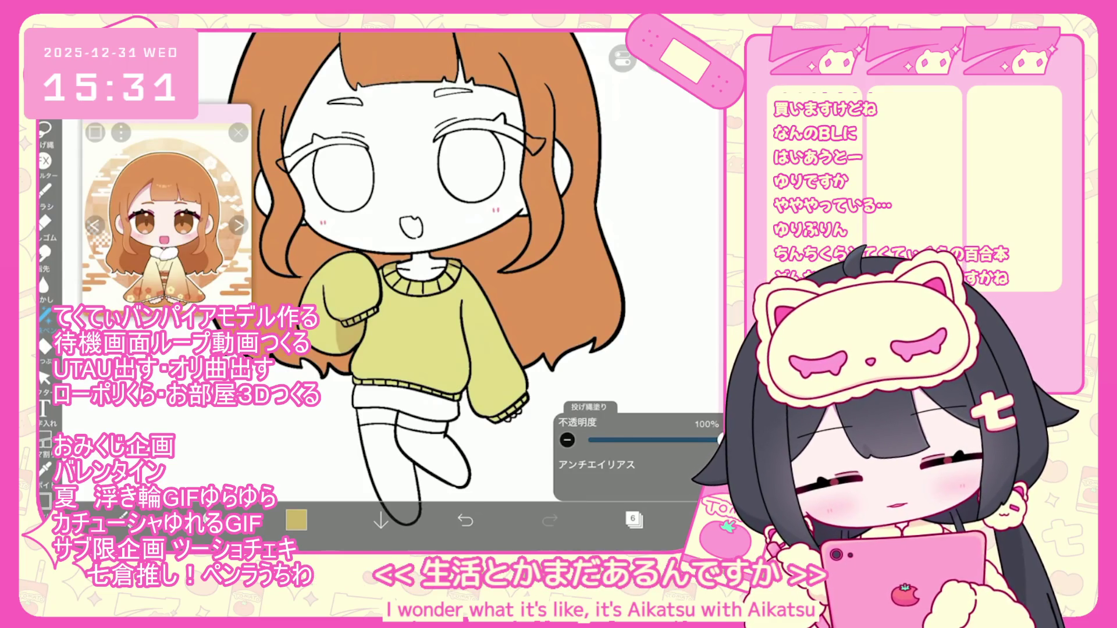
{"action": "key", "text": "ctrl+z"}
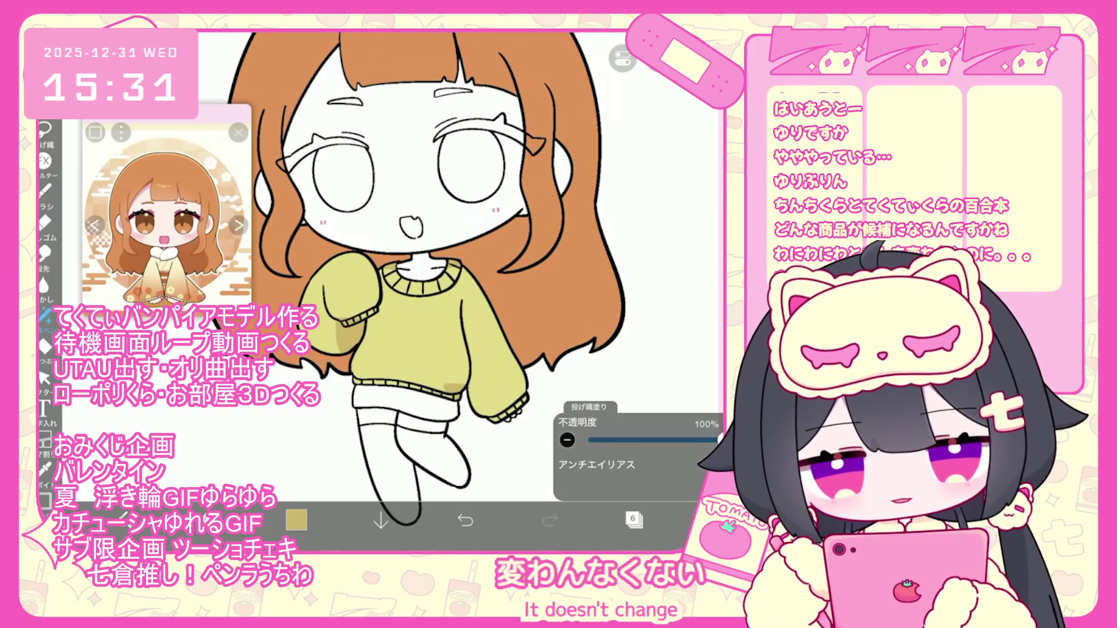
{"action": "key", "text": "ctrl+z"}
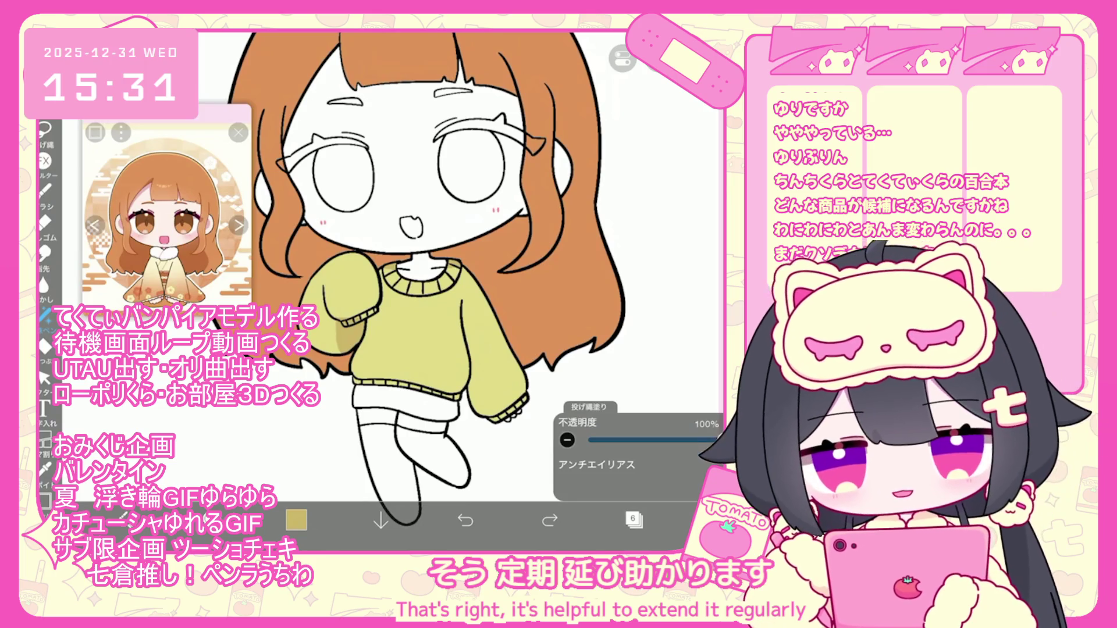
{"action": "left_click_drag", "start_coordinate": [470, 382], "coordinate": [481, 398]}
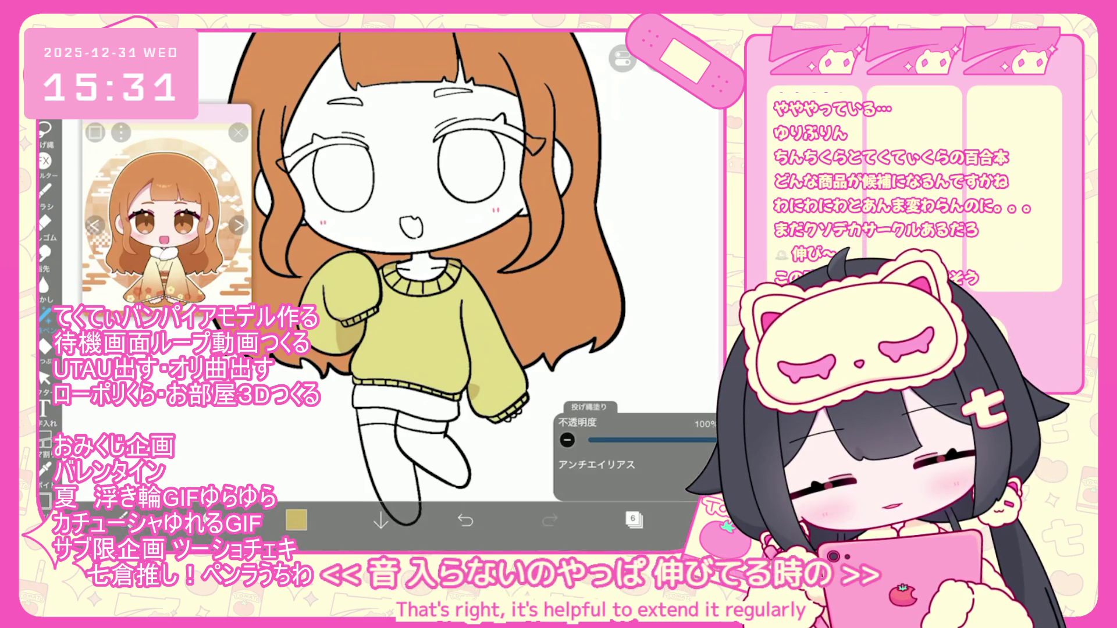
{"action": "key", "text": "ctrl+z"}
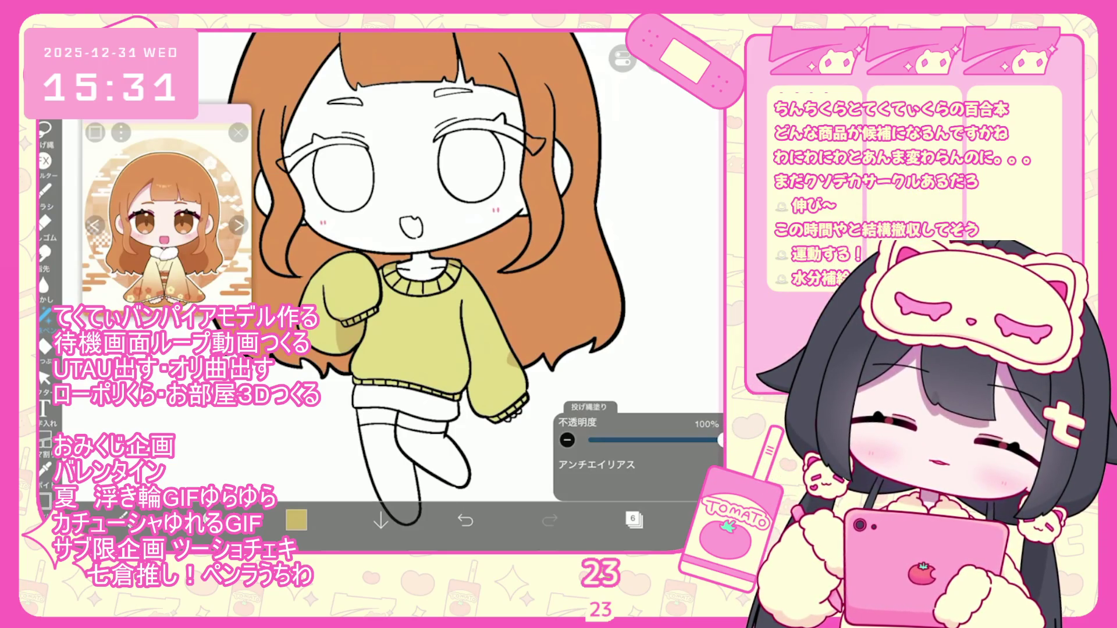
{"action": "left_click", "coordinate": [634, 519]}
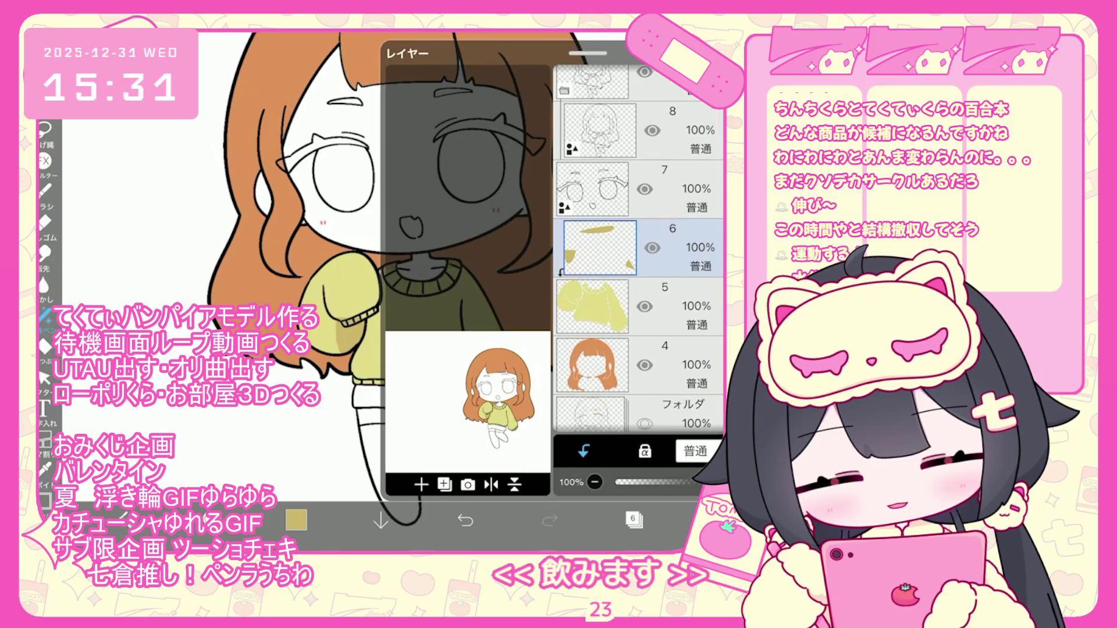
Add a new empty layer for the stripes and set the brush colour to pink
{"action": "left_click", "coordinate": [420, 485]}
{"action": "left_click", "coordinate": [633, 519]}
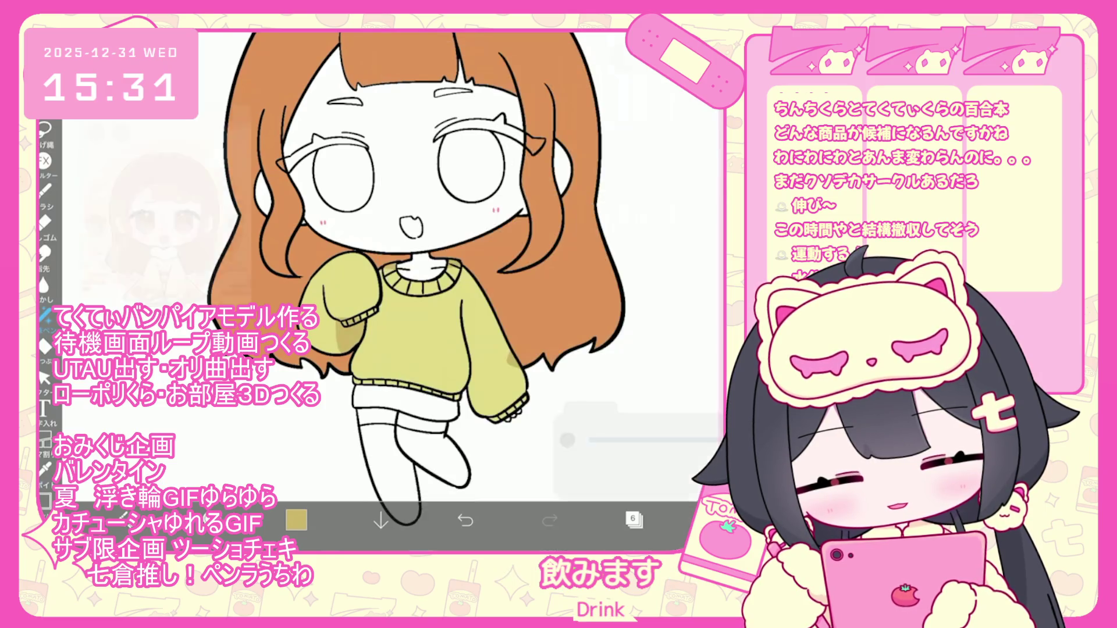
{"action": "left_click", "coordinate": [296, 519]}
{"action": "left_click", "coordinate": [489, 242]}
{"action": "left_click", "coordinate": [440, 184]}
{"action": "left_click", "coordinate": [440, 186]}
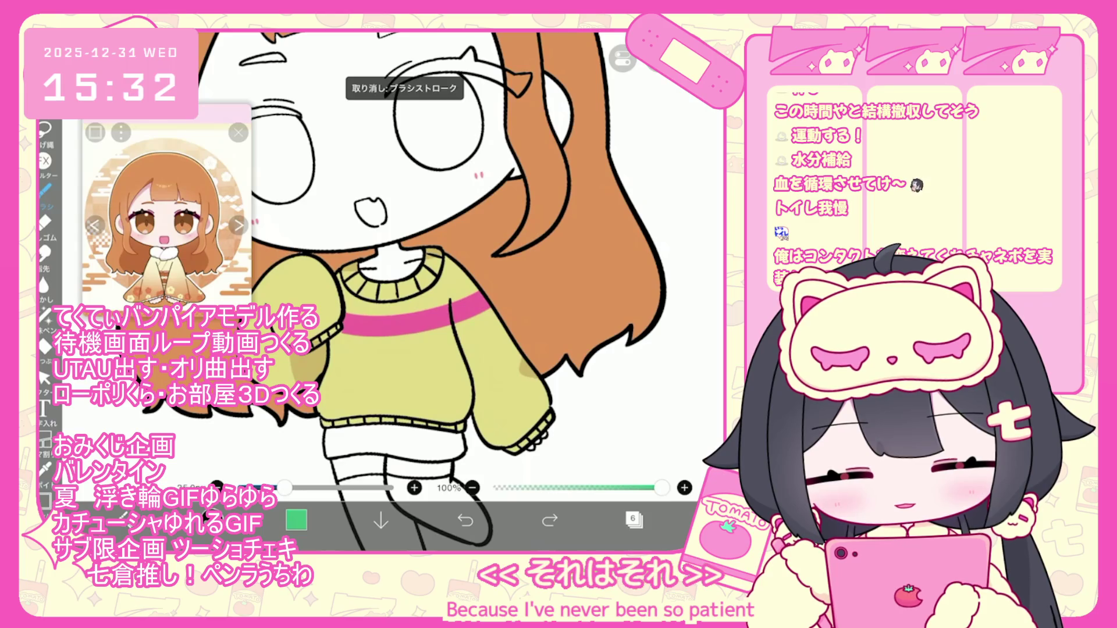
Brush a stripe across the sweater's chest, then undo the extra green strokes
{"action": "left_click_drag", "start_coordinate": [329, 356], "coordinate": [448, 354]}
{"action": "left_click_drag", "start_coordinate": [329, 404], "coordinate": [345, 425]}
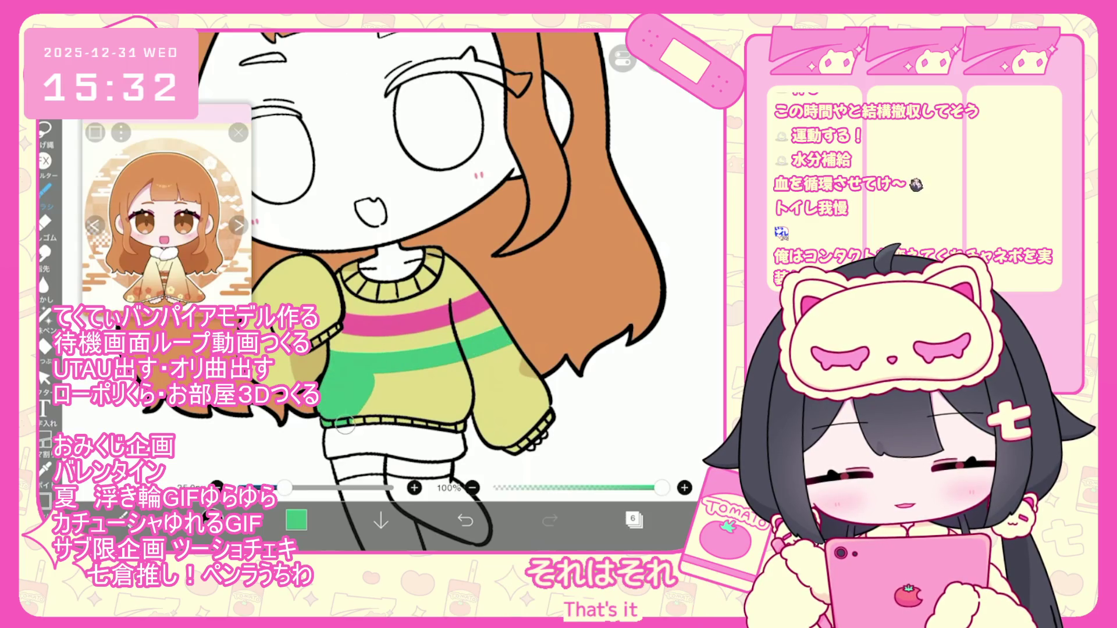
{"action": "mouse_move", "coordinate": [410, 373]}
{"action": "left_mouse_down"}
{"action": "mouse_move", "coordinate": [459, 396]}
{"action": "mouse_move", "coordinate": [494, 364]}
{"action": "mouse_move", "coordinate": [479, 369]}
{"action": "mouse_move", "coordinate": [532, 434]}
{"action": "left_mouse_up"}
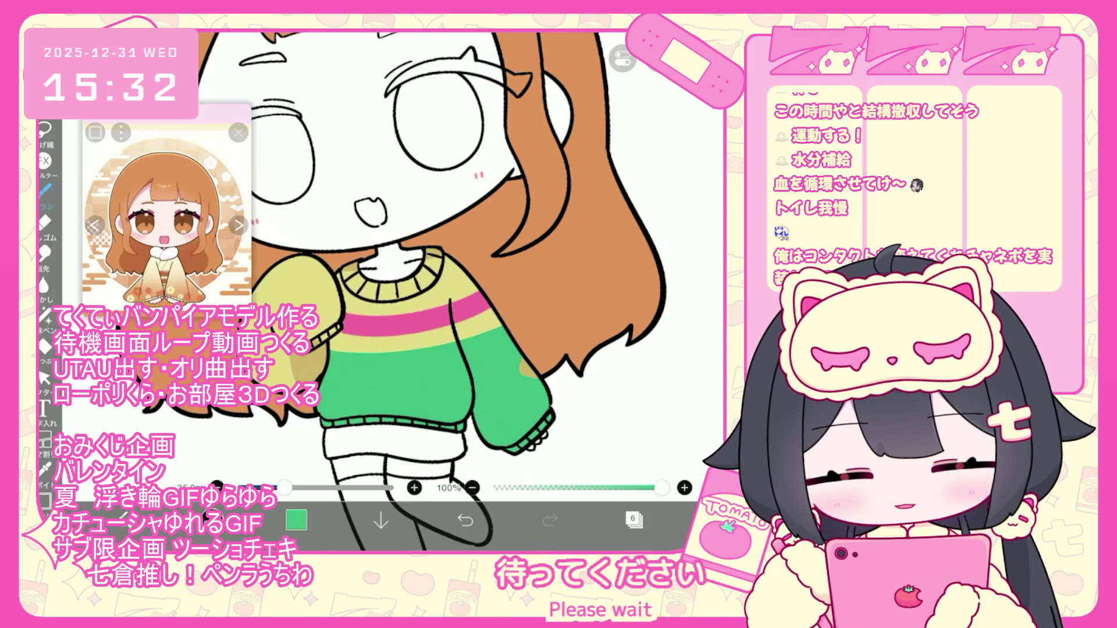
{"action": "left_click", "coordinate": [465, 520]}
{"action": "left_click", "coordinate": [466, 520]}
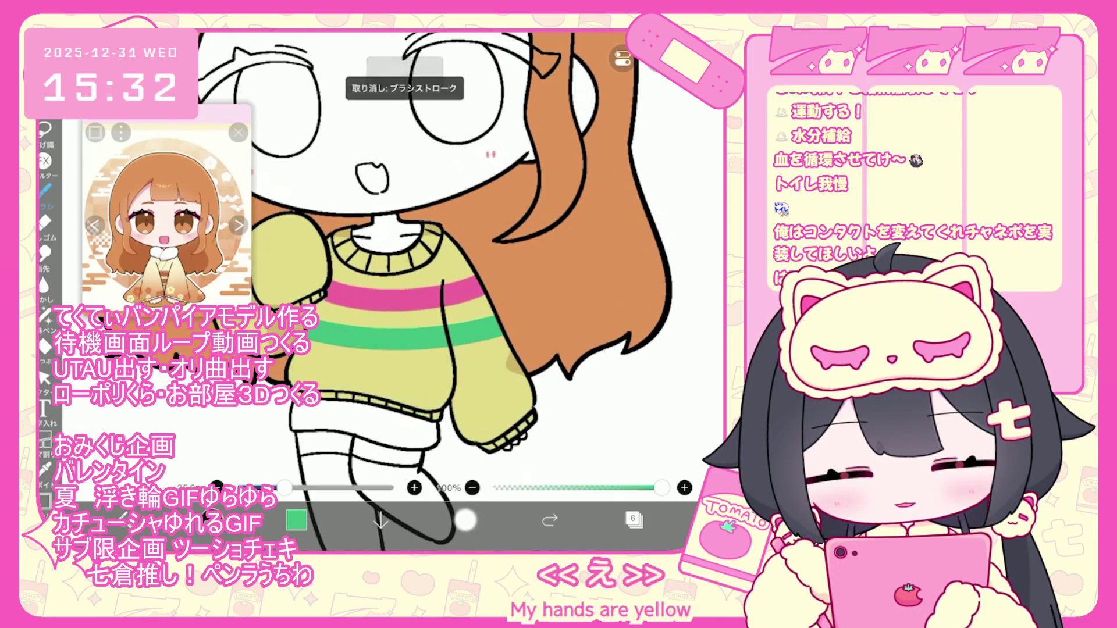
{"action": "left_click", "coordinate": [465, 519]}
{"action": "left_click_drag", "start_coordinate": [465, 290], "coordinate": [418, 285]}
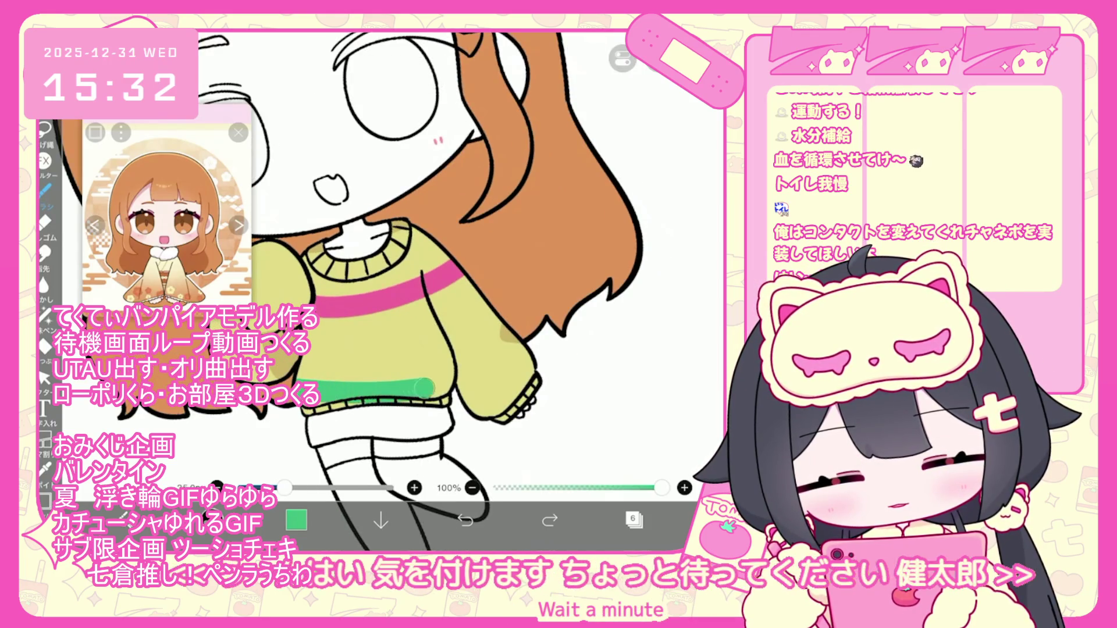
{"action": "left_click", "coordinate": [465, 520]}
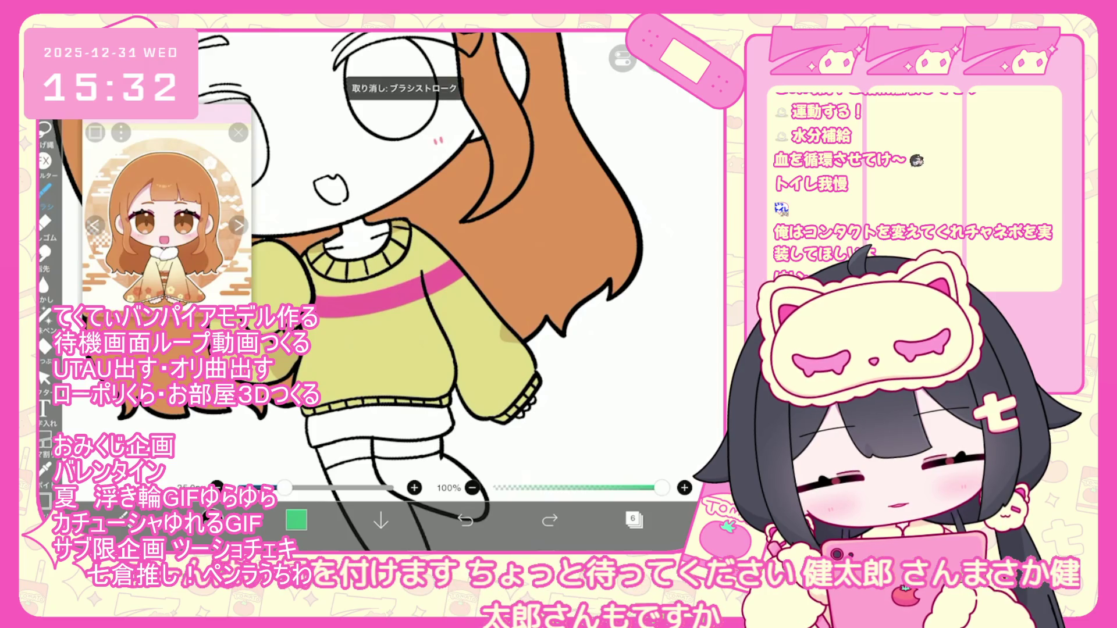
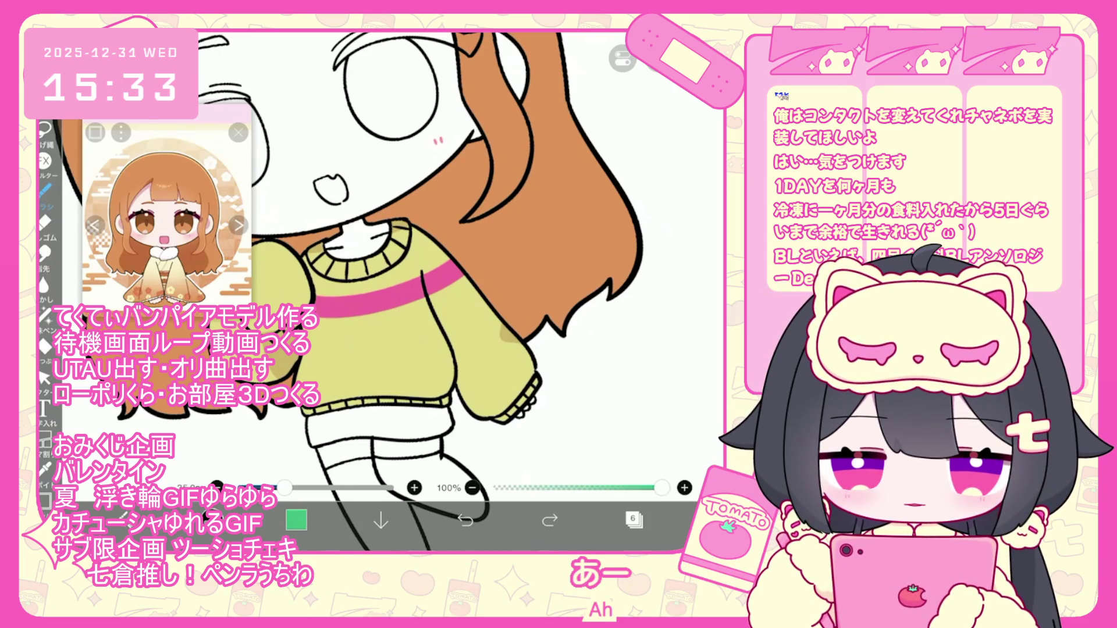
Paint the green band along the bottom of the sweater, undoing and redoing strokes
{"action": "left_click_drag", "start_coordinate": [272, 409], "coordinate": [442, 387]}
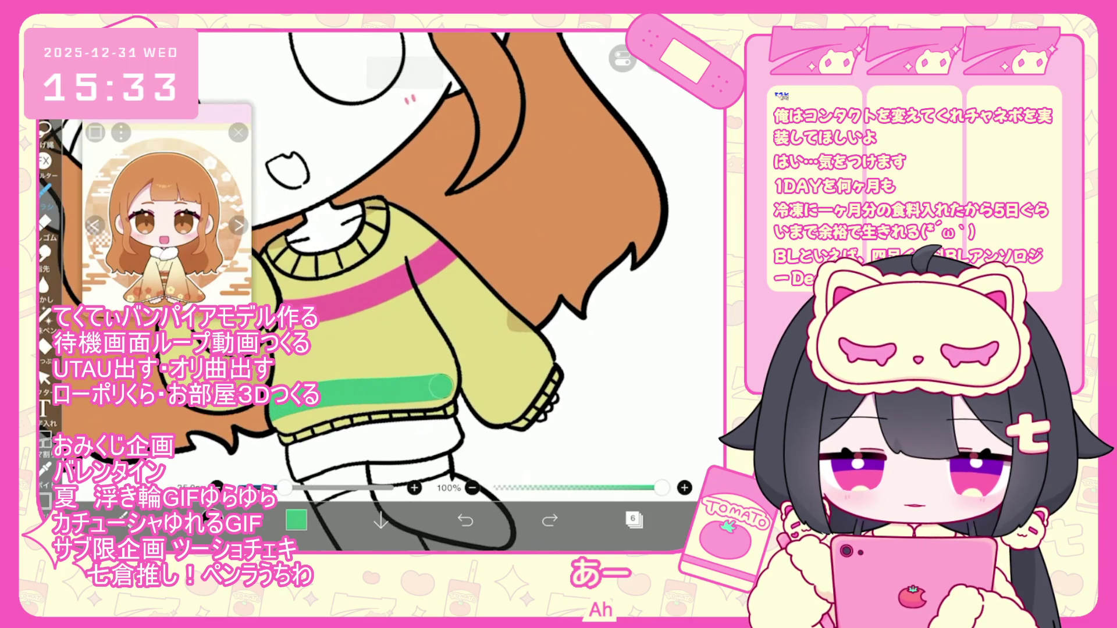
{"action": "left_click_drag", "start_coordinate": [372, 410], "coordinate": [301, 419]}
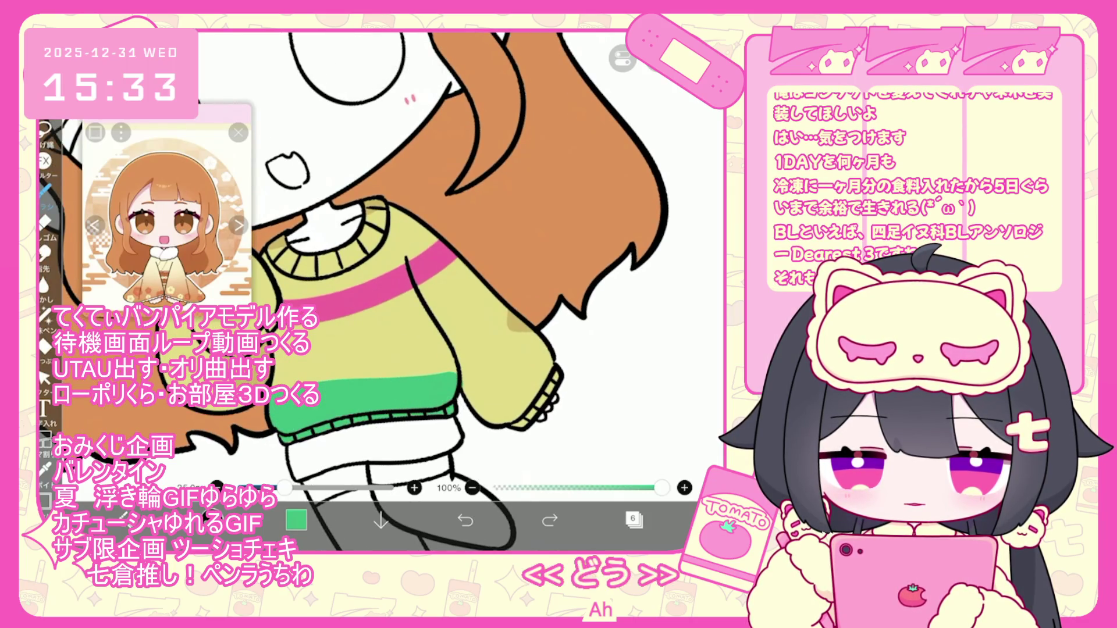
{"action": "left_click", "coordinate": [465, 519]}
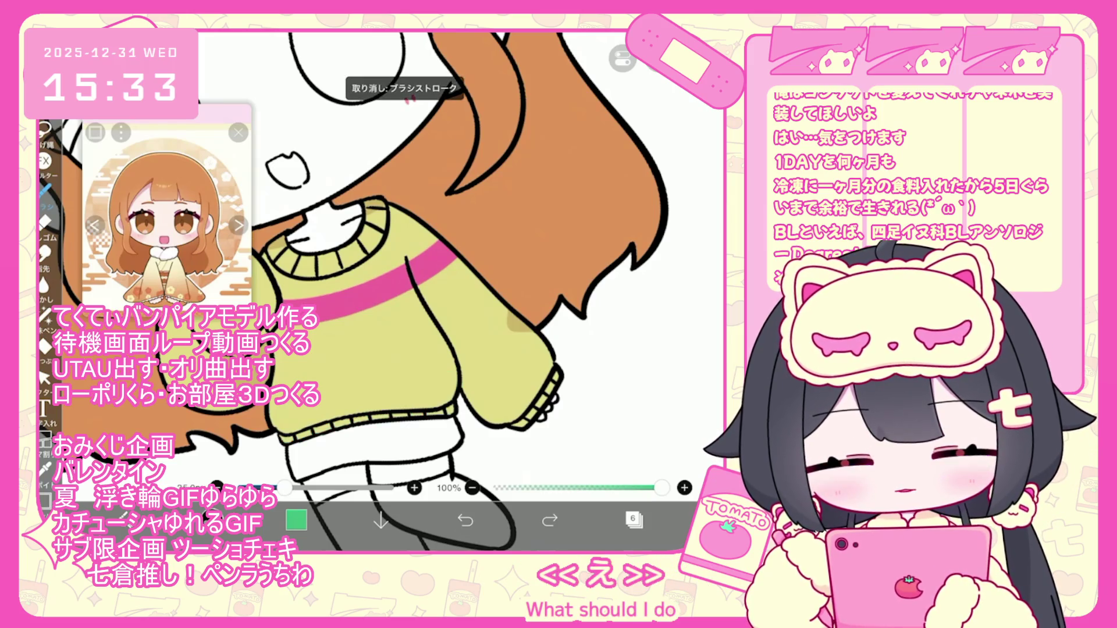
{"action": "left_click", "coordinate": [550, 520]}
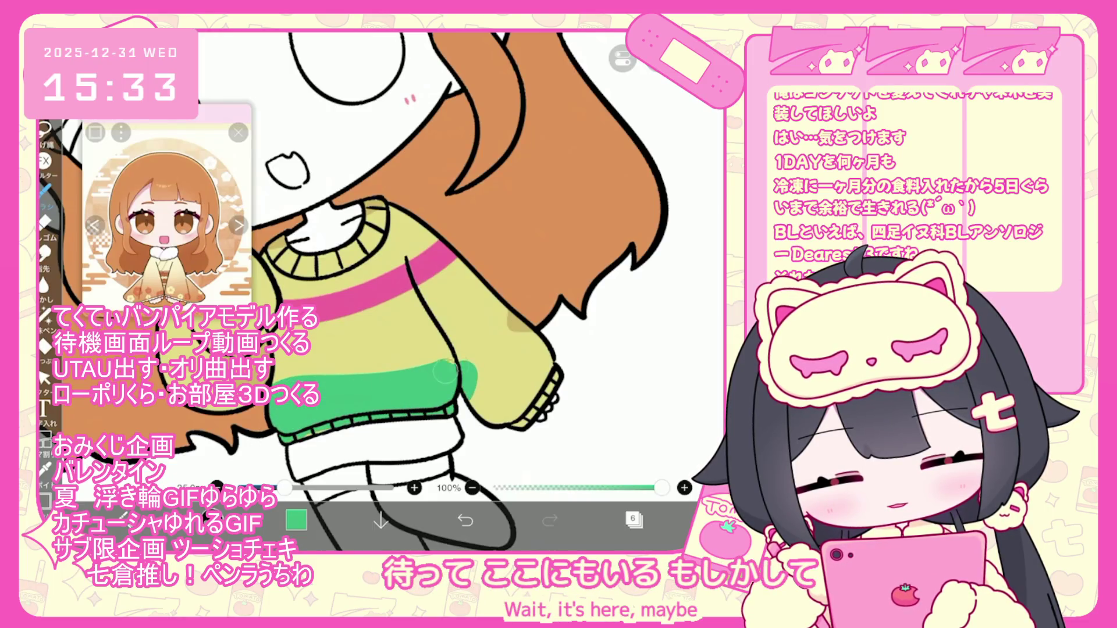
{"action": "left_click_drag", "start_coordinate": [445, 371], "coordinate": [470, 354]}
{"action": "key", "text": "ctrl+z"}
{"action": "left_click", "coordinate": [483, 388]}
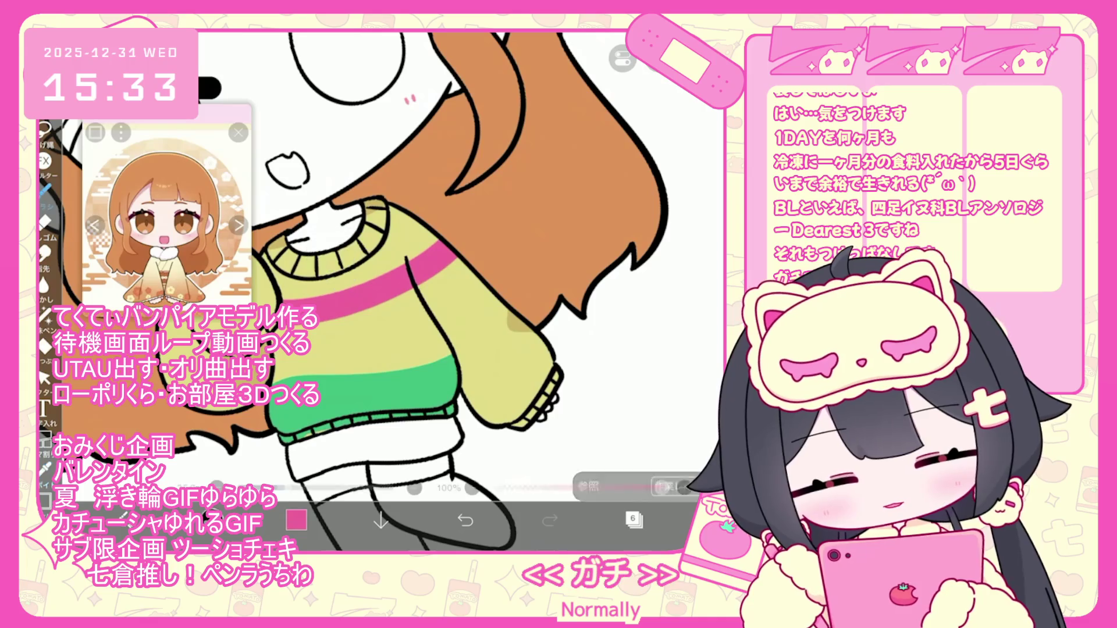
{"action": "left_click", "coordinate": [44, 189]}
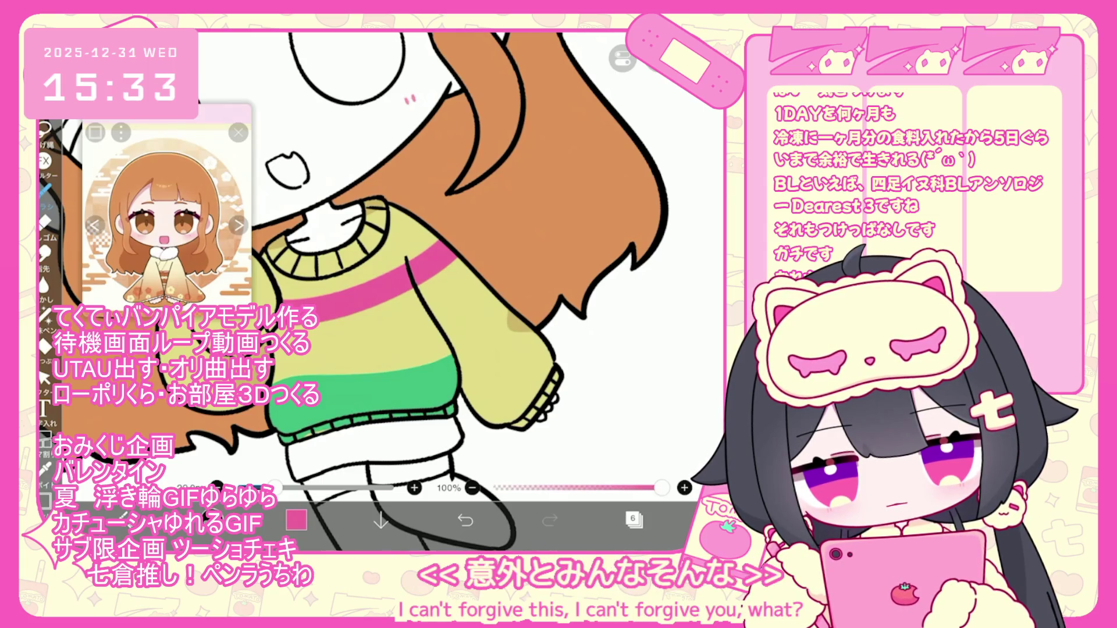
Lasso-select the chest stripe area and clear the pink stripe inside it
{"action": "scroll", "coordinate": [405, 291], "scroll_direction": "up", "scroll_amount": 2}
{"action": "scroll", "coordinate": [405, 291], "scroll_direction": "down", "scroll_amount": 1}
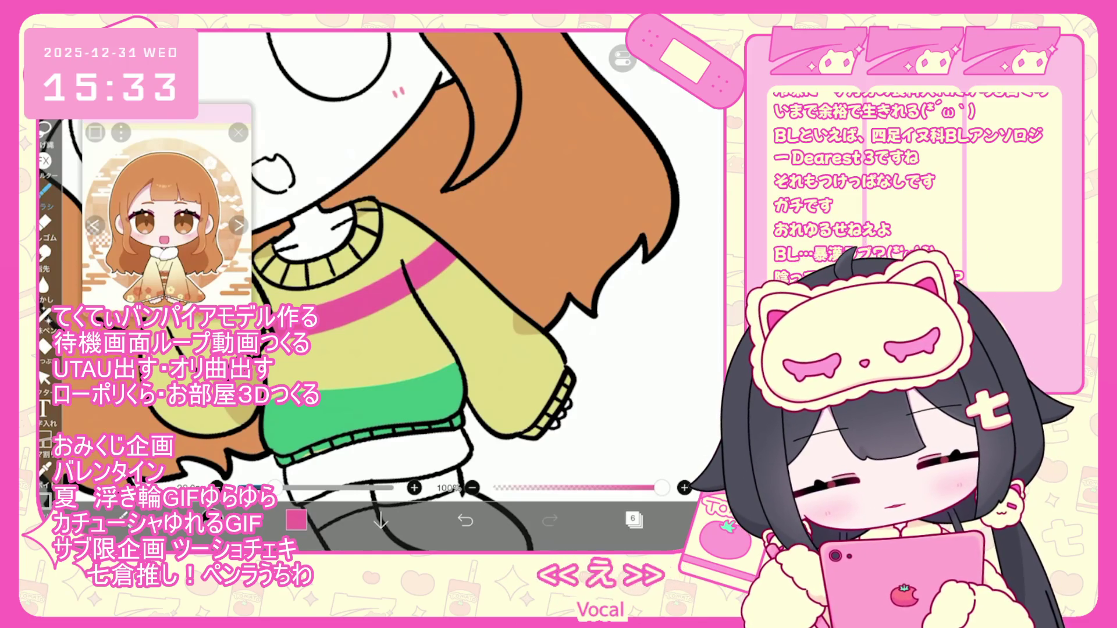
{"action": "key", "text": "ctrl+z"}
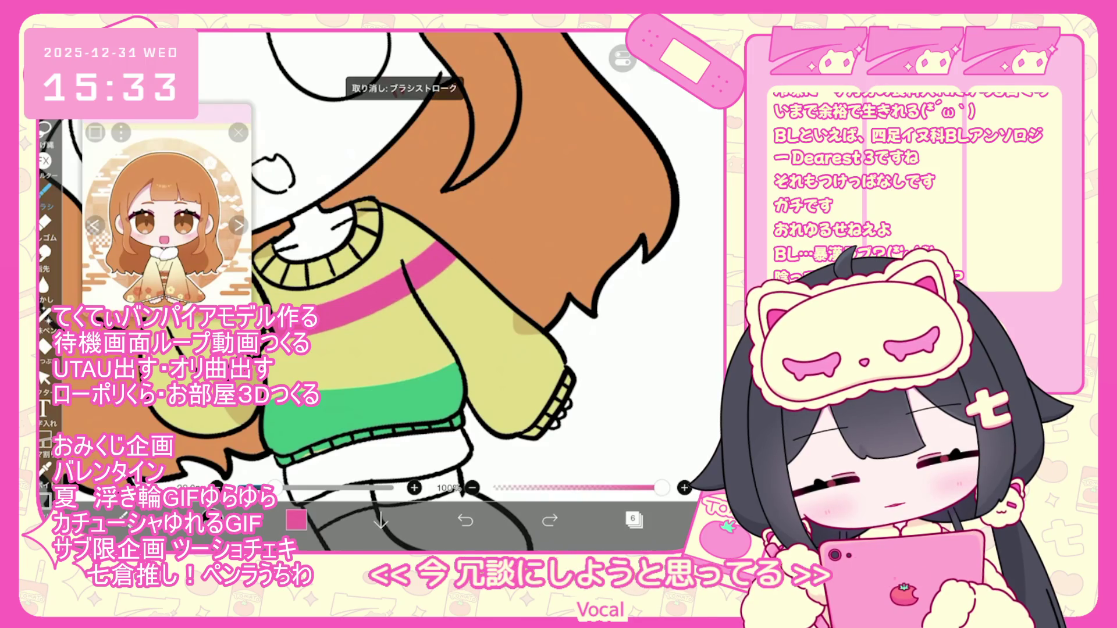
{"action": "left_click", "coordinate": [44, 129]}
{"action": "left_click_drag", "start_coordinate": [468, 253], "coordinate": [448, 244]}
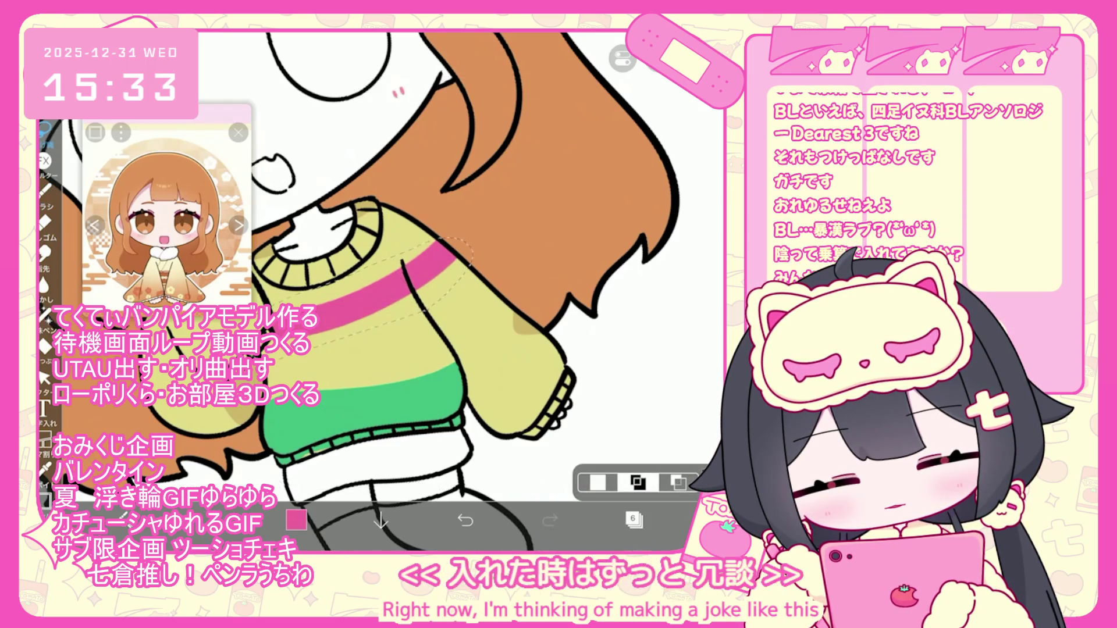
{"action": "left_click", "coordinate": [623, 58]}
{"action": "left_click", "coordinate": [640, 175]}
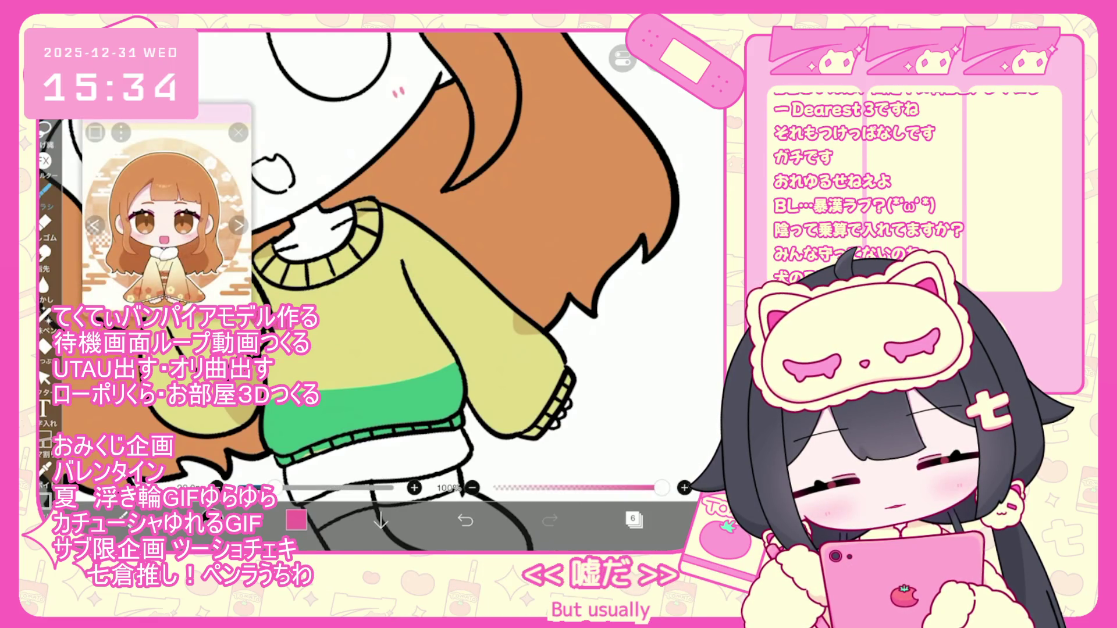
Repaint the pink stripe across the sweater chest and switch to a 15 px eraser
{"action": "left_click_drag", "start_coordinate": [317, 323], "coordinate": [456, 247]}
{"action": "key", "text": "ctrl+z"}
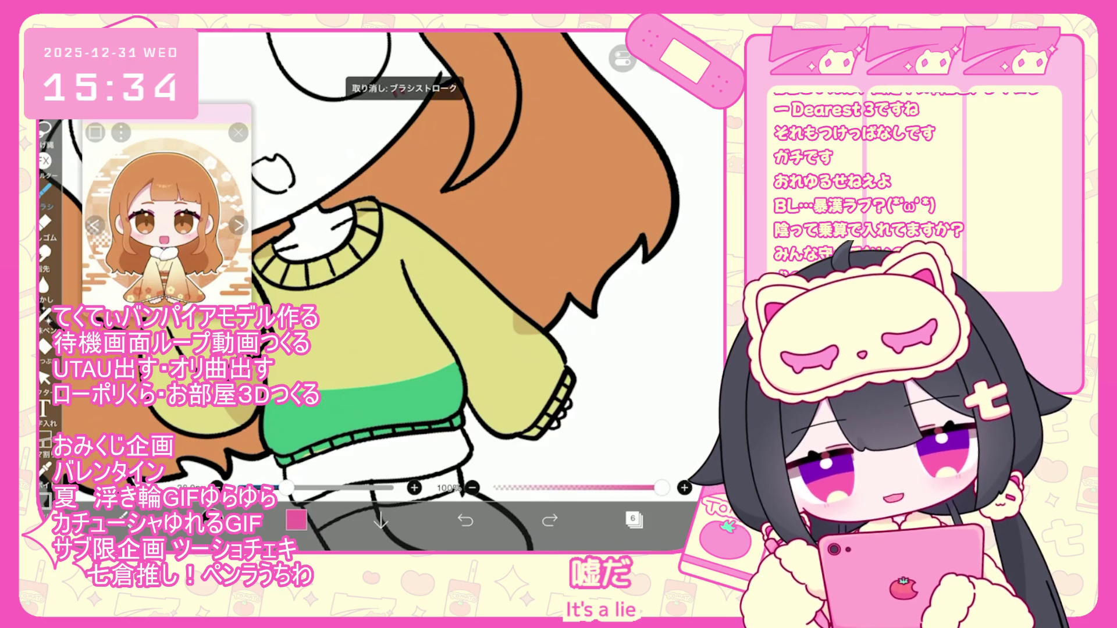
{"action": "left_click_drag", "start_coordinate": [320, 245], "coordinate": [373, 268]}
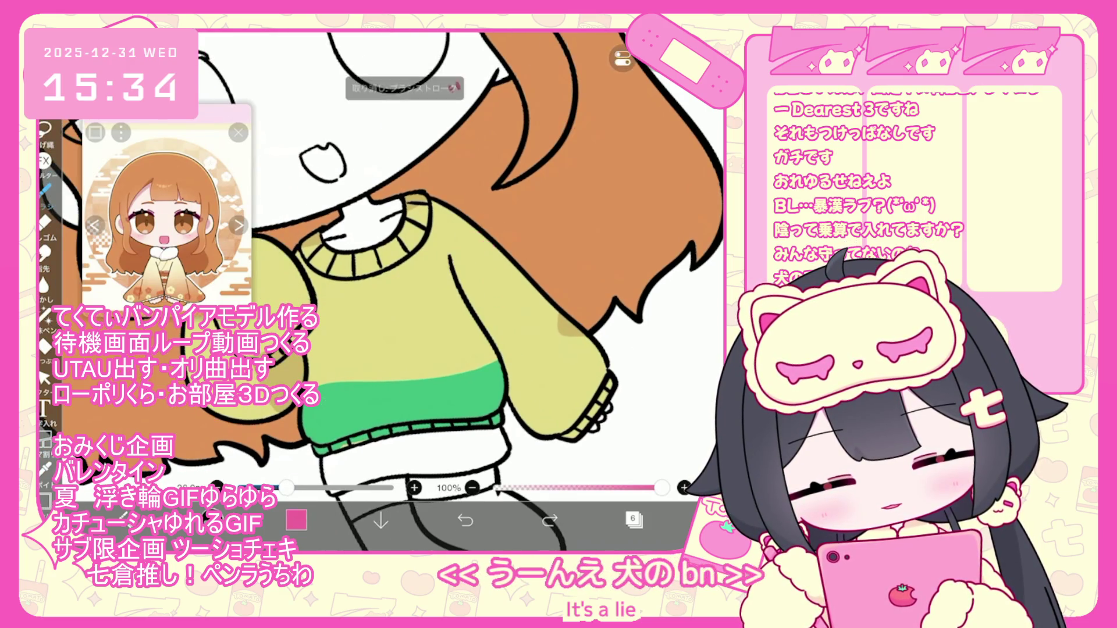
{"action": "left_click_drag", "start_coordinate": [314, 317], "coordinate": [489, 238]}
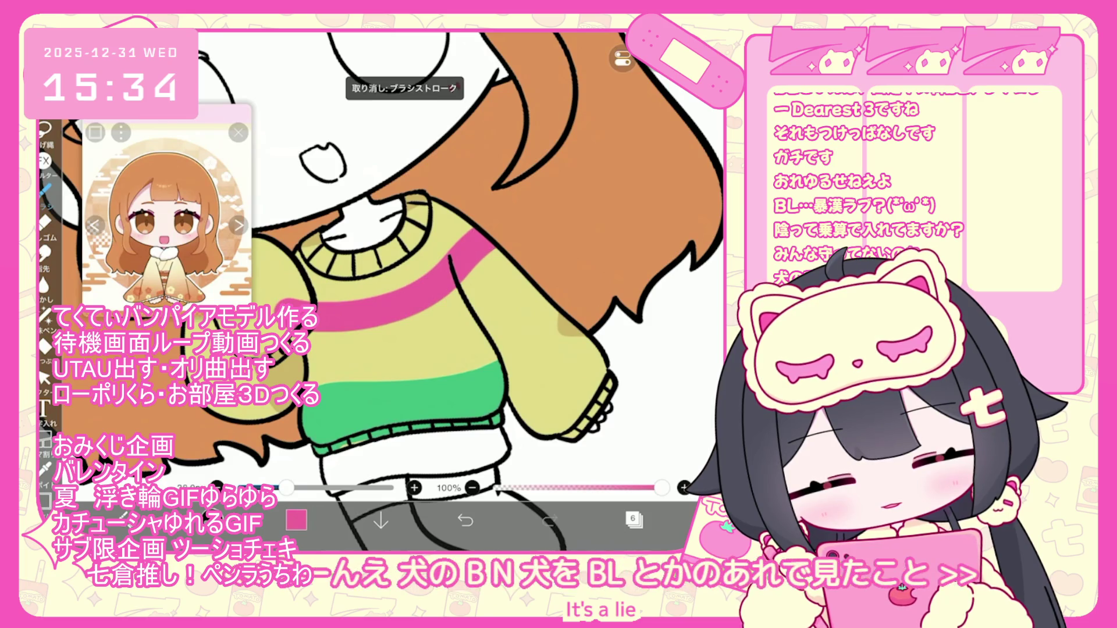
{"action": "left_click", "coordinate": [46, 221]}
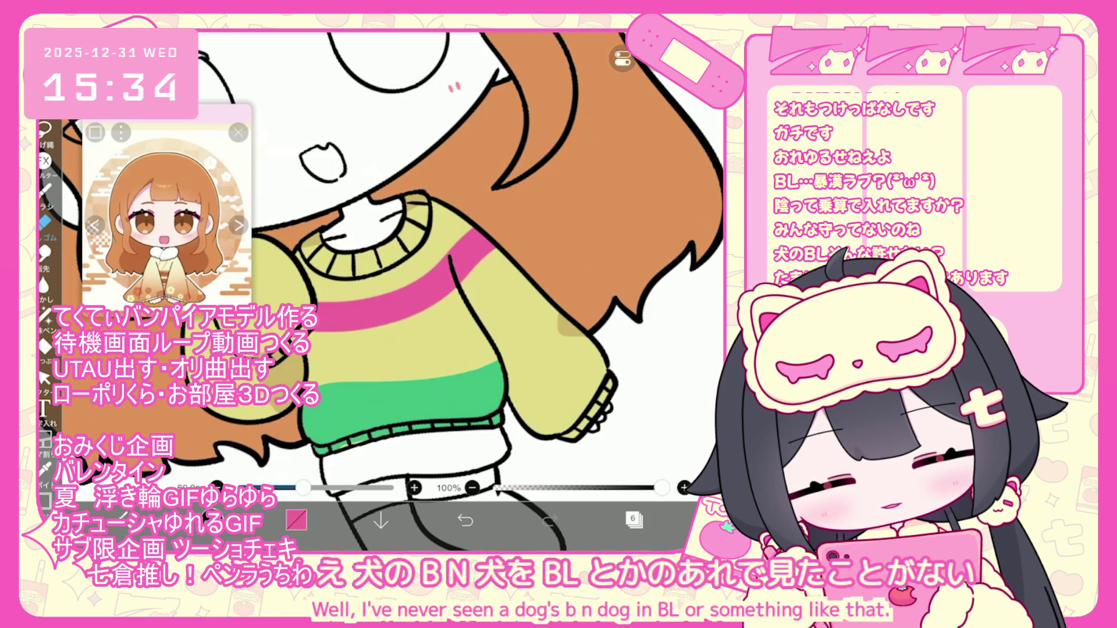
{"action": "left_click_drag", "start_coordinate": [303, 487], "coordinate": [269, 488]}
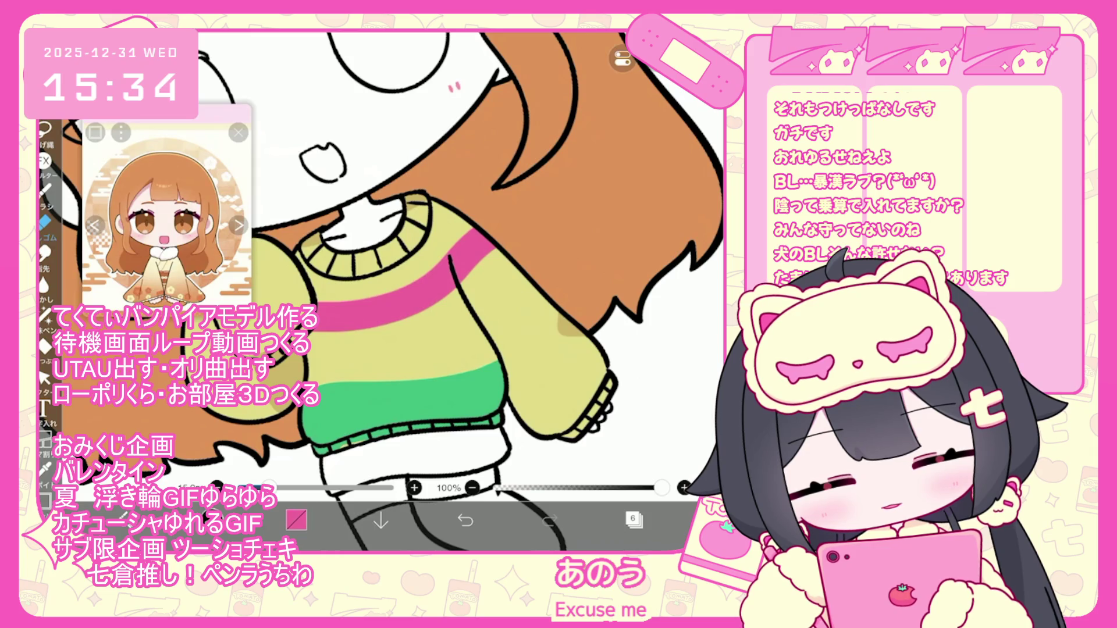
{"action": "scroll", "coordinate": [381, 291], "scroll_direction": "down", "scroll_amount": 3}
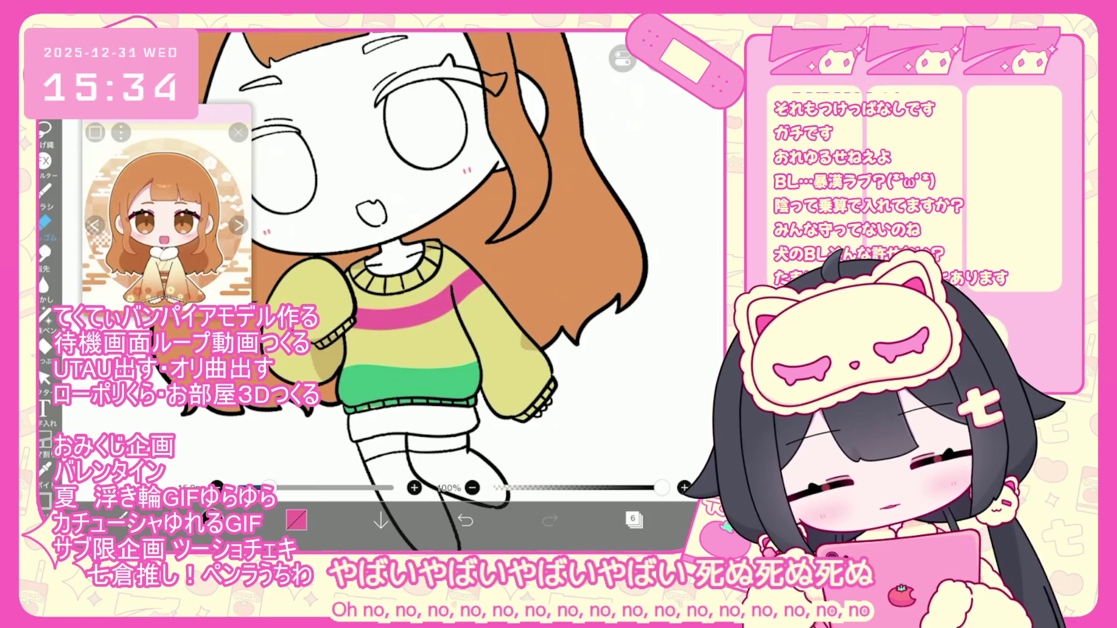
Undo the last green brush stroke and show the layer list with layers 4–8
{"action": "left_click", "coordinate": [44, 190]}
{"action": "left_click", "coordinate": [358, 372]}
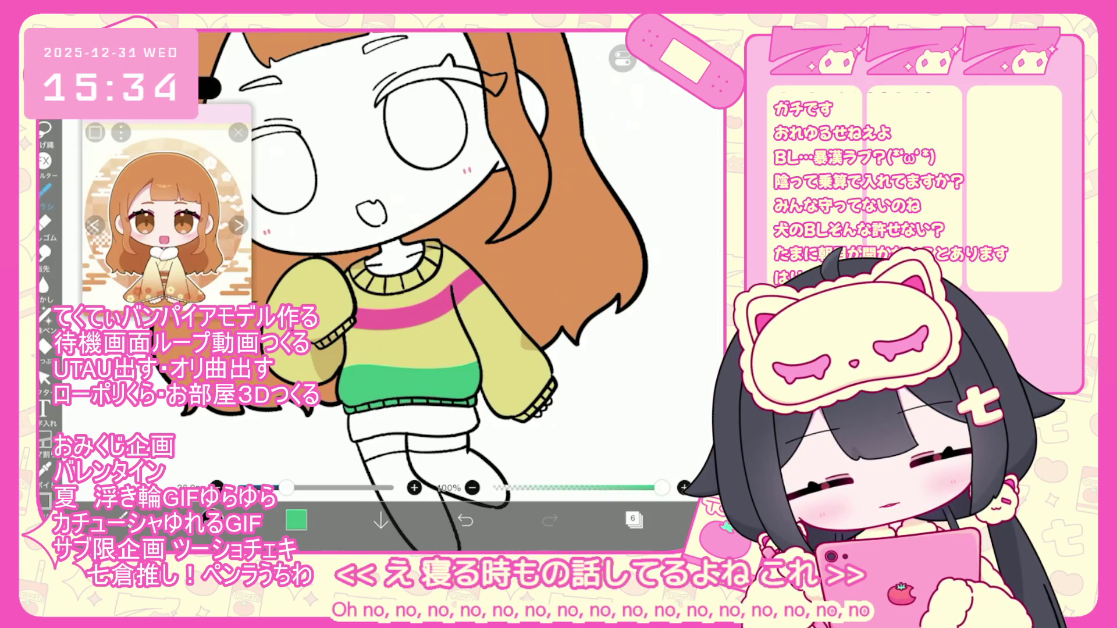
{"action": "scroll", "coordinate": [407, 262], "scroll_direction": "up", "scroll_amount": 3}
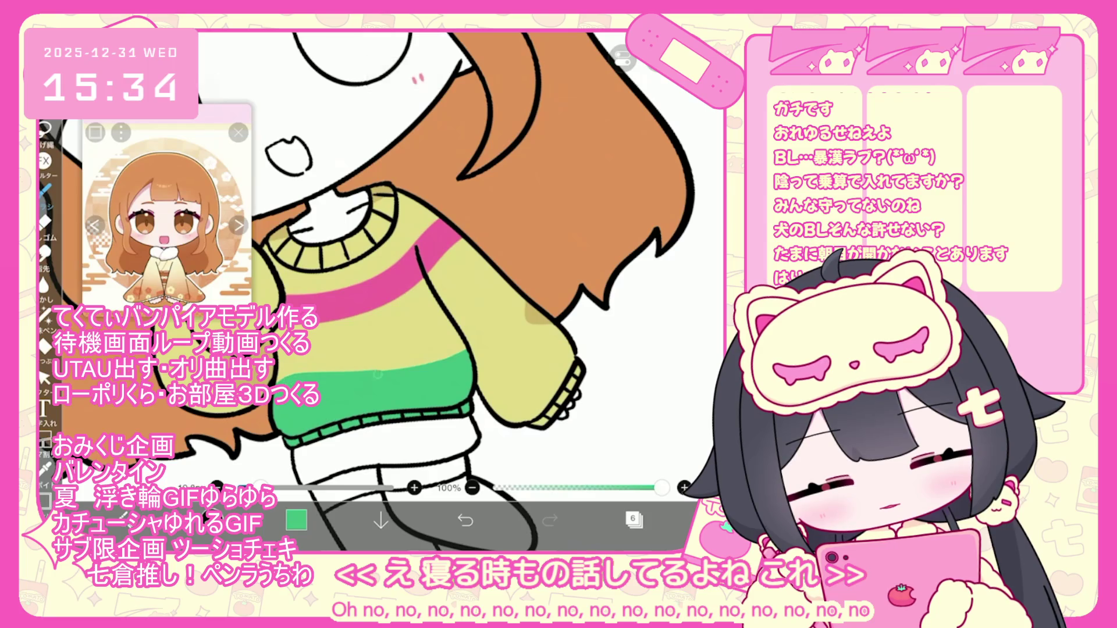
{"action": "scroll", "coordinate": [378, 261], "scroll_direction": "down", "scroll_amount": 5}
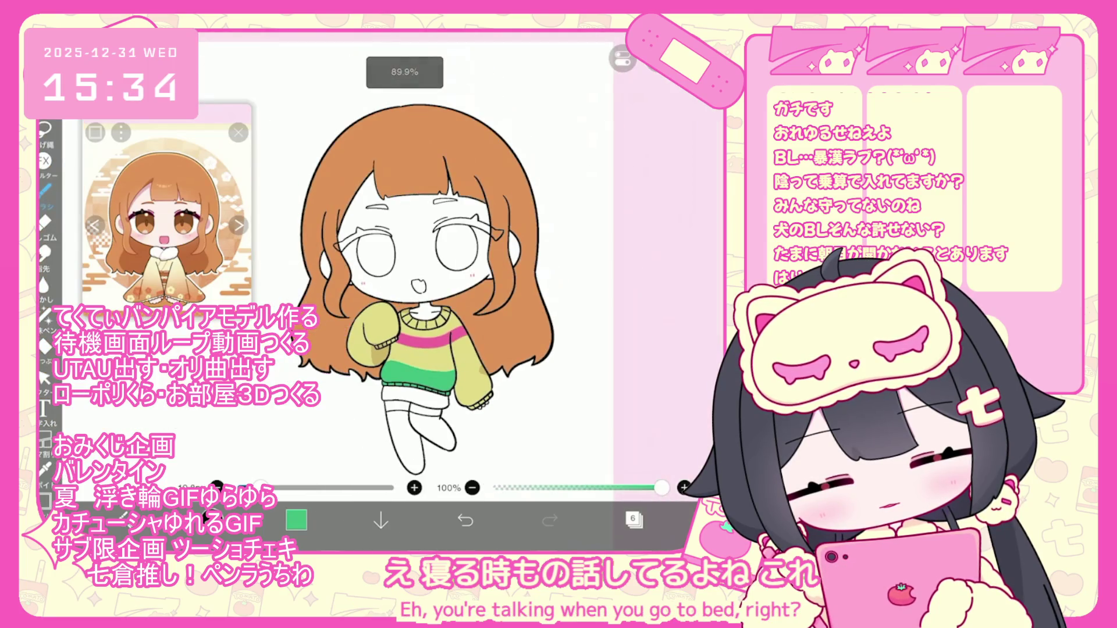
{"action": "key", "text": "ctrl+z"}
{"action": "scroll", "coordinate": [341, 291], "scroll_direction": "up", "scroll_amount": 5}
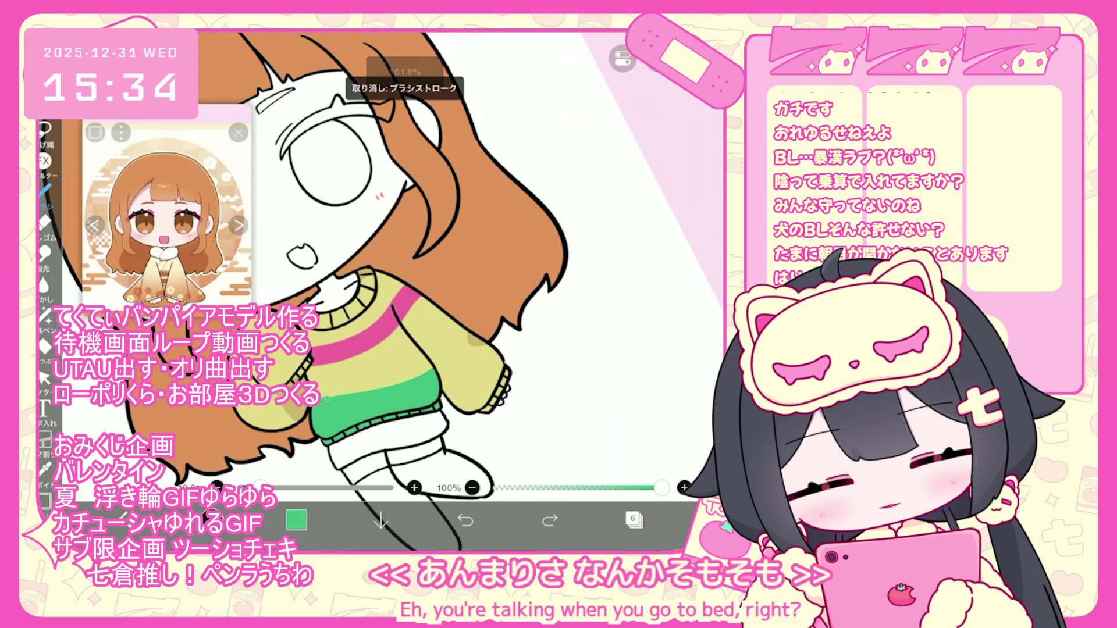
{"action": "scroll", "coordinate": [372, 291], "scroll_direction": "up", "scroll_amount": 3}
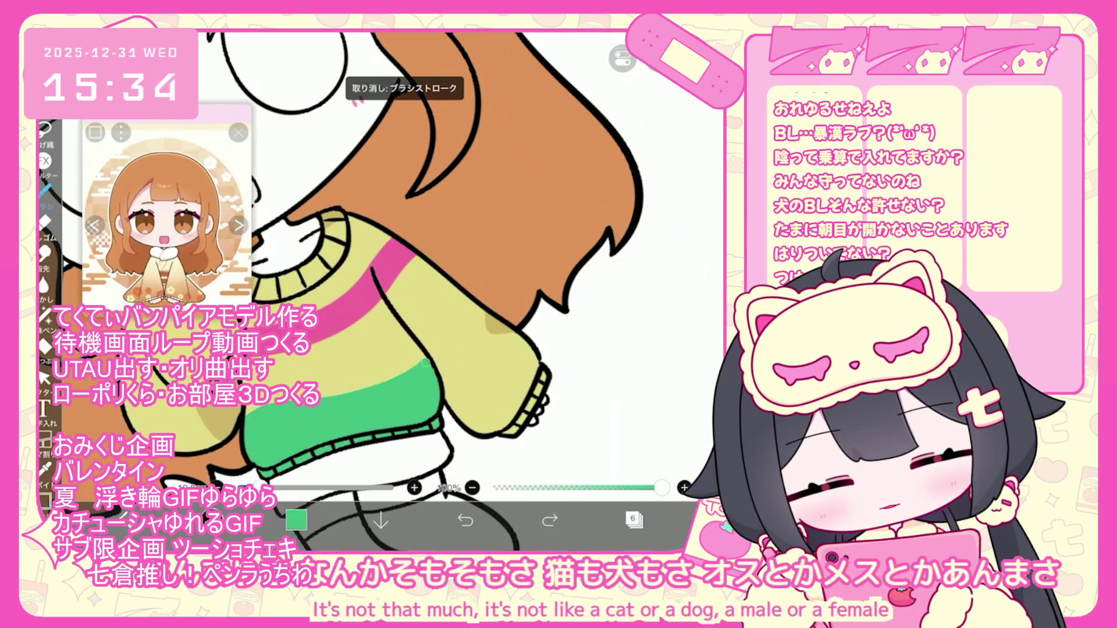
{"action": "scroll", "coordinate": [373, 291], "scroll_direction": "down", "scroll_amount": 5}
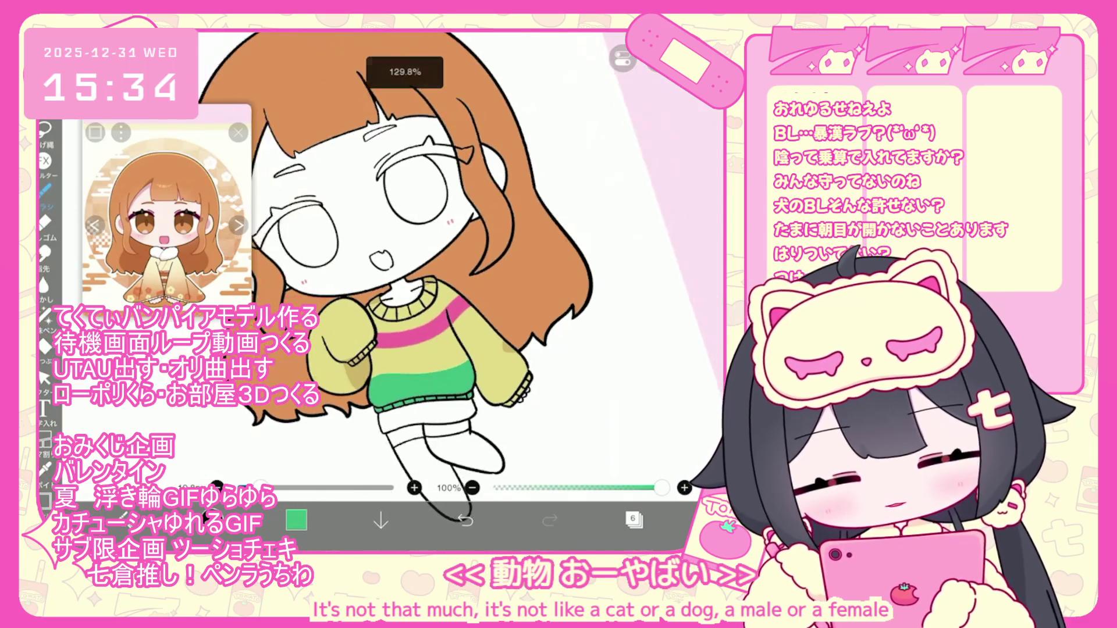
{"action": "left_click", "coordinate": [633, 520]}
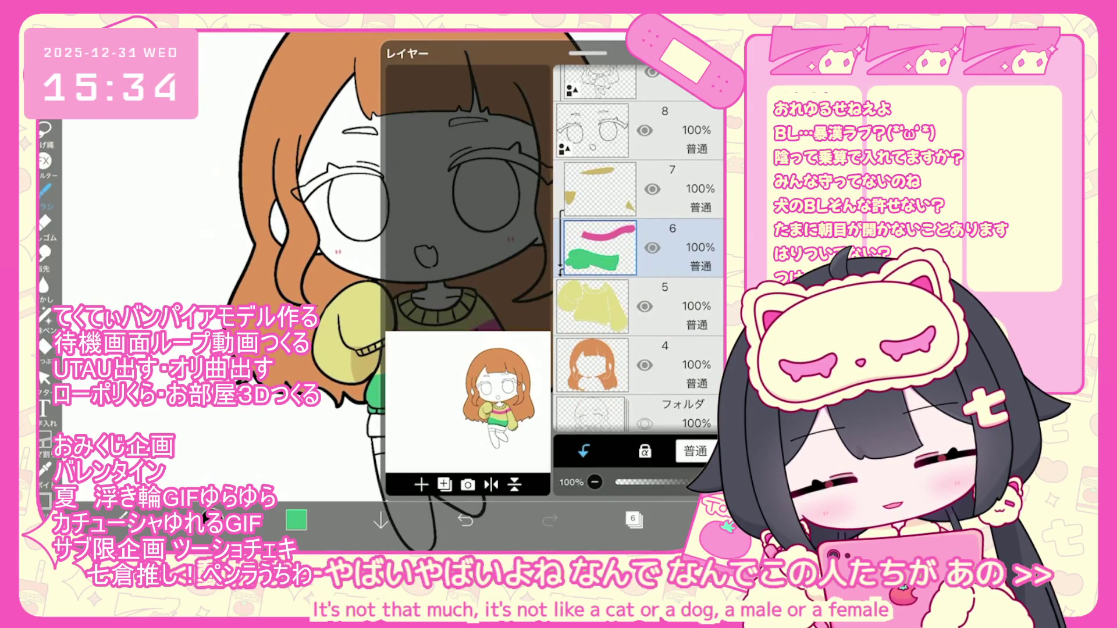
Select layer 7, set it to Multiply blending and lower its opacity
{"action": "left_click", "coordinate": [599, 189]}
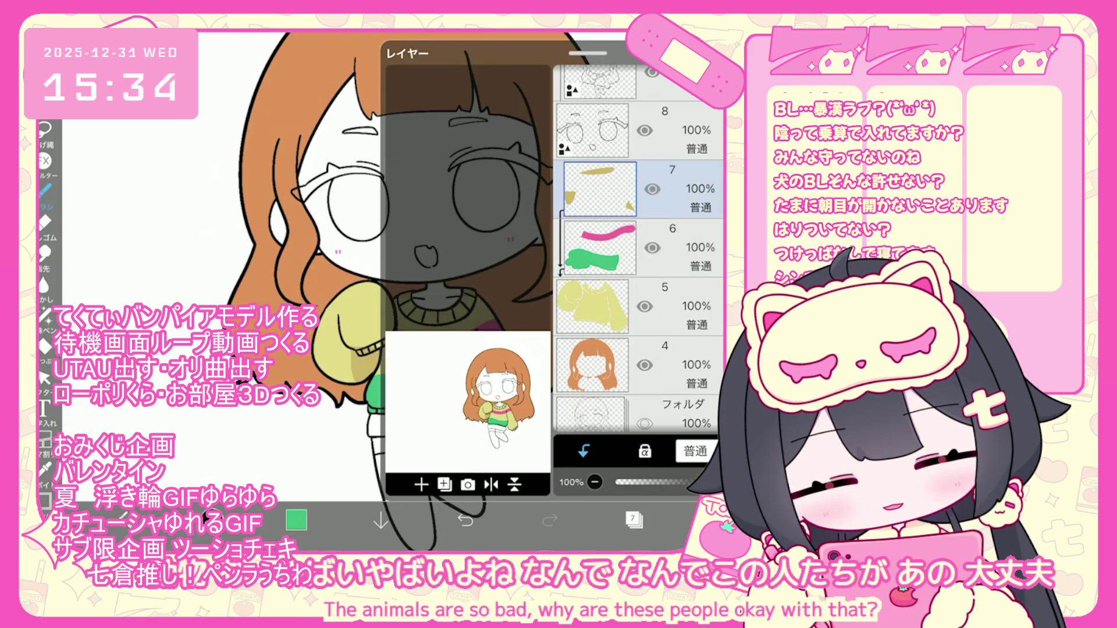
{"action": "left_click", "coordinate": [696, 451]}
{"action": "left_click", "coordinate": [710, 175]}
{"action": "left_click_drag", "start_coordinate": [687, 482], "coordinate": [628, 482]}
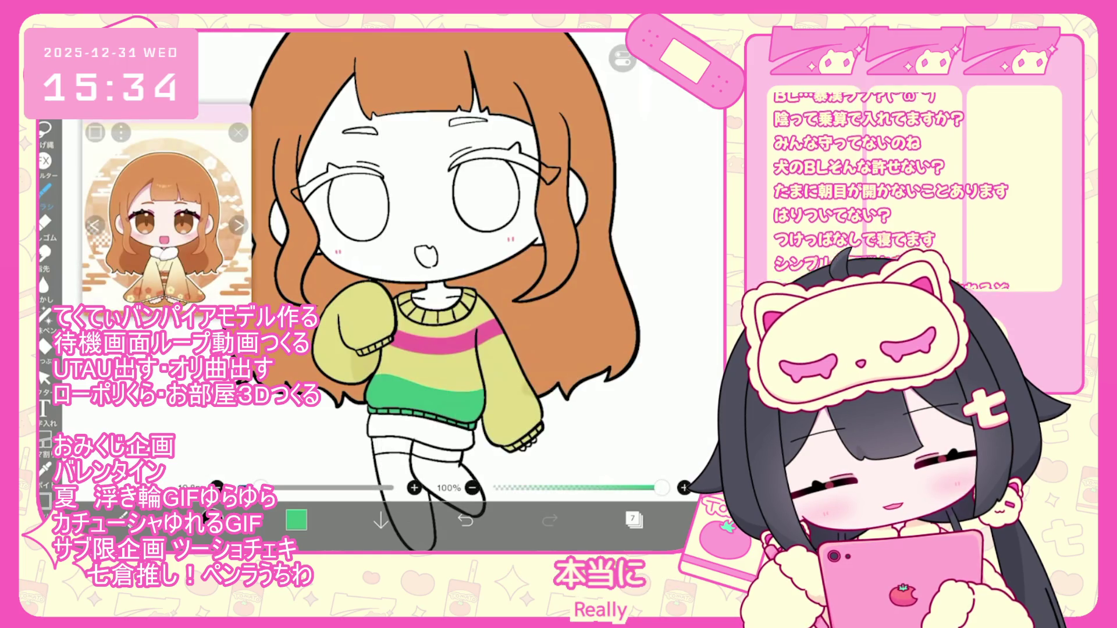
Try out light blue and pale beige colours in the colour picker
{"action": "left_click", "coordinate": [296, 520]}
{"action": "left_click", "coordinate": [336, 263]}
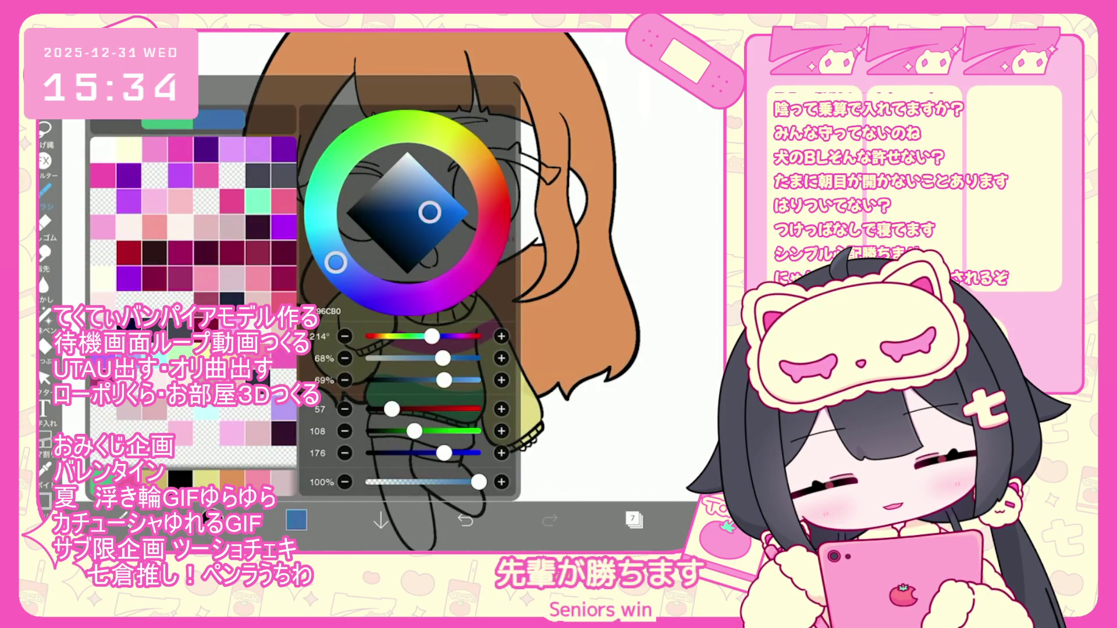
{"action": "left_click", "coordinate": [412, 165]}
{"action": "left_click", "coordinate": [296, 520]}
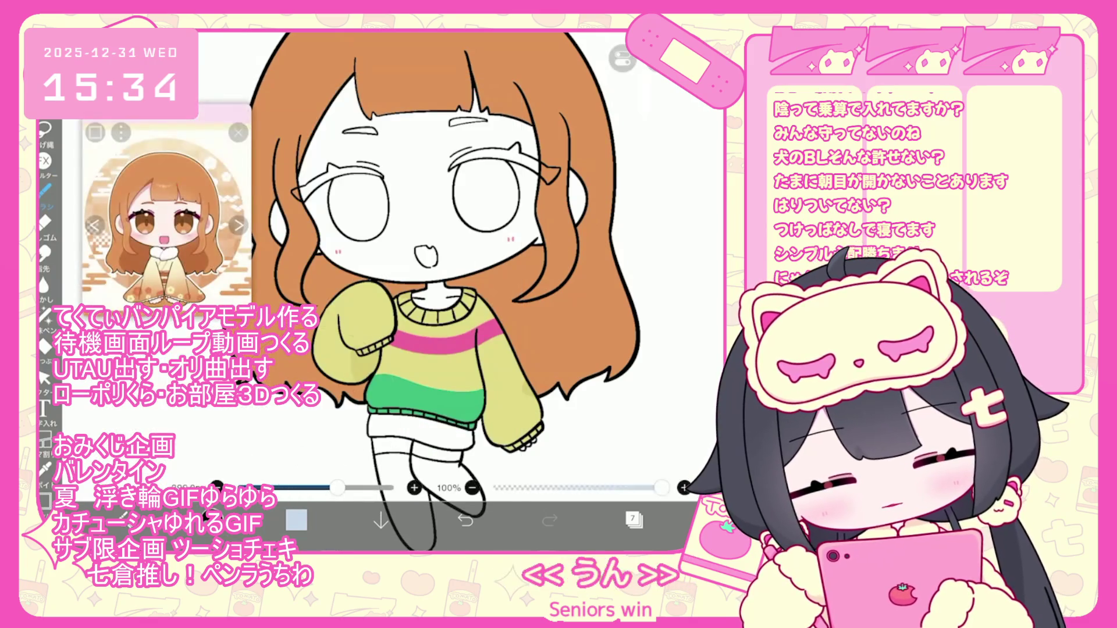
{"action": "left_click", "coordinate": [296, 519]}
{"action": "left_click", "coordinate": [634, 519]}
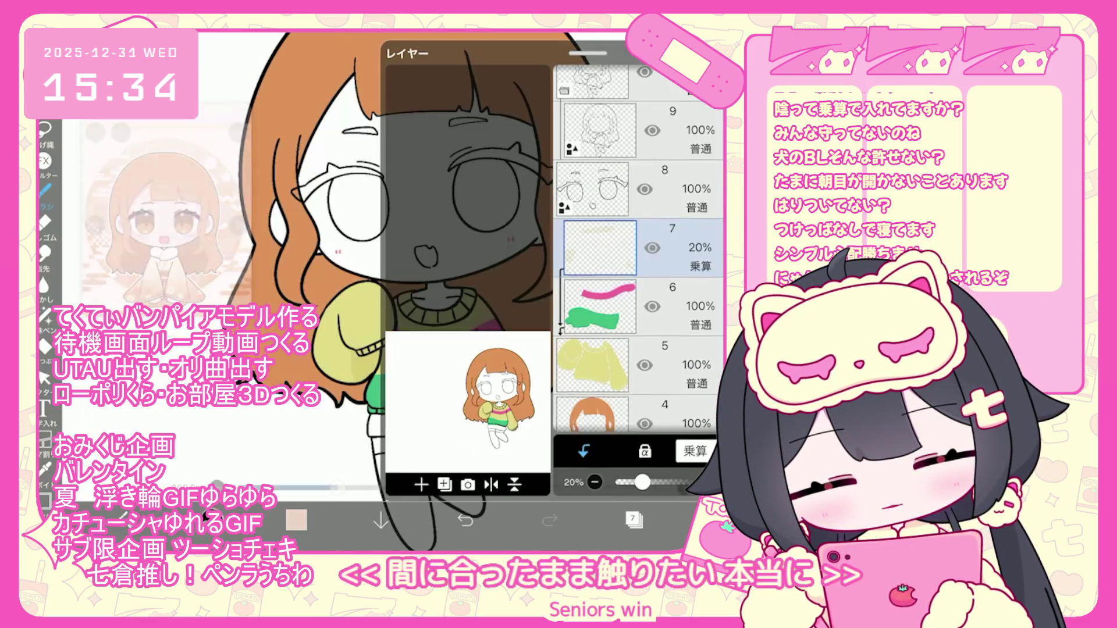
{"action": "left_click", "coordinate": [634, 519]}
{"action": "left_click", "coordinate": [296, 519]}
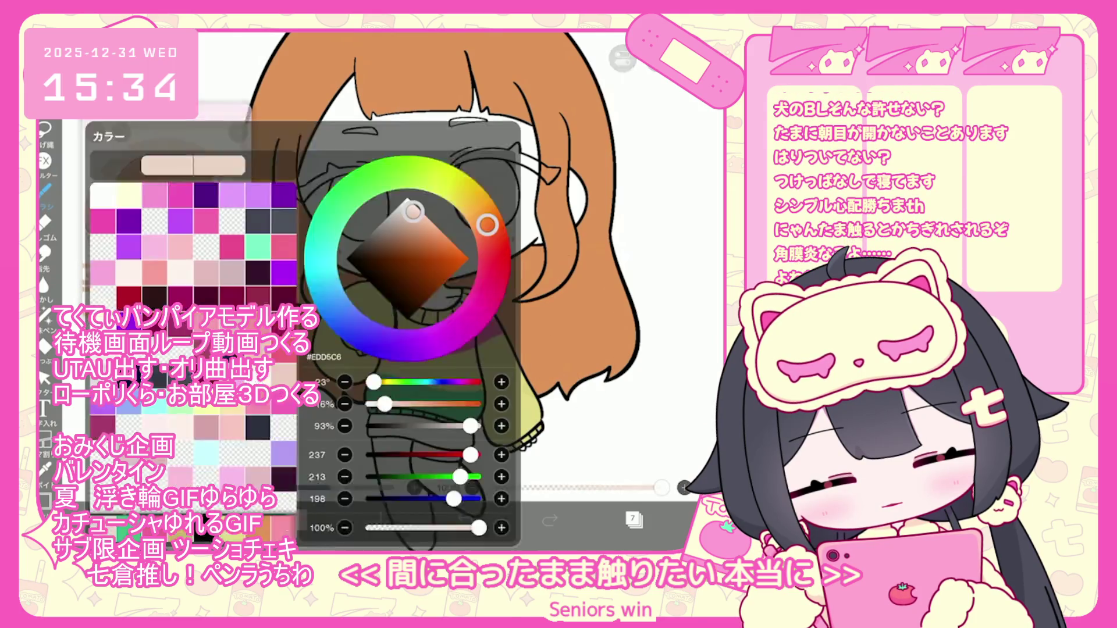
{"action": "left_click", "coordinate": [296, 519]}
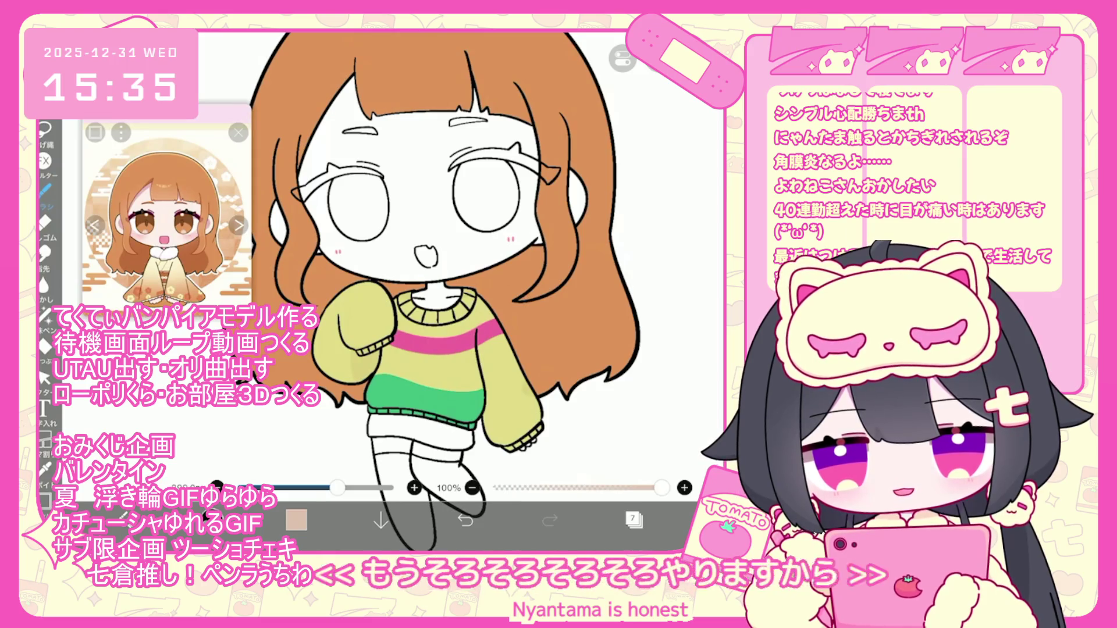
Bring layer 7's opacity down to 50% and return to the canvas
{"action": "left_click", "coordinate": [633, 519]}
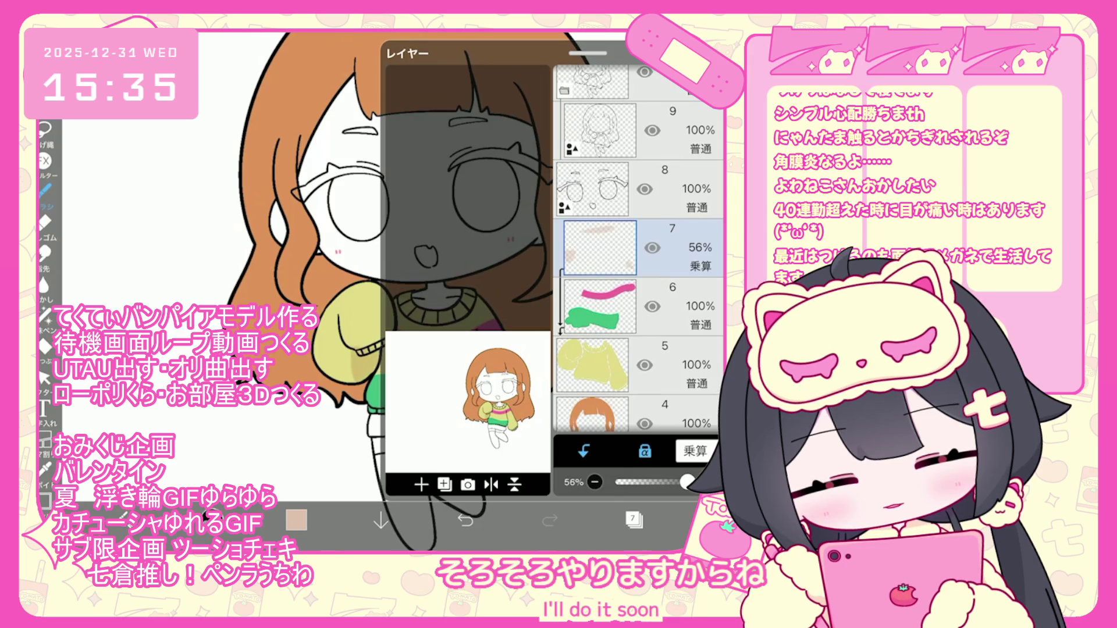
{"action": "left_click", "coordinate": [595, 481]}
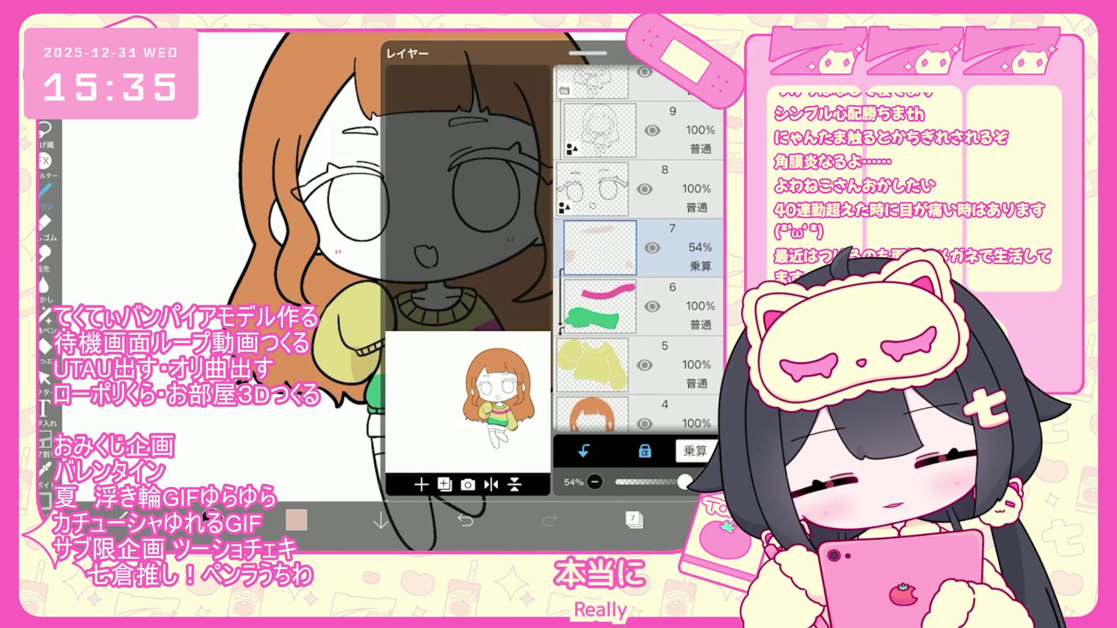
{"action": "left_click", "coordinate": [595, 481]}
{"action": "left_click", "coordinate": [594, 481]}
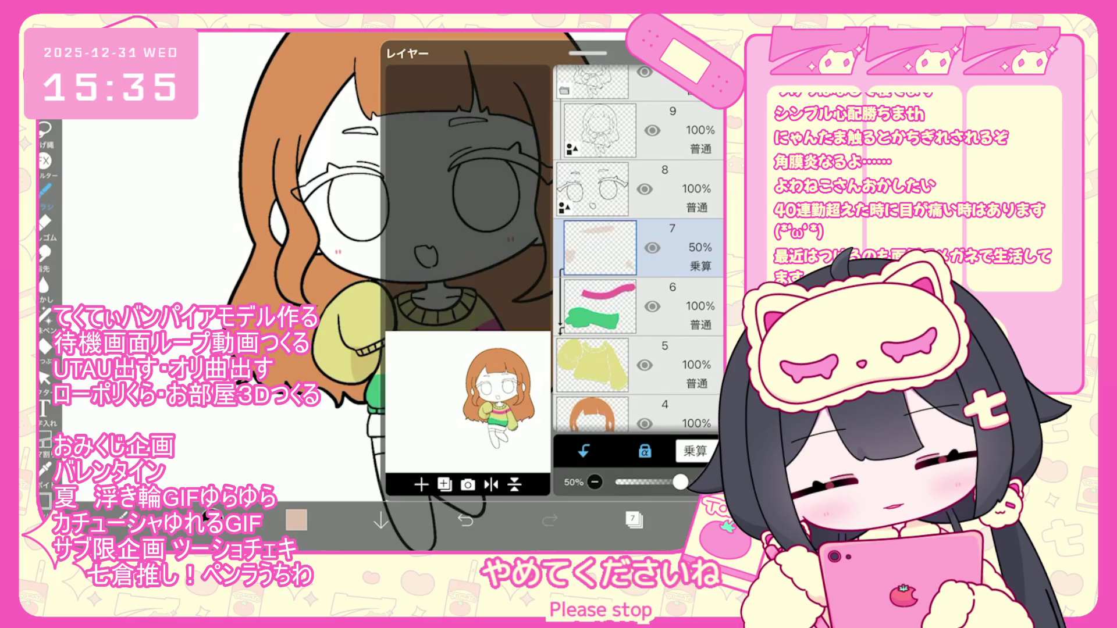
{"action": "left_click", "coordinate": [633, 520]}
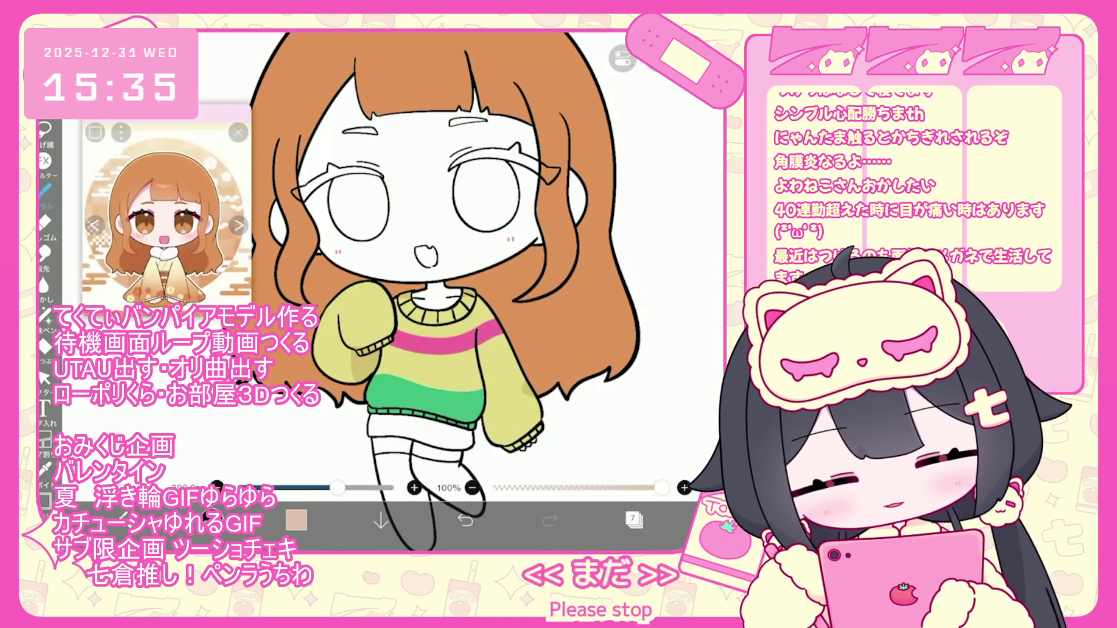
{"action": "left_click", "coordinate": [44, 192]}
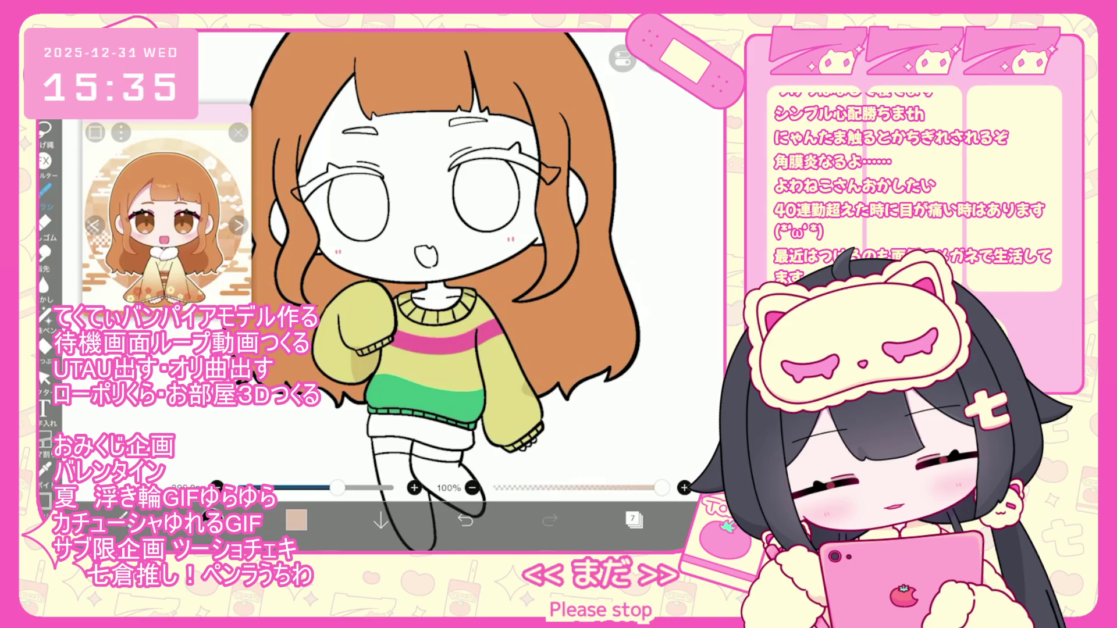
Undo the trial brush strokes on the sweater and make layer 8 the working layer
{"action": "scroll", "coordinate": [463, 302], "scroll_direction": "up", "scroll_amount": 3}
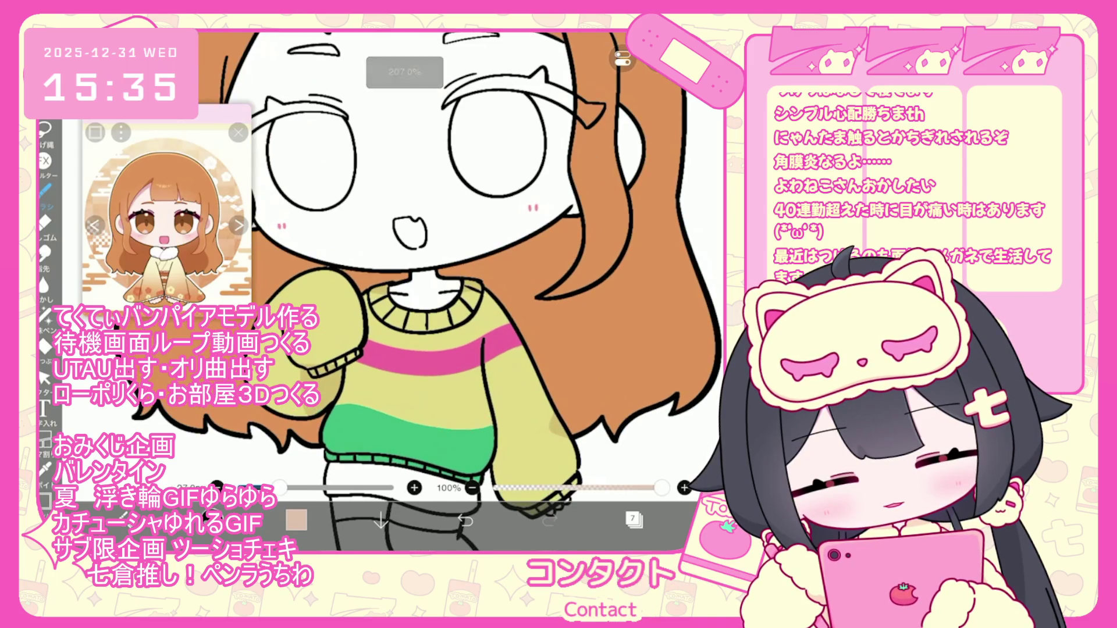
{"action": "scroll", "coordinate": [463, 302], "scroll_direction": "down", "scroll_amount": 2}
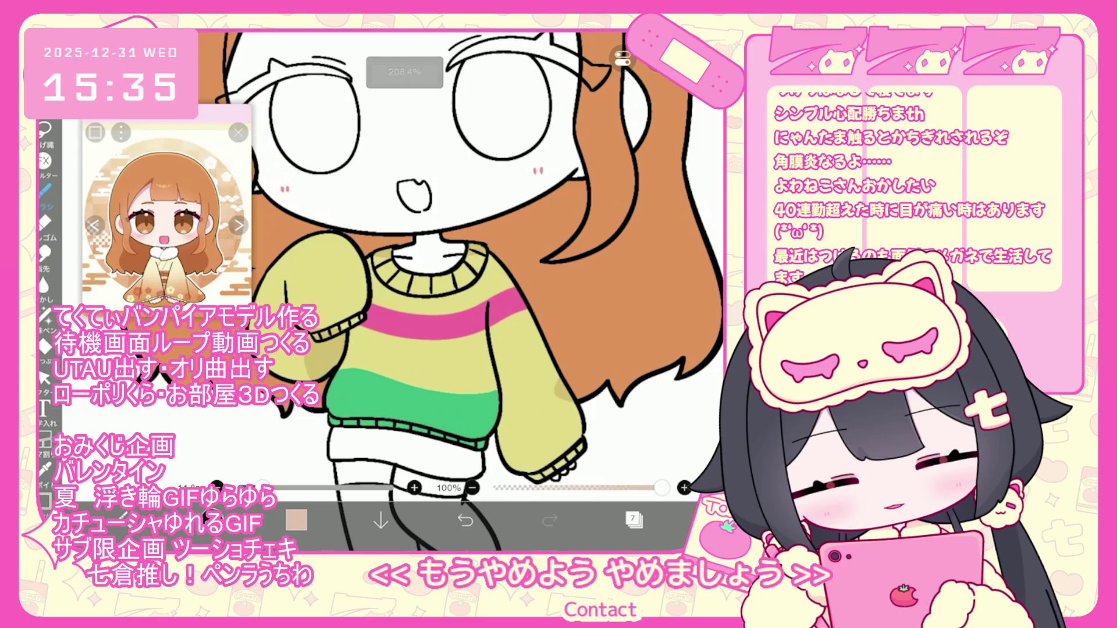
{"action": "left_click", "coordinate": [634, 520]}
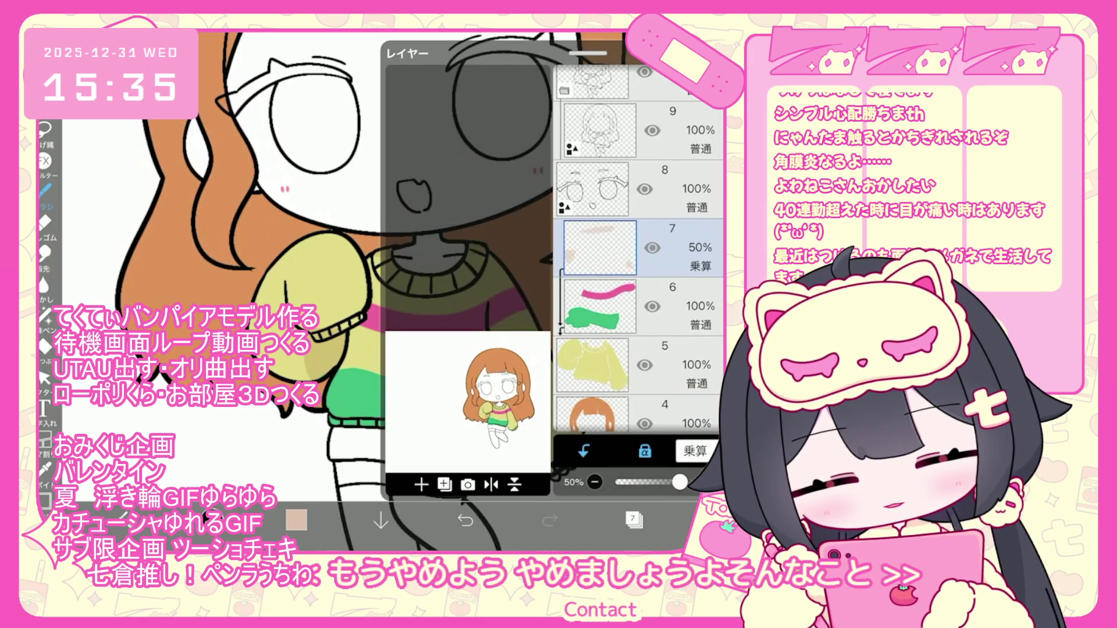
{"action": "left_click", "coordinate": [633, 520]}
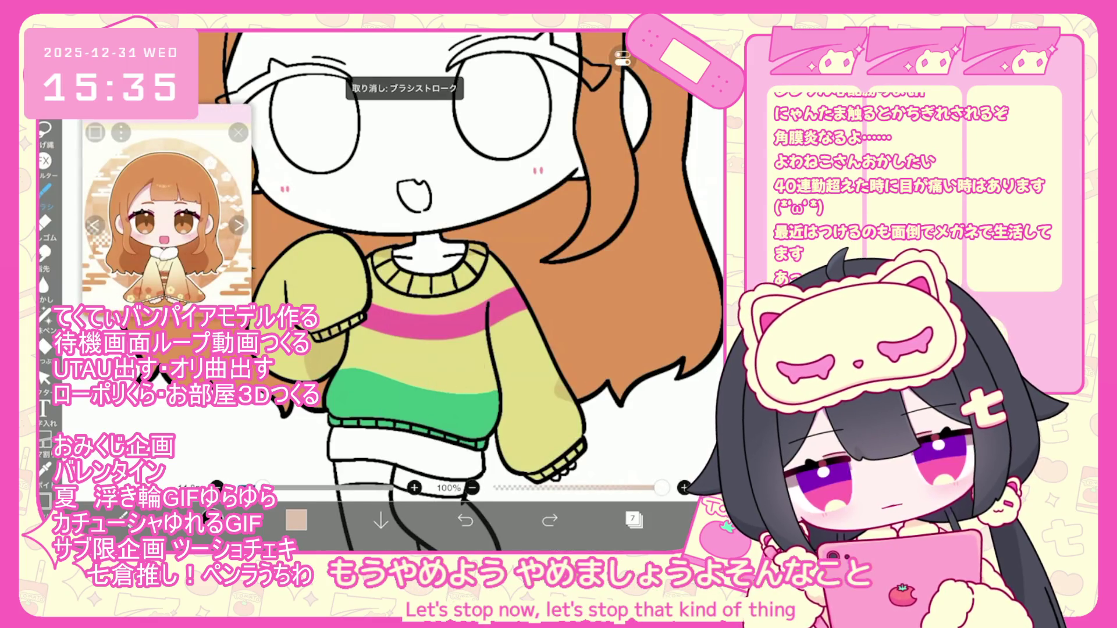
{"action": "scroll", "coordinate": [463, 302], "scroll_direction": "down", "scroll_amount": 1}
{"action": "left_click", "coordinate": [466, 519]}
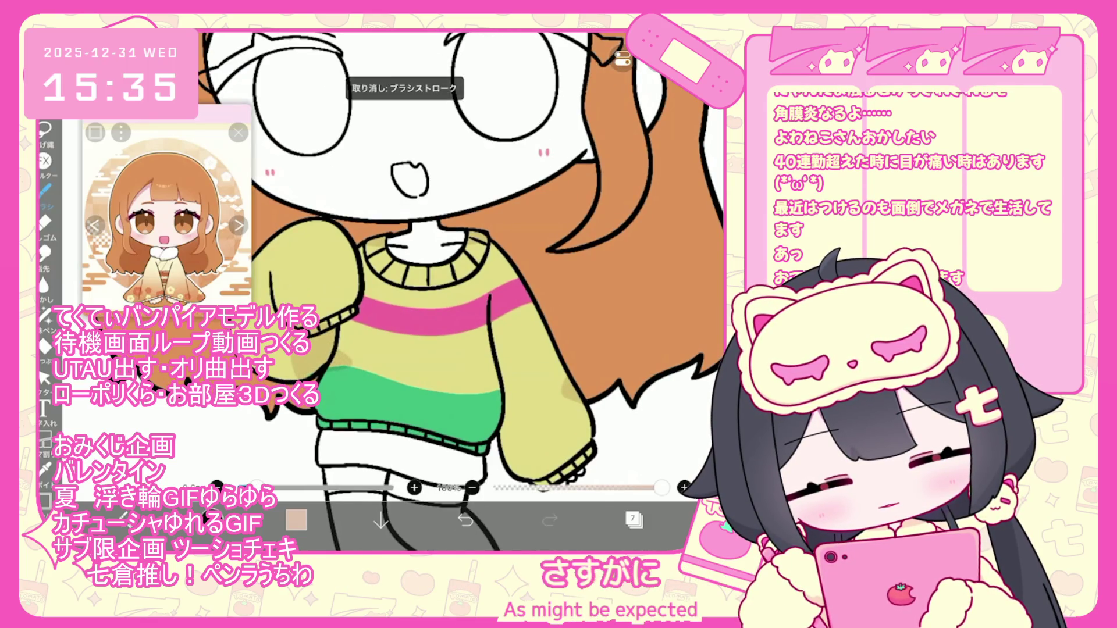
{"action": "left_click_drag", "start_coordinate": [492, 356], "coordinate": [494, 376]}
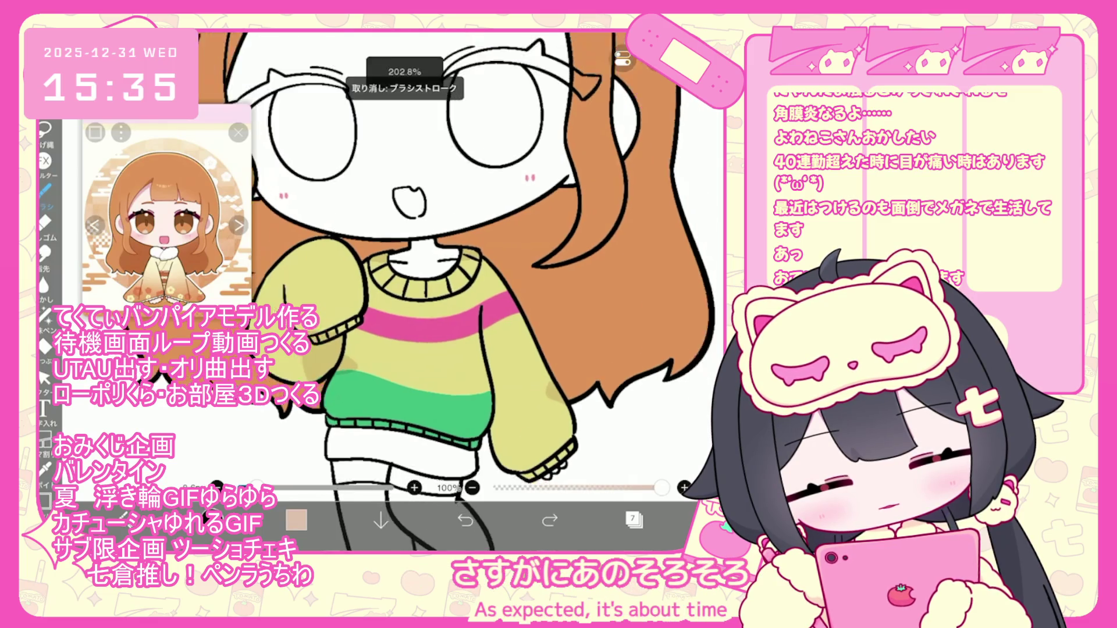
{"action": "left_click", "coordinate": [634, 519]}
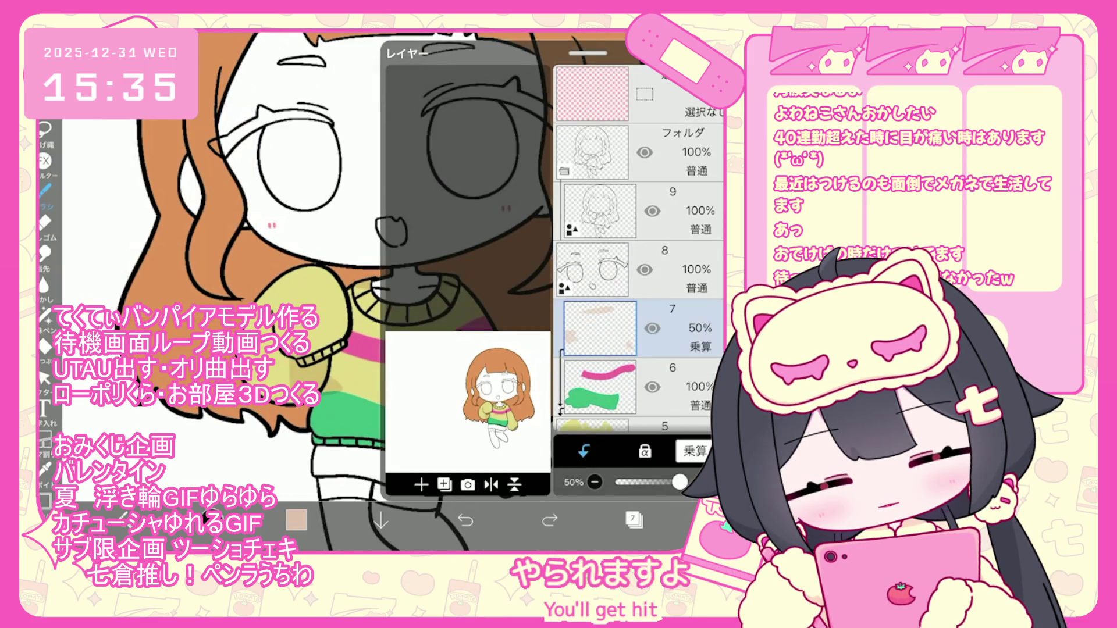
{"action": "left_click", "coordinate": [599, 269]}
{"action": "left_click", "coordinate": [633, 519]}
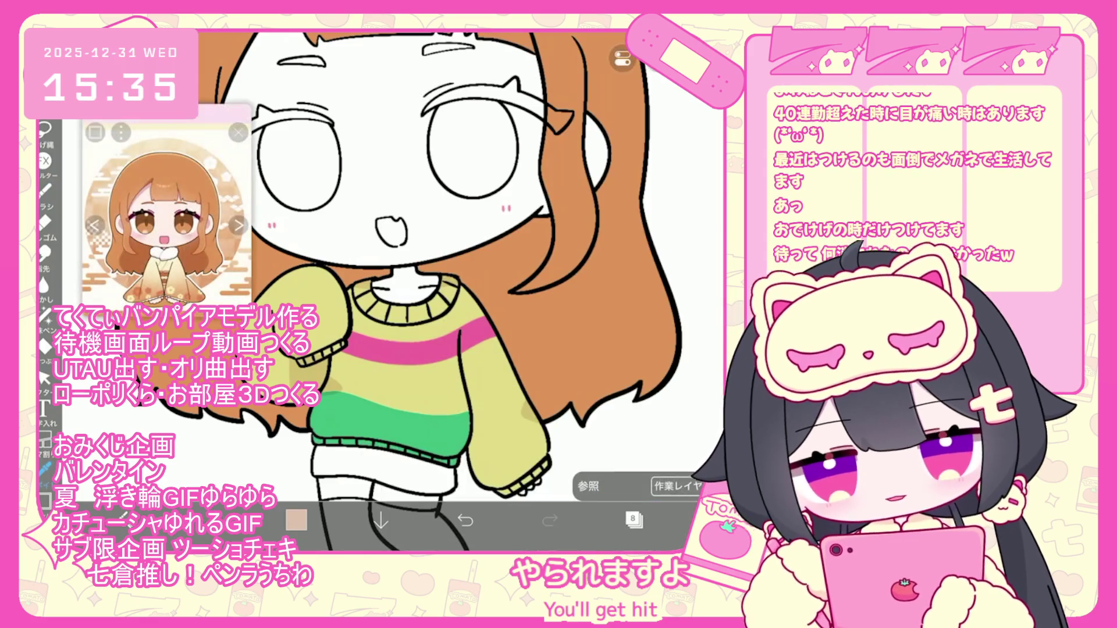
Eyedrop the sleeve yellow and adjust it to a paler yellow
{"action": "left_click", "coordinate": [286, 296]}
{"action": "left_click", "coordinate": [296, 520]}
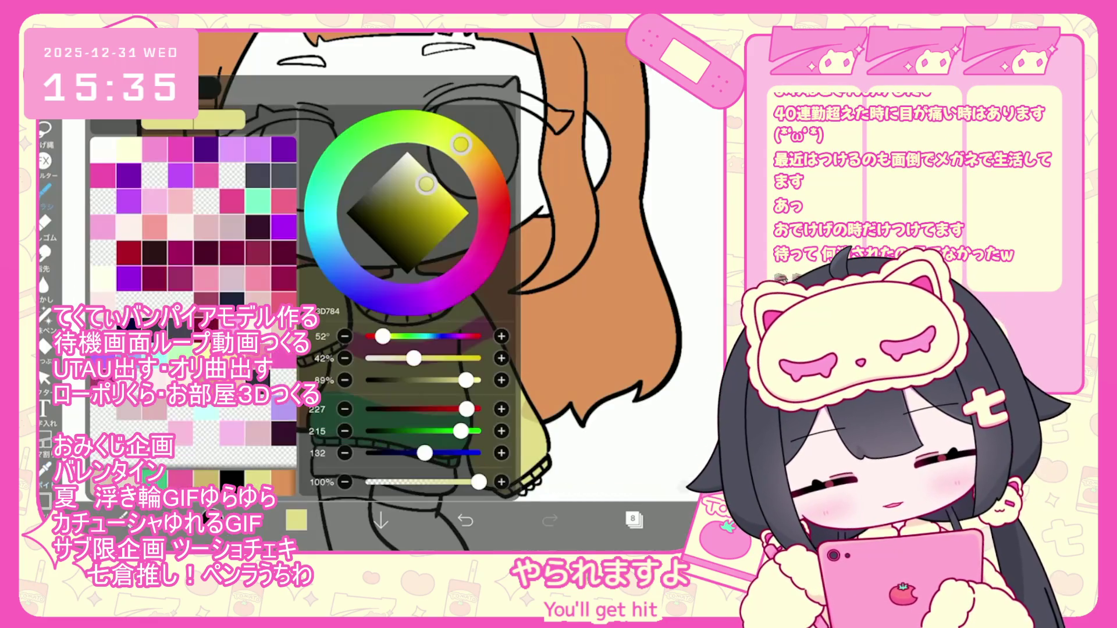
{"action": "left_click", "coordinate": [296, 520]}
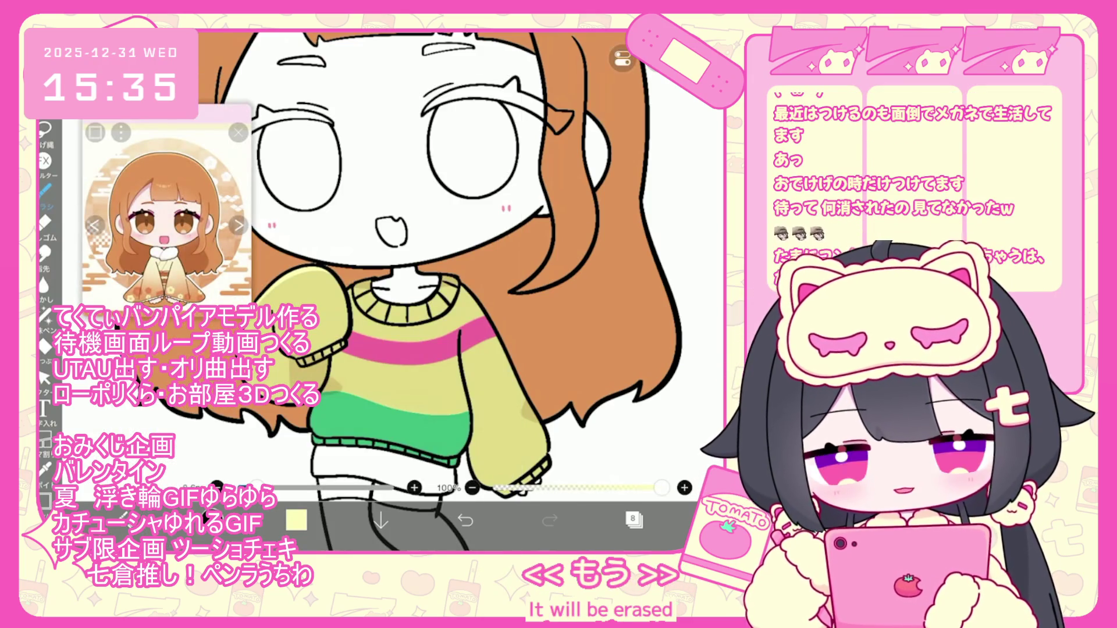
{"action": "key", "text": "ctrl+z"}
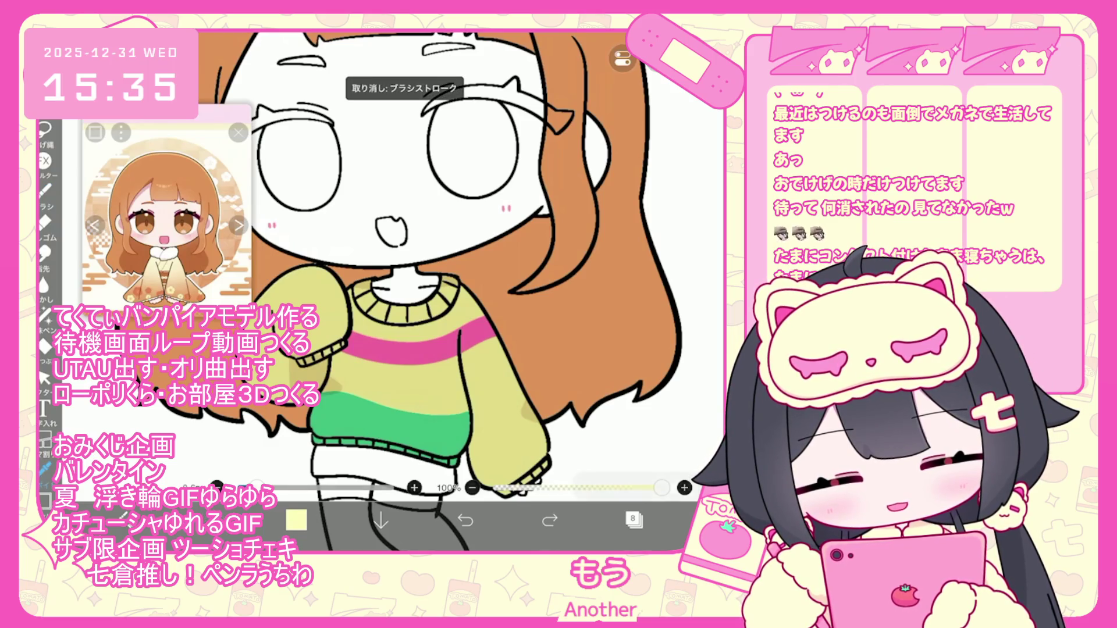
{"action": "left_click", "coordinate": [296, 520]}
{"action": "left_click", "coordinate": [296, 520]}
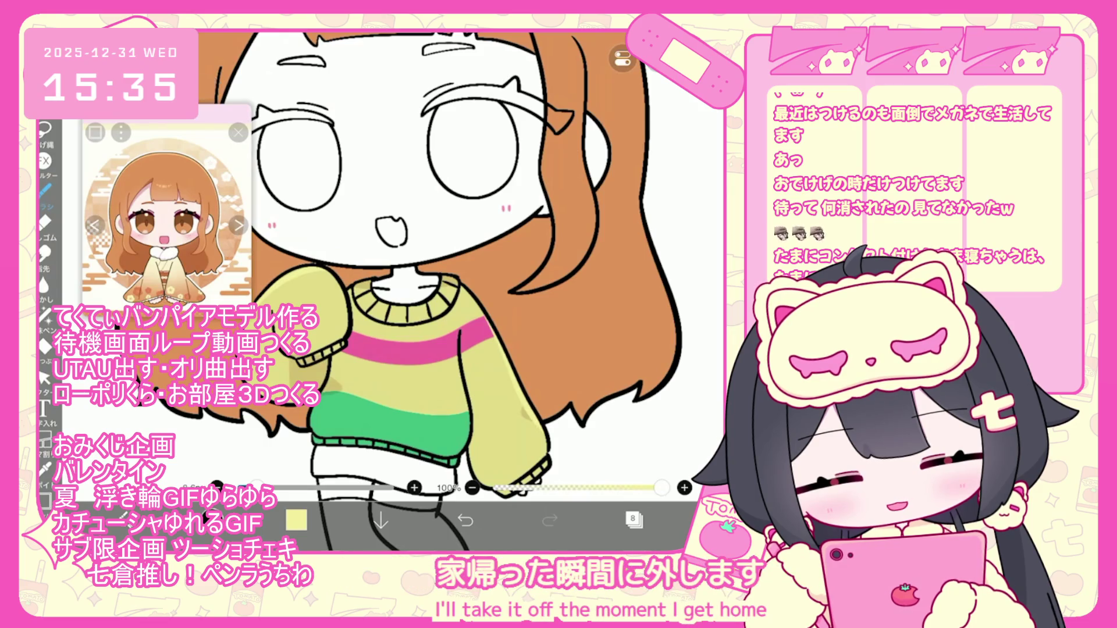
{"action": "scroll", "coordinate": [407, 262], "scroll_direction": "down", "scroll_amount": 2}
{"action": "scroll", "coordinate": [407, 262], "scroll_direction": "down", "scroll_amount": 3}
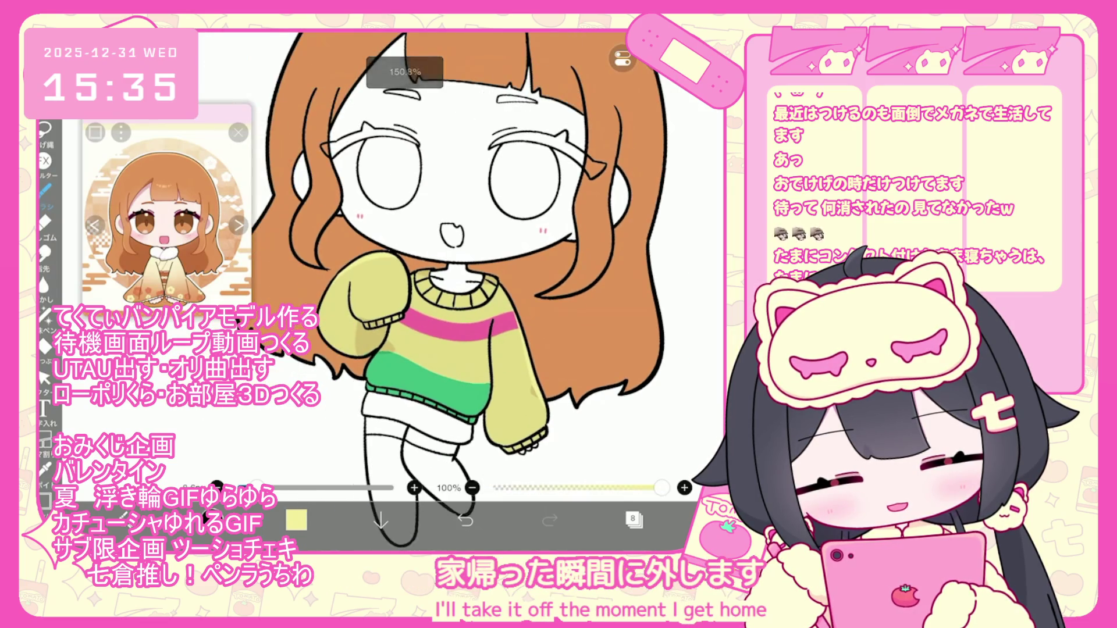
Add layer 11 clipped above layer 10 and choose a golden-brown shading colour
{"action": "left_click", "coordinate": [633, 520]}
{"action": "left_click", "coordinate": [421, 485]}
{"action": "left_click", "coordinate": [584, 450]}
{"action": "left_click", "coordinate": [633, 520]}
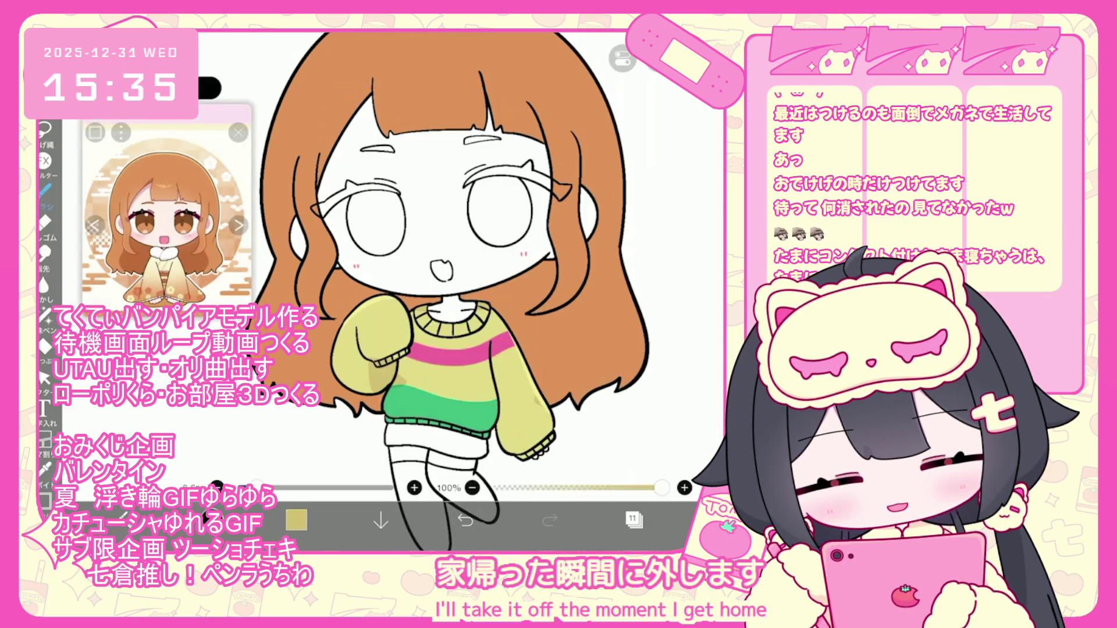
{"action": "left_click", "coordinate": [296, 520]}
{"action": "left_click", "coordinate": [296, 520]}
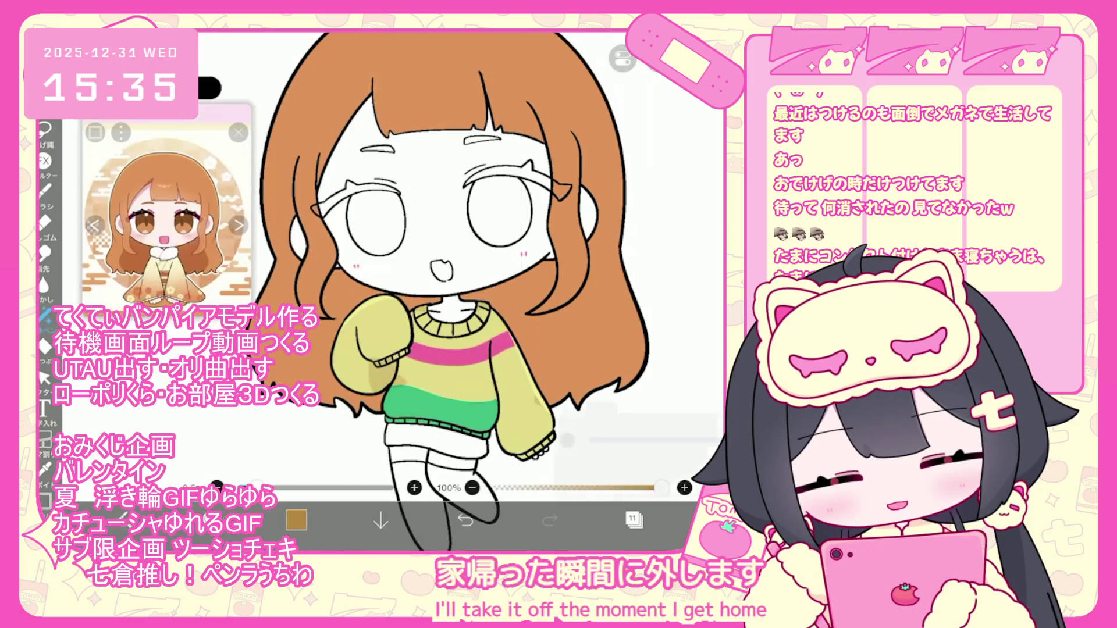
{"action": "scroll", "coordinate": [407, 262], "scroll_direction": "up", "scroll_amount": 5}
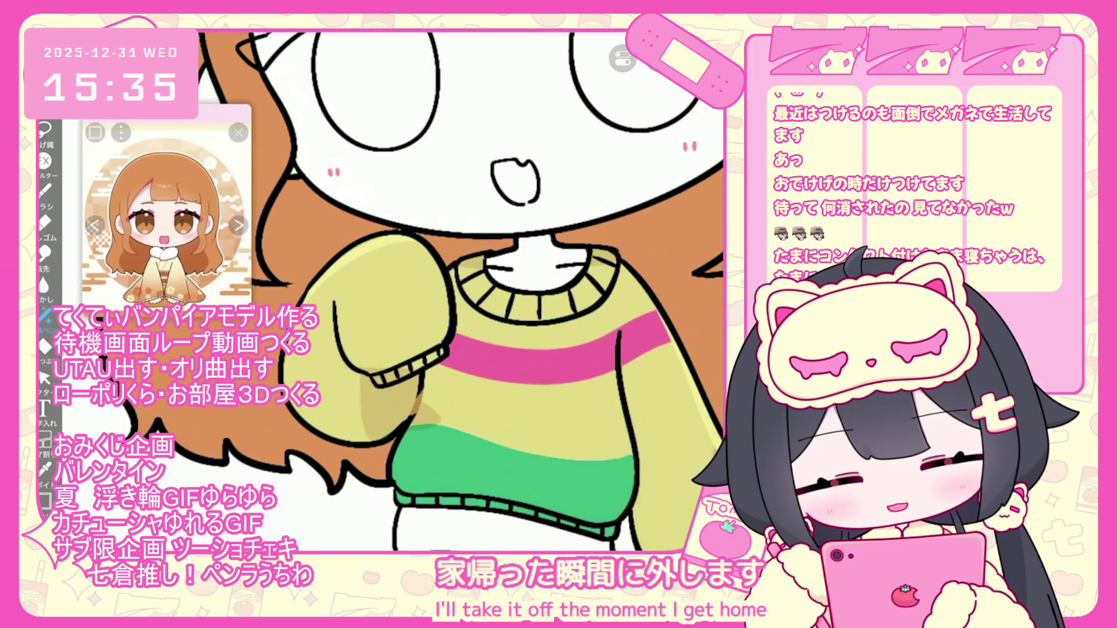
{"action": "key", "text": "ctrl+z"}
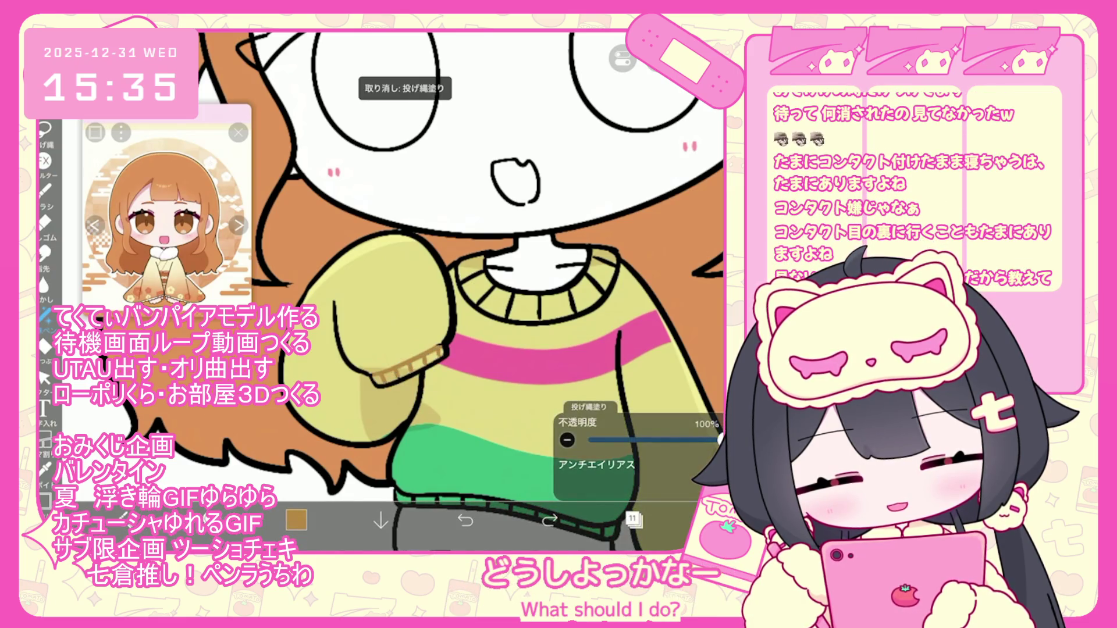
On layer 11, undo earlier lasso fills and recolour the sleeve's arm line brown
{"action": "scroll", "coordinate": [408, 360], "scroll_direction": "up", "scroll_amount": 3}
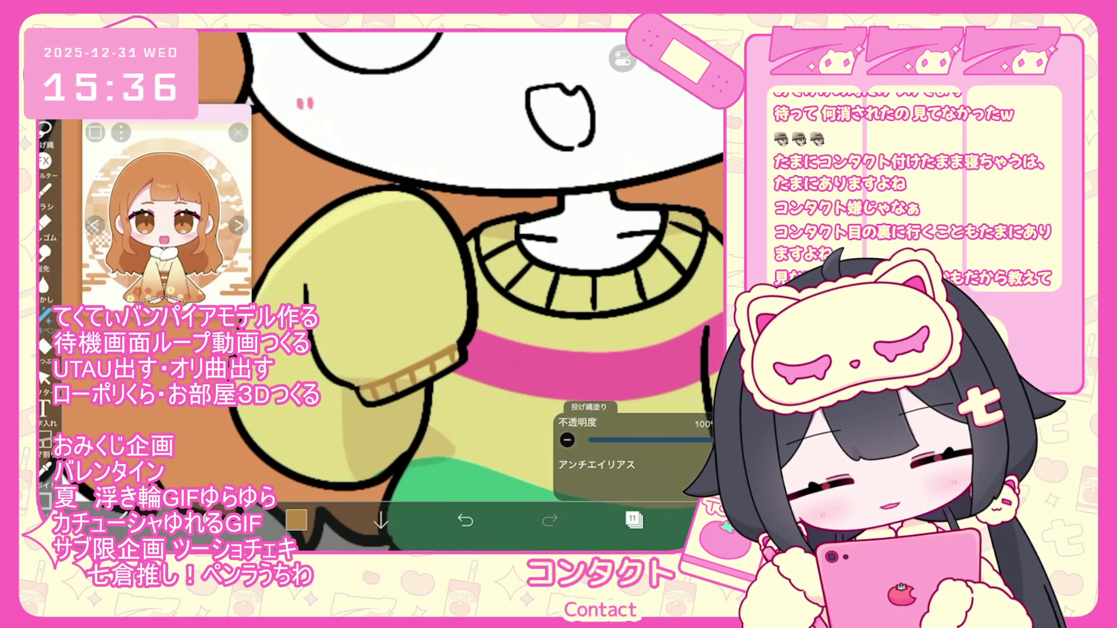
{"action": "scroll", "coordinate": [433, 290], "scroll_direction": "down", "scroll_amount": 2}
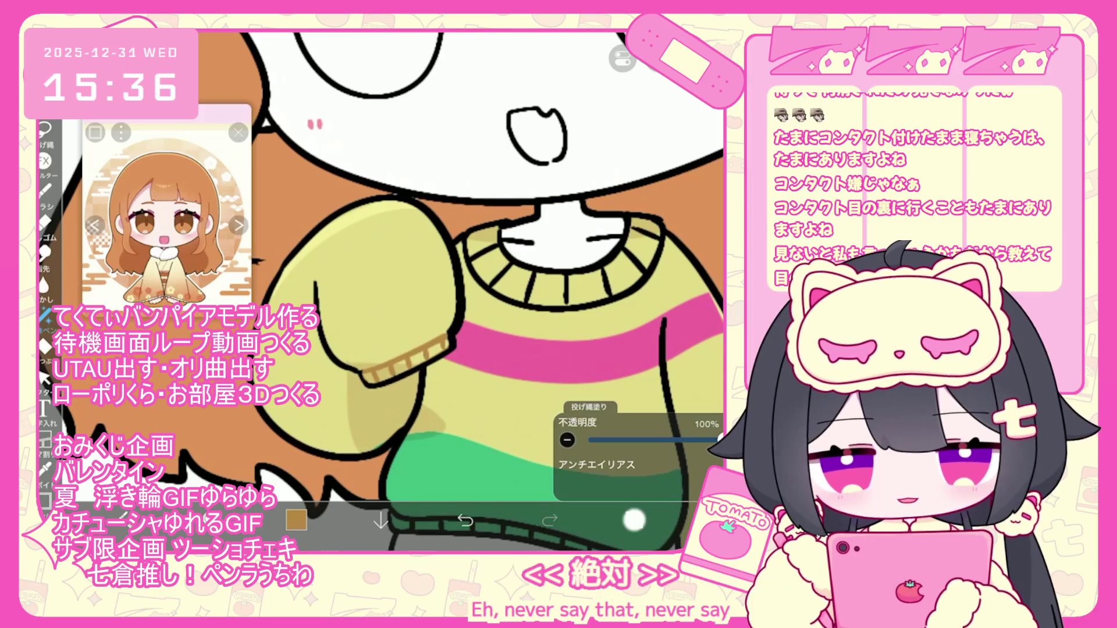
{"action": "left_click", "coordinate": [634, 520]}
{"action": "left_click", "coordinate": [634, 519]}
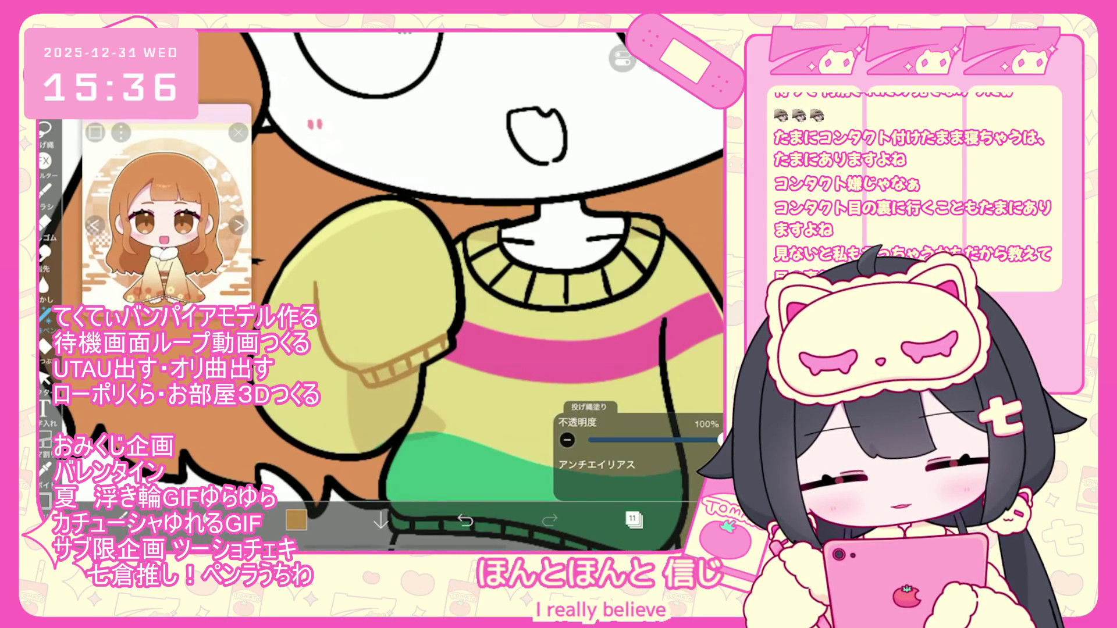
{"action": "scroll", "coordinate": [433, 291], "scroll_direction": "up", "scroll_amount": 2}
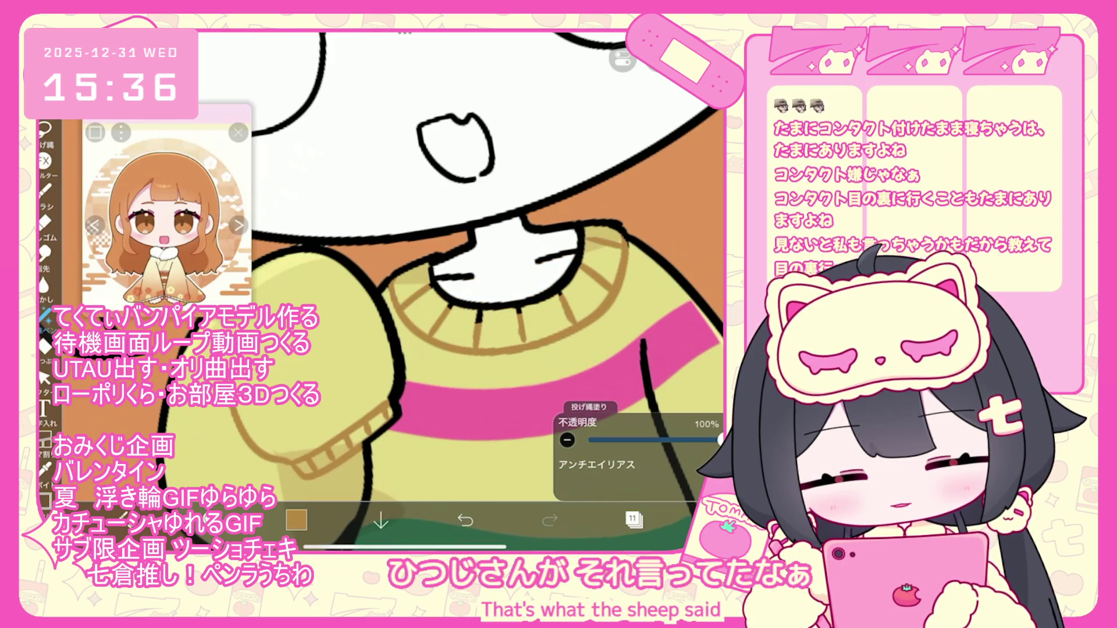
{"action": "scroll", "coordinate": [477, 291], "scroll_direction": "up", "scroll_amount": 5}
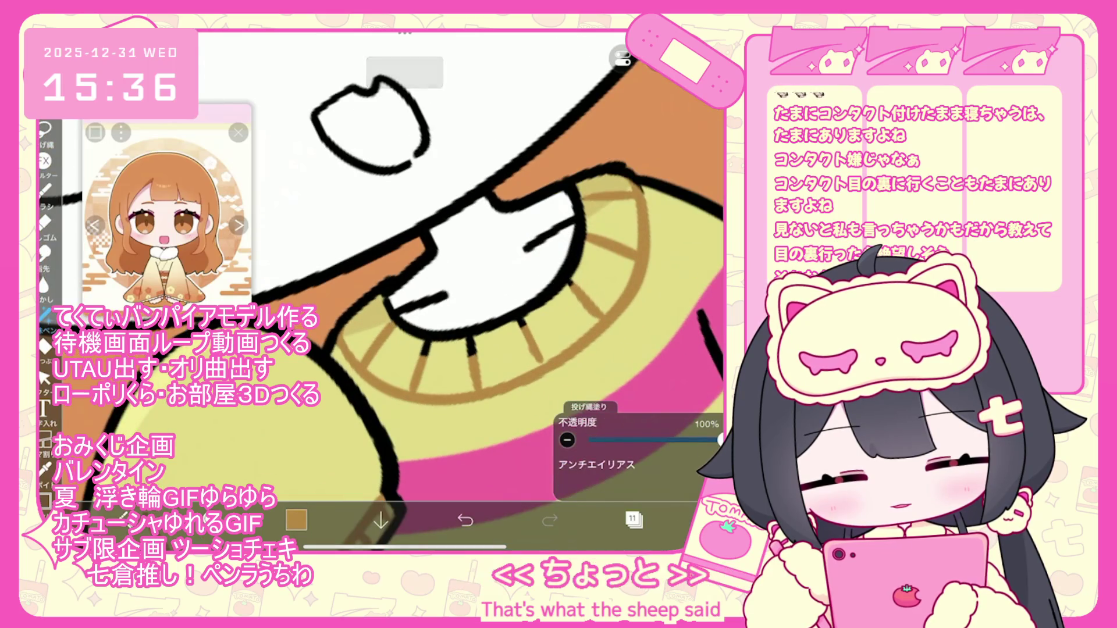
{"action": "key", "text": "ctrl+z"}
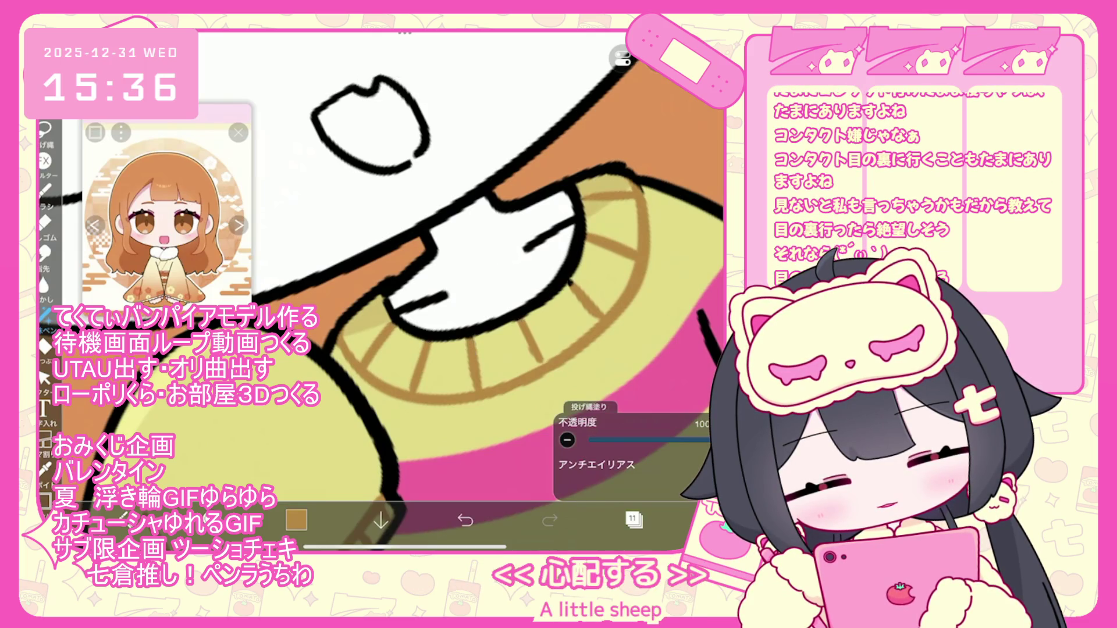
{"action": "scroll", "coordinate": [393, 291], "scroll_direction": "down", "scroll_amount": 5}
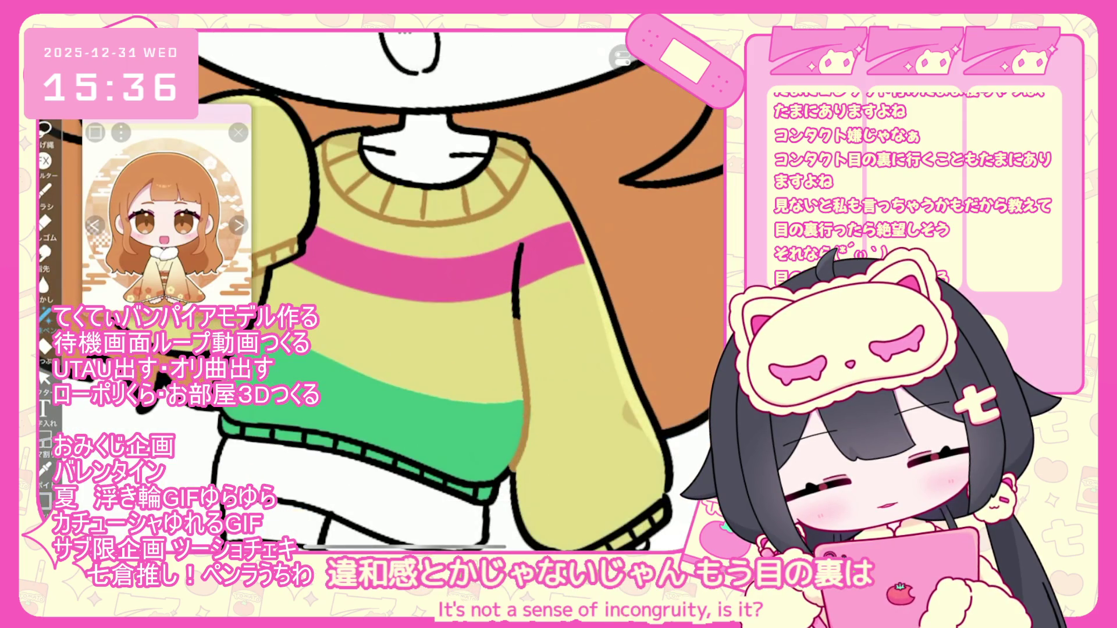
{"action": "key", "text": "ctrl+z"}
{"action": "left_click_drag", "start_coordinate": [524, 489], "coordinate": [518, 244]}
{"action": "scroll", "coordinate": [393, 291], "scroll_direction": "down", "scroll_amount": 2}
{"action": "scroll", "coordinate": [460, 291], "scroll_direction": "up", "scroll_amount": 2}
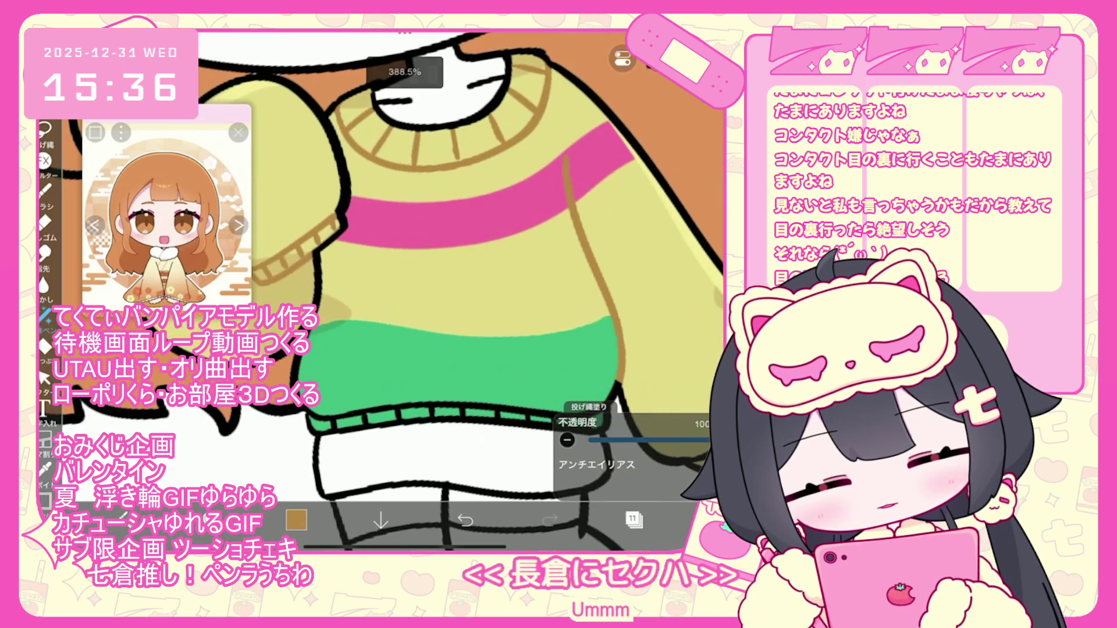
Lasso-fill brown rib lines along the sweater hem, undoing misplaced attempts
{"action": "left_click_drag", "start_coordinate": [316, 421], "coordinate": [381, 418]}
{"action": "key", "text": "ctrl+z"}
{"action": "scroll", "coordinate": [384, 291], "scroll_direction": "up", "scroll_amount": 2}
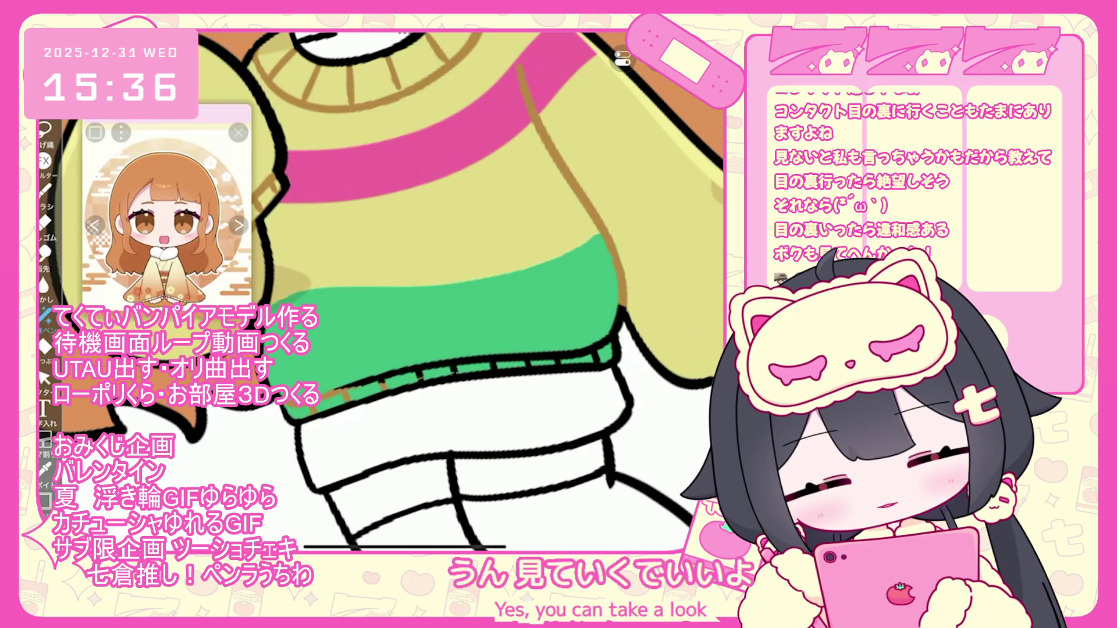
{"action": "left_click_drag", "start_coordinate": [332, 391], "coordinate": [616, 343]}
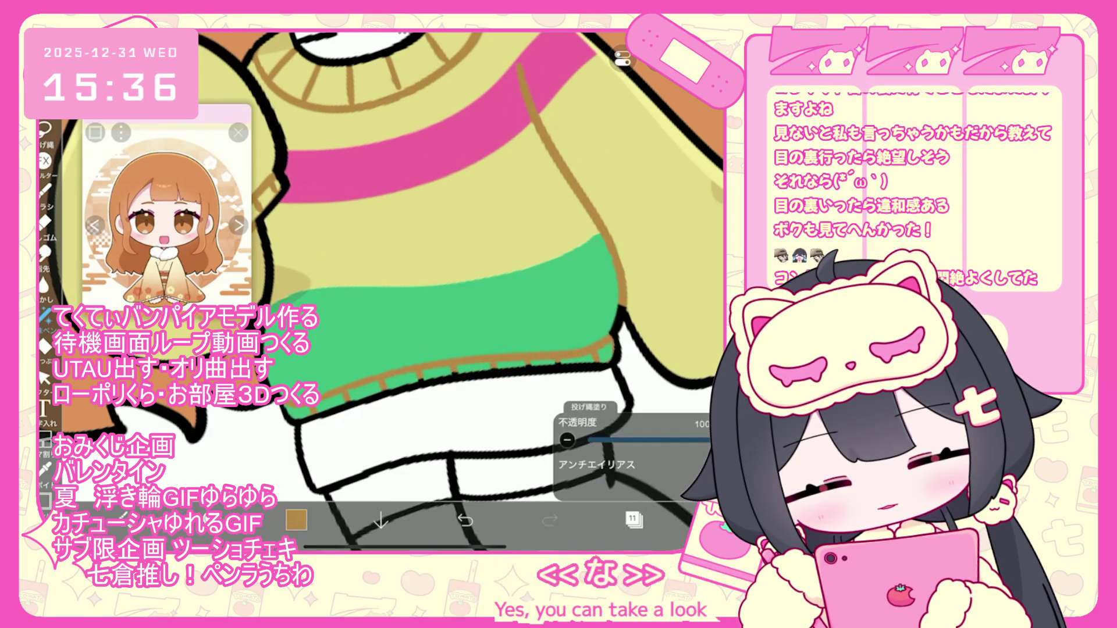
{"action": "key", "text": "ctrl+z"}
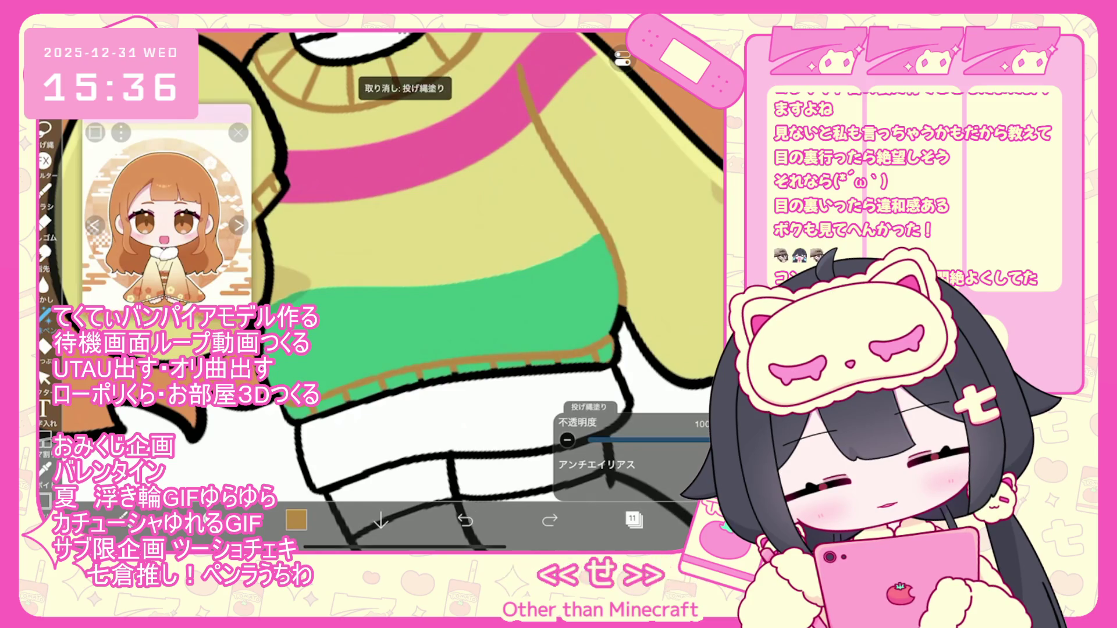
{"action": "scroll", "coordinate": [390, 290], "scroll_direction": "up", "scroll_amount": 3}
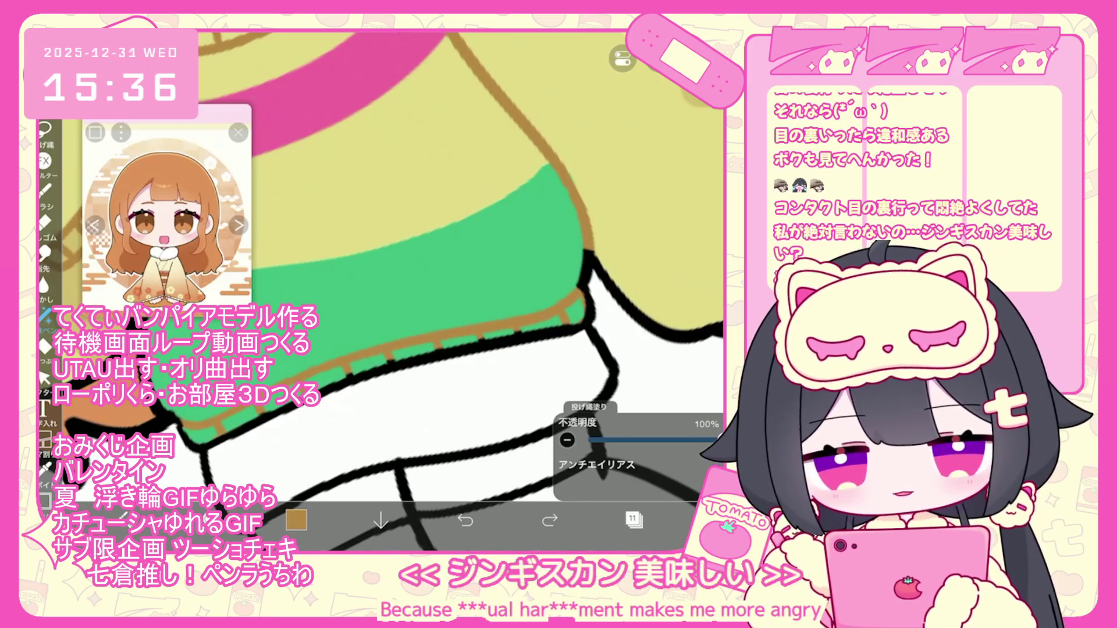
{"action": "scroll", "coordinate": [389, 290], "scroll_direction": "down", "scroll_amount": 2}
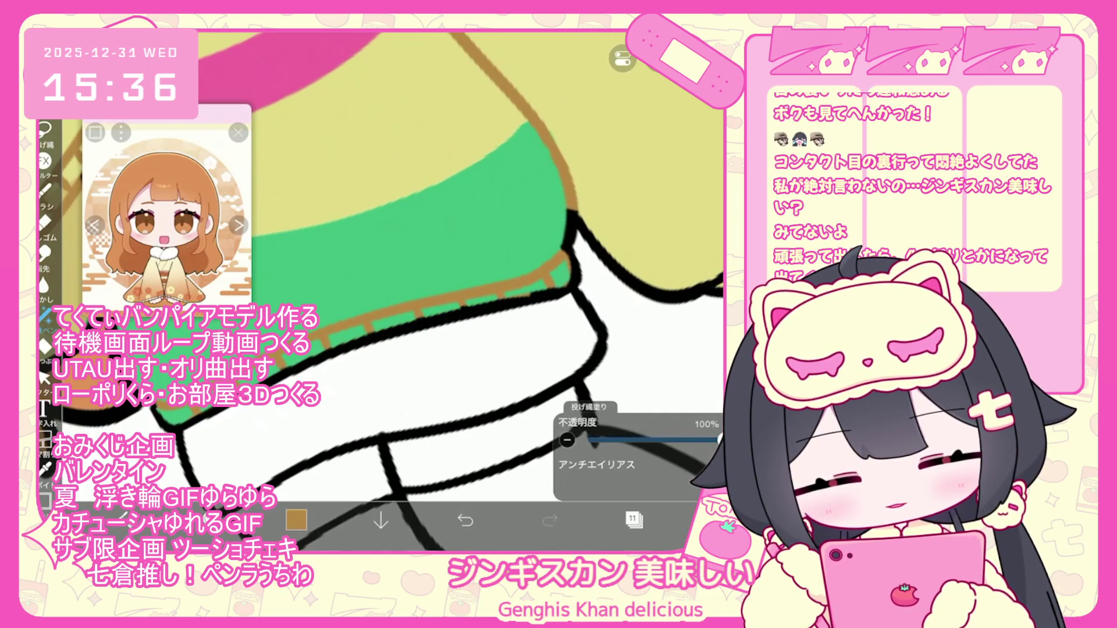
{"action": "key", "text": "ctrl+z"}
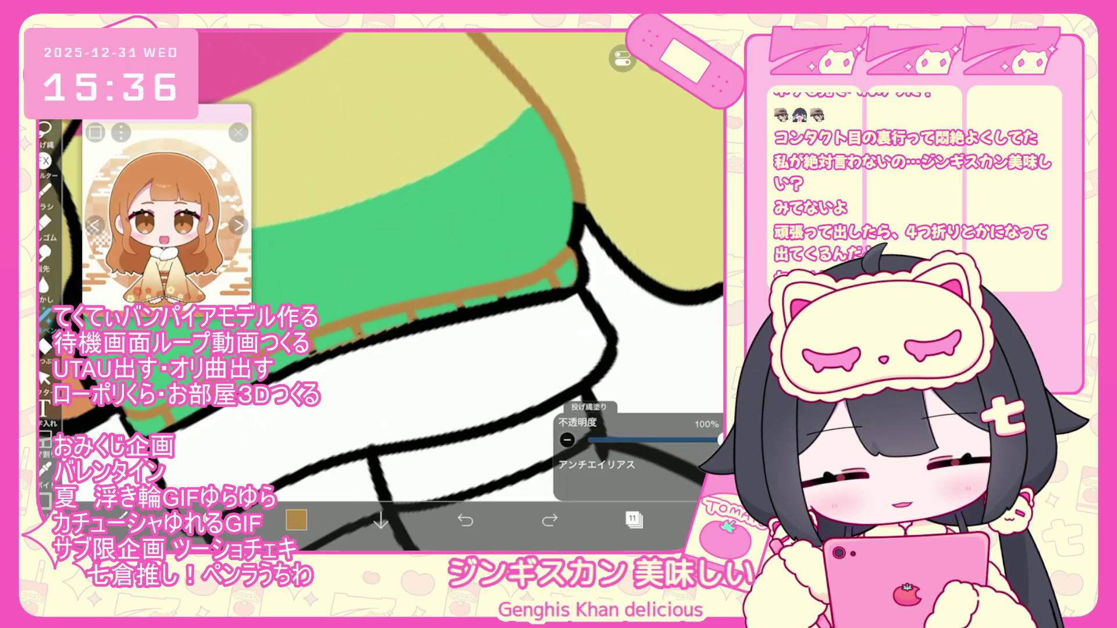
{"action": "key", "text": "ctrl+z"}
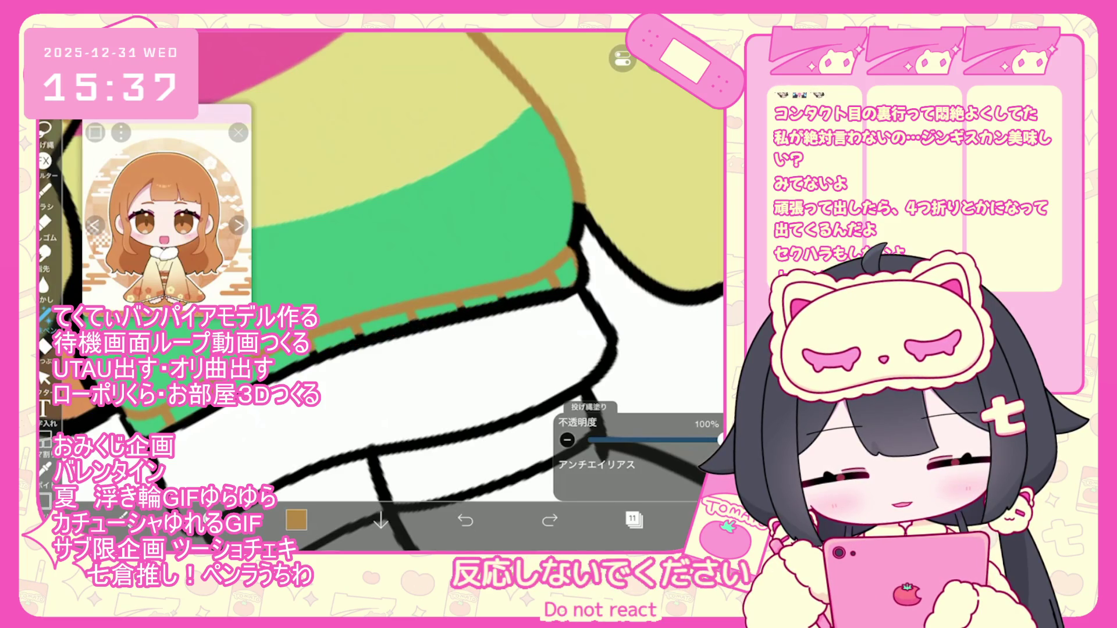
{"action": "left_click", "coordinate": [312, 352]}
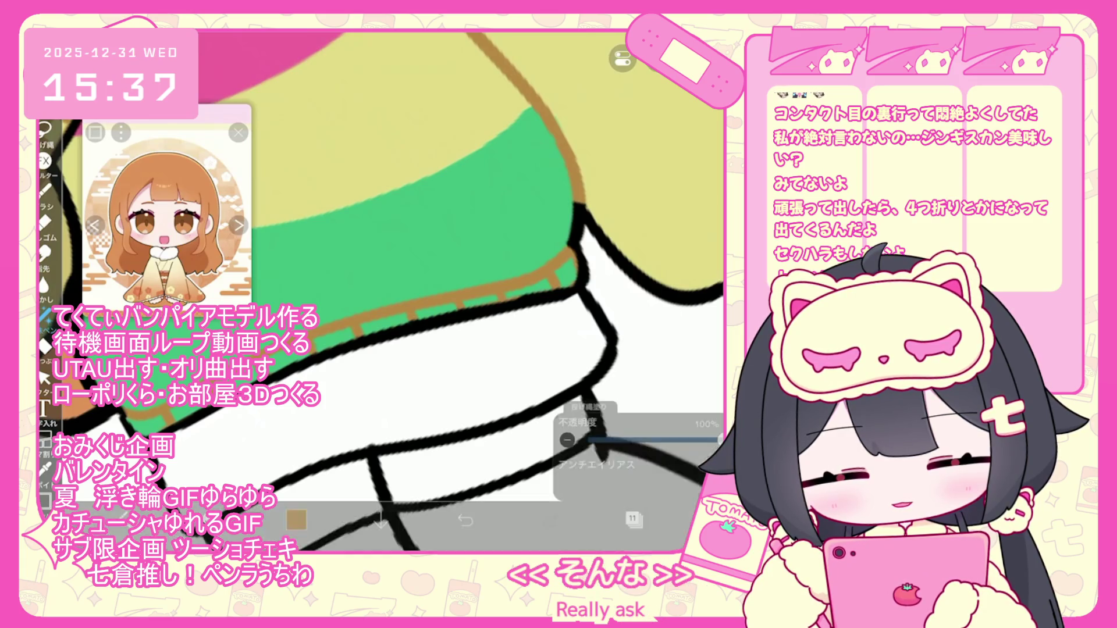
{"action": "left_click", "coordinate": [633, 519]}
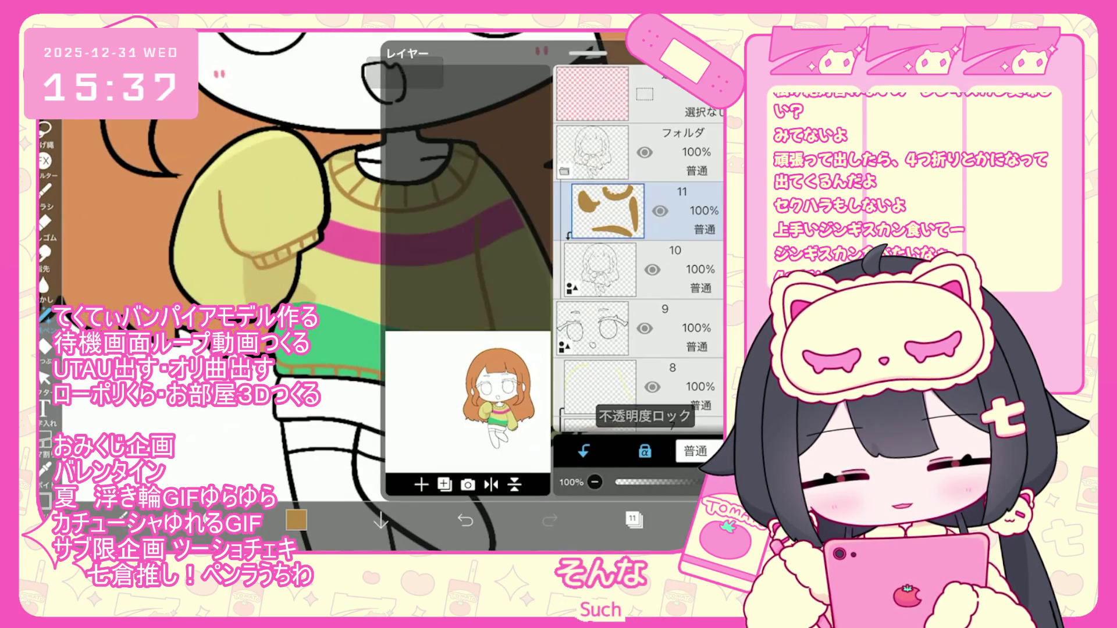
Pick green and fill the line details along the sweater's lower band
{"action": "left_click", "coordinate": [633, 519]}
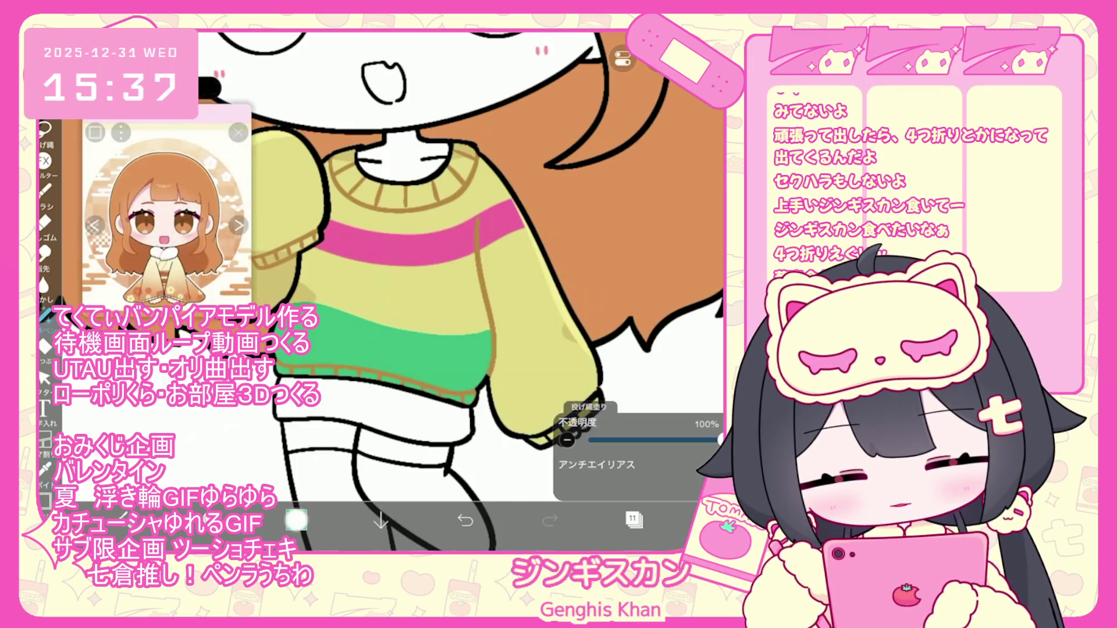
{"action": "left_click", "coordinate": [296, 520]}
{"action": "left_click", "coordinate": [296, 519]}
{"action": "left_click", "coordinate": [384, 349]}
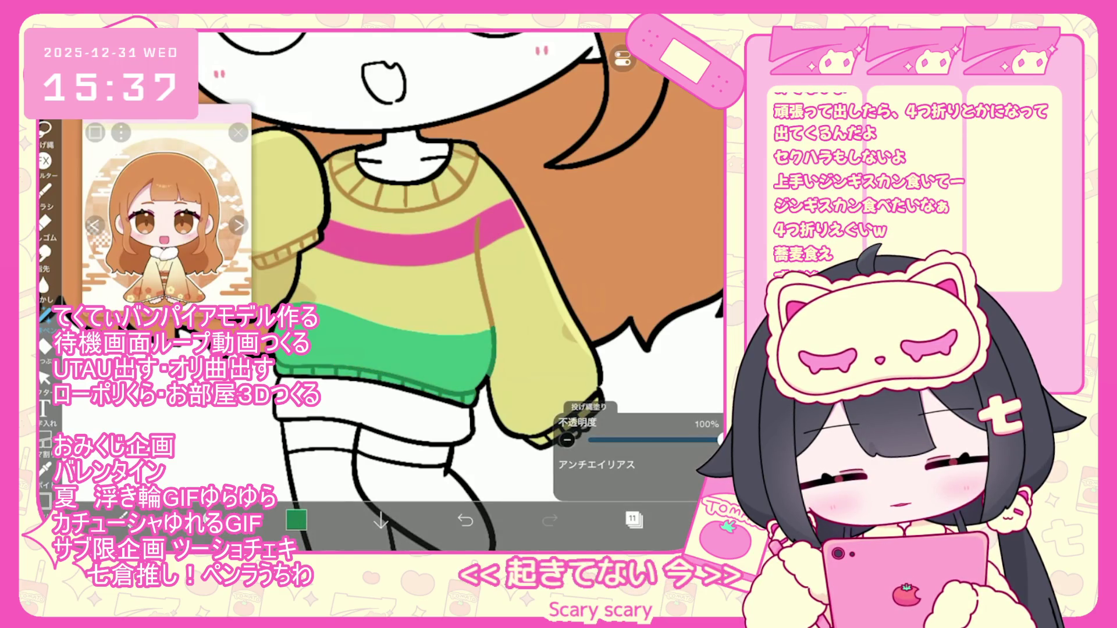
{"action": "scroll", "coordinate": [476, 326], "scroll_direction": "up", "scroll_amount": 2}
Choose magenta, then dark maroon, and draw a thin maroon mark at the neck
{"action": "left_click", "coordinate": [296, 520]}
{"action": "left_click", "coordinate": [296, 520]}
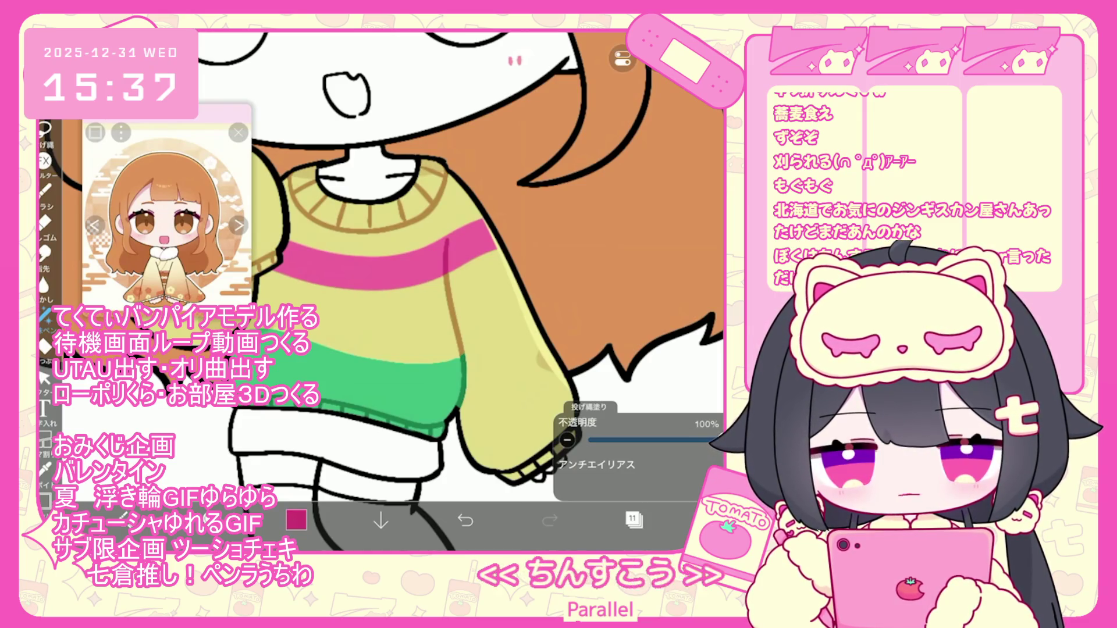
{"action": "scroll", "coordinate": [408, 262], "scroll_direction": "down", "scroll_amount": 2}
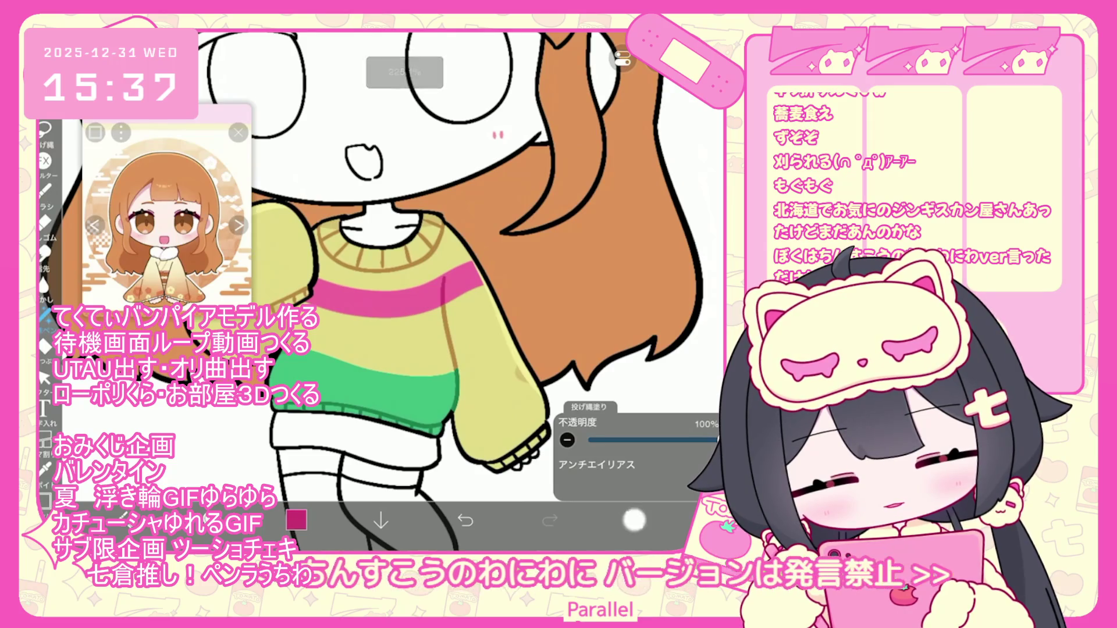
{"action": "left_click", "coordinate": [634, 519]}
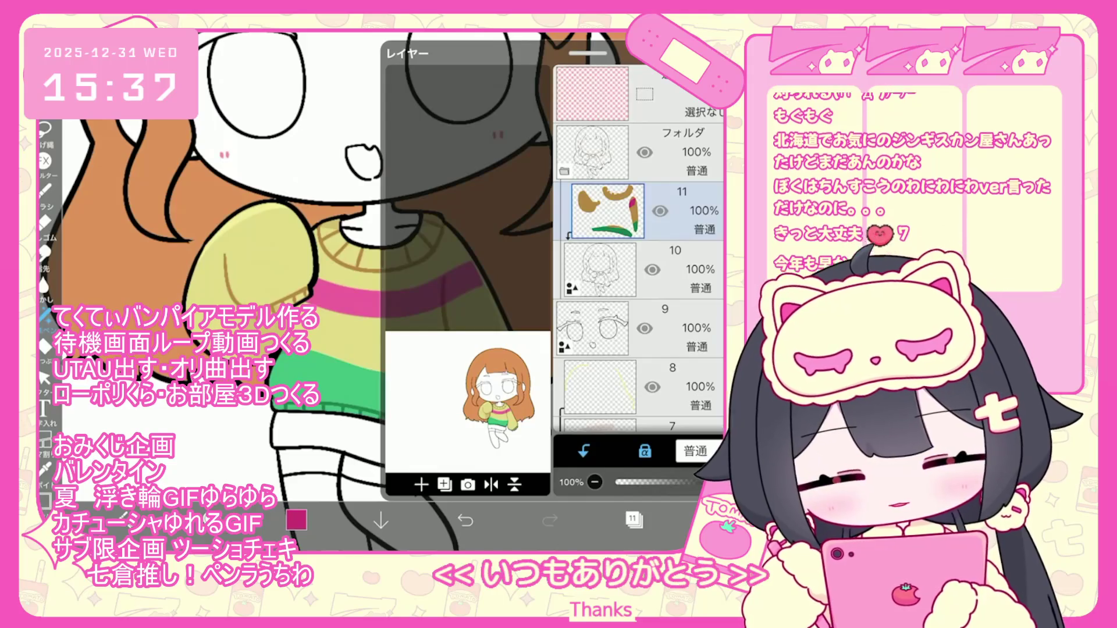
{"action": "left_click", "coordinate": [296, 519]}
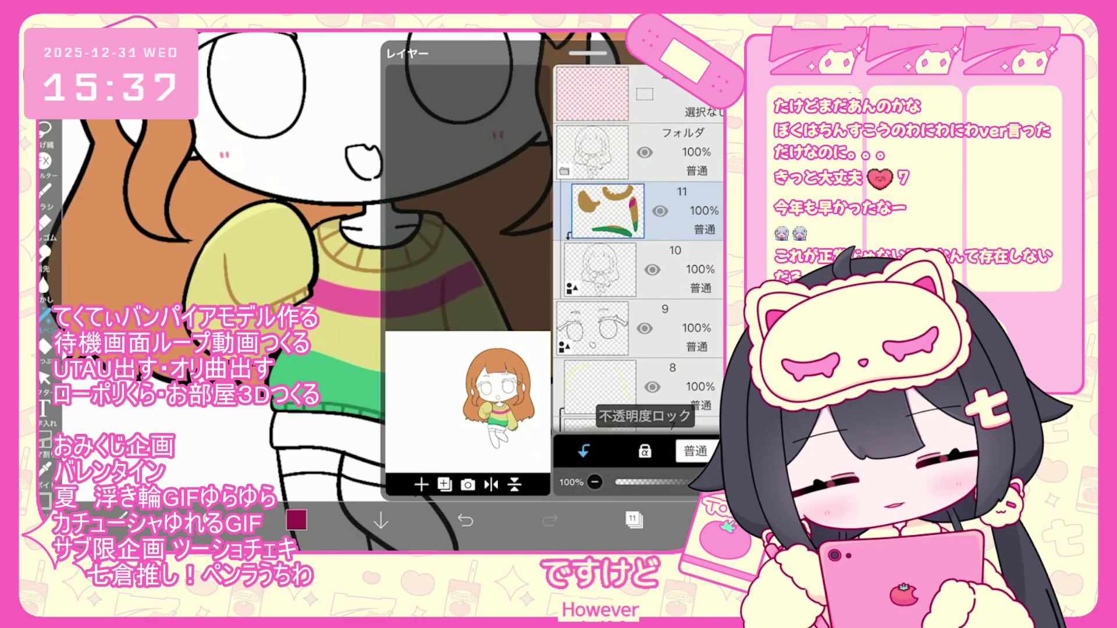
{"action": "left_click", "coordinate": [633, 520]}
{"action": "scroll", "coordinate": [378, 291], "scroll_direction": "up", "scroll_amount": 5}
{"action": "left_click_drag", "start_coordinate": [392, 278], "coordinate": [421, 274]}
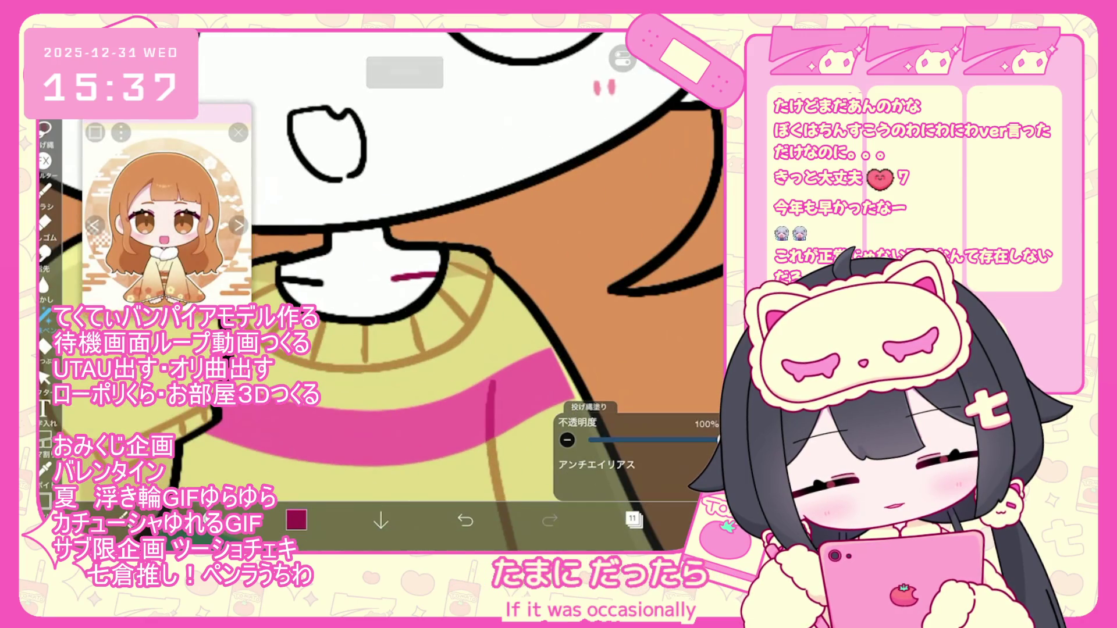
Add a short magenta line on the sweater and select the 50% multiply layer 7
{"action": "scroll", "coordinate": [378, 291], "scroll_direction": "down", "scroll_amount": 5}
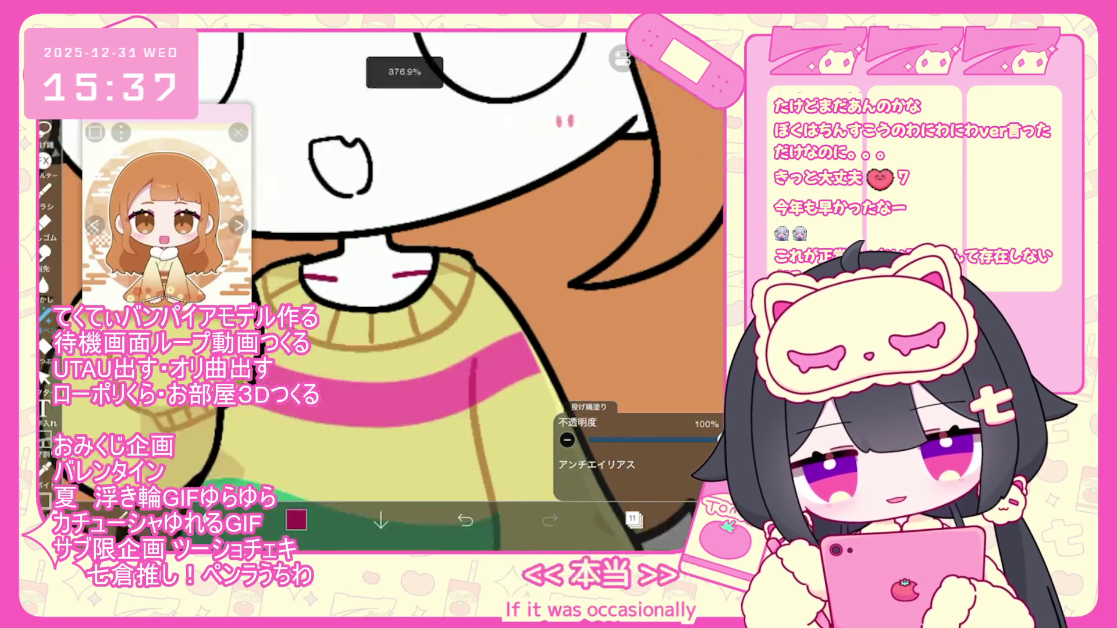
{"action": "scroll", "coordinate": [407, 291], "scroll_direction": "up", "scroll_amount": 1}
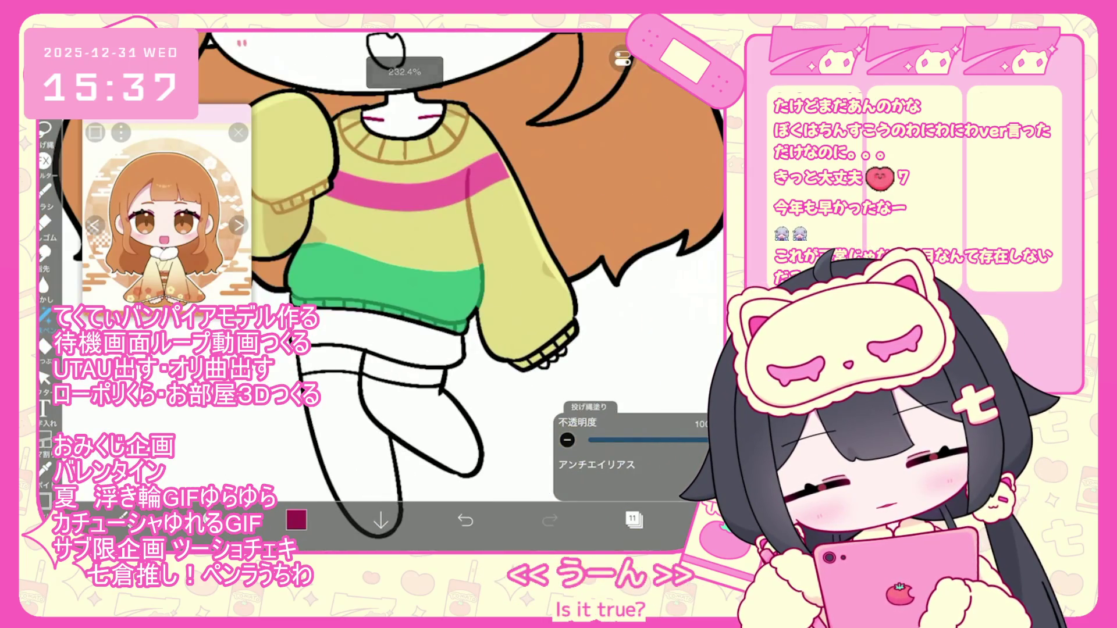
{"action": "left_click_drag", "start_coordinate": [363, 351], "coordinate": [362, 366]}
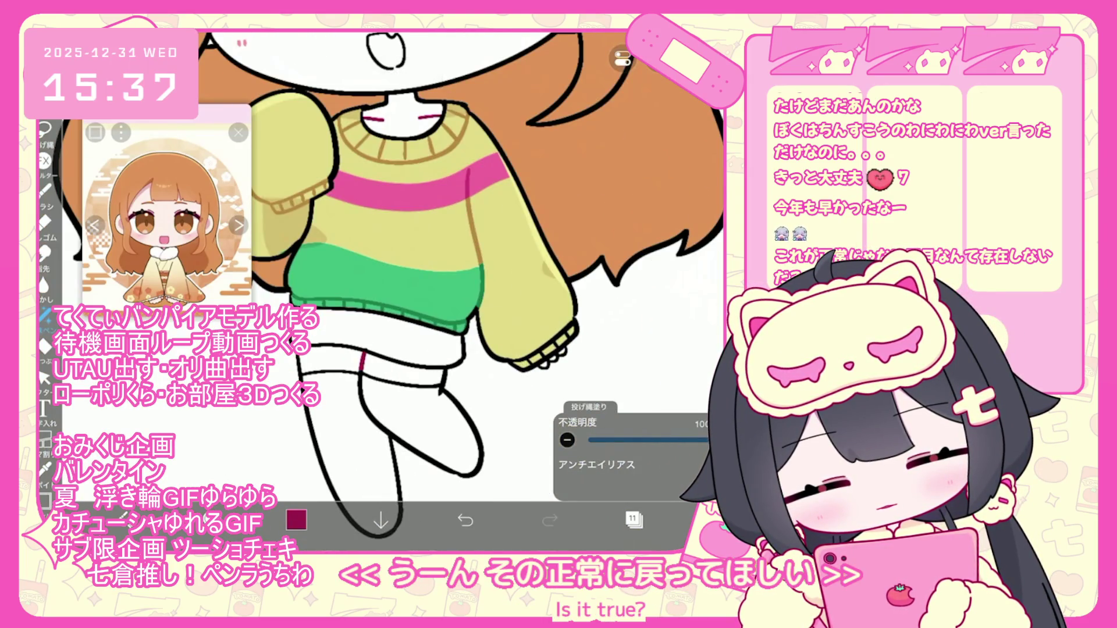
{"action": "left_click", "coordinate": [633, 519]}
{"action": "scroll", "coordinate": [639, 245], "scroll_direction": "down", "scroll_amount": 2}
{"action": "left_click", "coordinate": [599, 279]}
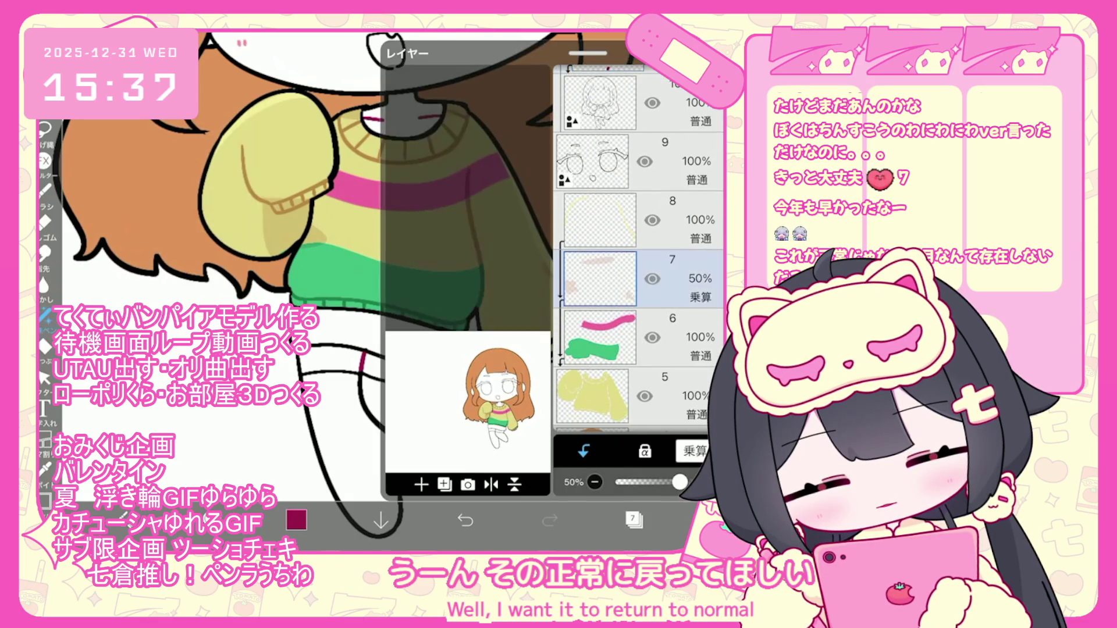
Switch to layer 5 and adjust a greyish blue colour in the colour chooser
{"action": "scroll", "coordinate": [639, 245], "scroll_direction": "down", "scroll_amount": 3}
{"action": "left_click", "coordinate": [633, 520]}
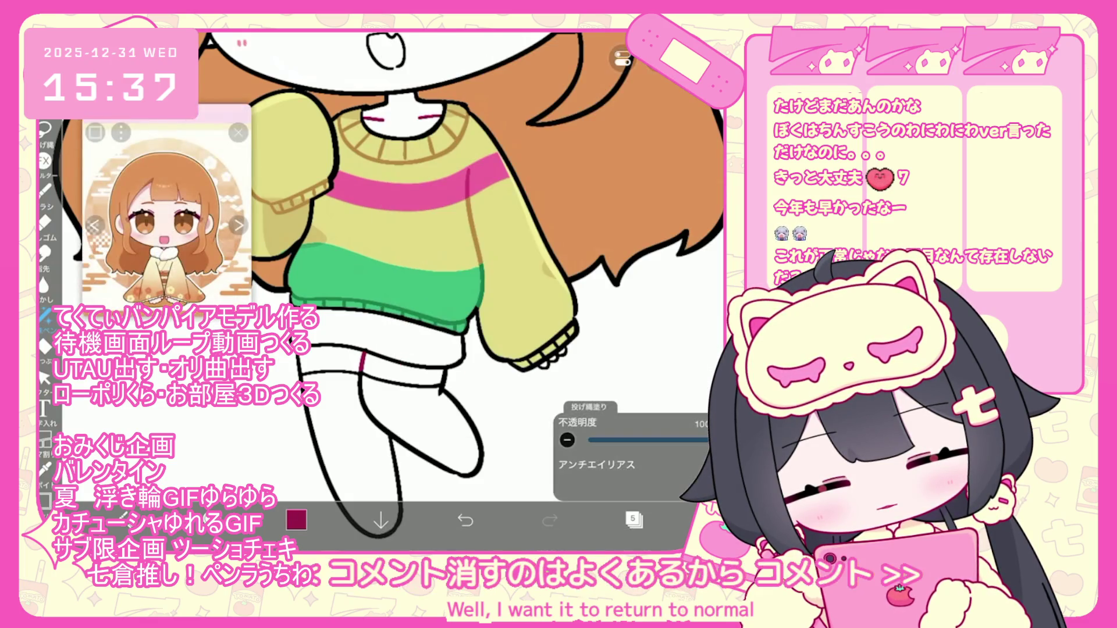
{"action": "left_click", "coordinate": [296, 520]}
{"action": "mouse_move", "coordinate": [431, 219]}
{"action": "left_mouse_down"}
{"action": "mouse_move", "coordinate": [391, 187]}
{"action": "mouse_move", "coordinate": [385, 204]}
{"action": "left_mouse_up"}
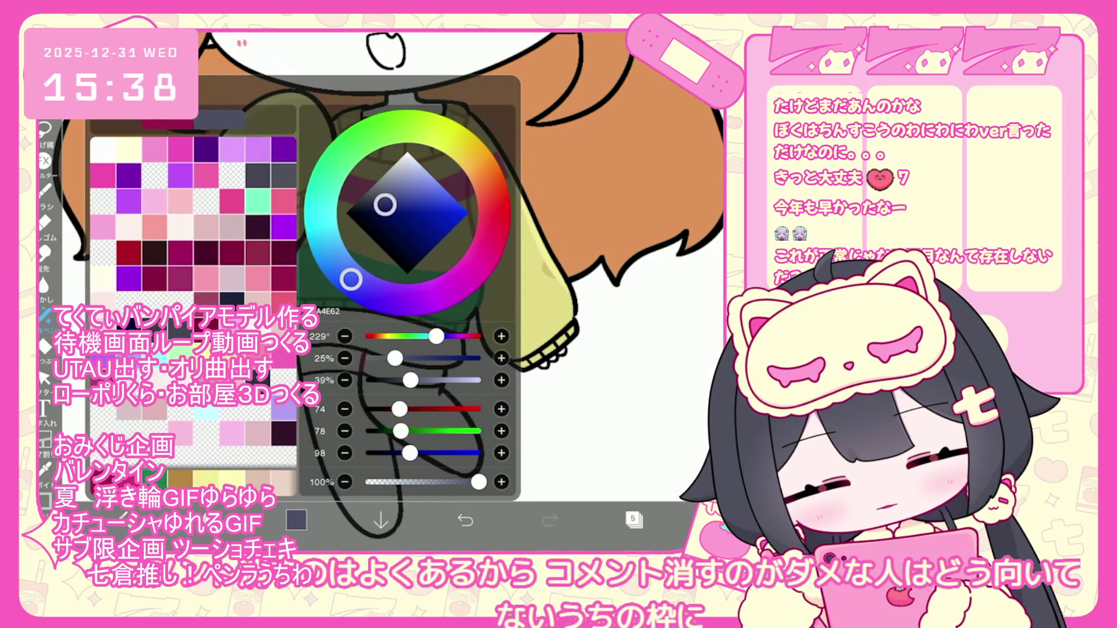
{"action": "left_click", "coordinate": [296, 520]}
{"action": "scroll", "coordinate": [407, 262], "scroll_direction": "down", "scroll_amount": 3}
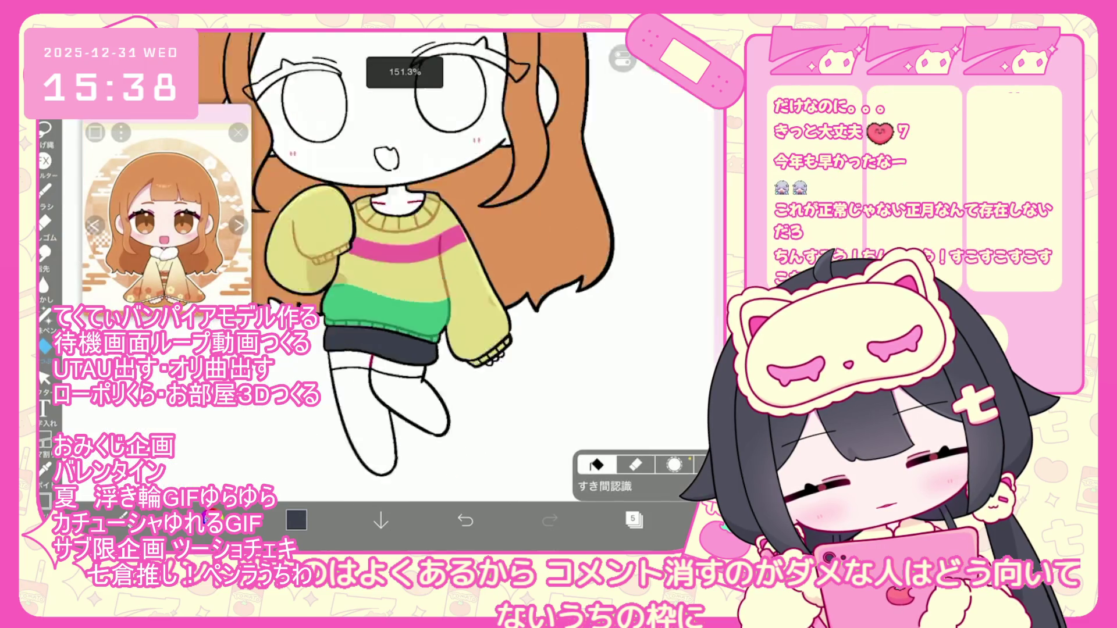
{"action": "left_click", "coordinate": [296, 519]}
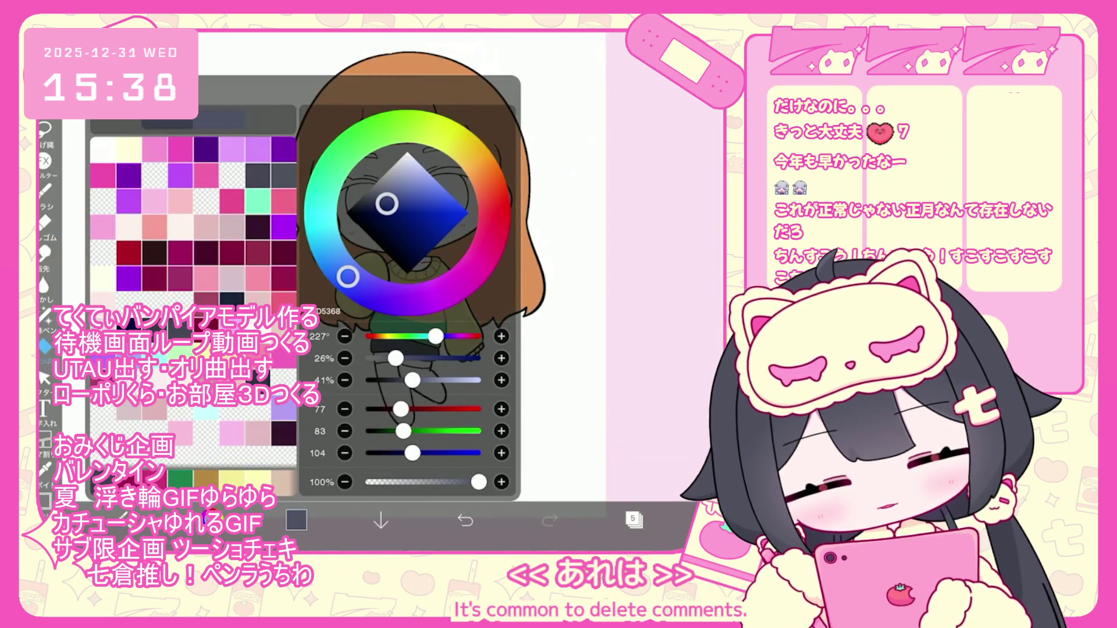
{"action": "left_click", "coordinate": [296, 519]}
{"action": "scroll", "coordinate": [407, 262], "scroll_direction": "up", "scroll_amount": 3}
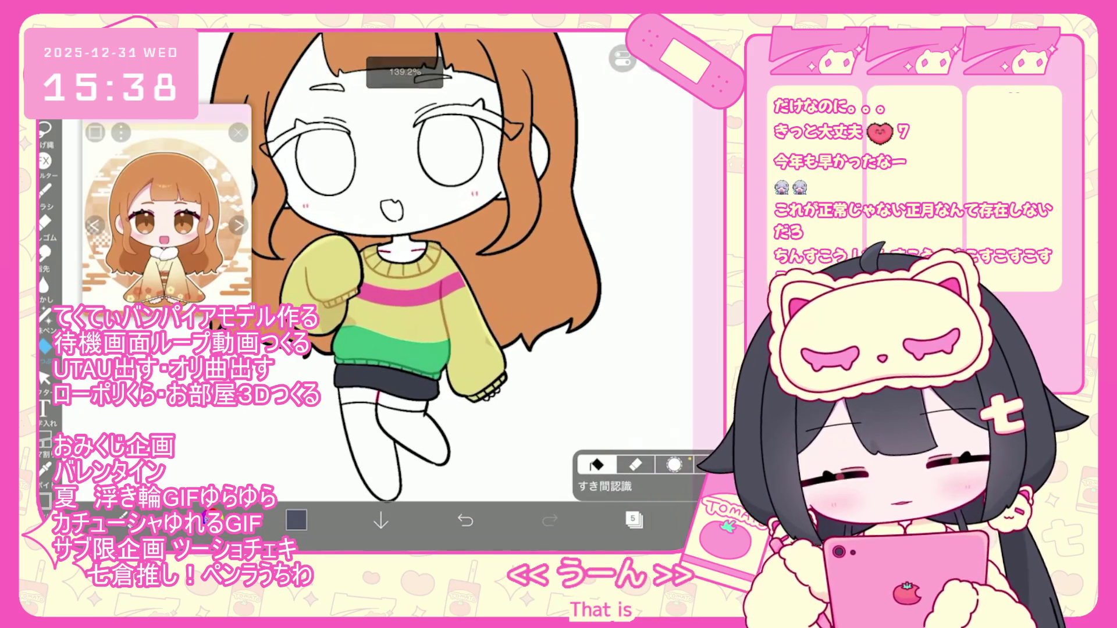
{"action": "left_click", "coordinate": [296, 519]}
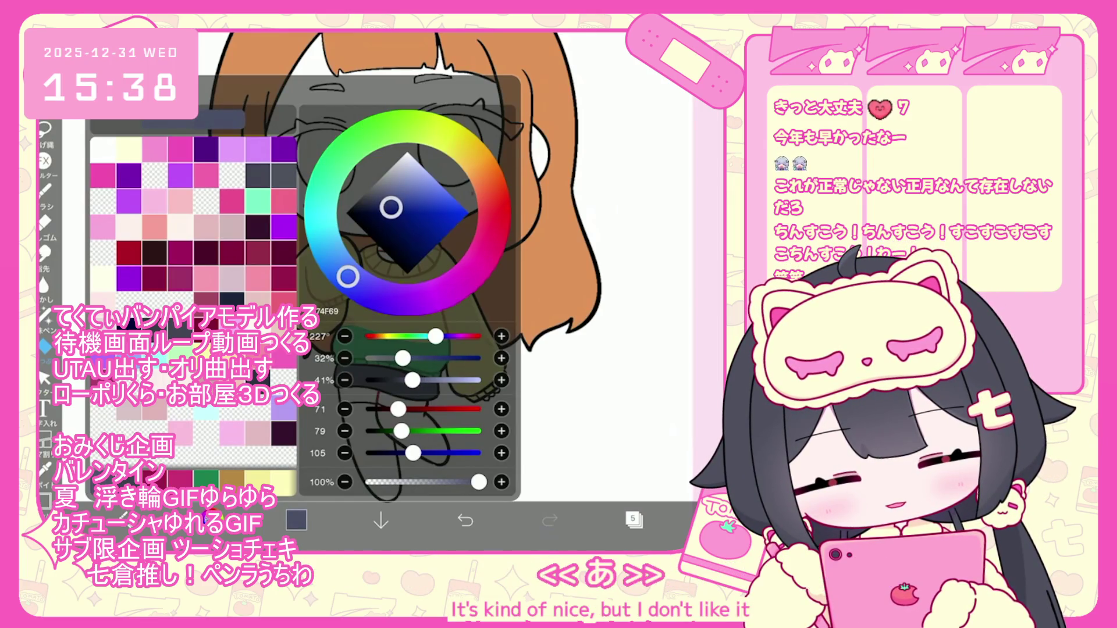
{"action": "left_click", "coordinate": [297, 519]}
Add a new layer and darken the working colour to near-black
{"action": "left_click", "coordinate": [633, 520]}
{"action": "left_click", "coordinate": [421, 484]}
{"action": "left_click", "coordinate": [296, 520]}
{"action": "left_click_drag", "start_coordinate": [413, 380], "coordinate": [387, 380]}
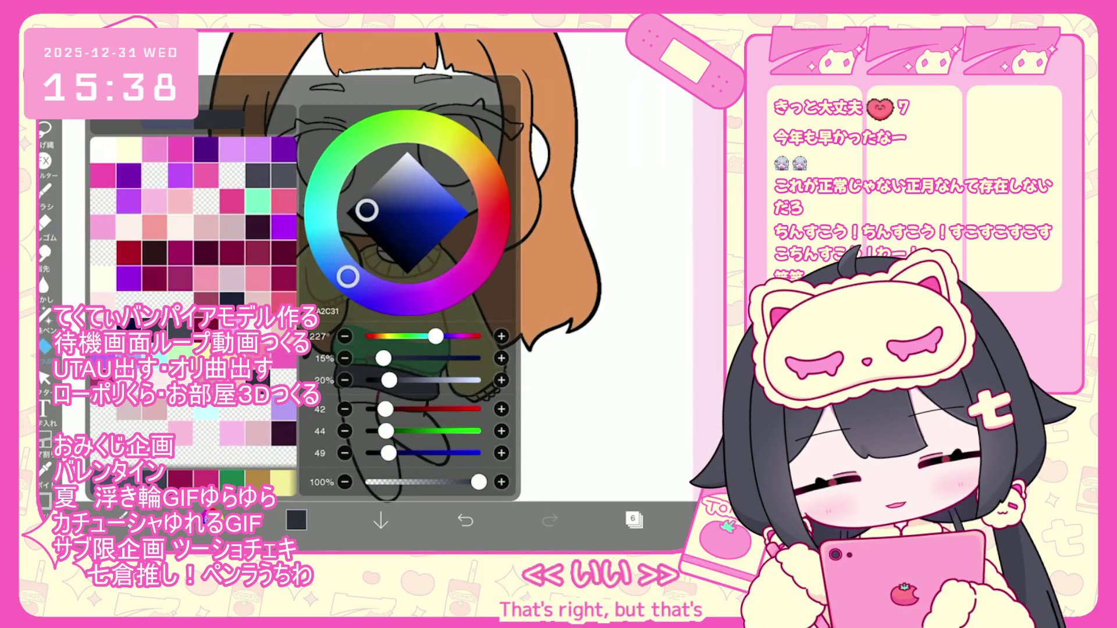
{"action": "left_click", "coordinate": [296, 520]}
{"action": "scroll", "coordinate": [425, 262], "scroll_direction": "down", "scroll_amount": 1}
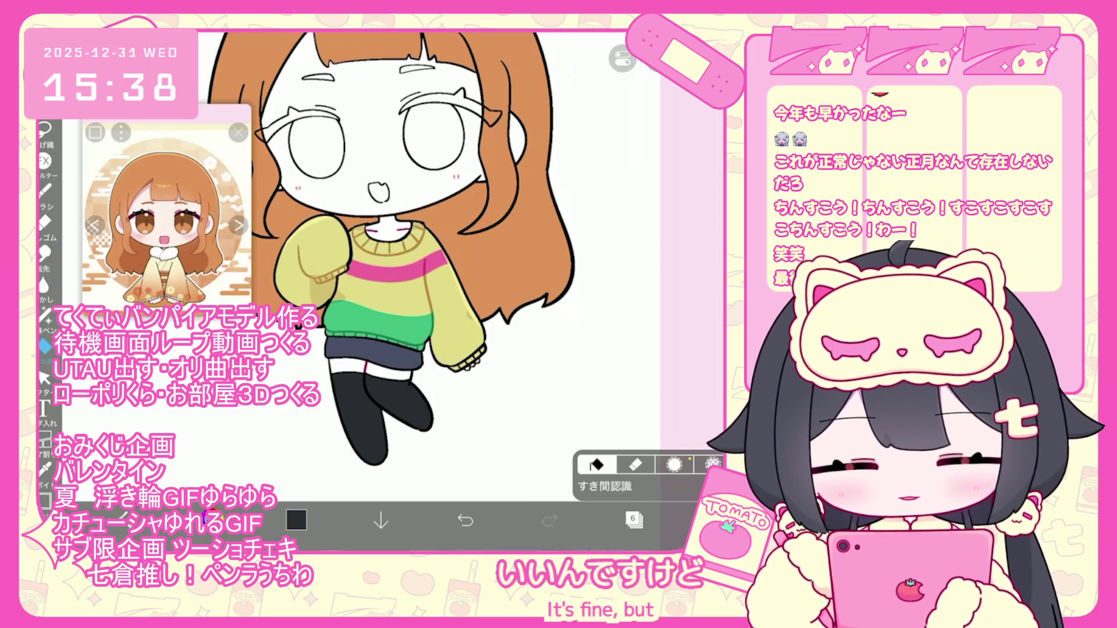
{"action": "left_click", "coordinate": [296, 519]}
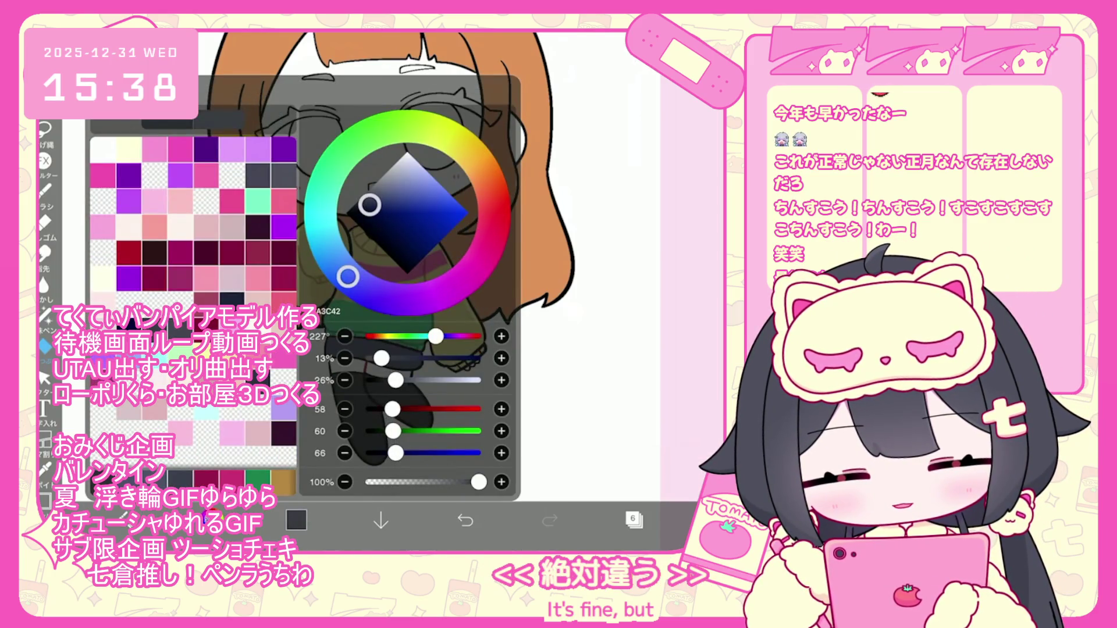
{"action": "left_click", "coordinate": [296, 519]}
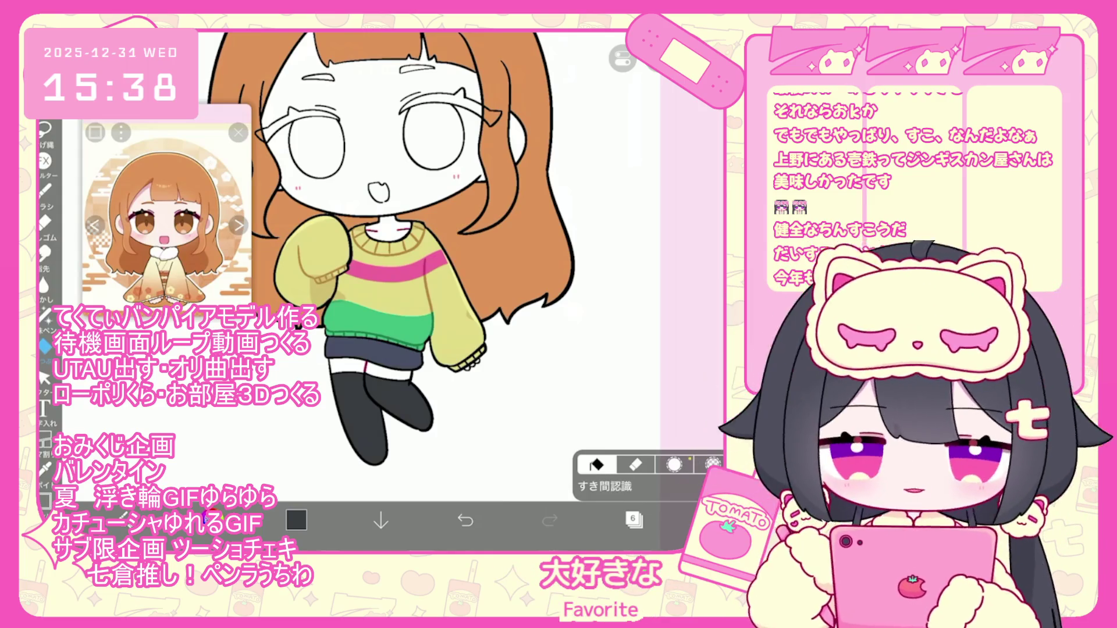
{"action": "left_click", "coordinate": [634, 519]}
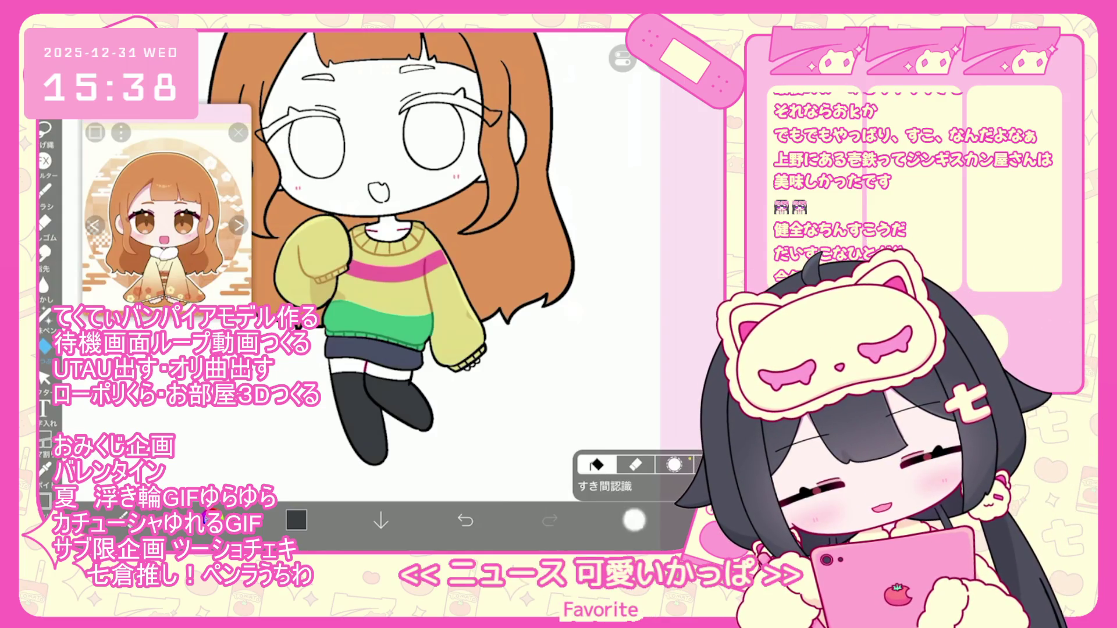
On layer 4, fill the girl's face with light pink skin
{"action": "left_click", "coordinate": [593, 365]}
{"action": "scroll", "coordinate": [640, 291], "scroll_direction": "down", "scroll_amount": 2}
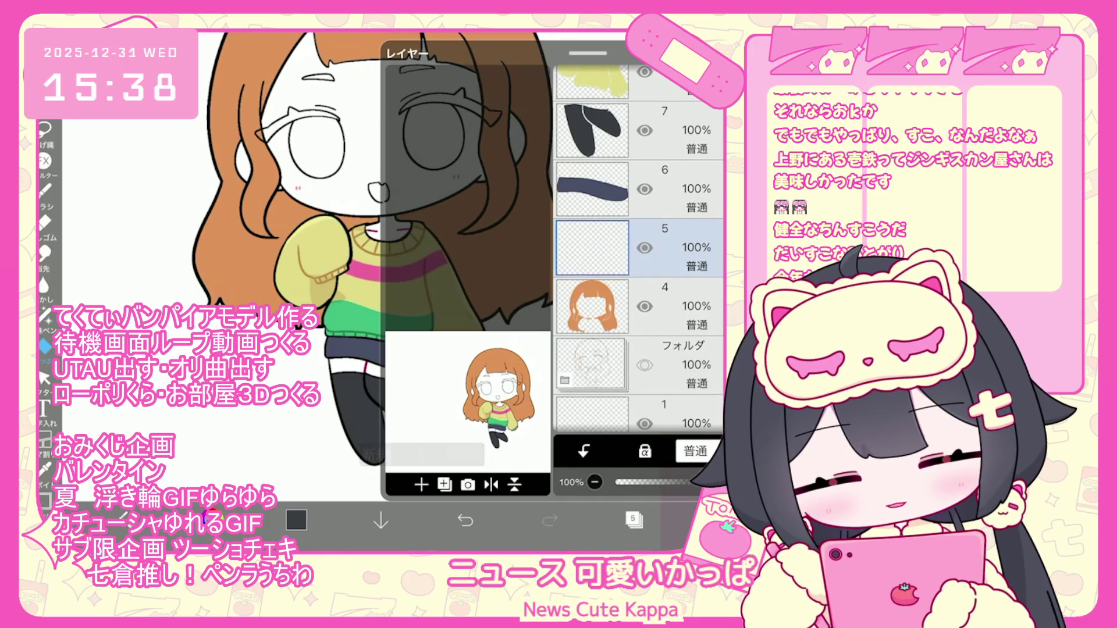
{"action": "left_click", "coordinate": [634, 519]}
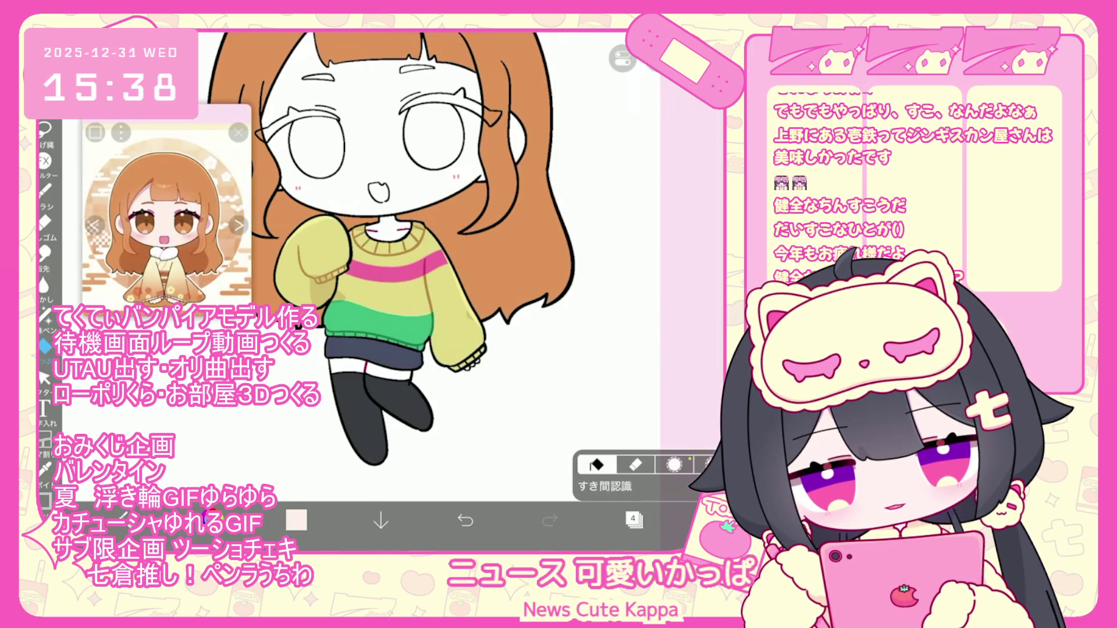
{"action": "left_click", "coordinate": [372, 139]}
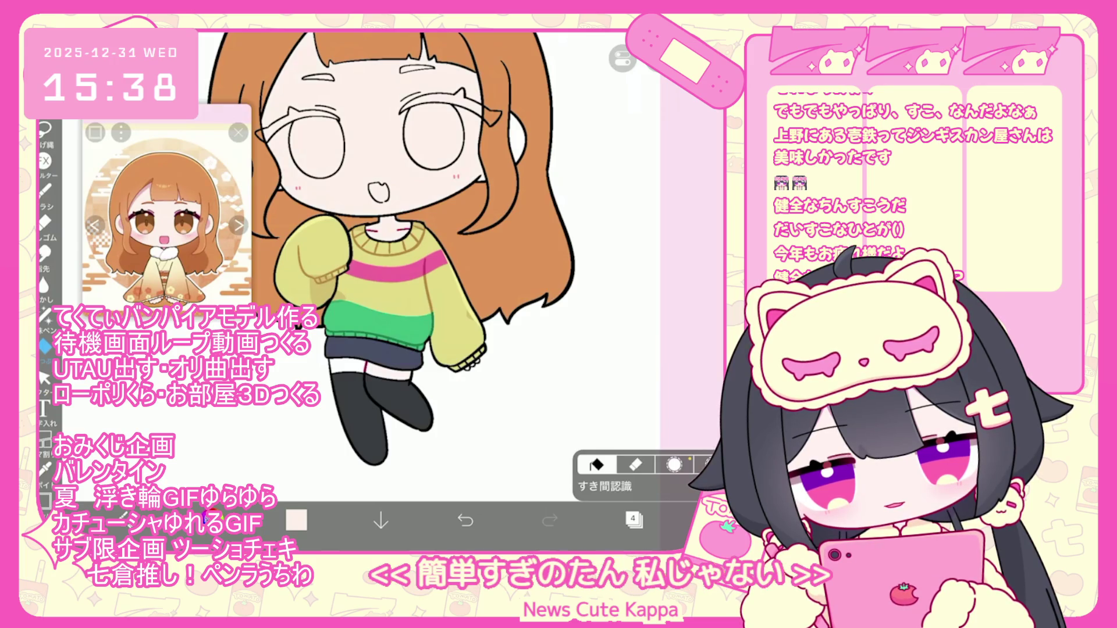
{"action": "scroll", "coordinate": [408, 291], "scroll_direction": "up", "scroll_amount": 3}
{"action": "scroll", "coordinate": [407, 291], "scroll_direction": "down", "scroll_amount": 2}
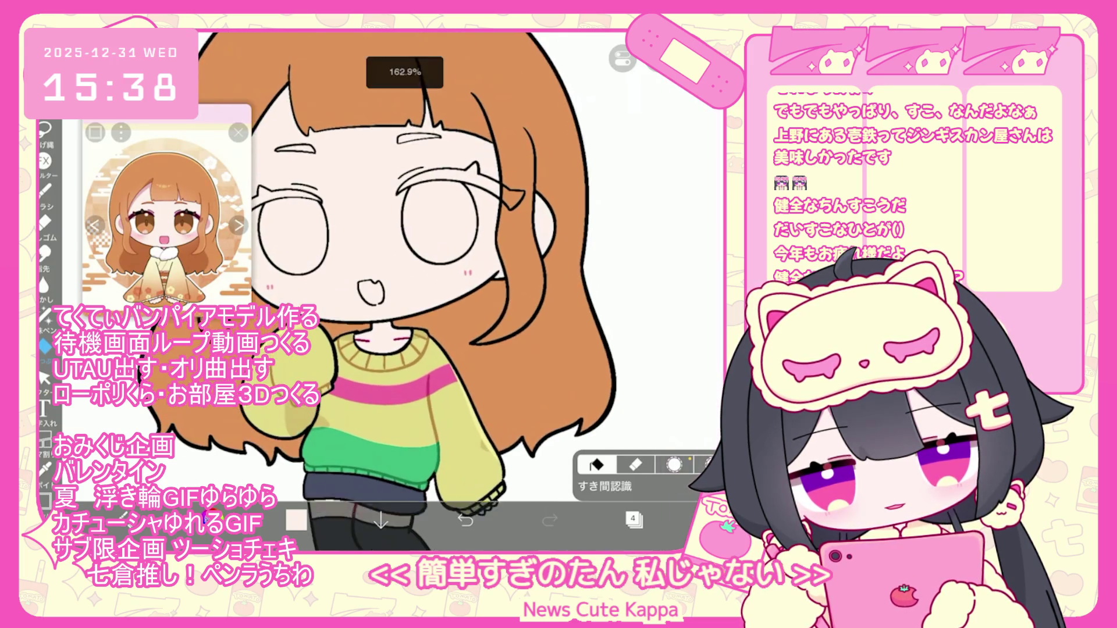
Switch to Lasso Fill and pick the pink colour E5B7B8
{"action": "left_click", "coordinate": [45, 314]}
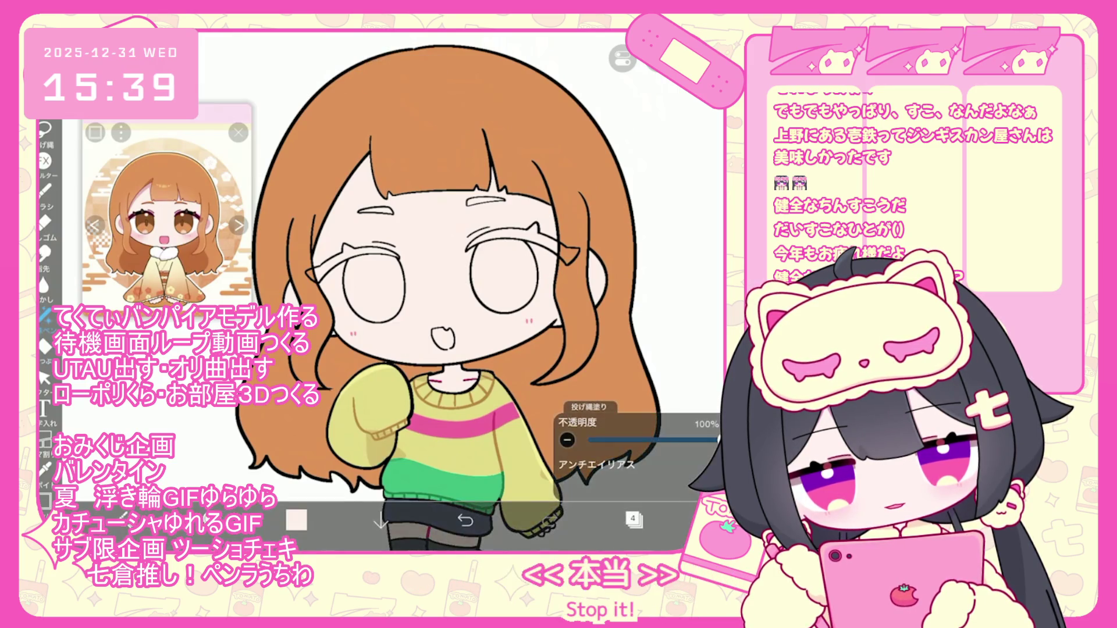
{"action": "scroll", "coordinate": [439, 290], "scroll_direction": "down", "scroll_amount": 2}
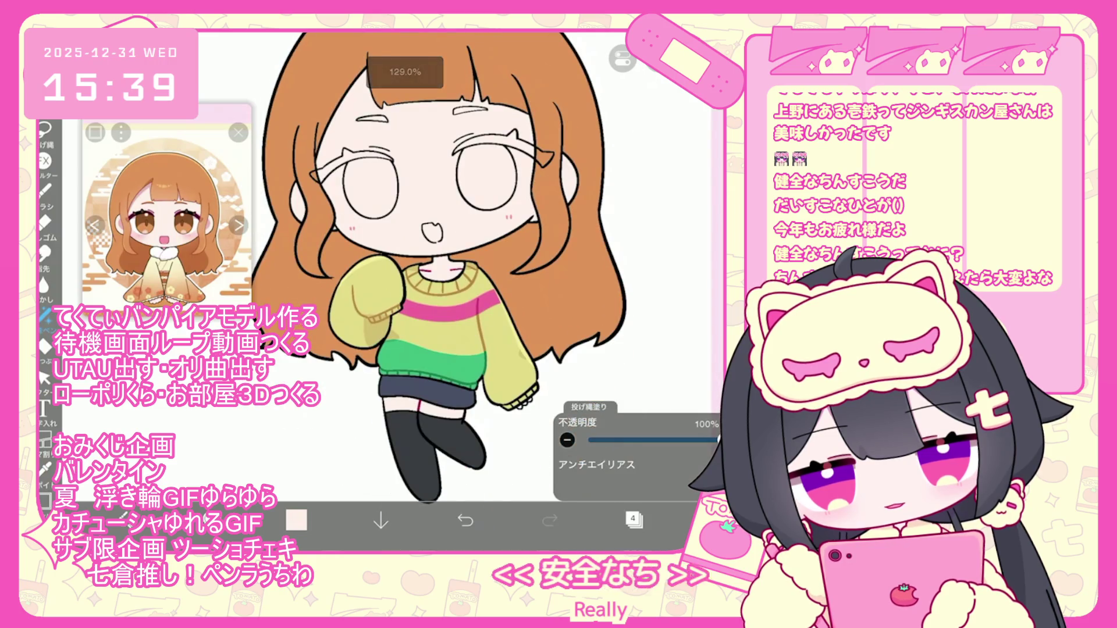
{"action": "left_click", "coordinate": [633, 520]}
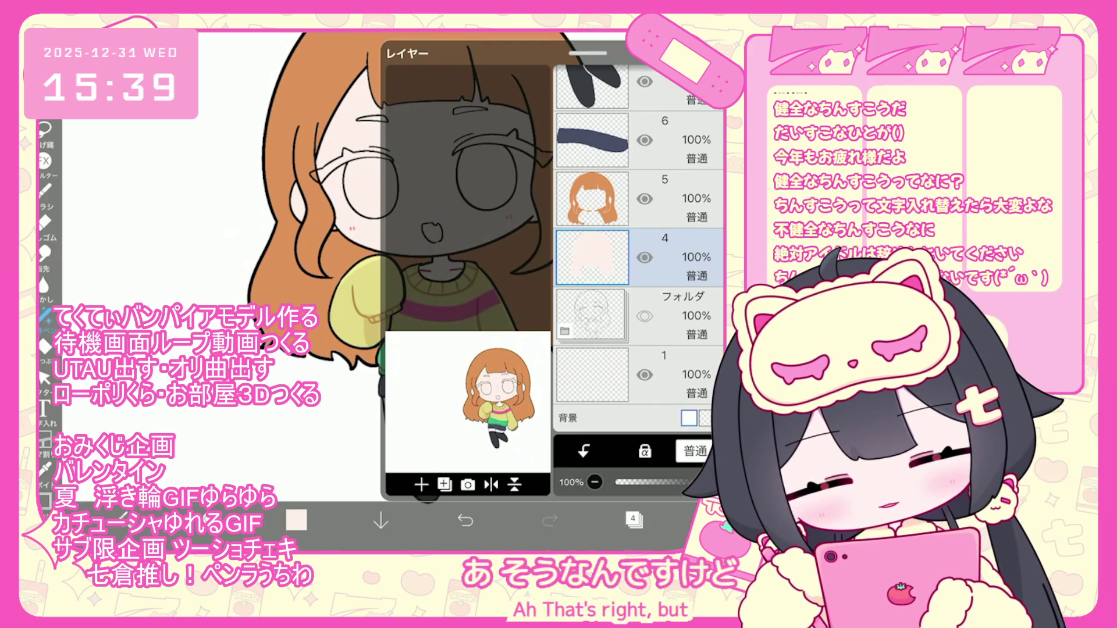
{"action": "left_click", "coordinate": [296, 519]}
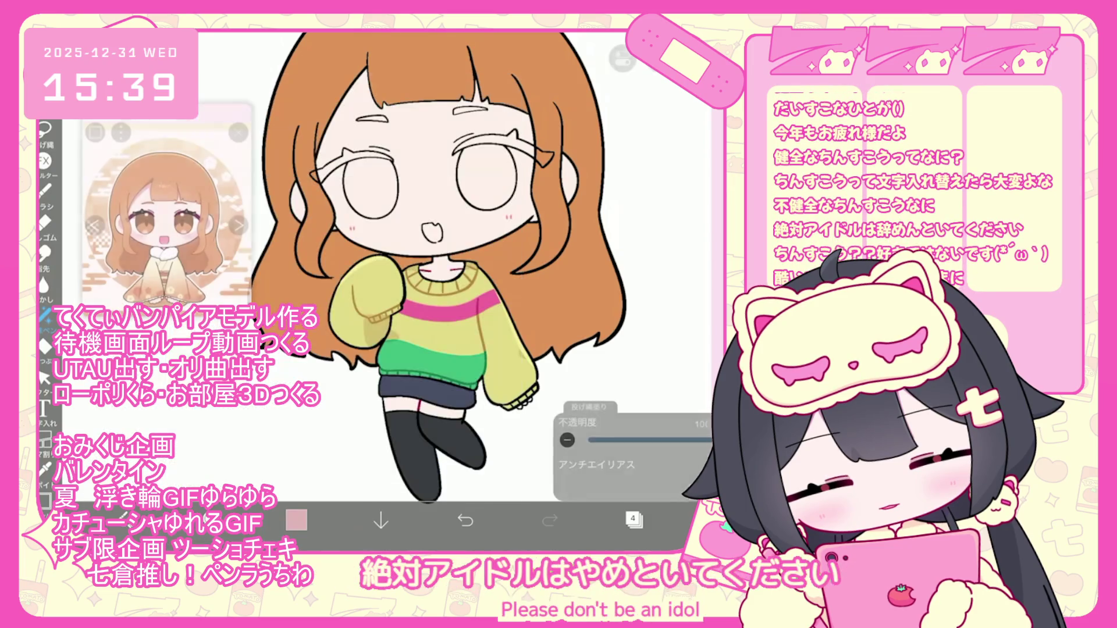
{"action": "scroll", "coordinate": [436, 291], "scroll_direction": "up", "scroll_amount": 3}
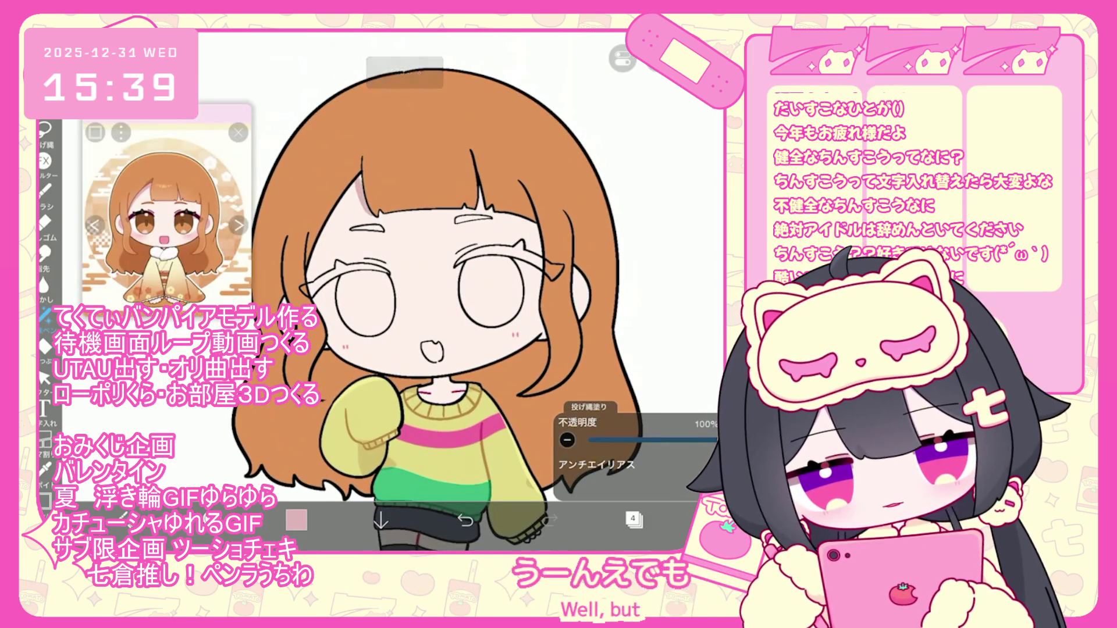
{"action": "scroll", "coordinate": [407, 178], "scroll_direction": "up", "scroll_amount": 3}
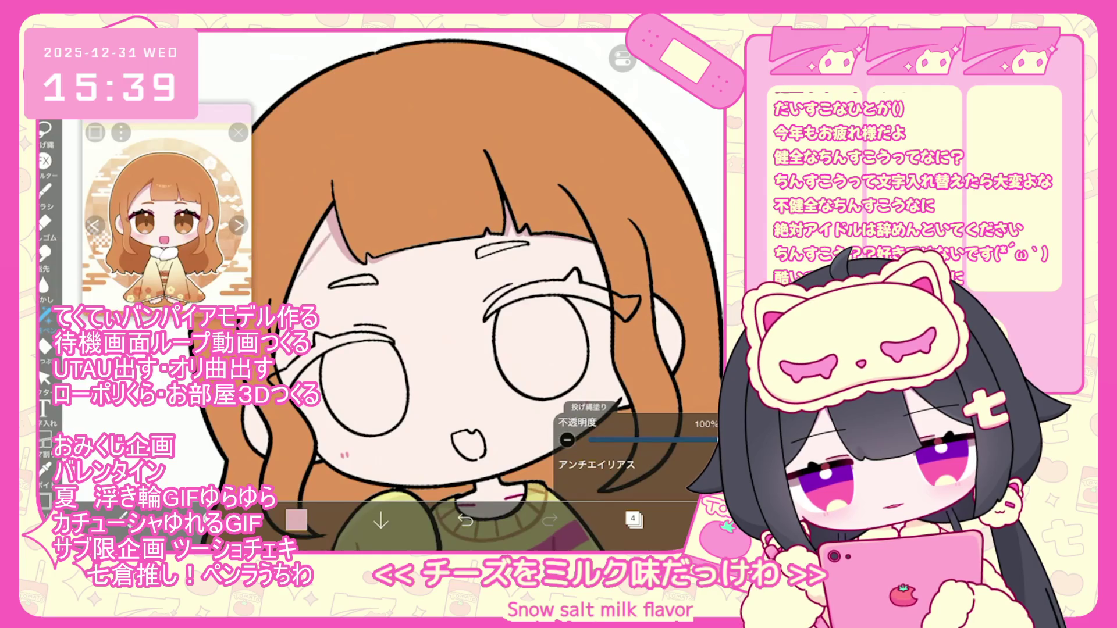
{"action": "scroll", "coordinate": [471, 291], "scroll_direction": "down", "scroll_amount": 2}
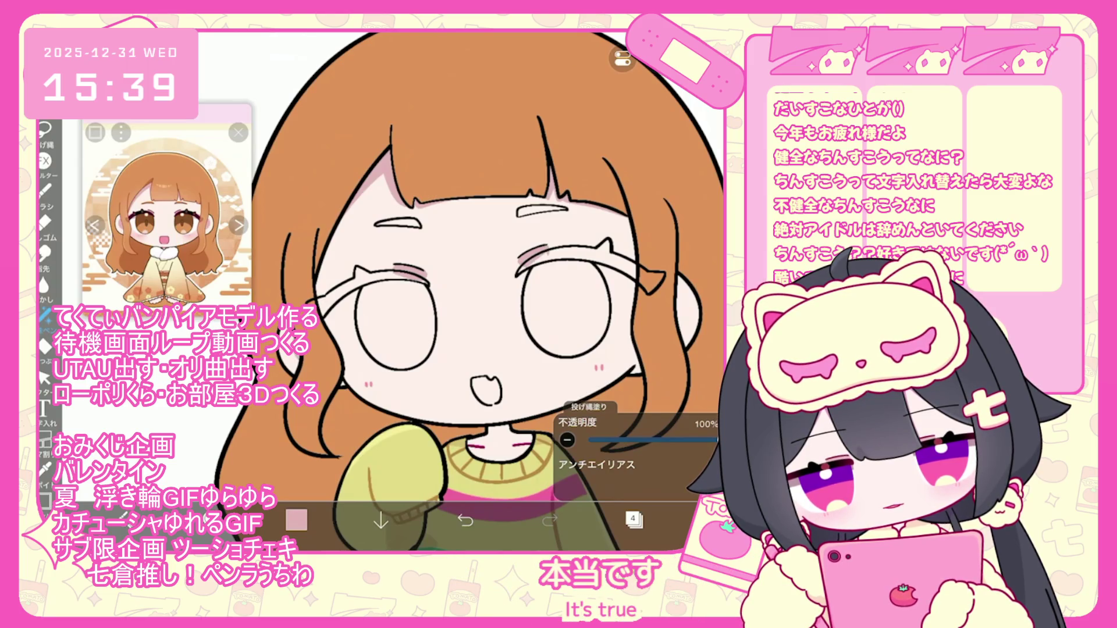
Undo the three most recent lasso-fill strokes on the skin
{"action": "scroll", "coordinate": [471, 291], "scroll_direction": "down", "scroll_amount": 1}
{"action": "left_click", "coordinate": [465, 520]}
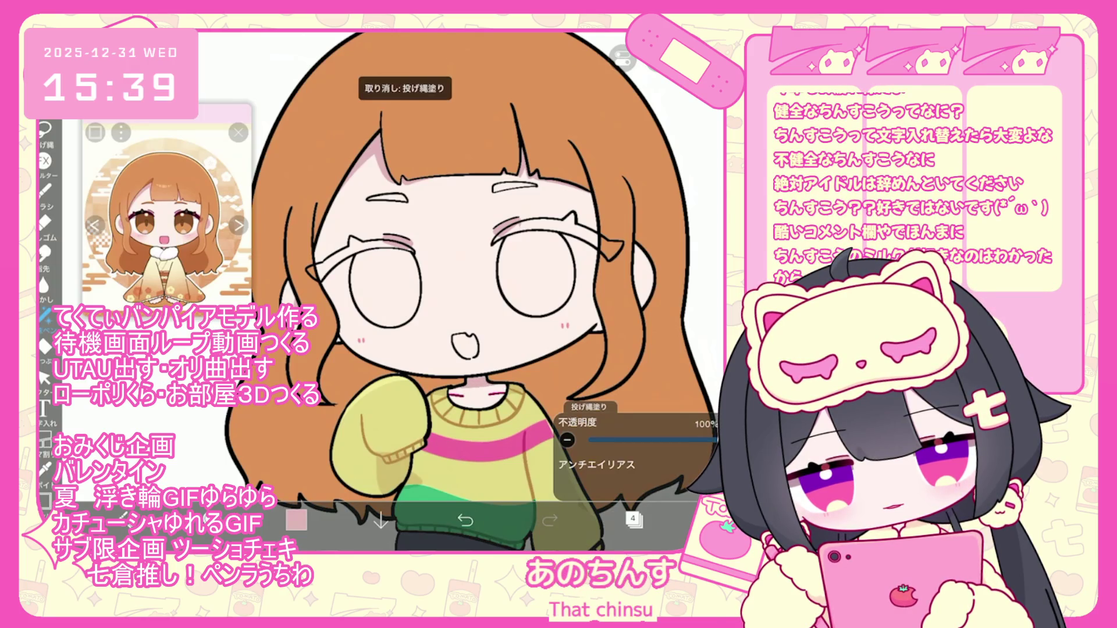
{"action": "scroll", "coordinate": [454, 291], "scroll_direction": "down", "scroll_amount": 2}
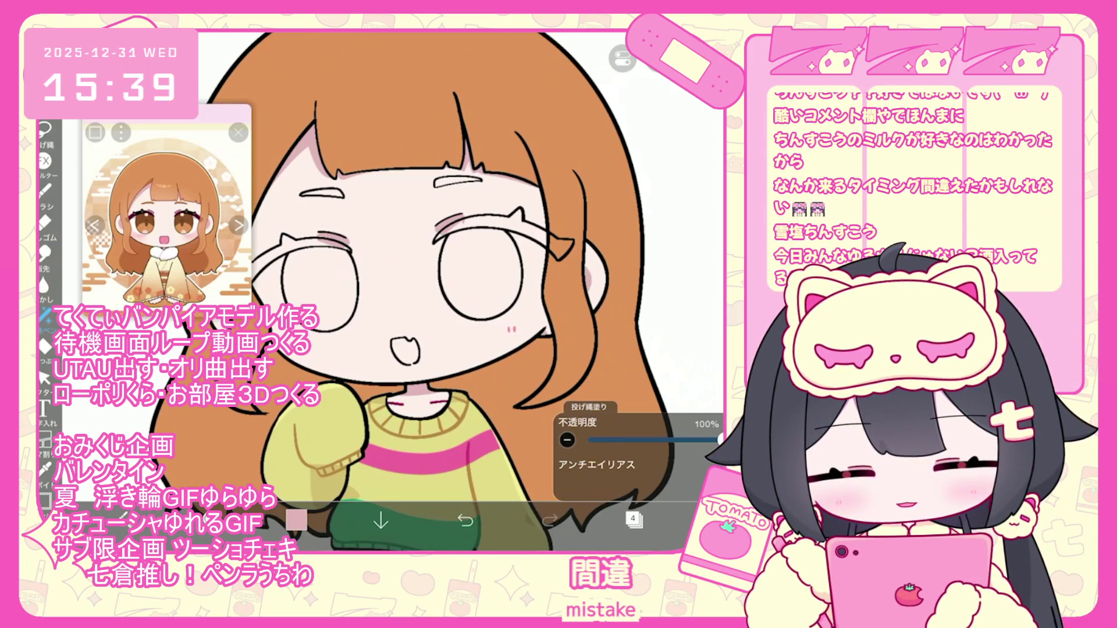
{"action": "key", "text": "ctrl+z"}
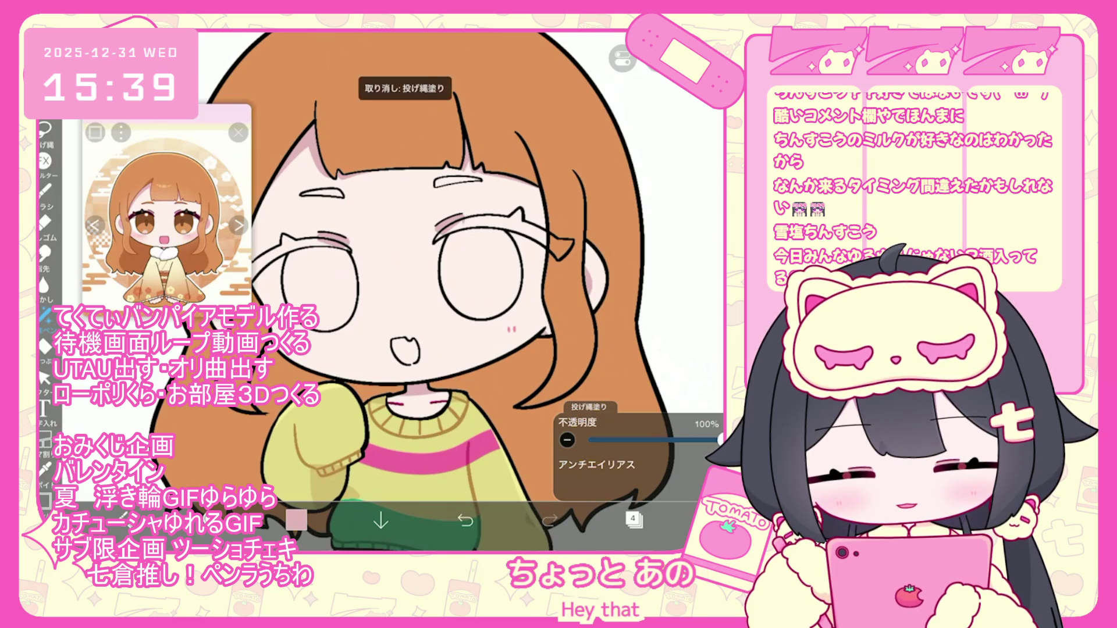
{"action": "scroll", "coordinate": [396, 291], "scroll_direction": "down", "scroll_amount": 1}
{"action": "scroll", "coordinate": [396, 291], "scroll_direction": "up", "scroll_amount": 2}
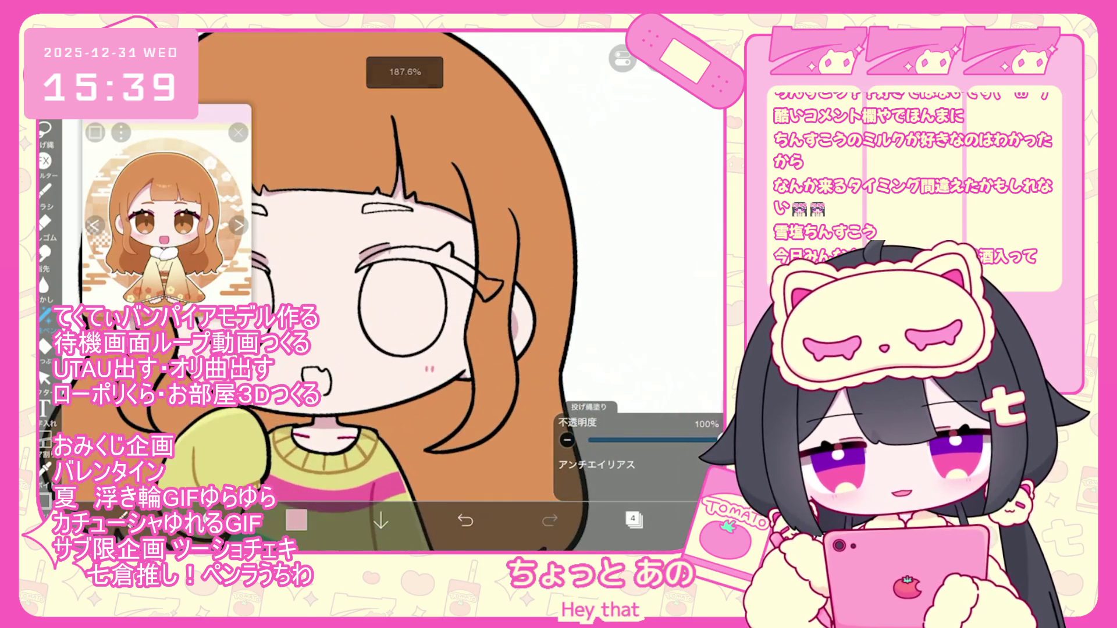
{"action": "key", "text": "ctrl+z"}
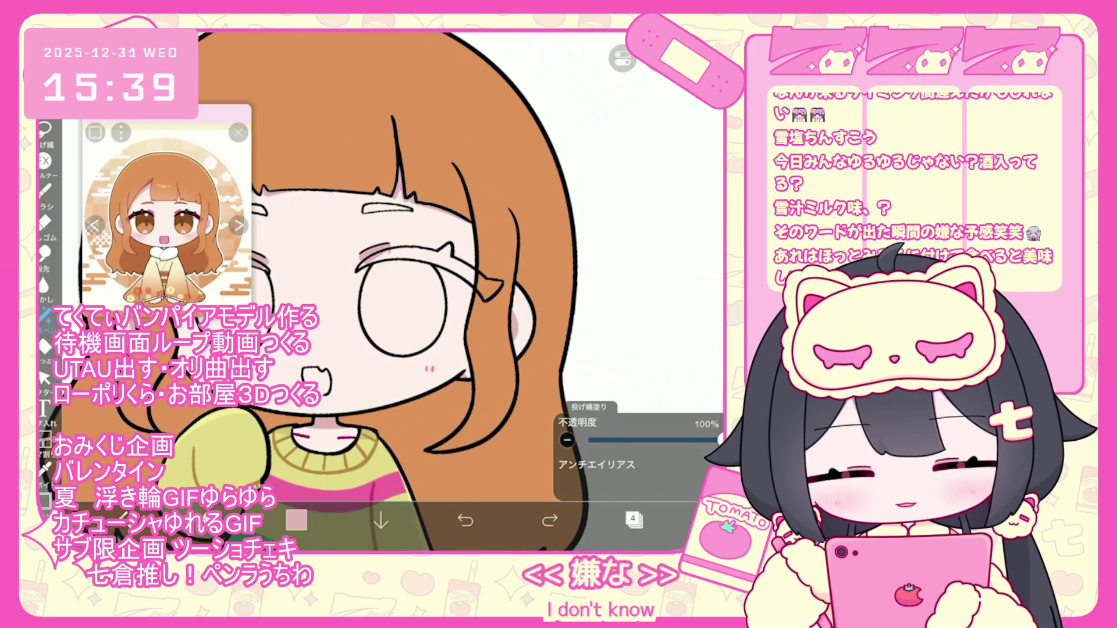
Undo two more shading fills and bring up the layer list
{"action": "left_click", "coordinate": [465, 519]}
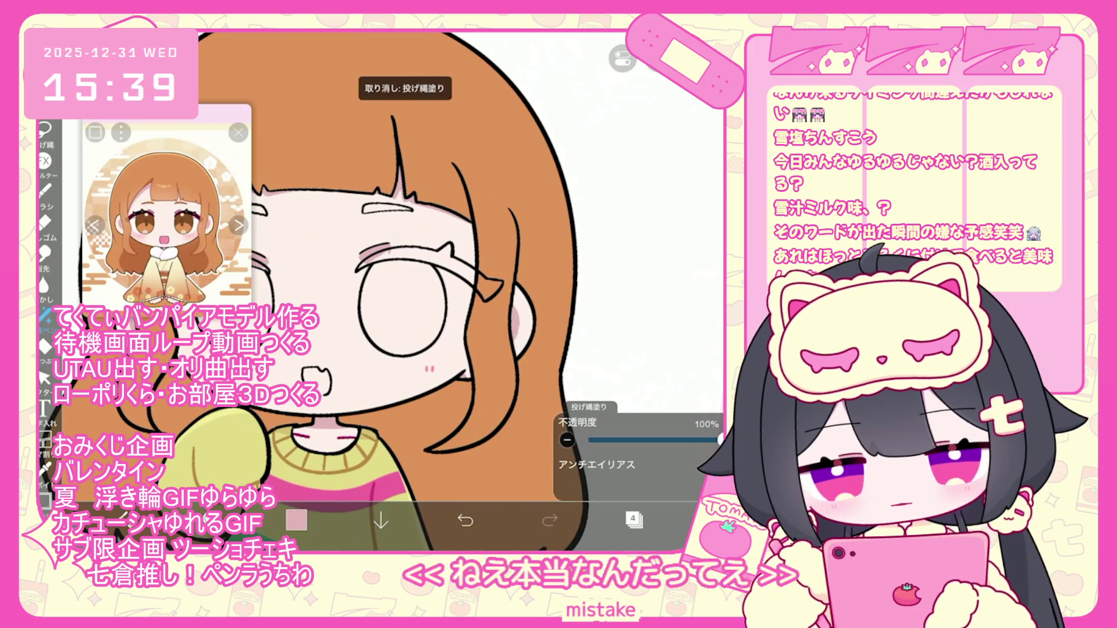
{"action": "scroll", "coordinate": [326, 291], "scroll_direction": "up", "scroll_amount": 3}
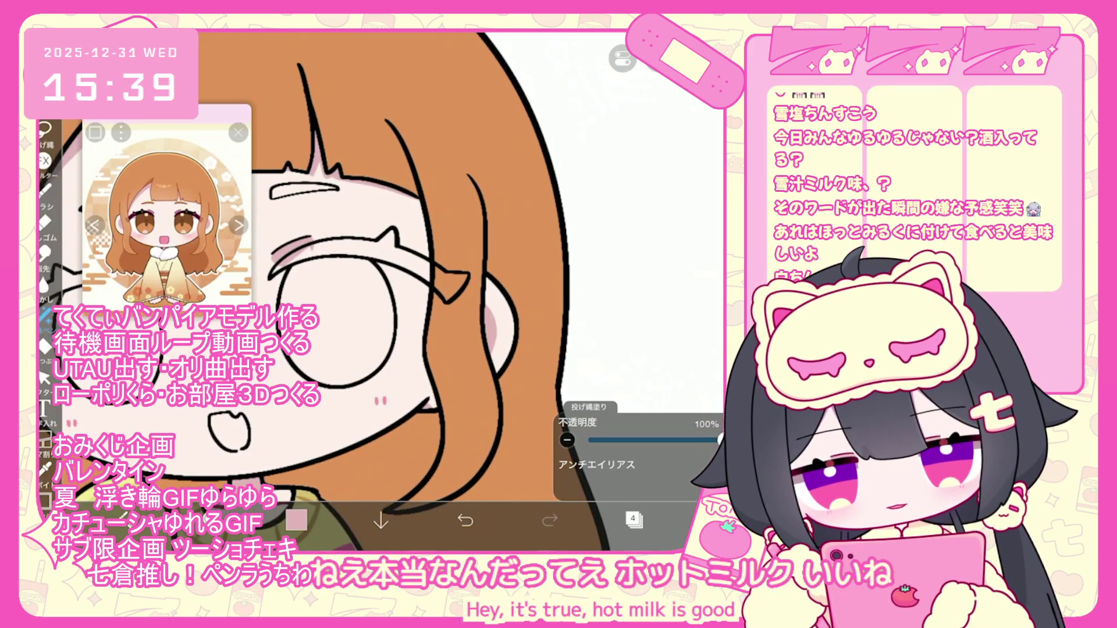
{"action": "scroll", "coordinate": [393, 291], "scroll_direction": "down", "scroll_amount": 3}
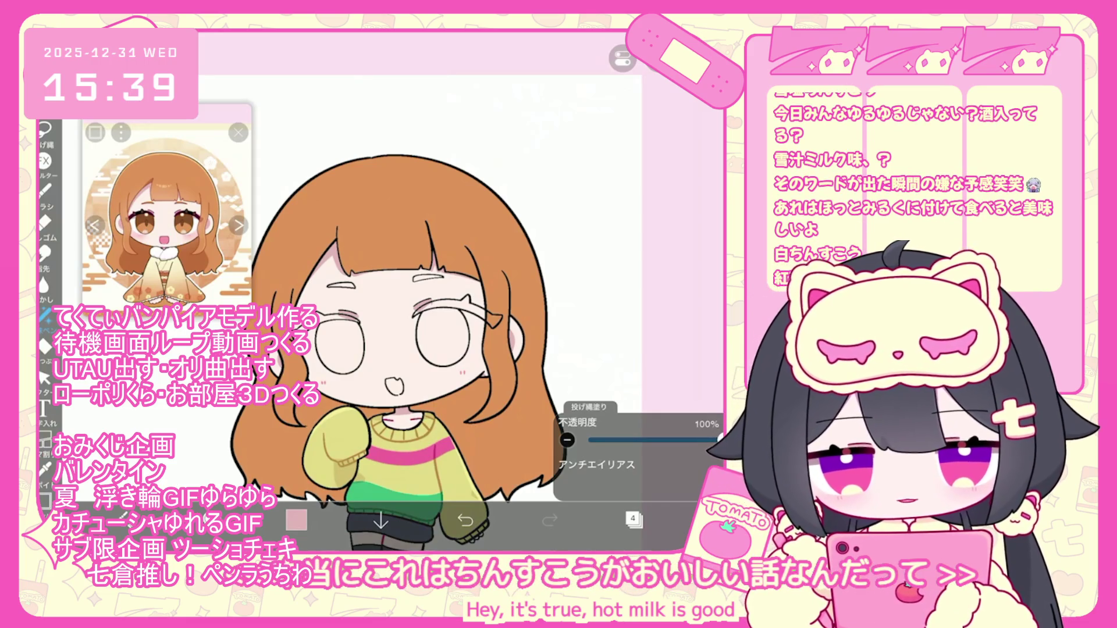
{"action": "scroll", "coordinate": [407, 291], "scroll_direction": "up", "scroll_amount": 2}
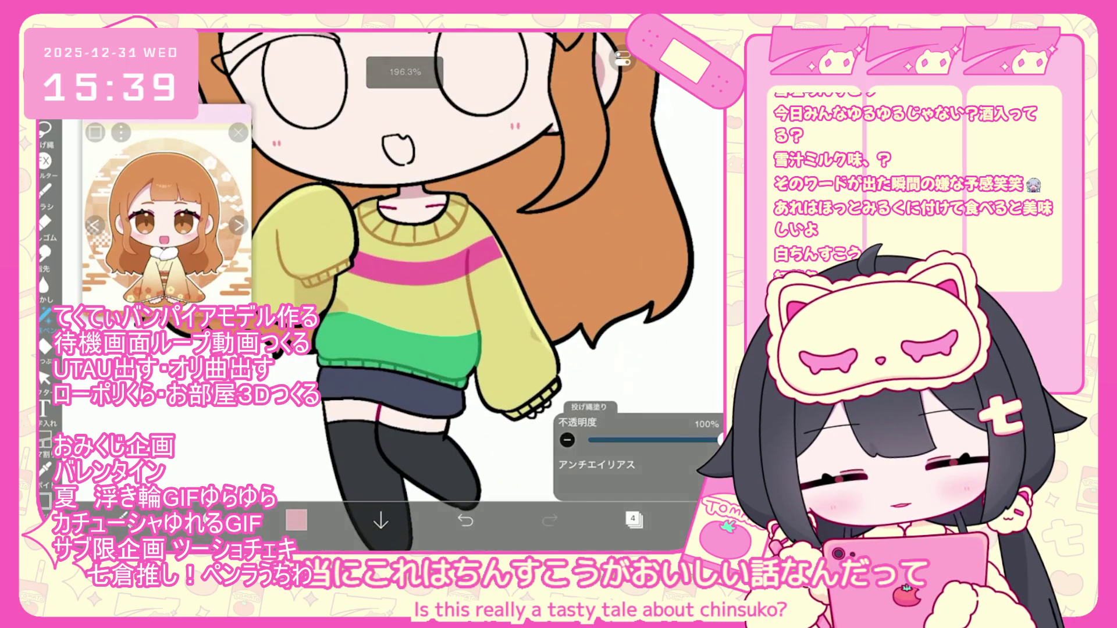
{"action": "key", "text": "ctrl+z"}
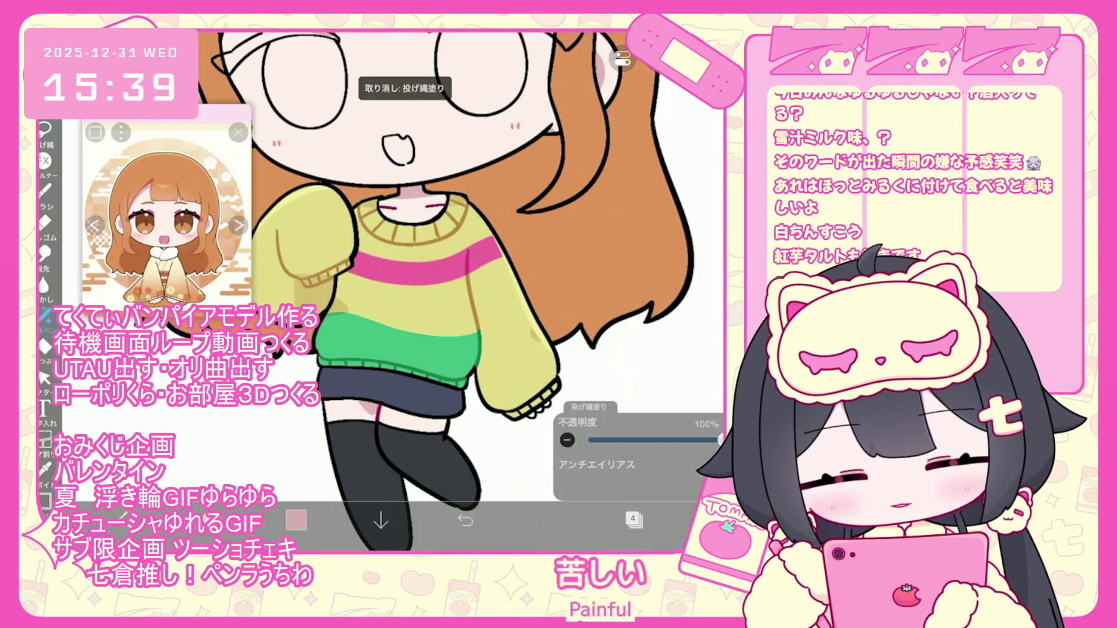
{"action": "scroll", "coordinate": [394, 291], "scroll_direction": "down", "scroll_amount": 2}
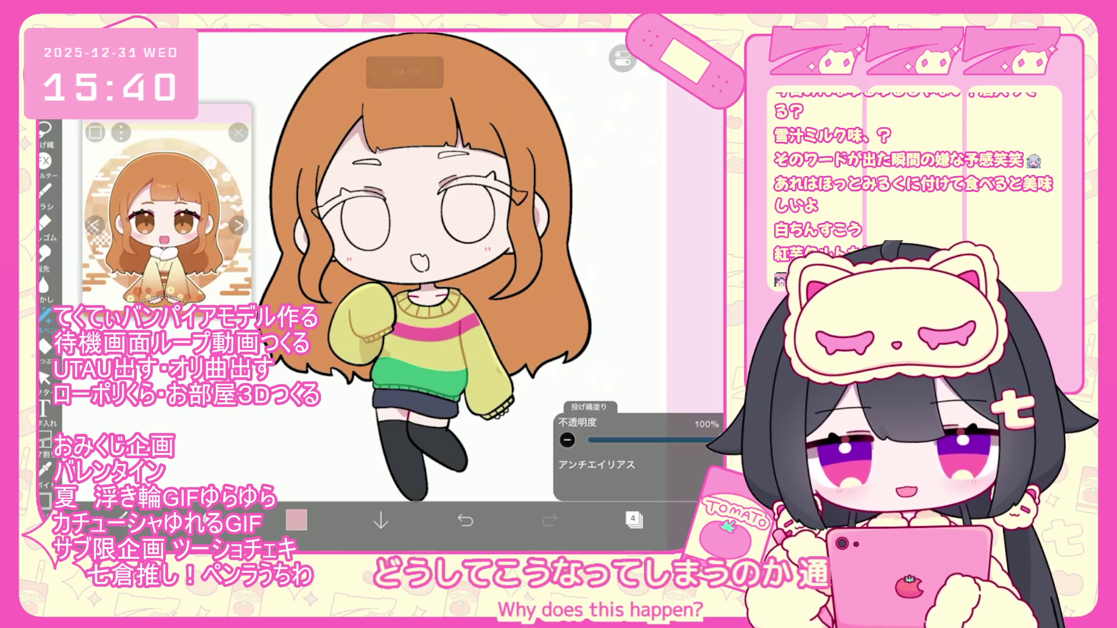
{"action": "left_click", "coordinate": [633, 520]}
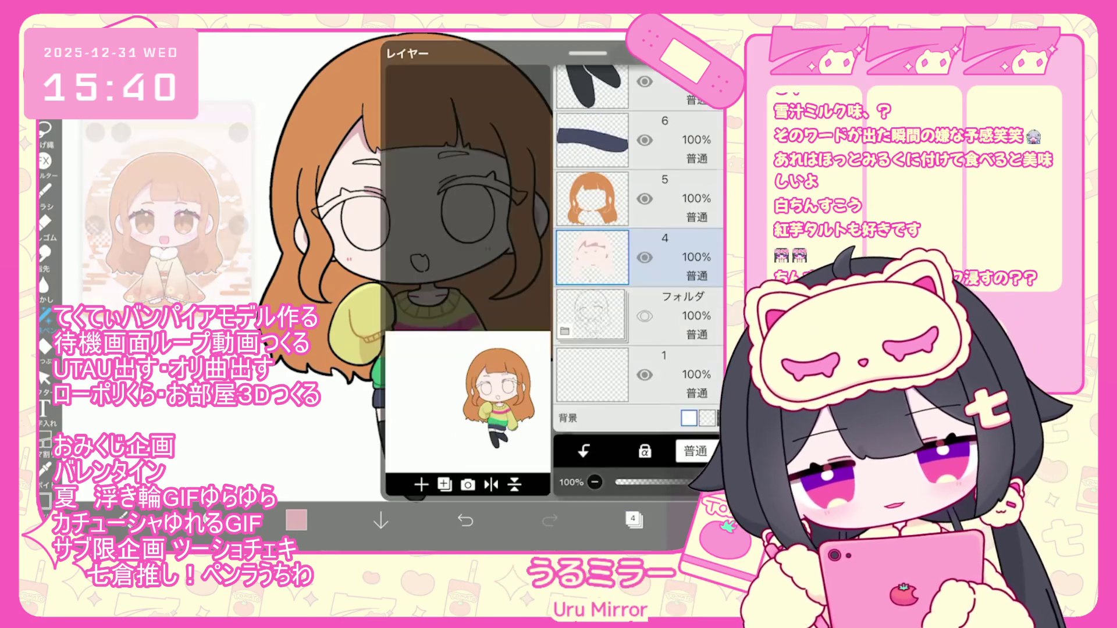
Add a new folder above layer 12 and select the empty layer 12
{"action": "scroll", "coordinate": [640, 250], "scroll_direction": "up", "scroll_amount": 3}
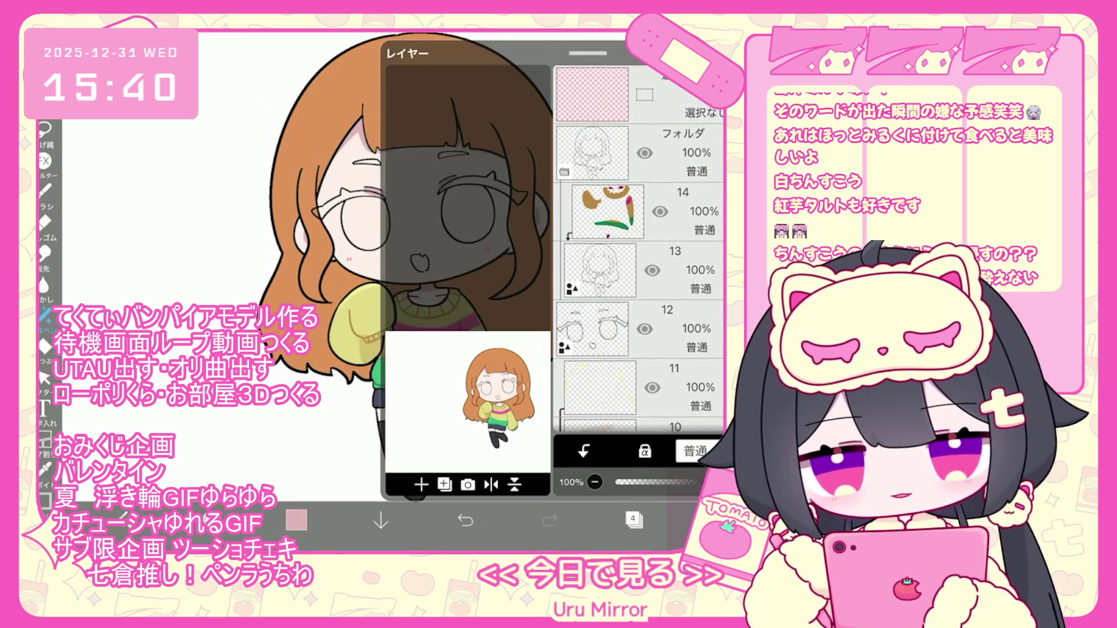
{"action": "left_click", "coordinate": [639, 328]}
{"action": "left_click", "coordinate": [445, 484]}
{"action": "left_click", "coordinate": [426, 355]}
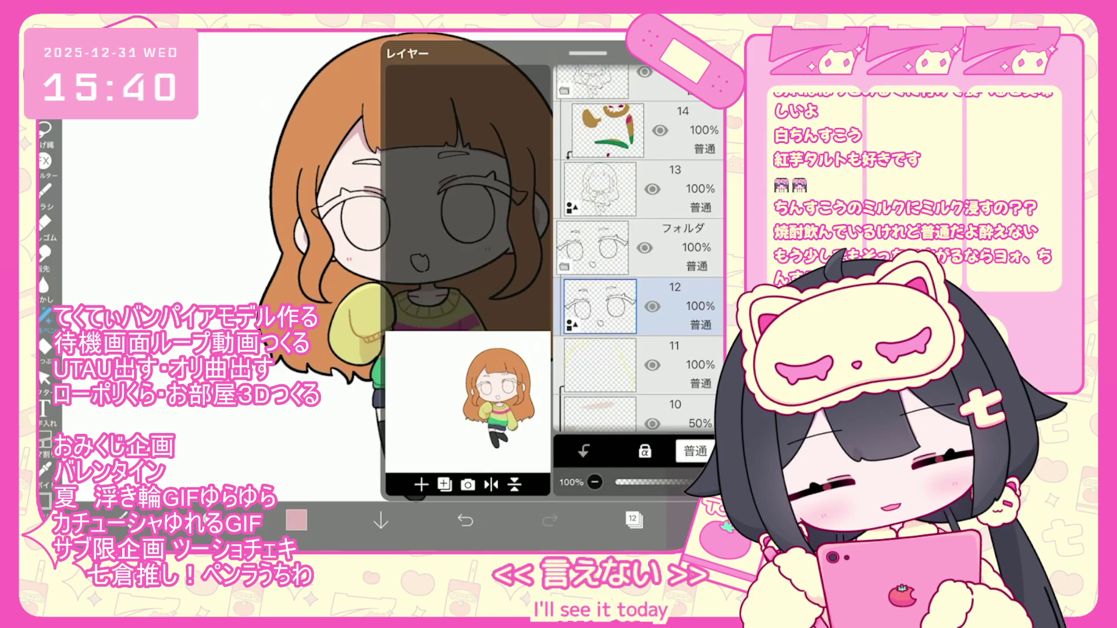
{"action": "left_click", "coordinate": [599, 306]}
{"action": "left_click", "coordinate": [633, 520]}
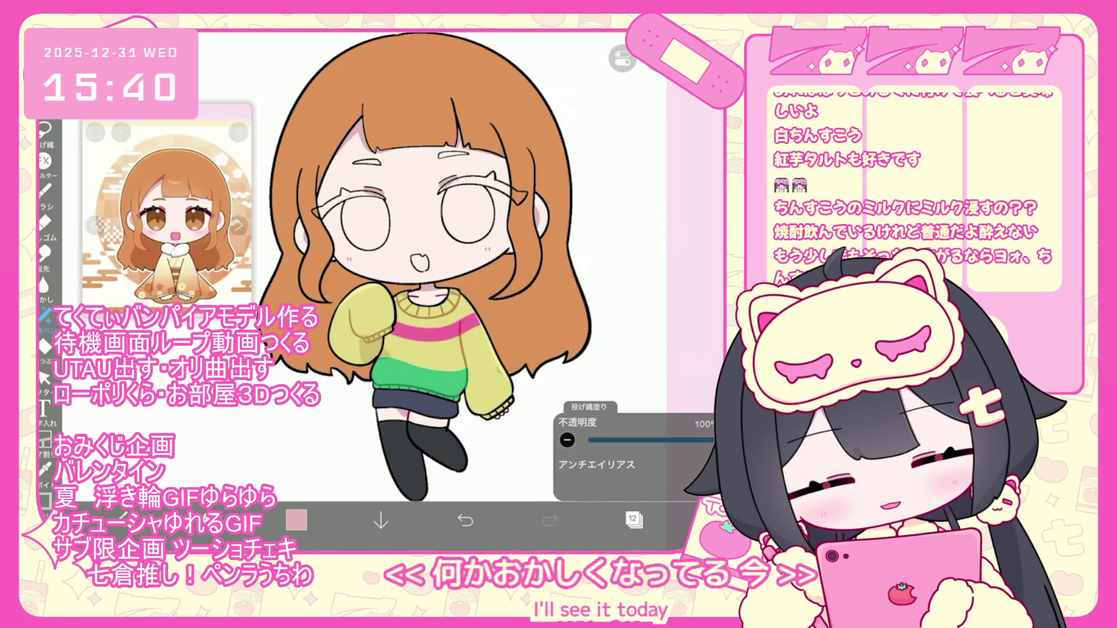
Choose a slightly darker, more saturated brown
{"action": "scroll", "coordinate": [408, 262], "scroll_direction": "up", "scroll_amount": 3}
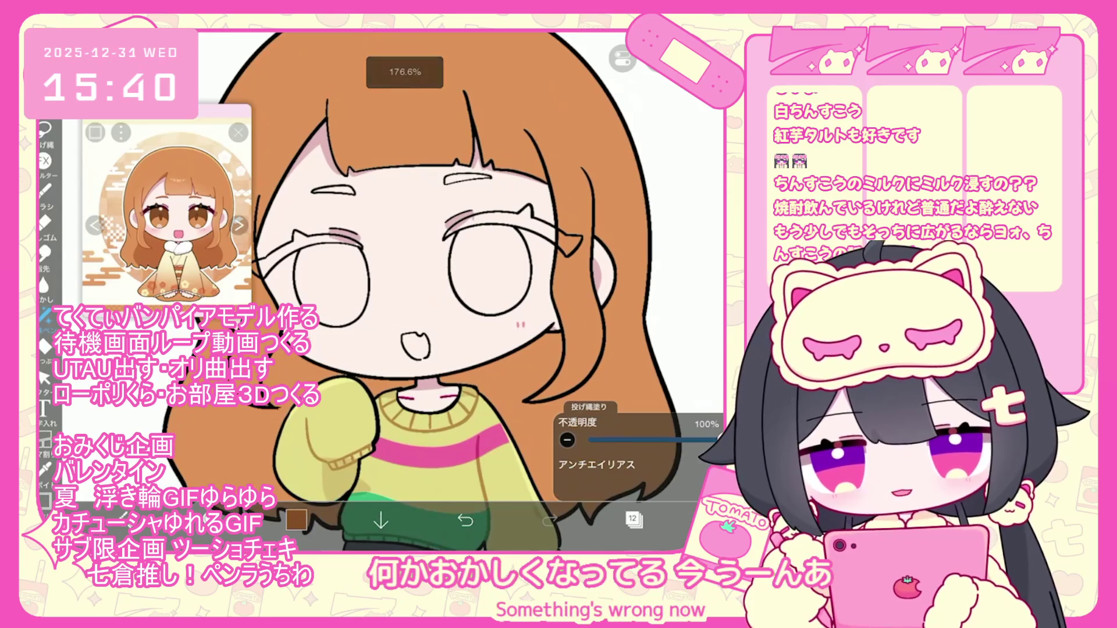
{"action": "left_click", "coordinate": [296, 520]}
{"action": "left_click", "coordinate": [390, 216]}
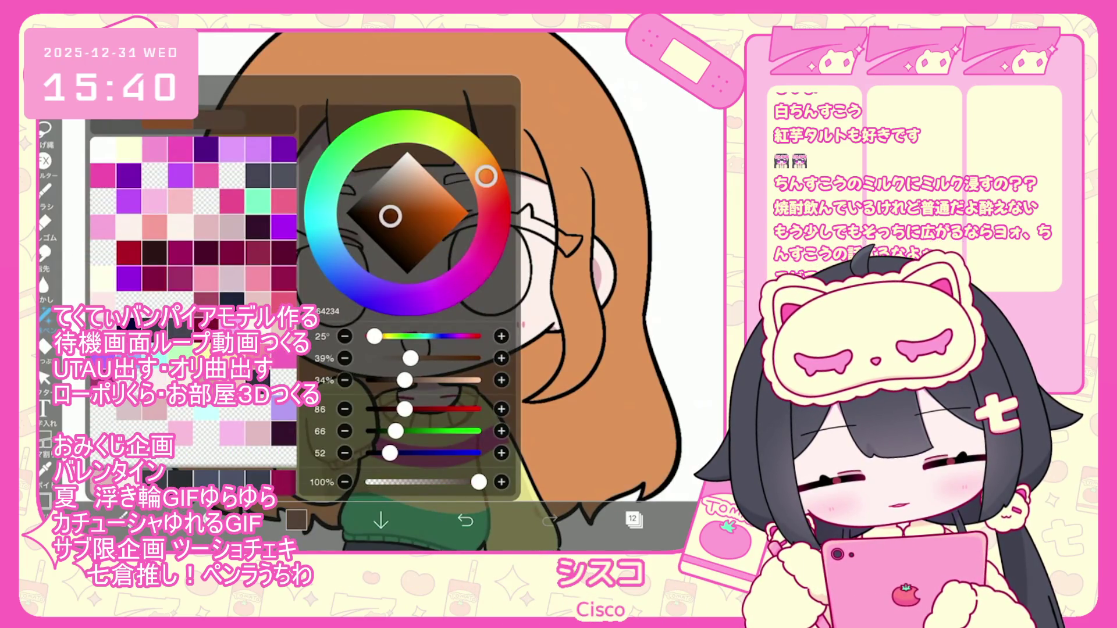
Bucket-fill the hair with layer 13 as reference, then undo the dark fill
{"action": "left_click", "coordinate": [296, 520]}
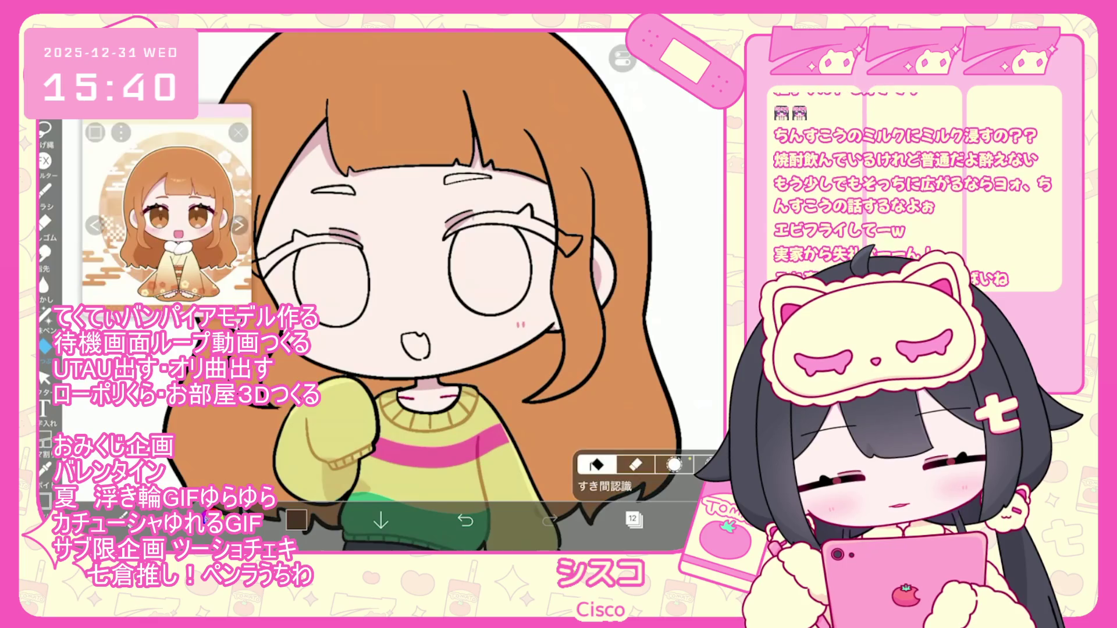
{"action": "left_click", "coordinate": [45, 345]}
{"action": "left_click", "coordinate": [633, 470]}
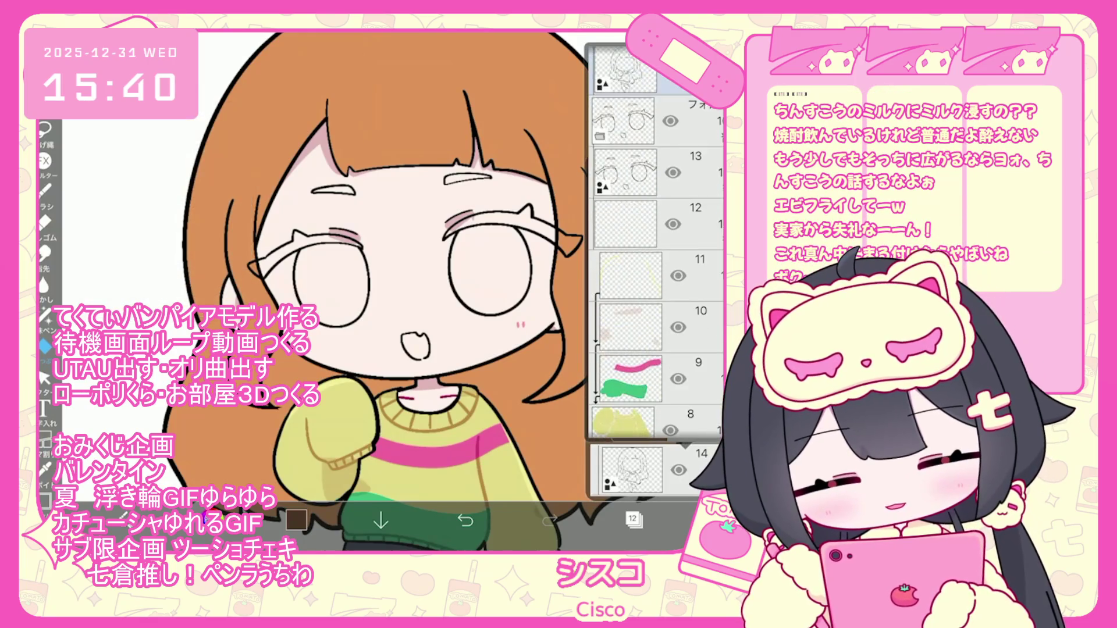
{"action": "left_click", "coordinate": [639, 262]}
{"action": "scroll", "coordinate": [378, 291], "scroll_direction": "up", "scroll_amount": 5}
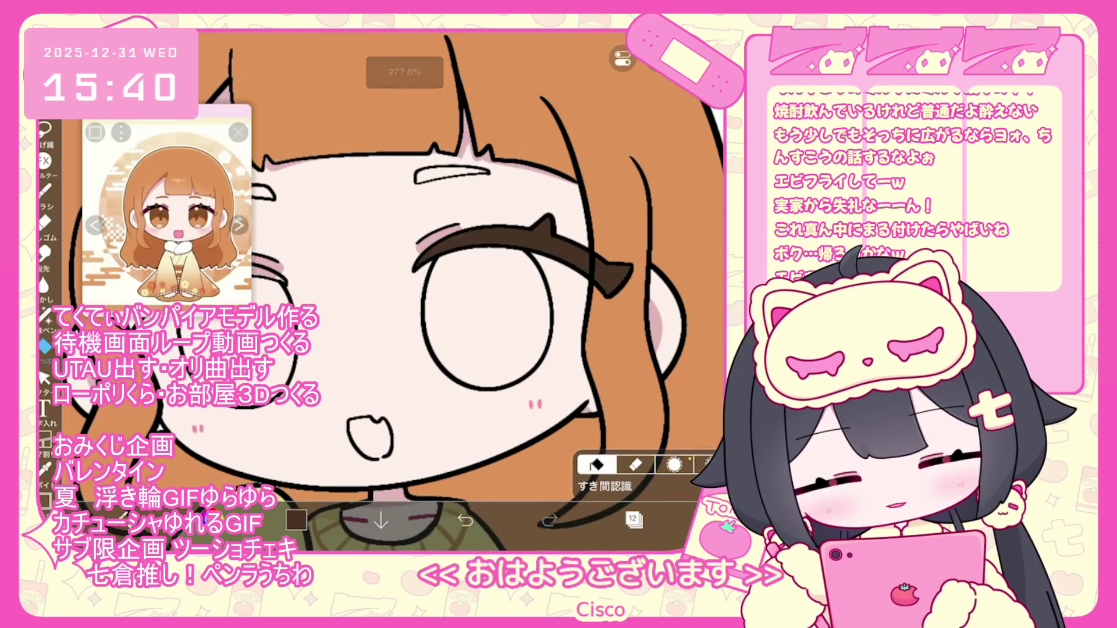
{"action": "scroll", "coordinate": [378, 291], "scroll_direction": "down", "scroll_amount": 1}
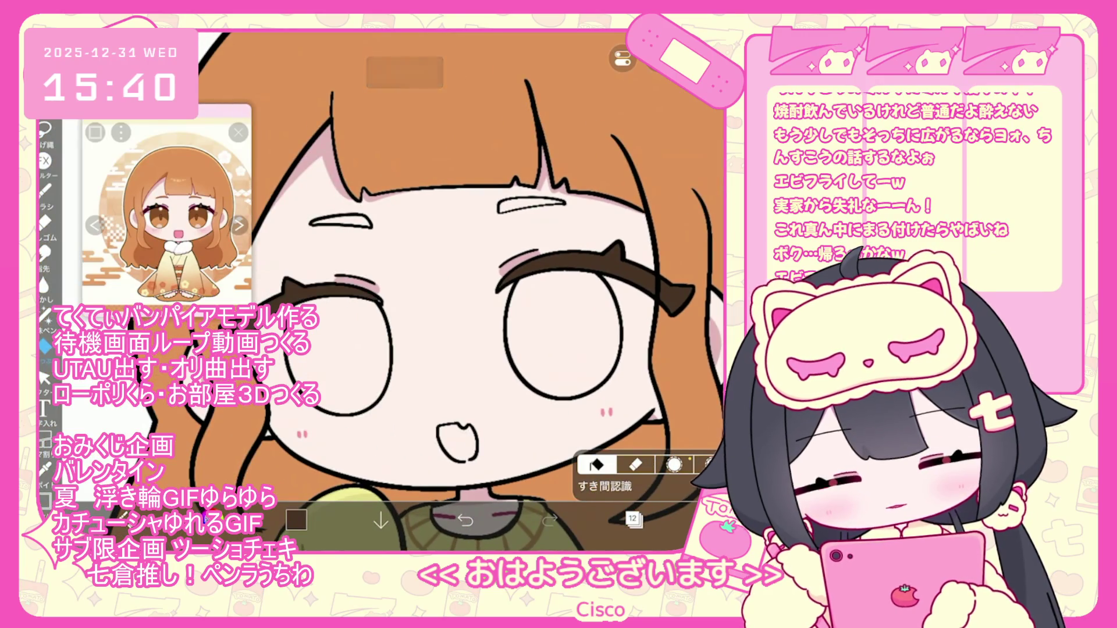
{"action": "left_click", "coordinate": [349, 146]}
{"action": "left_click", "coordinate": [465, 520]}
Switch to Lasso Fill and make layer 13 the working layer
{"action": "left_click", "coordinate": [45, 314]}
{"action": "scroll", "coordinate": [407, 261], "scroll_direction": "up", "scroll_amount": 2}
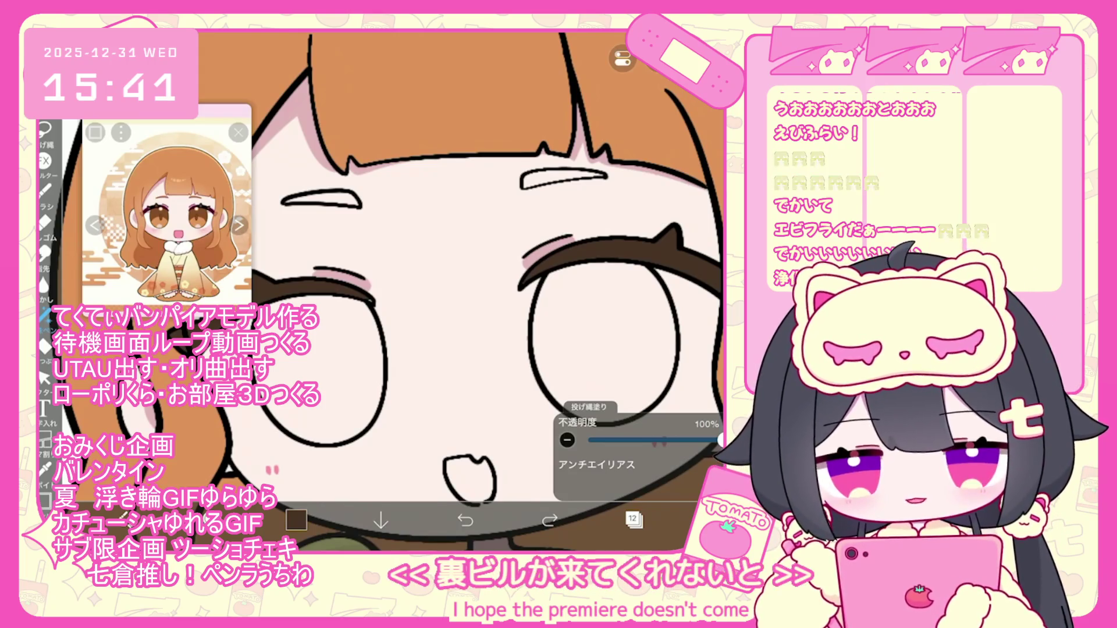
{"action": "scroll", "coordinate": [392, 291], "scroll_direction": "down", "scroll_amount": 3}
{"action": "left_click", "coordinate": [633, 520]}
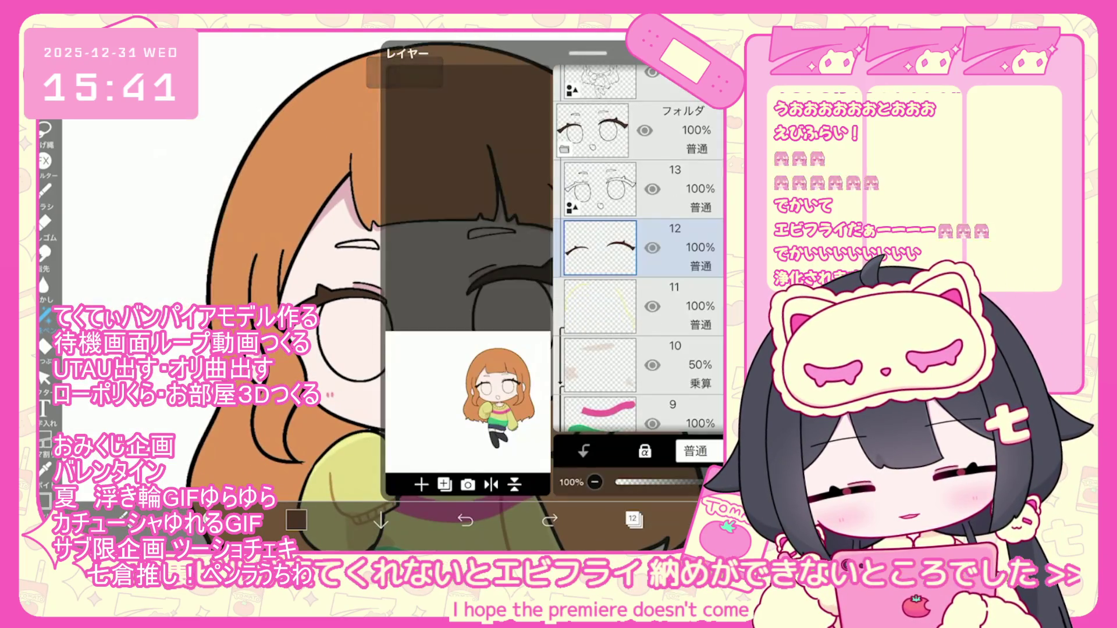
{"action": "left_click", "coordinate": [681, 192]}
{"action": "scroll", "coordinate": [407, 291], "scroll_direction": "up", "scroll_amount": 3}
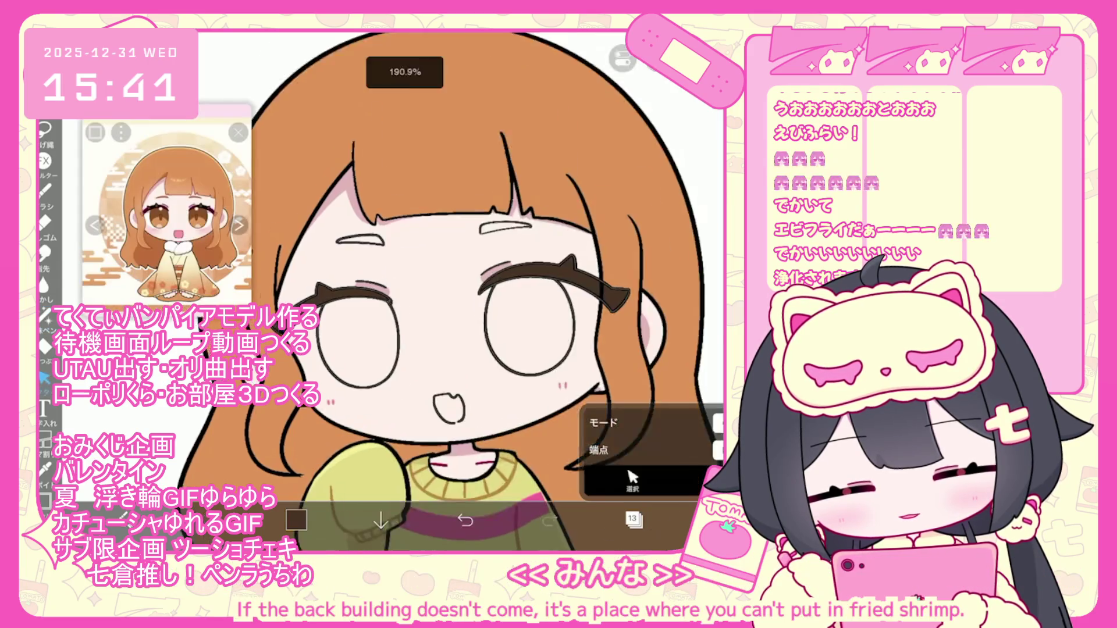
Drop the eyebrow selection and lasso-fill dark brown under the left upper lid on layer 12
{"action": "left_click", "coordinate": [361, 297]}
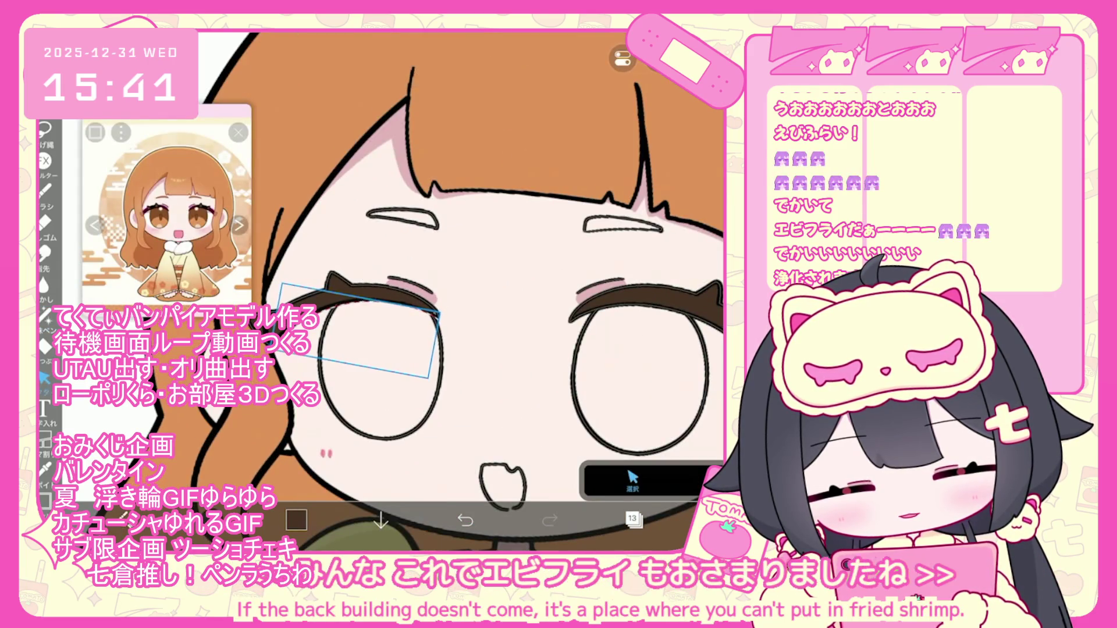
{"action": "key", "text": "Return"}
{"action": "left_click", "coordinate": [632, 519]}
{"action": "left_click", "coordinate": [622, 257]}
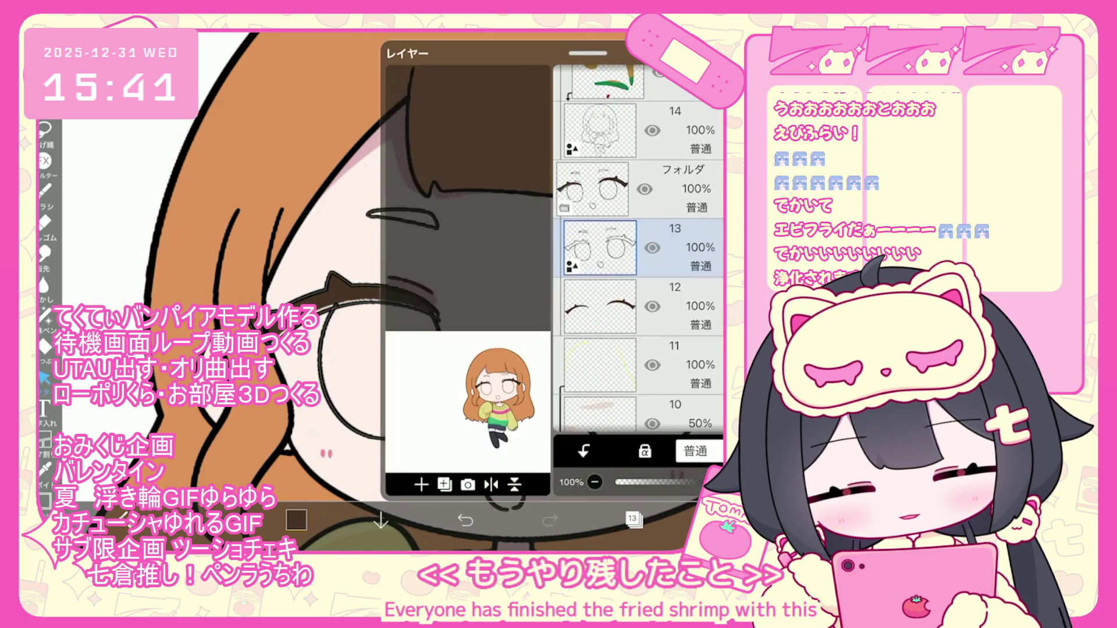
{"action": "left_click", "coordinate": [633, 519]}
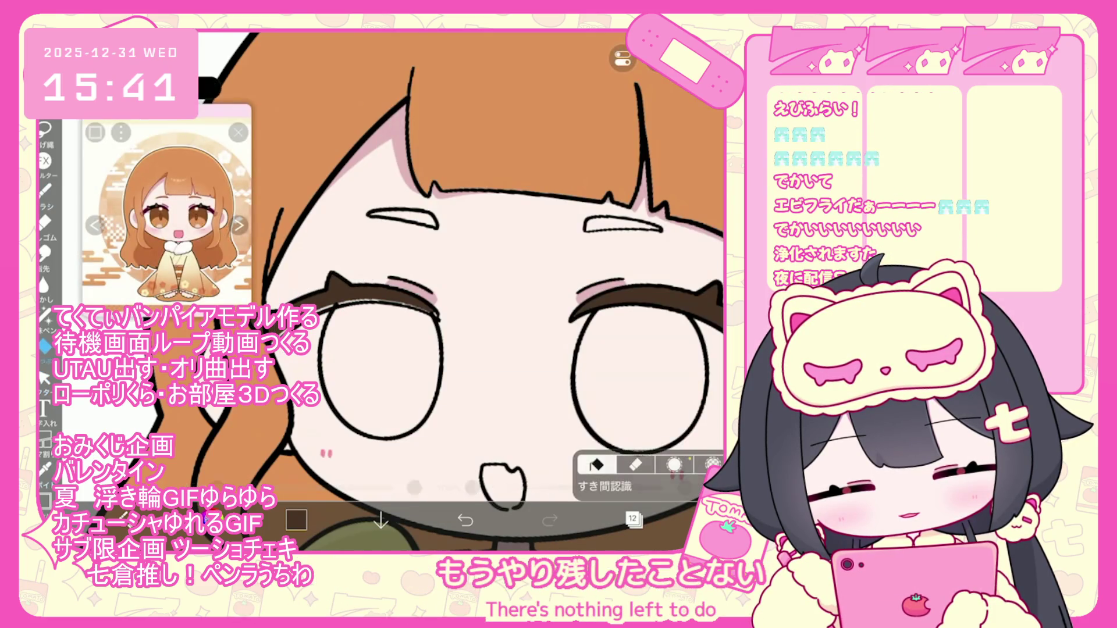
{"action": "left_click", "coordinate": [44, 317]}
{"action": "scroll", "coordinate": [407, 291], "scroll_direction": "up", "scroll_amount": 2}
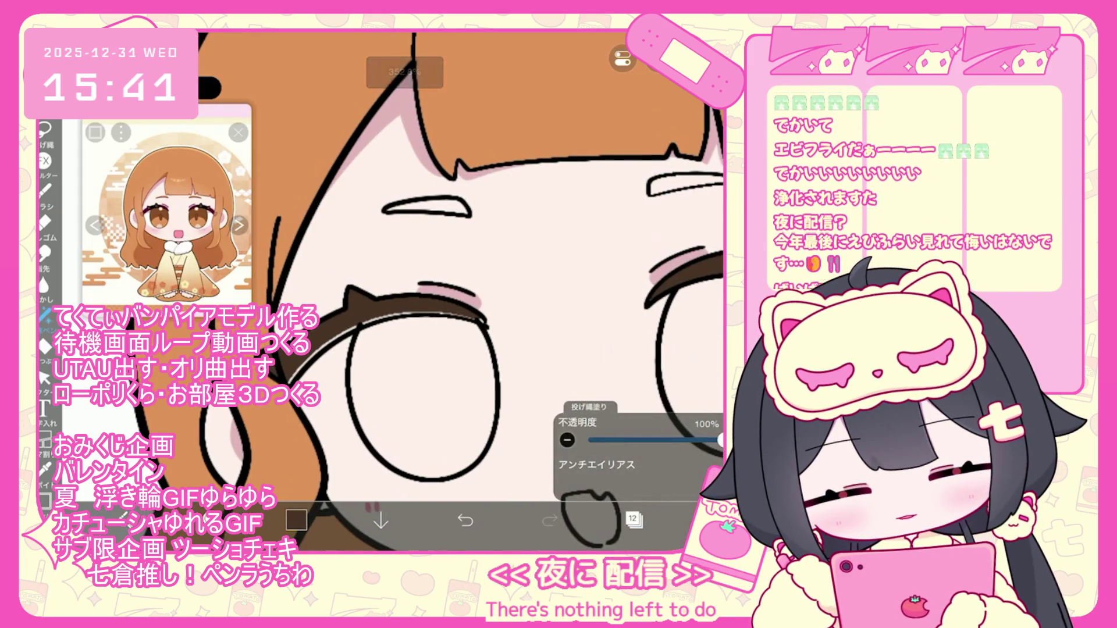
{"action": "left_click_drag", "start_coordinate": [291, 372], "coordinate": [419, 337]}
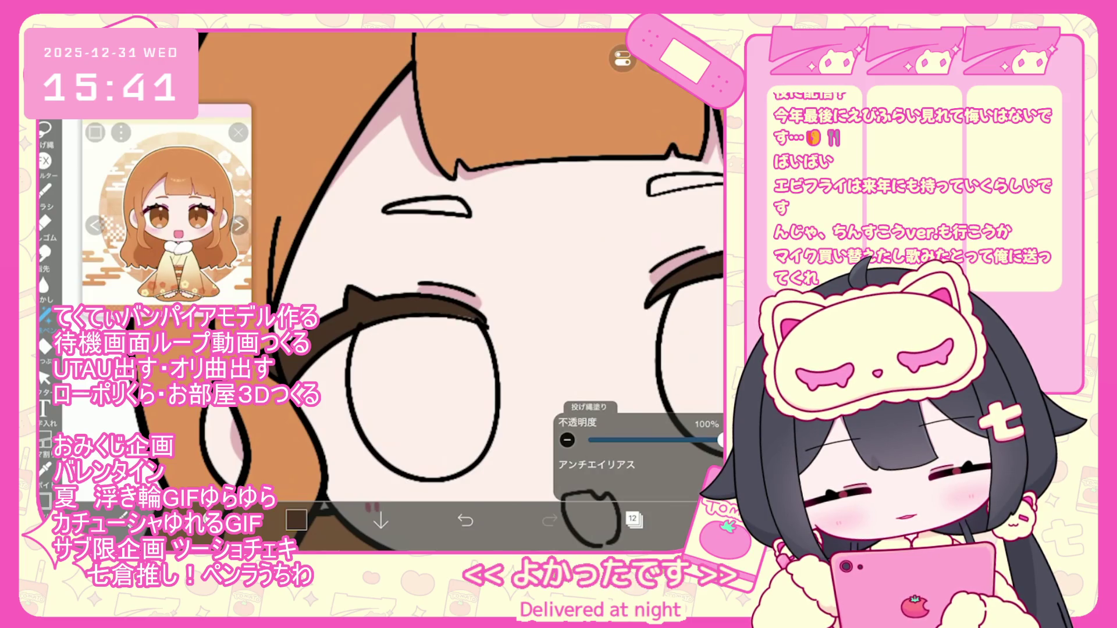
On layer 13, choose black as the colour with the brush tool
{"action": "scroll", "coordinate": [599, 273], "scroll_direction": "up", "scroll_amount": 2}
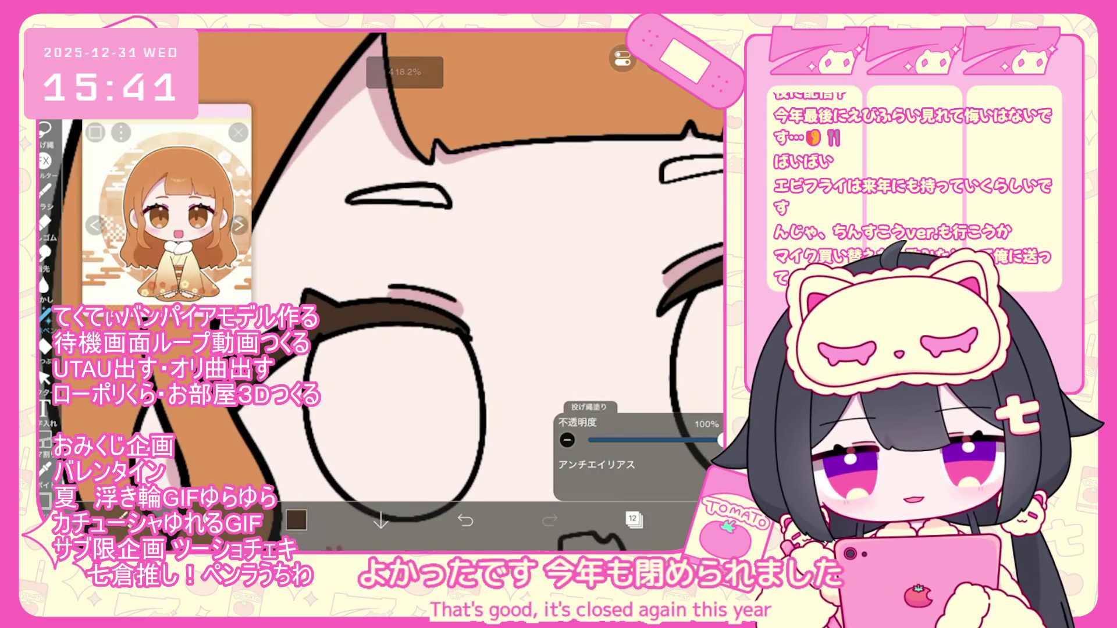
{"action": "left_click", "coordinate": [633, 519]}
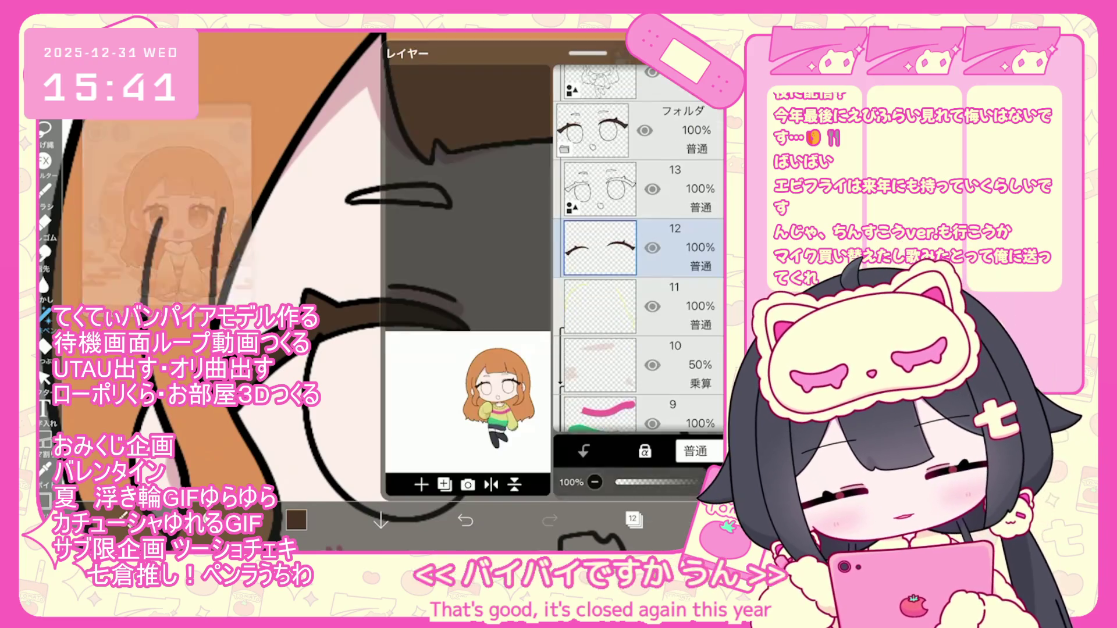
{"action": "left_click", "coordinate": [599, 189]}
{"action": "left_click", "coordinate": [632, 520]}
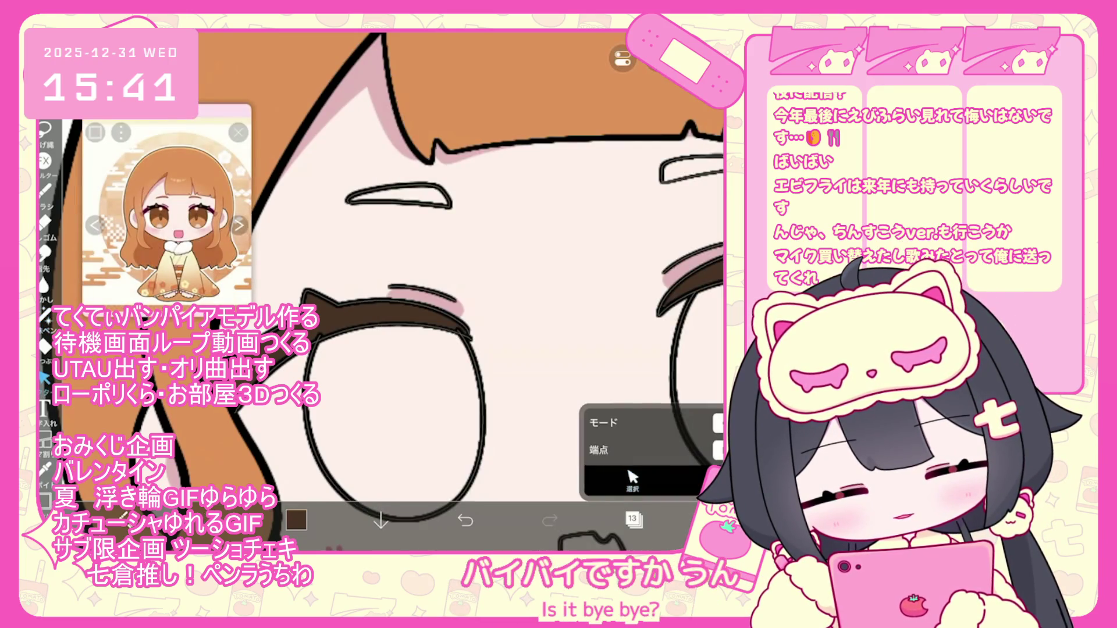
{"action": "scroll", "coordinate": [407, 291], "scroll_direction": "up", "scroll_amount": 1}
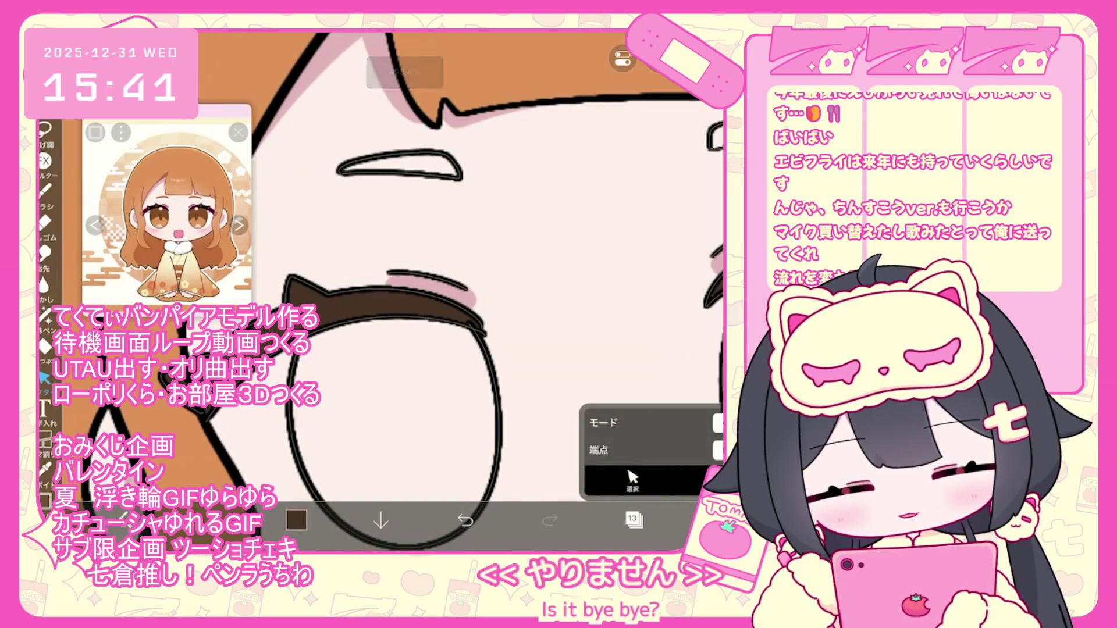
{"action": "scroll", "coordinate": [488, 291], "scroll_direction": "down", "scroll_amount": 3}
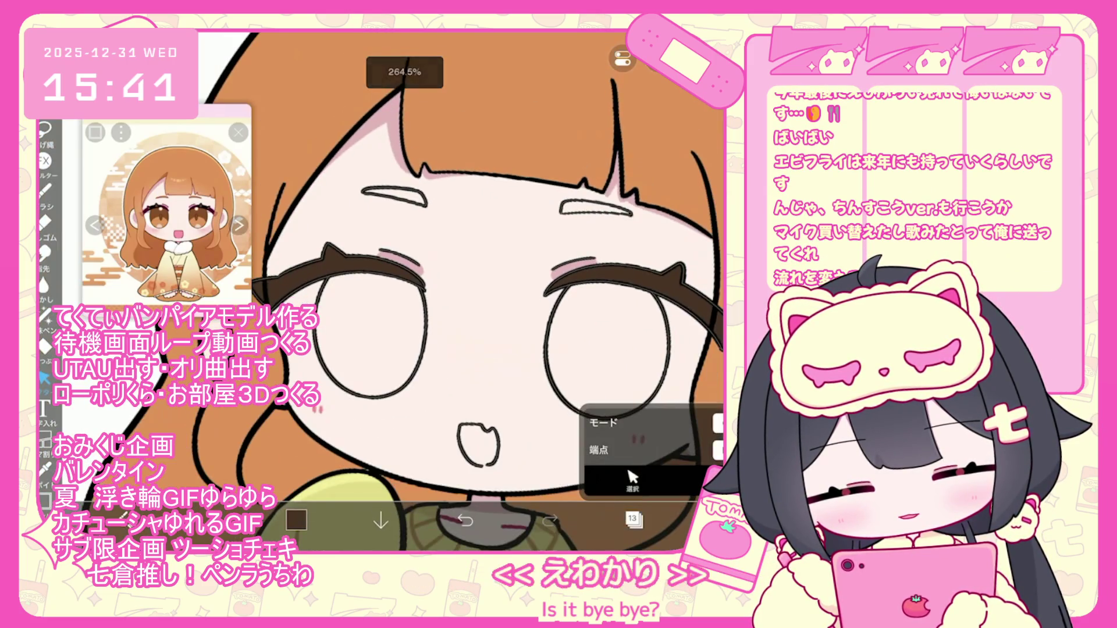
{"action": "left_click", "coordinate": [296, 519]}
{"action": "left_click", "coordinate": [406, 270]}
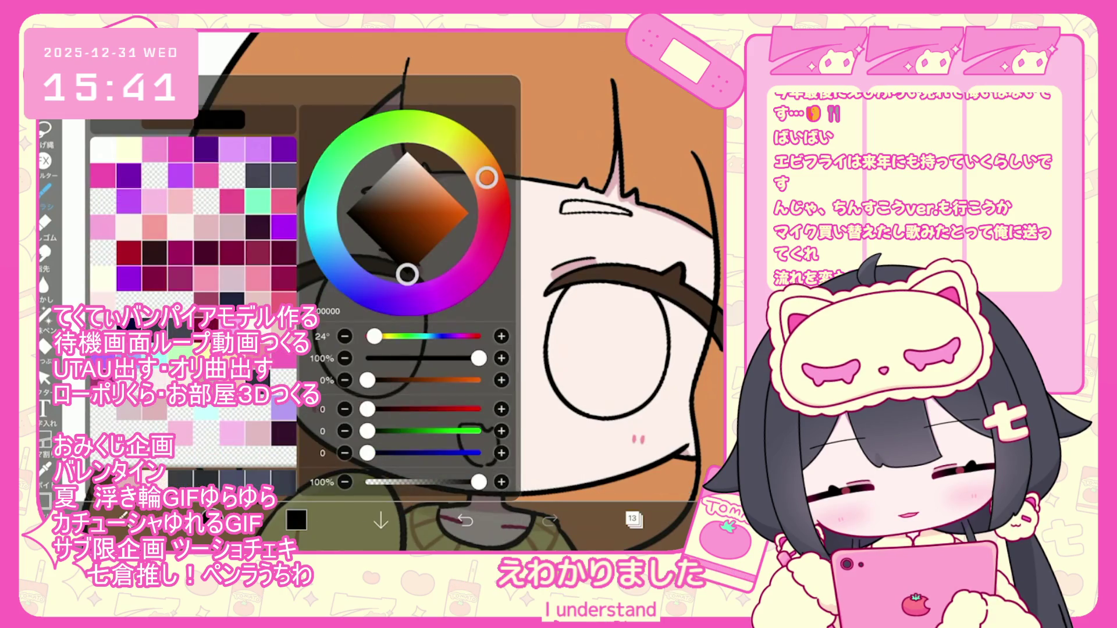
{"action": "left_click", "coordinate": [46, 189]}
Undo the trial black brush stroke and one earlier step
{"action": "scroll", "coordinate": [407, 291], "scroll_direction": "up", "scroll_amount": 5}
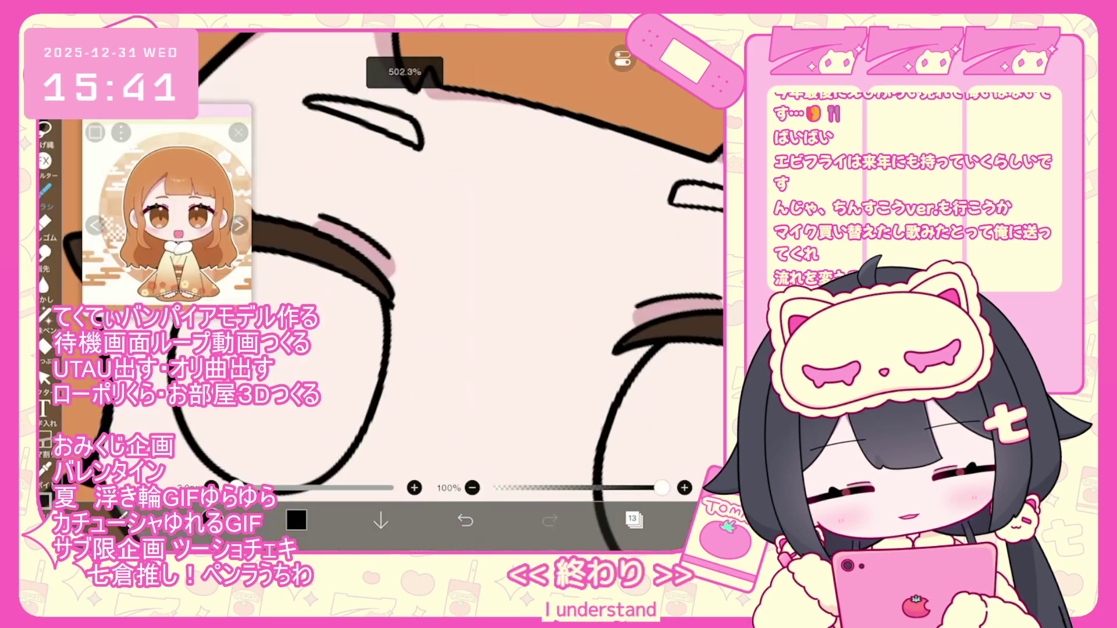
{"action": "left_click", "coordinate": [465, 519]}
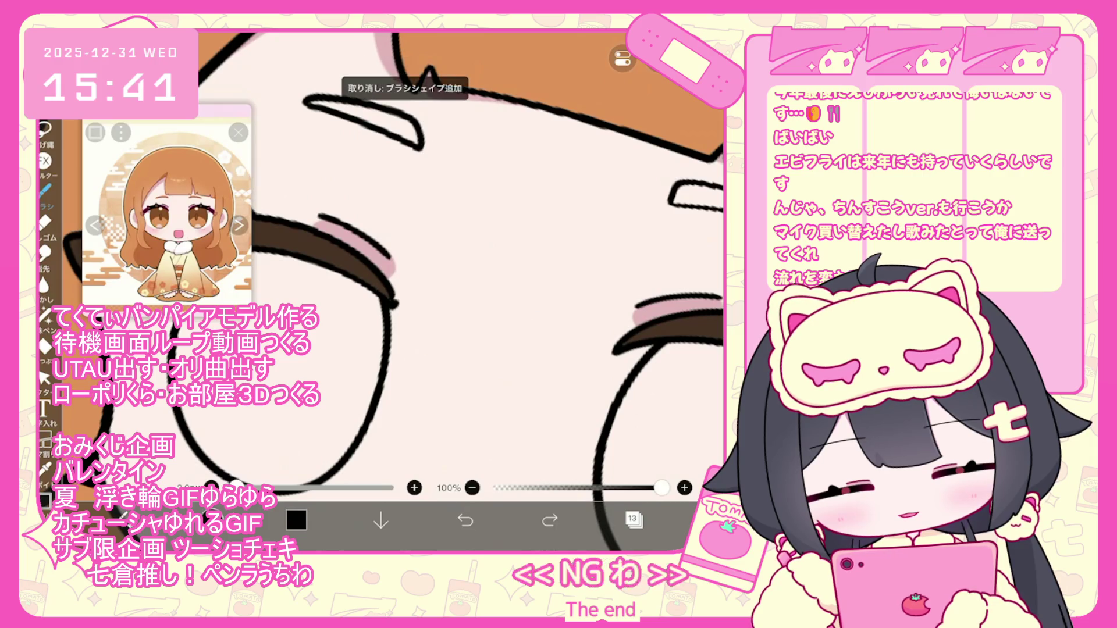
{"action": "left_click", "coordinate": [465, 520]}
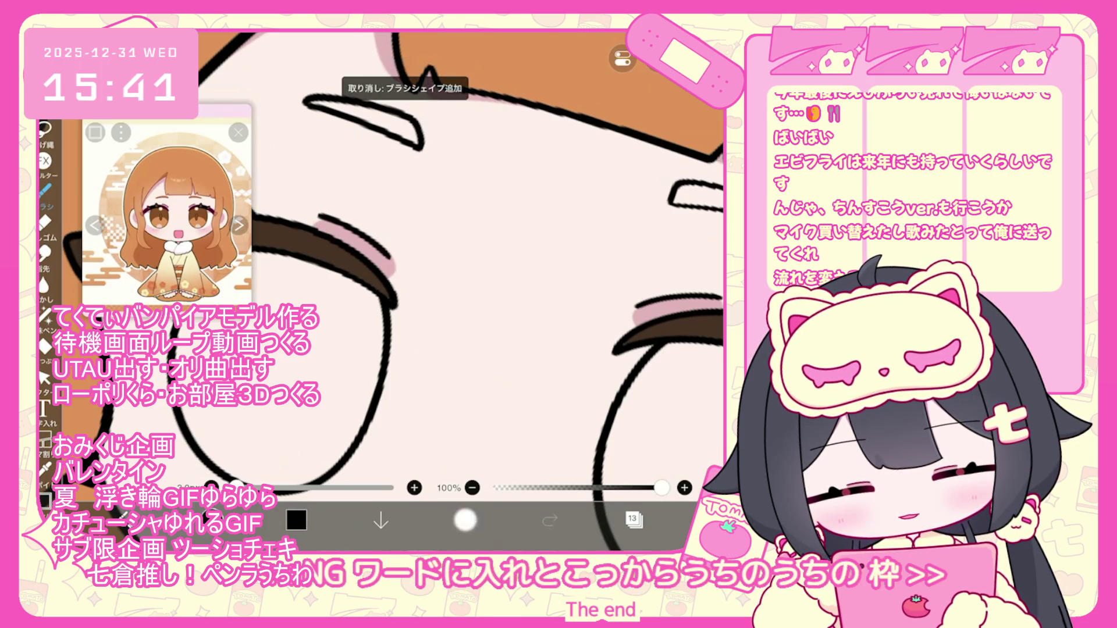
{"action": "scroll", "coordinate": [443, 291], "scroll_direction": "down", "scroll_amount": 5}
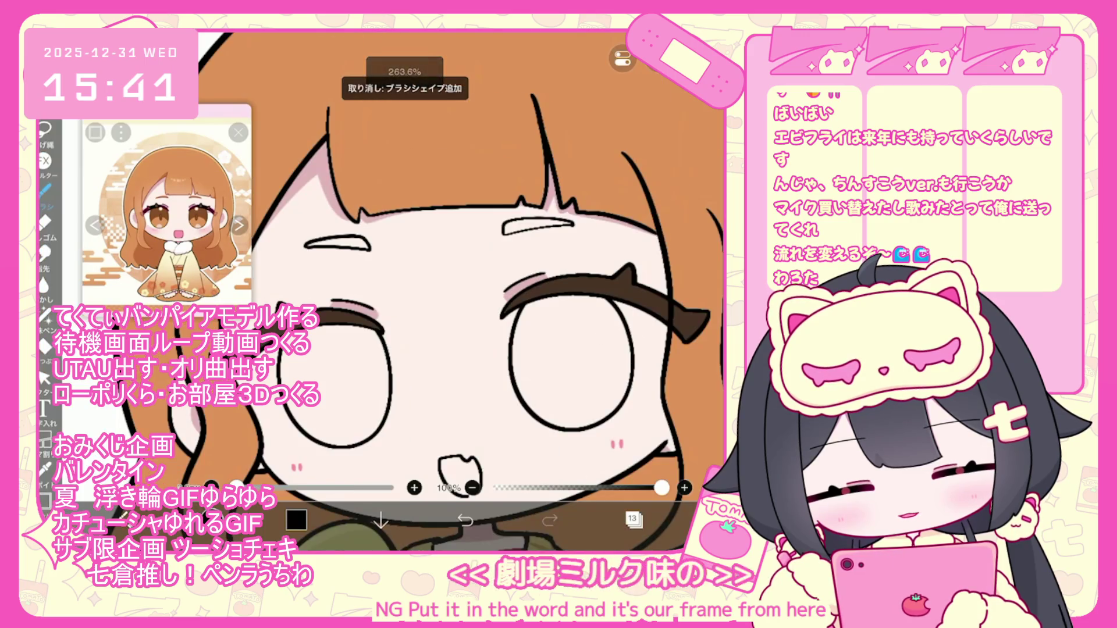
Add a layer above layer 12, eyedrop orange from the reference and fill both eyes
{"action": "left_click", "coordinate": [633, 520]}
{"action": "left_click", "coordinate": [599, 306]}
{"action": "left_click", "coordinate": [421, 485]}
{"action": "left_click", "coordinate": [633, 520]}
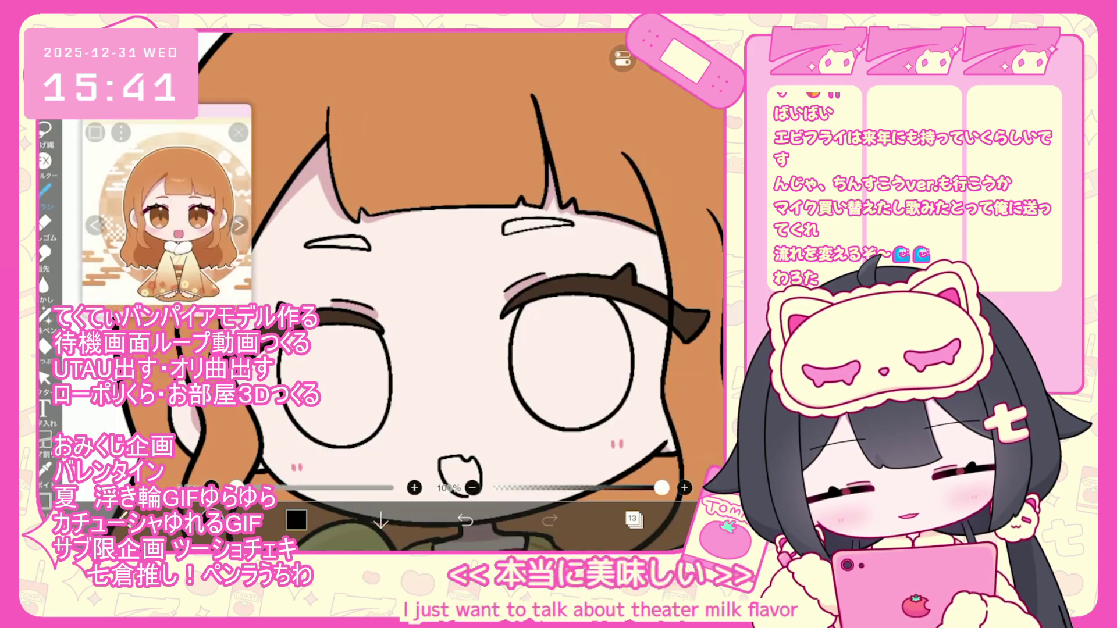
{"action": "left_click", "coordinate": [158, 201]}
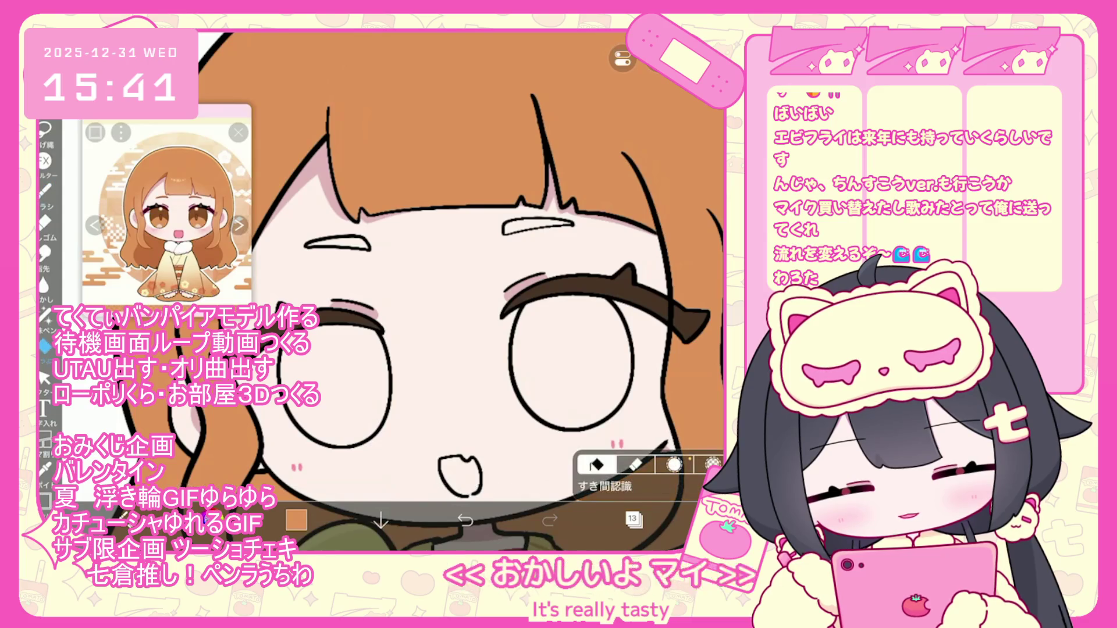
{"action": "left_click", "coordinate": [334, 384]}
Add a shading layer clipped to the orange eyes and pick the lasso fill
{"action": "left_click", "coordinate": [570, 360]}
{"action": "left_click", "coordinate": [633, 519]}
{"action": "left_click", "coordinate": [421, 485]}
{"action": "left_click", "coordinate": [584, 451]}
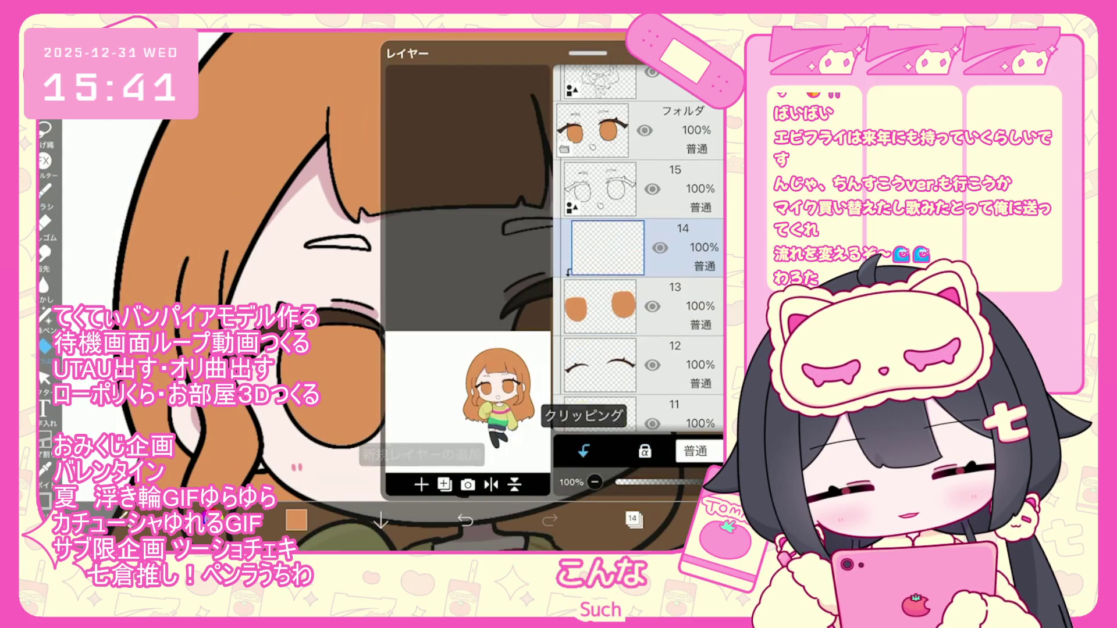
{"action": "left_click", "coordinate": [633, 519]}
{"action": "left_click", "coordinate": [44, 314]}
Lasso-fill dark brown across the top of the irises, undoing the misplaced attempts
{"action": "left_click_drag", "start_coordinate": [319, 328], "coordinate": [372, 401]}
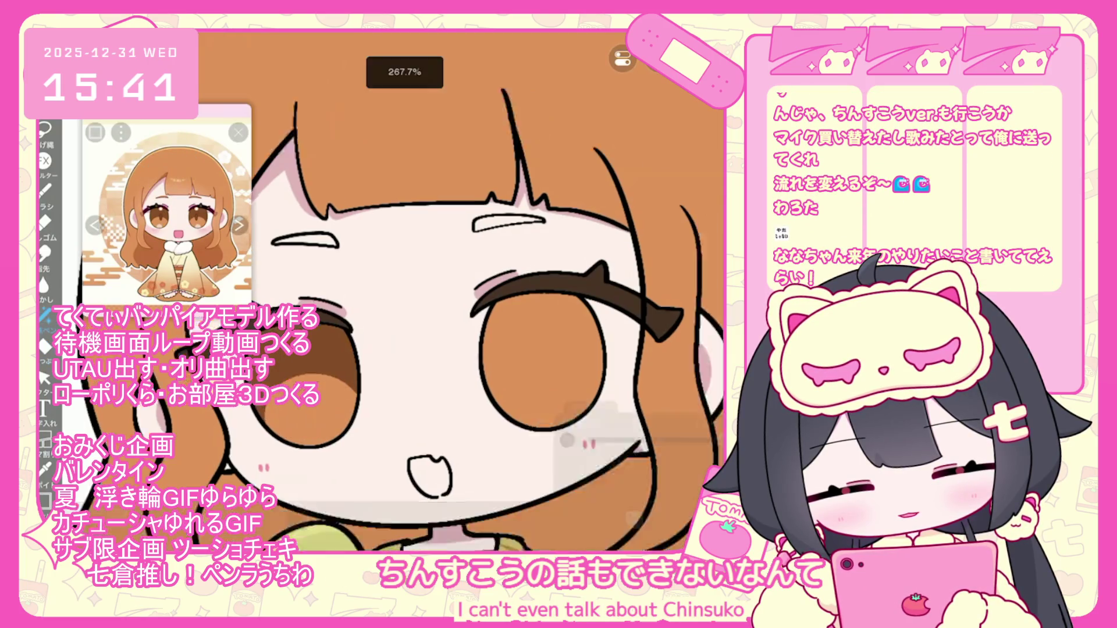
{"action": "left_click_drag", "start_coordinate": [524, 328], "coordinate": [418, 401]}
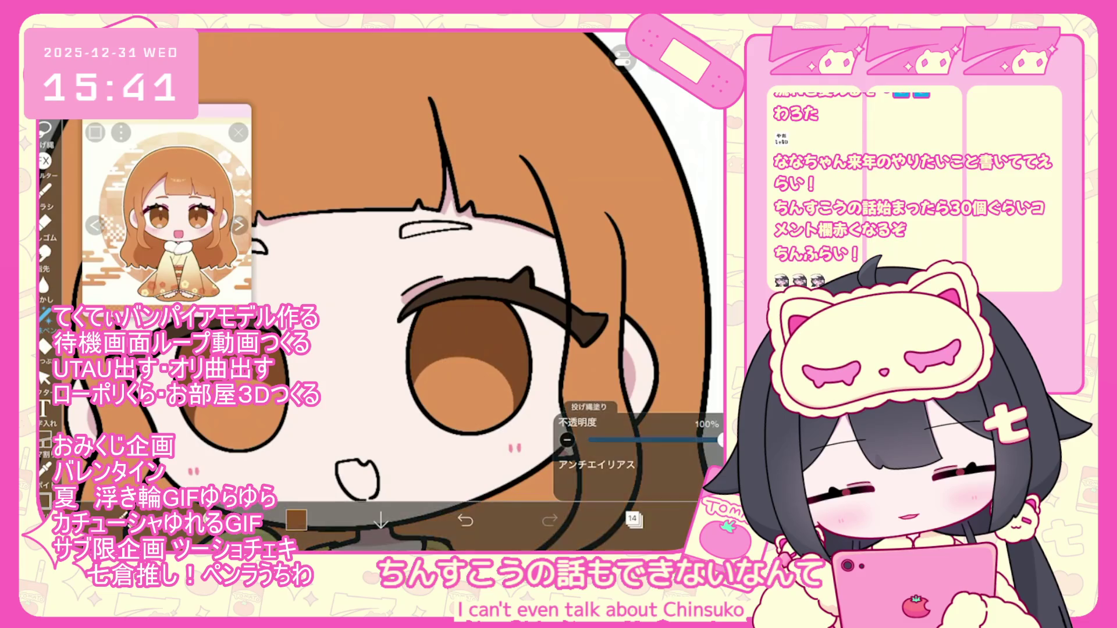
{"action": "key", "text": "ctrl+z"}
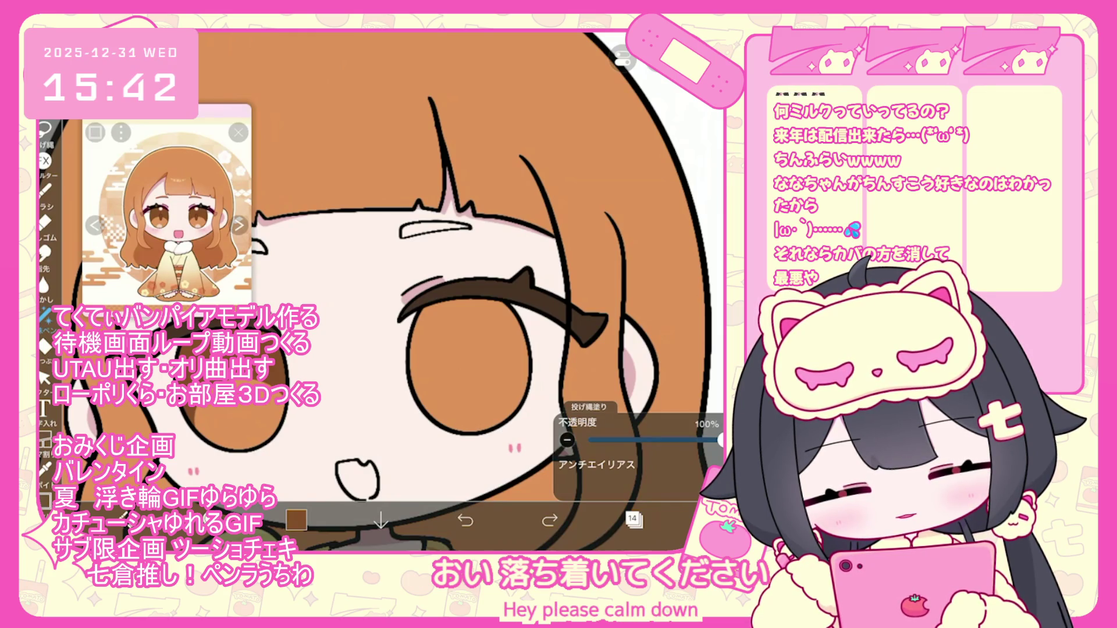
{"action": "left_click_drag", "start_coordinate": [410, 383], "coordinate": [526, 378]}
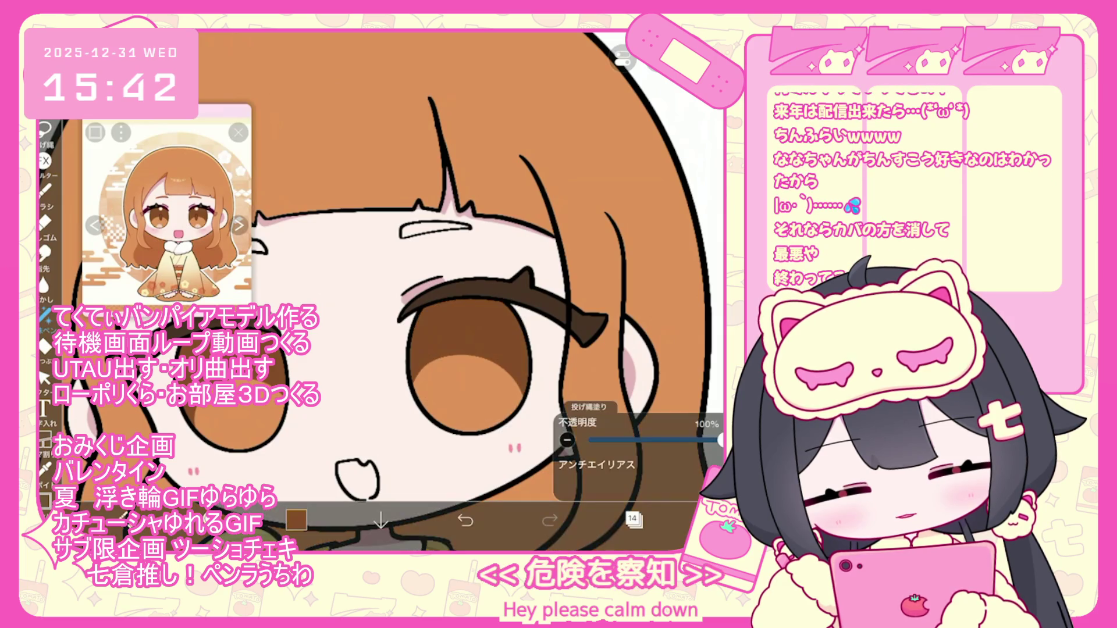
{"action": "left_click", "coordinate": [465, 519]}
{"action": "mouse_move", "coordinate": [410, 384]}
{"action": "left_mouse_down"}
{"action": "mouse_move", "coordinate": [500, 401]}
{"action": "mouse_move", "coordinate": [526, 378]}
{"action": "left_mouse_up"}
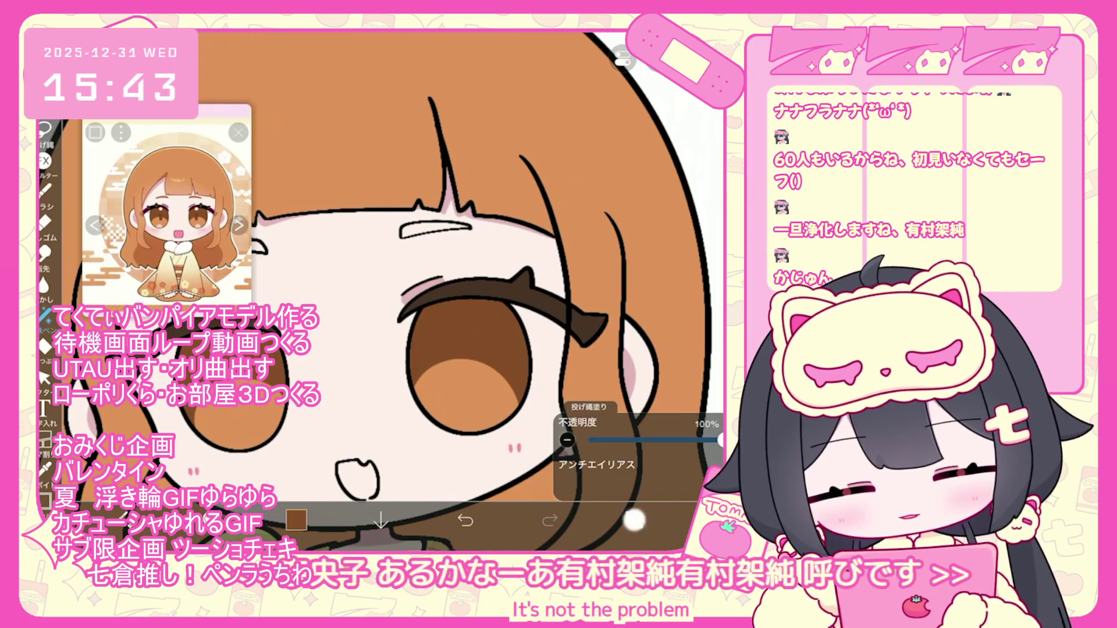
On layer 12, set the drawing colour to dark magenta, lowering blue by one
{"action": "left_click", "coordinate": [634, 519]}
{"action": "left_click", "coordinate": [640, 365]}
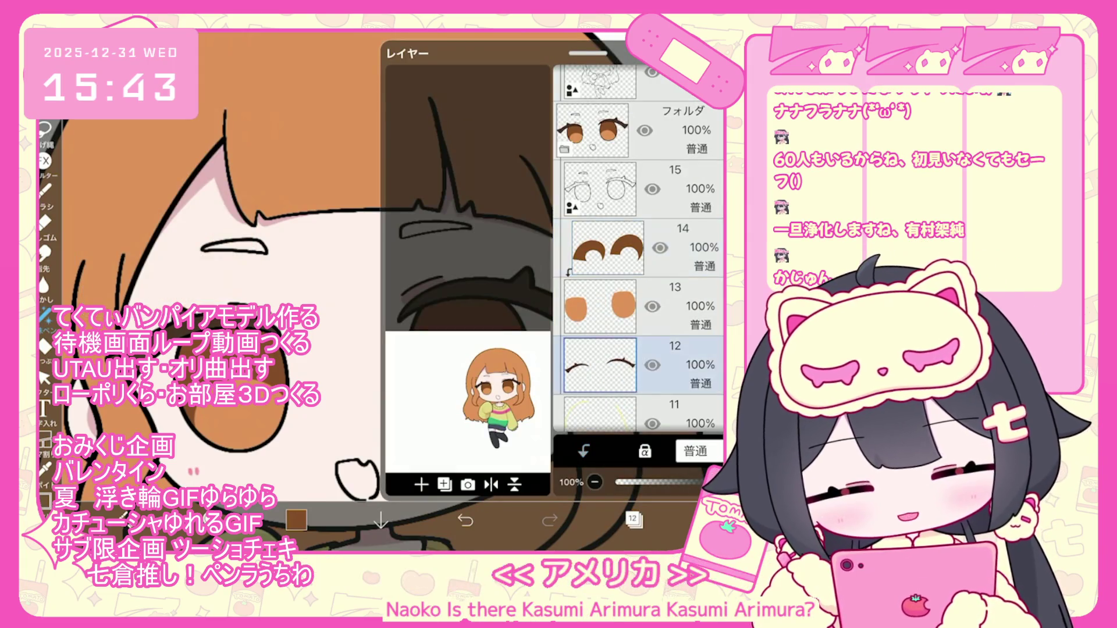
{"action": "left_click", "coordinate": [296, 519]}
{"action": "left_click_drag", "start_coordinate": [486, 186], "coordinate": [493, 225]}
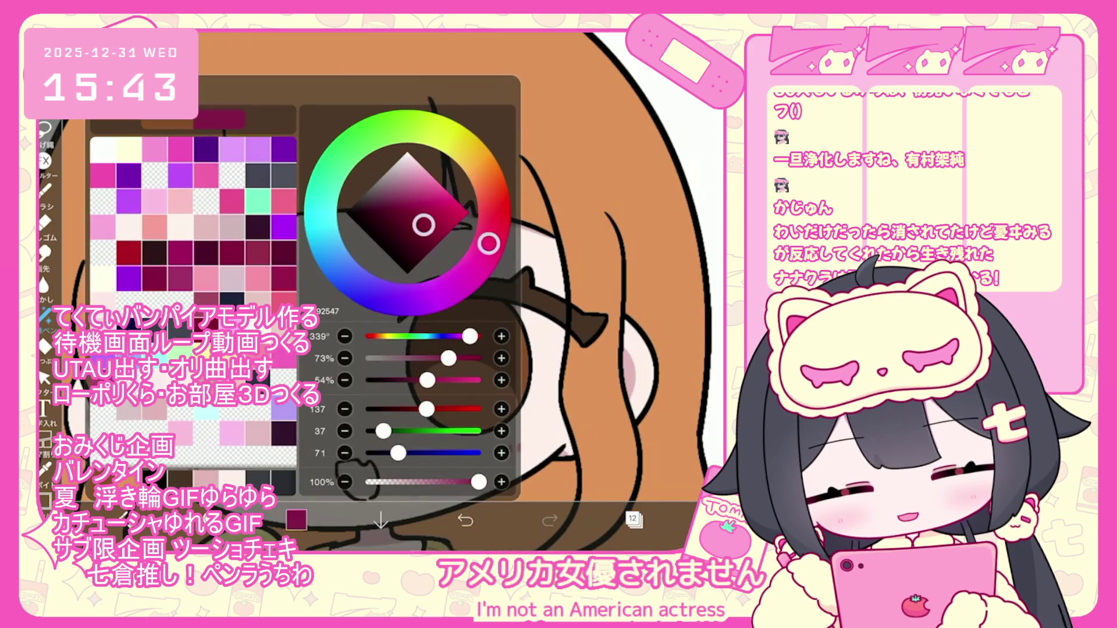
{"action": "left_click_drag", "start_coordinate": [424, 221], "coordinate": [416, 227]}
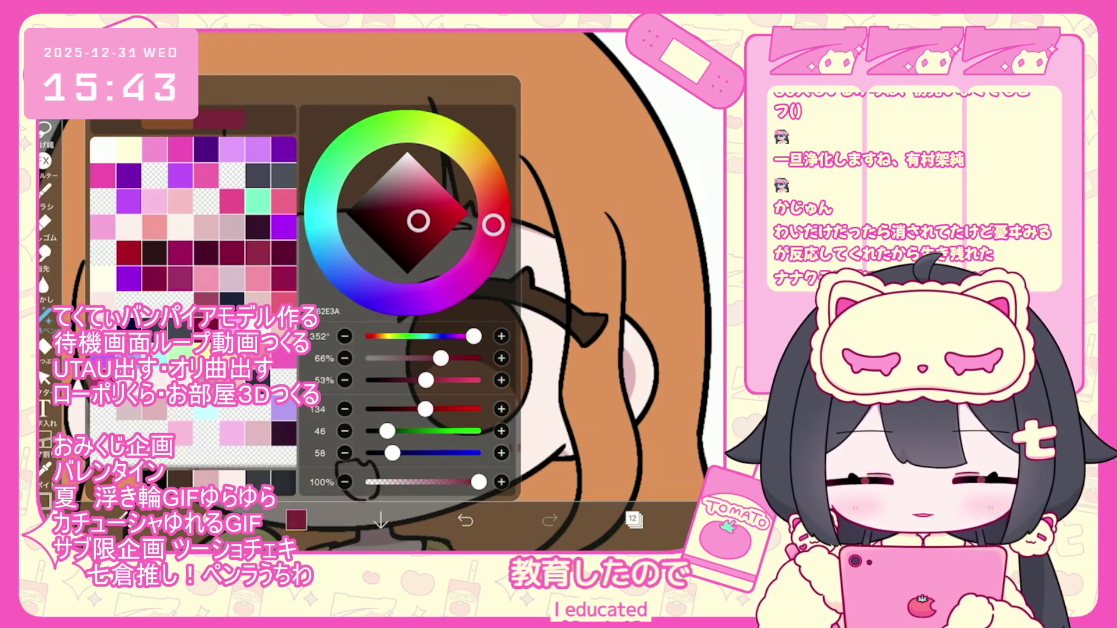
{"action": "left_click", "coordinate": [345, 452]}
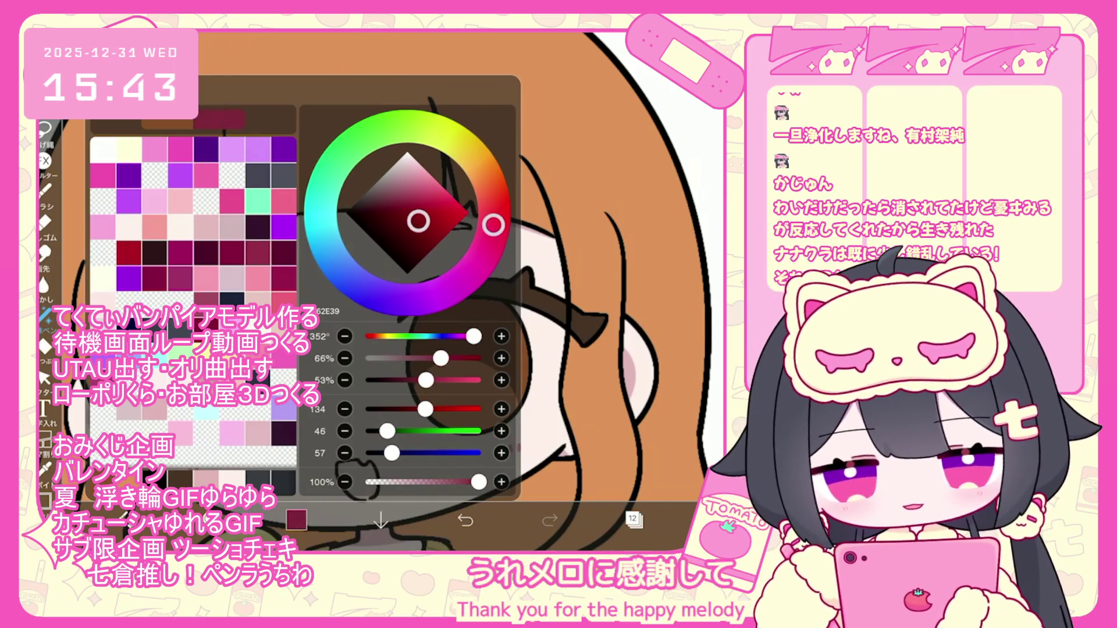
{"action": "left_click", "coordinate": [296, 520]}
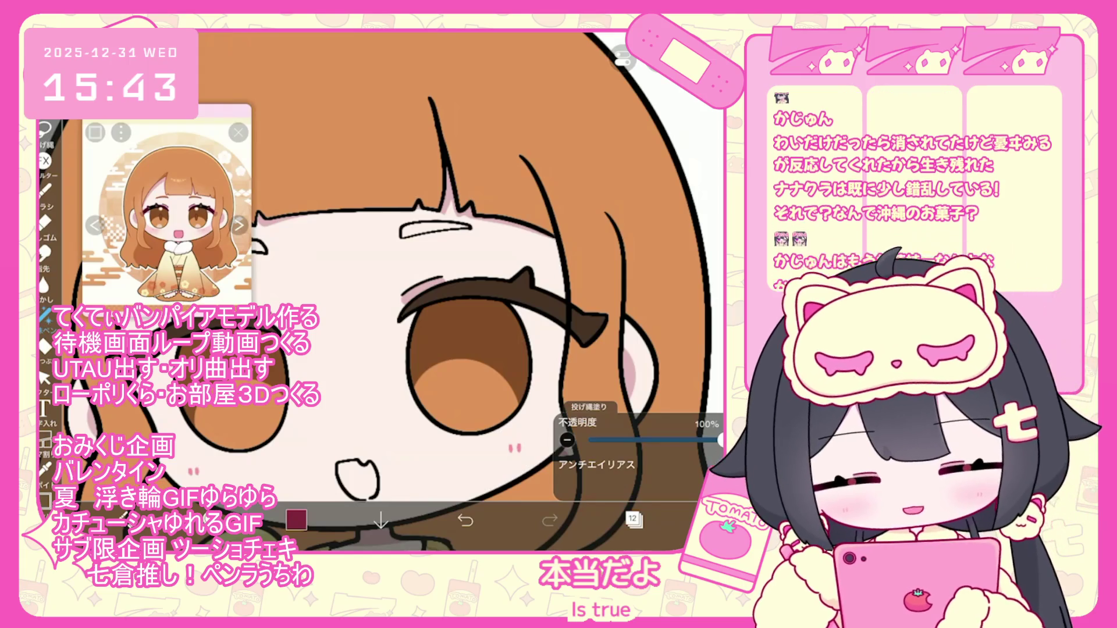
Lasso-fill a small dark-magenta accent at the eye's outer lash corner, undoing the extra fill
{"action": "left_click_drag", "start_coordinate": [605, 317], "coordinate": [578, 337]}
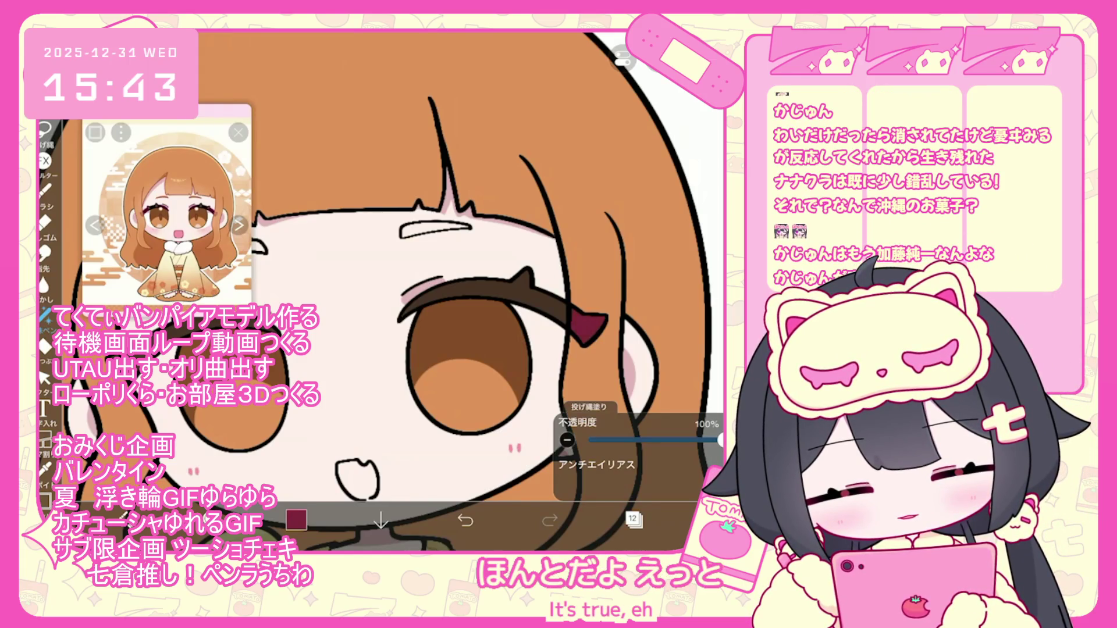
{"action": "scroll", "coordinate": [471, 276], "scroll_direction": "down", "scroll_amount": 2}
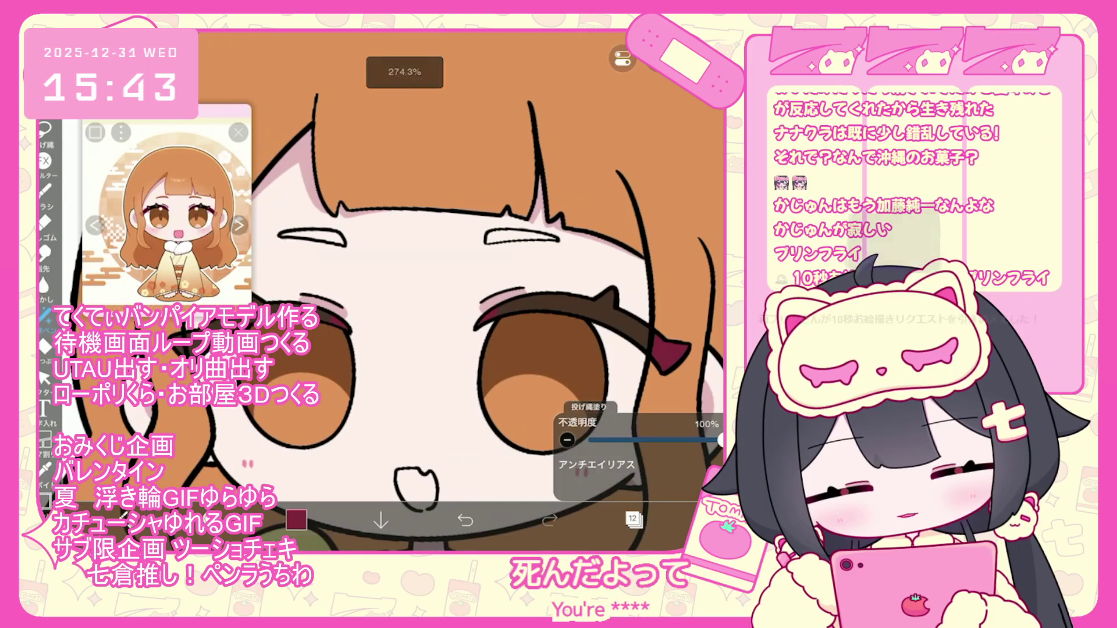
{"action": "scroll", "coordinate": [472, 291], "scroll_direction": "down", "scroll_amount": 1}
{"action": "key", "text": "ctrl+z"}
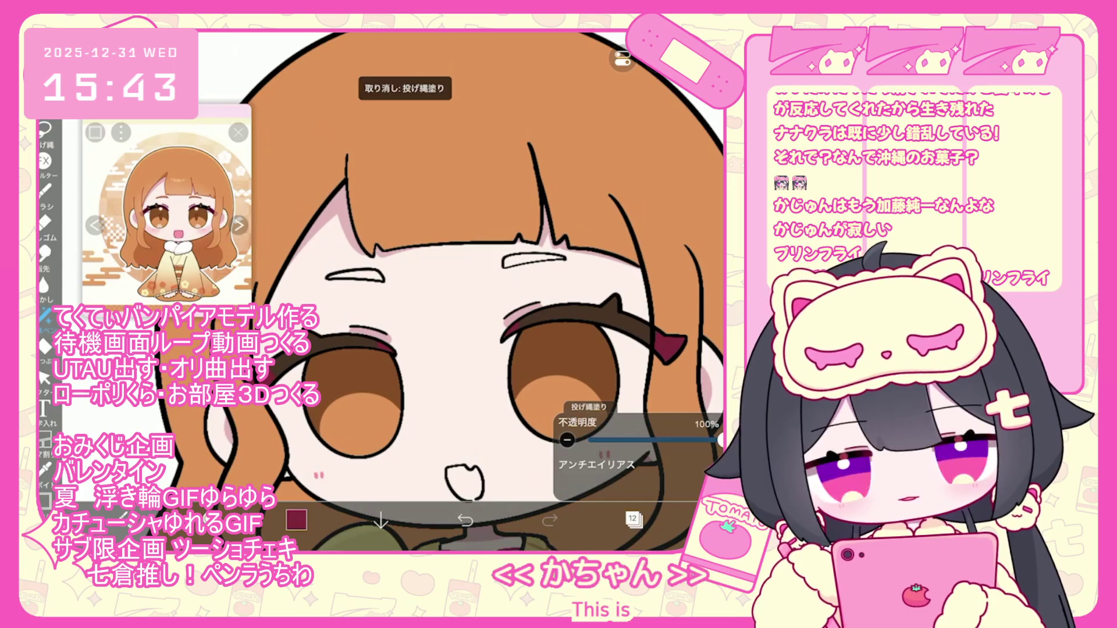
{"action": "left_click", "coordinate": [632, 519]}
{"action": "left_click", "coordinate": [633, 519]}
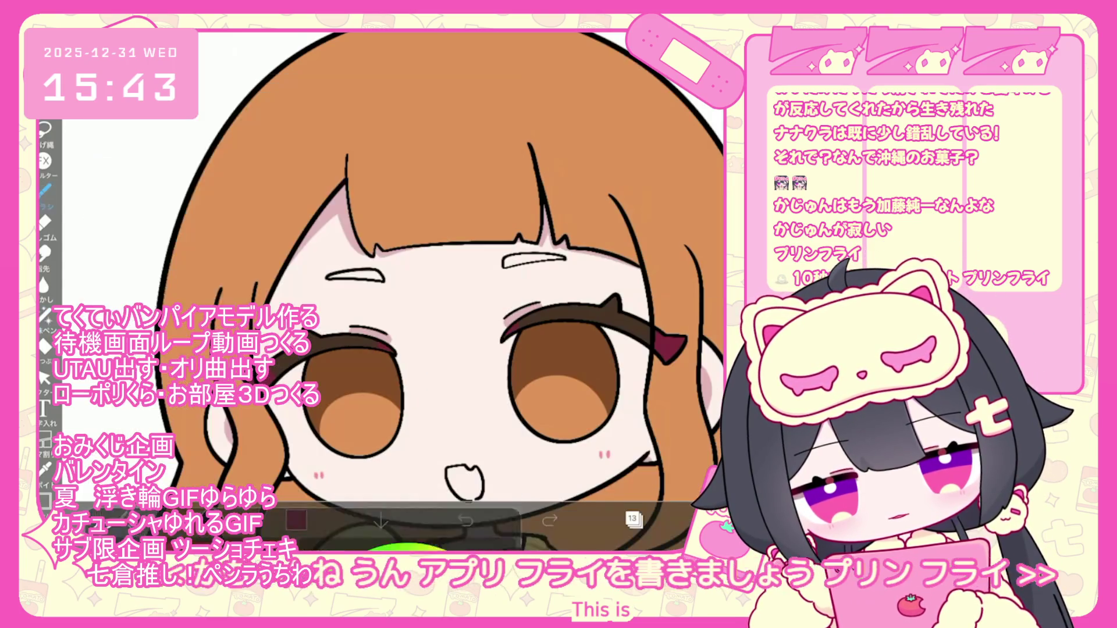
Sketch a pudding arch and drip on the vector layer, then undo both strokes
{"action": "scroll", "coordinate": [401, 291], "scroll_direction": "up", "scroll_amount": 1}
{"action": "mouse_move", "coordinate": [330, 334]}
{"action": "left_mouse_down"}
{"action": "mouse_move", "coordinate": [384, 285]}
{"action": "mouse_move", "coordinate": [420, 349]}
{"action": "left_mouse_up"}
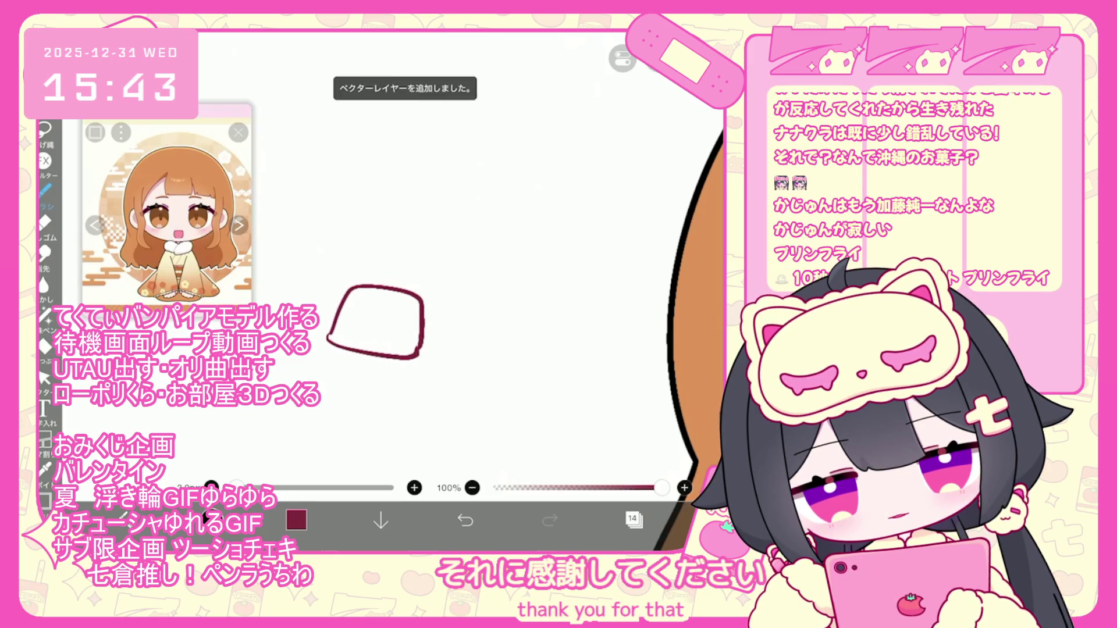
{"action": "left_click_drag", "start_coordinate": [367, 279], "coordinate": [345, 292]}
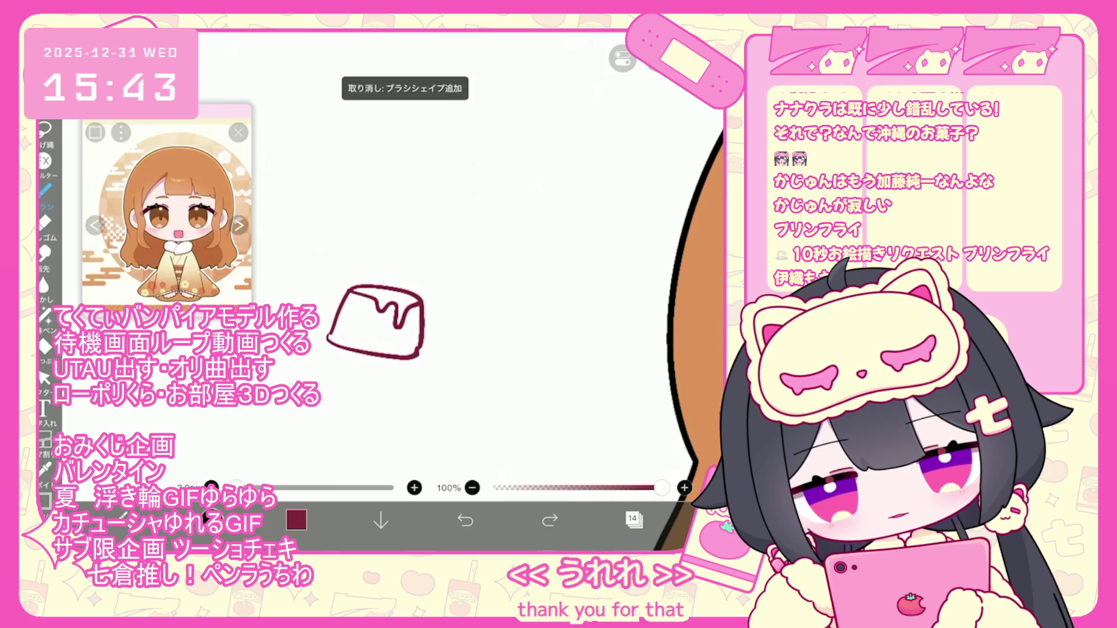
{"action": "left_click", "coordinate": [465, 519]}
{"action": "left_click", "coordinate": [466, 519]}
Redraw the pudding outline with a jagged, wavy caramel top
{"action": "mouse_move", "coordinate": [325, 327]}
{"action": "left_mouse_down"}
{"action": "mouse_move", "coordinate": [335, 303]}
{"action": "mouse_move", "coordinate": [391, 296]}
{"action": "left_mouse_up"}
{"action": "mouse_move", "coordinate": [326, 327]}
{"action": "left_mouse_down"}
{"action": "mouse_move", "coordinate": [327, 354]}
{"action": "mouse_move", "coordinate": [401, 360]}
{"action": "mouse_move", "coordinate": [412, 318]}
{"action": "mouse_move", "coordinate": [393, 294]}
{"action": "left_mouse_up"}
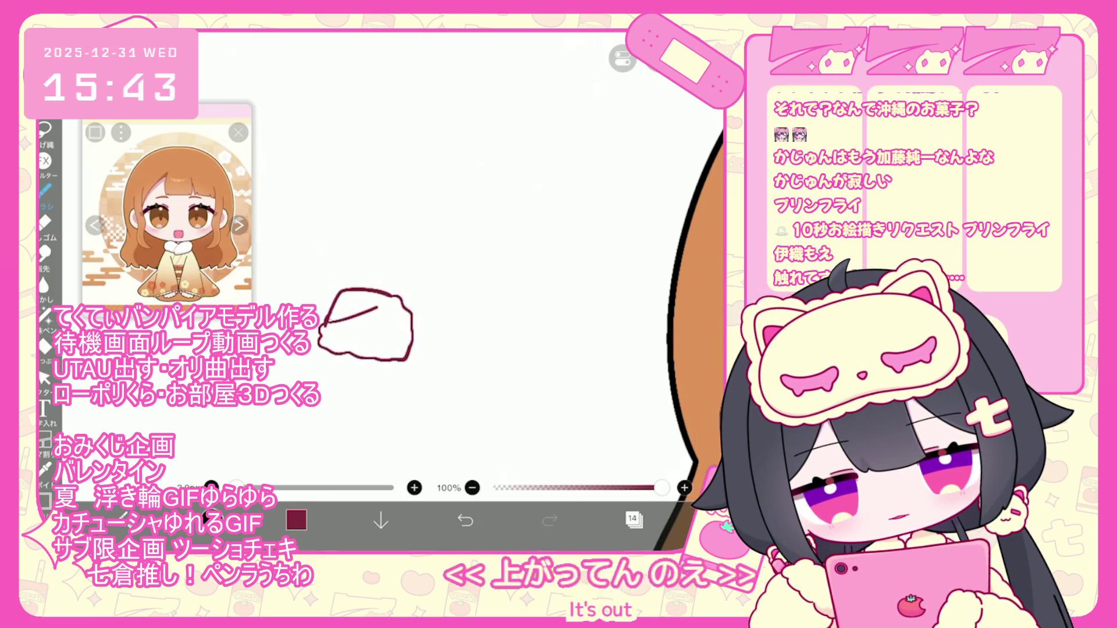
{"action": "left_click_drag", "start_coordinate": [325, 323], "coordinate": [392, 296]}
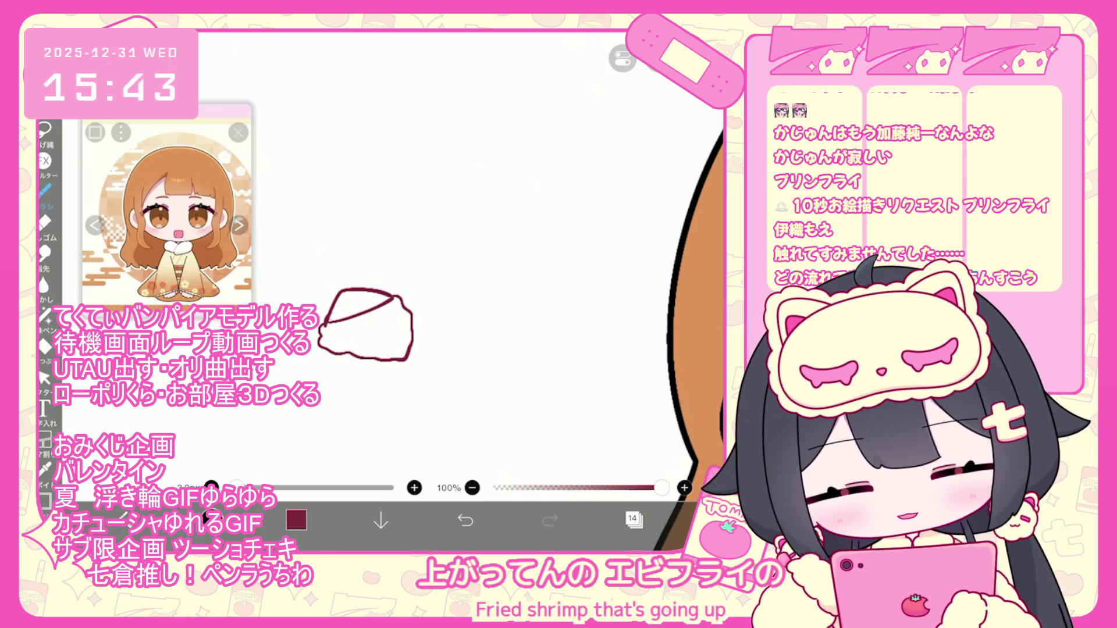
{"action": "key", "text": "ctrl+z"}
{"action": "left_click_drag", "start_coordinate": [326, 321], "coordinate": [394, 296]}
{"action": "left_click_drag", "start_coordinate": [352, 299], "coordinate": [383, 302]}
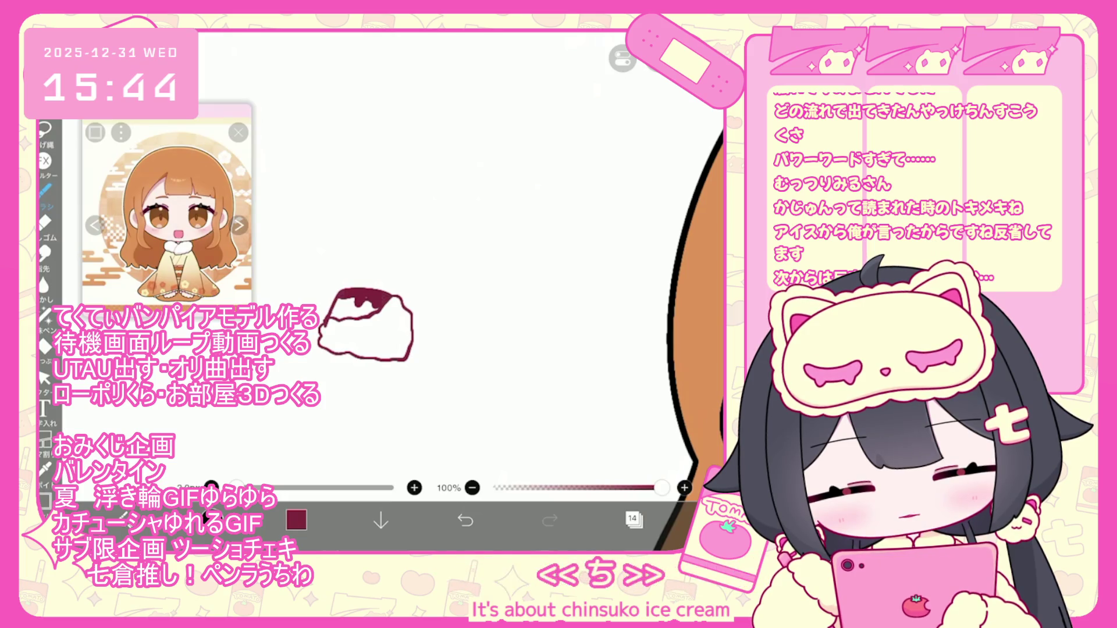
Select the pudding sketch with the Selection tool and show its options
{"action": "left_click", "coordinate": [43, 378]}
{"action": "left_click", "coordinate": [367, 323]}
{"action": "left_click", "coordinate": [657, 64]}
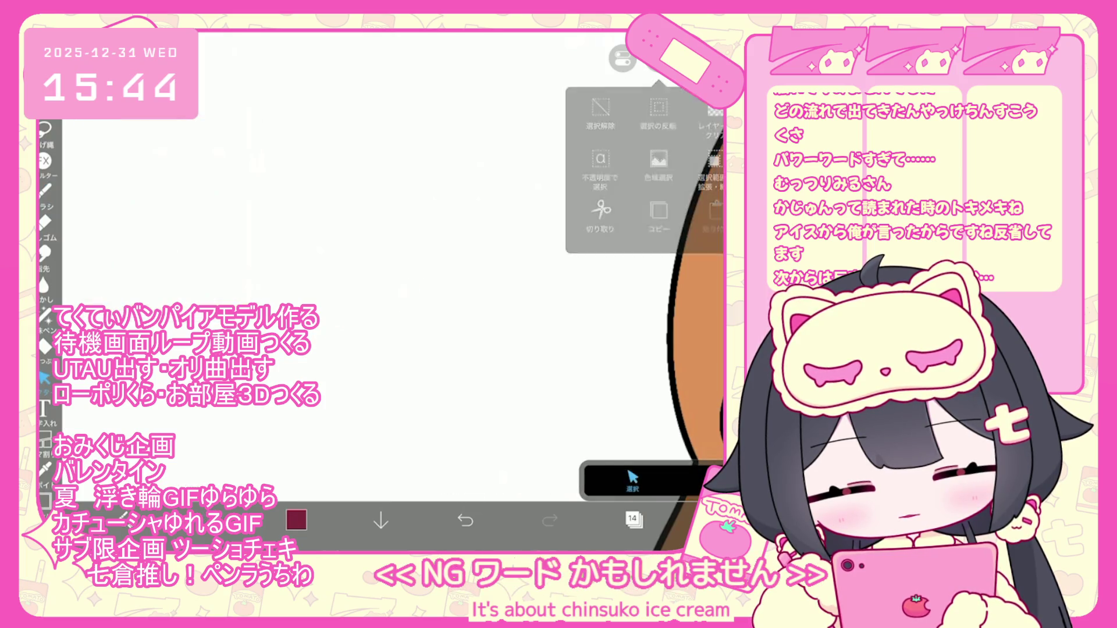
Add a new blank layer 18 and choose dark red as the colour
{"action": "scroll", "coordinate": [466, 290], "scroll_direction": "up", "scroll_amount": 5}
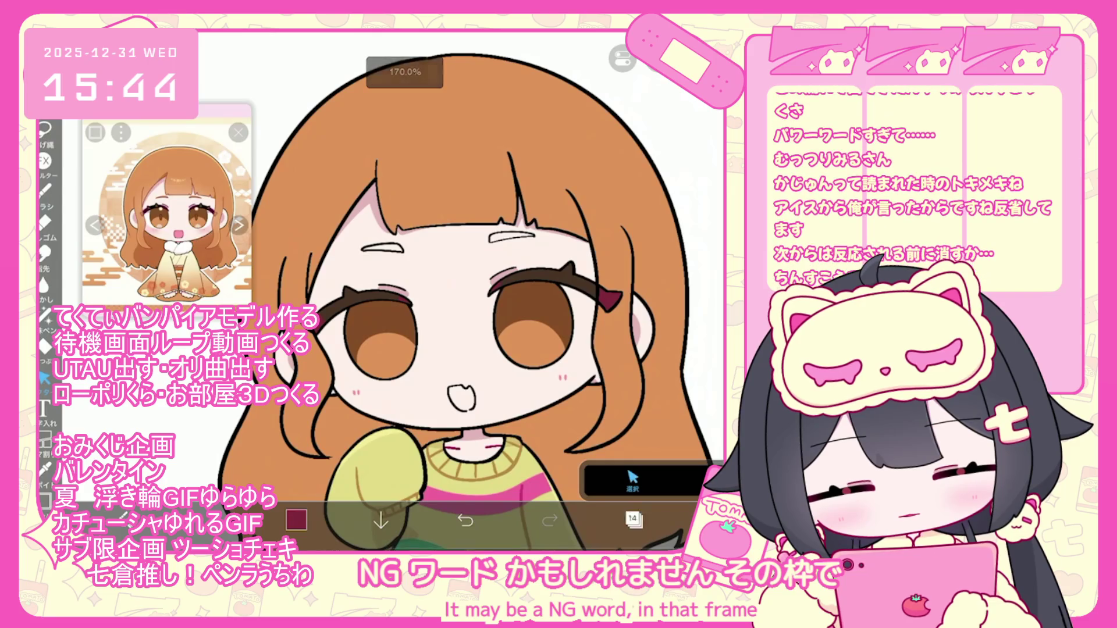
{"action": "left_click", "coordinate": [633, 519]}
{"action": "left_click", "coordinate": [421, 484]}
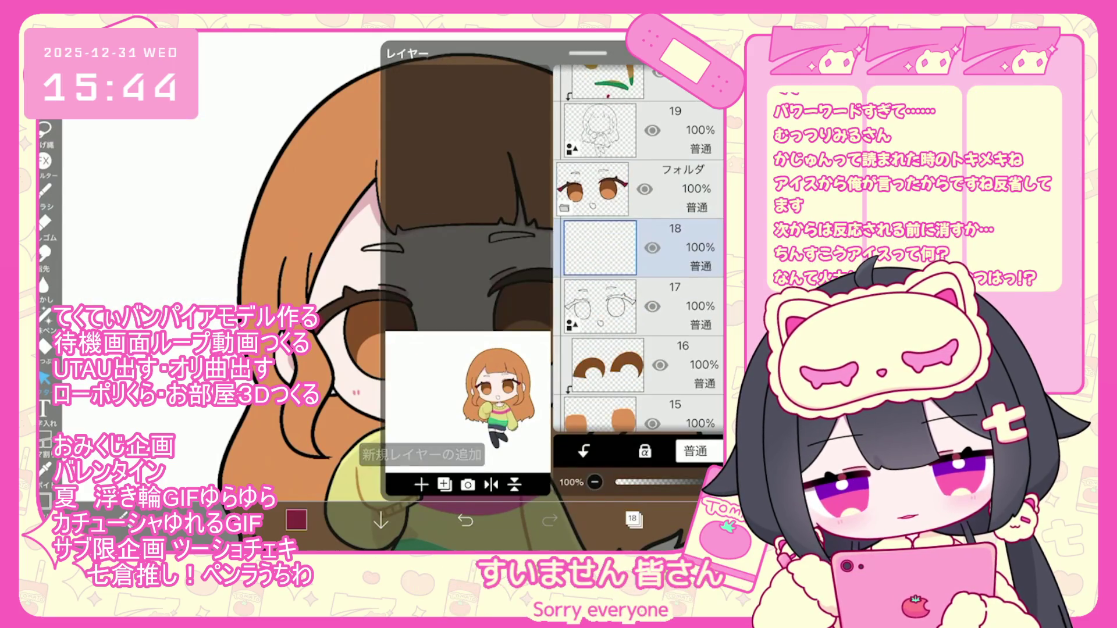
{"action": "left_click", "coordinate": [633, 519]}
{"action": "left_click", "coordinate": [296, 520]}
{"action": "scroll", "coordinate": [465, 291], "scroll_direction": "up", "scroll_amount": 5}
{"action": "scroll", "coordinate": [465, 291], "scroll_direction": "up", "scroll_amount": 3}
{"action": "left_click", "coordinate": [296, 520]}
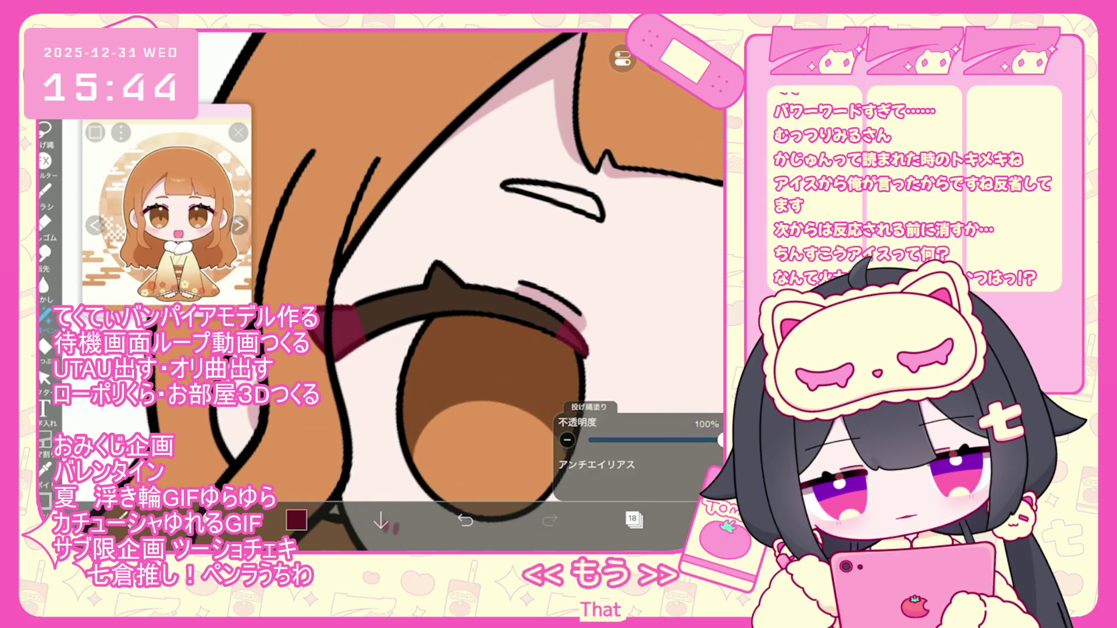
Lasso-fill dark red along the upper eyelid and enlarge it at the lash tip
{"action": "scroll", "coordinate": [465, 291], "scroll_direction": "up", "scroll_amount": 3}
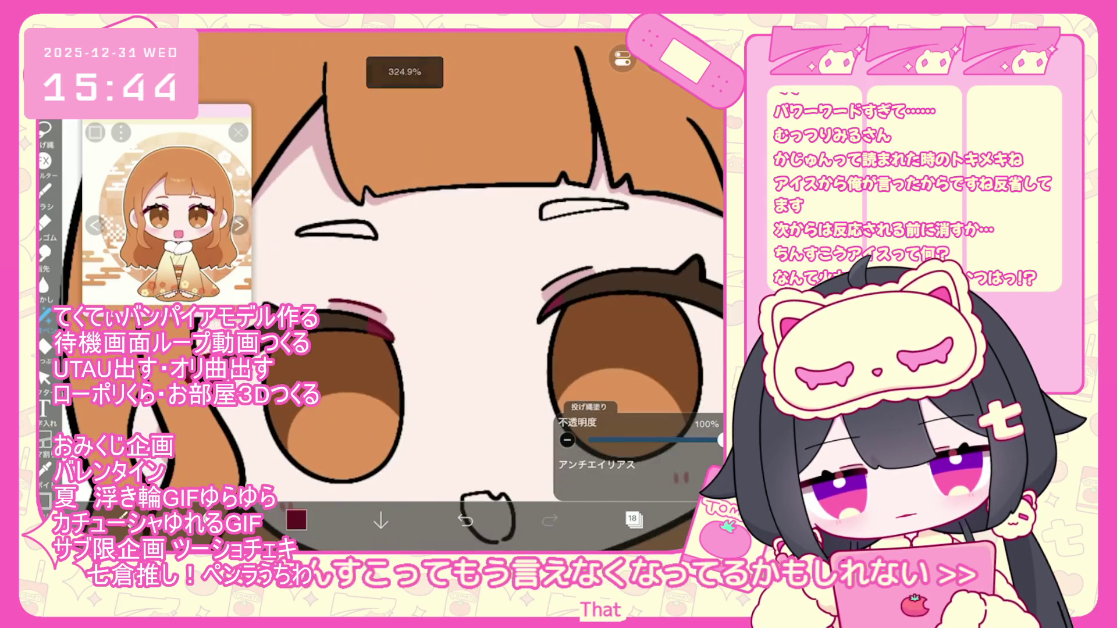
{"action": "left_click_drag", "start_coordinate": [422, 256], "coordinate": [486, 239]}
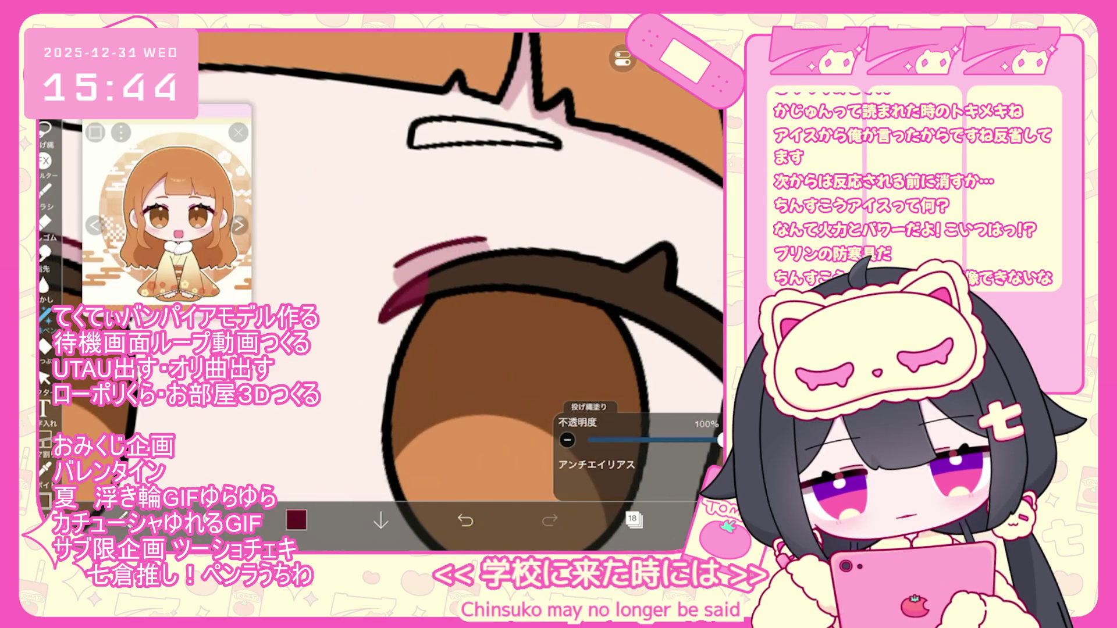
{"action": "scroll", "coordinate": [383, 291], "scroll_direction": "up", "scroll_amount": 2}
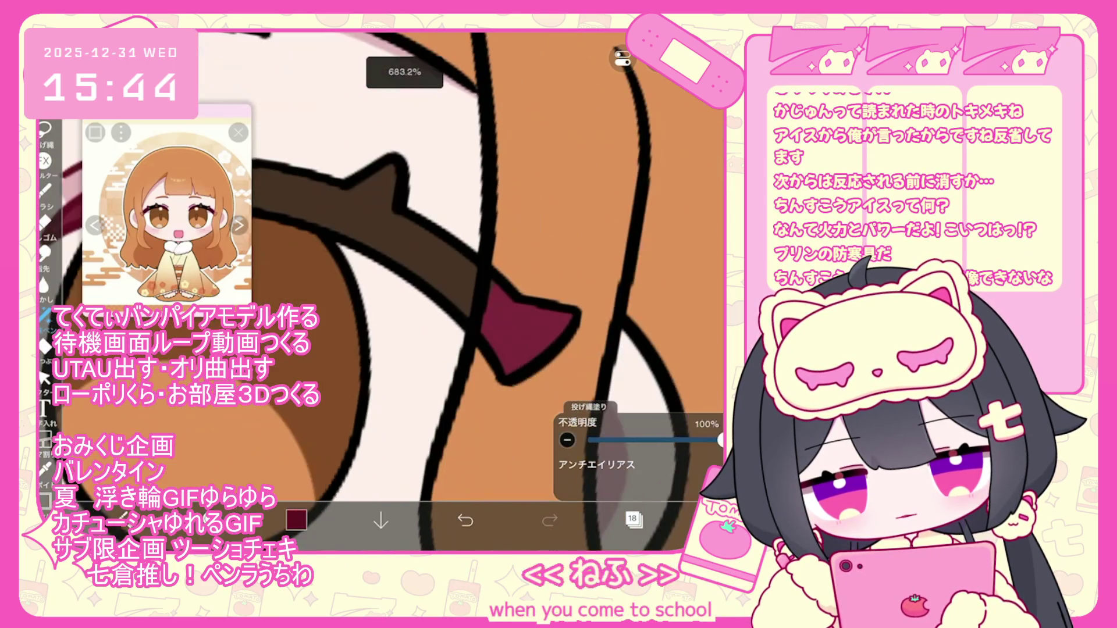
{"action": "left_click_drag", "start_coordinate": [483, 349], "coordinate": [576, 314]}
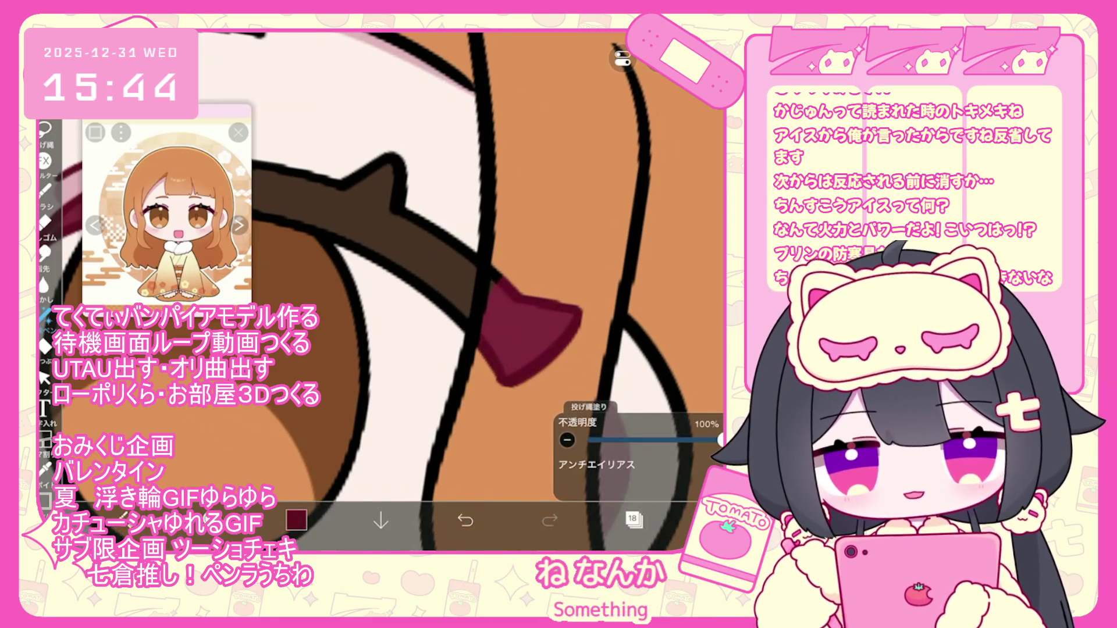
{"action": "scroll", "coordinate": [384, 291], "scroll_direction": "down", "scroll_amount": 5}
{"action": "left_click", "coordinate": [633, 520]}
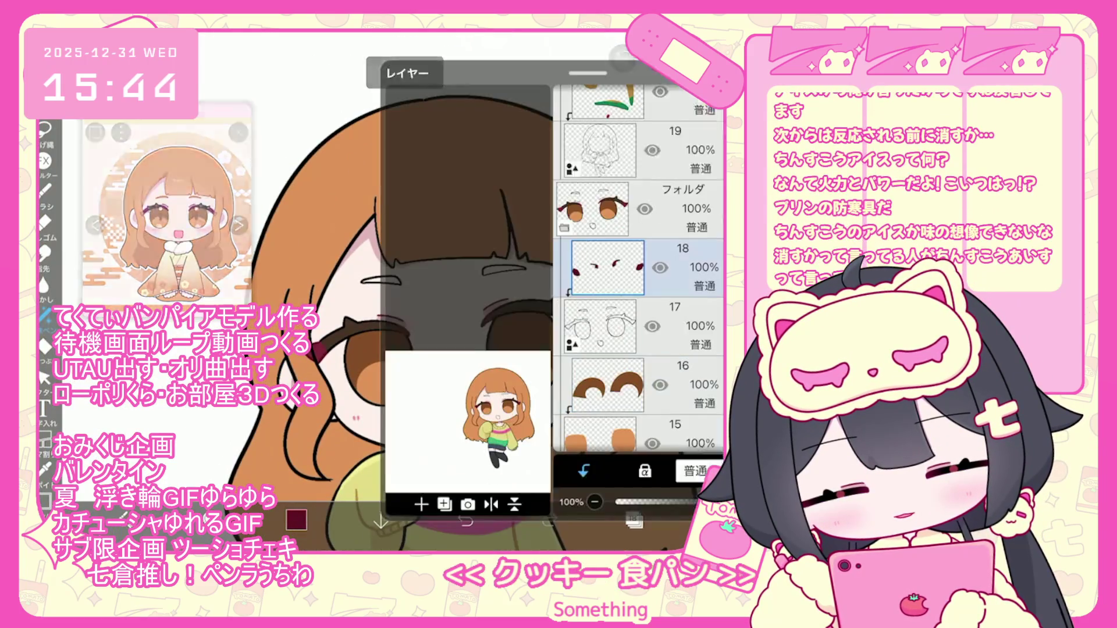
Sample the brown from the hair as the drawing colour
{"action": "left_click", "coordinate": [296, 519]}
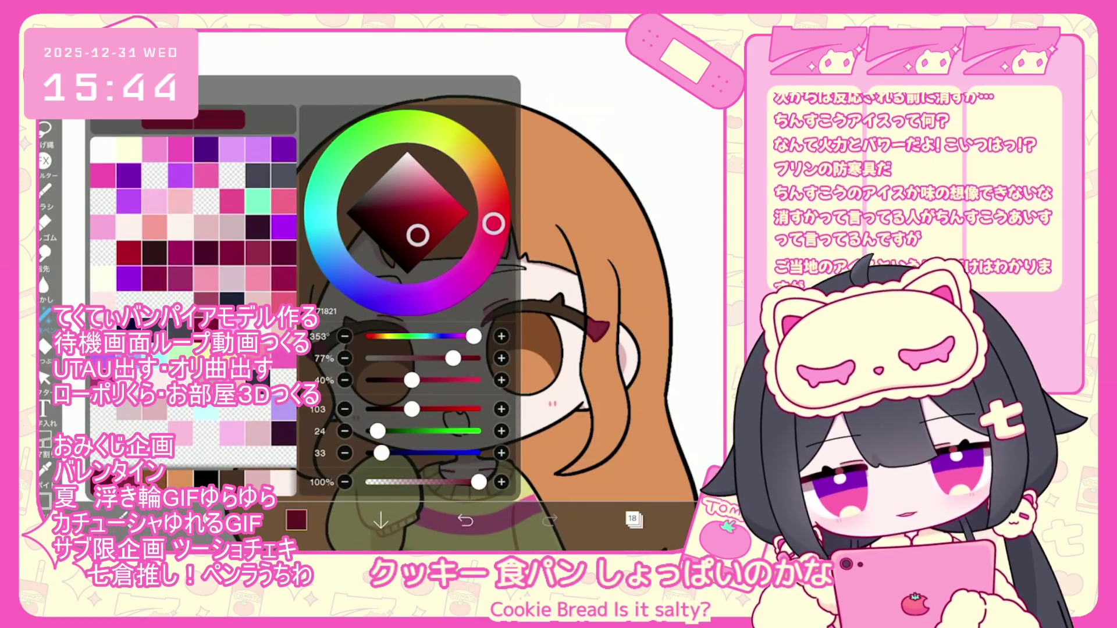
{"action": "left_click", "coordinate": [296, 520]}
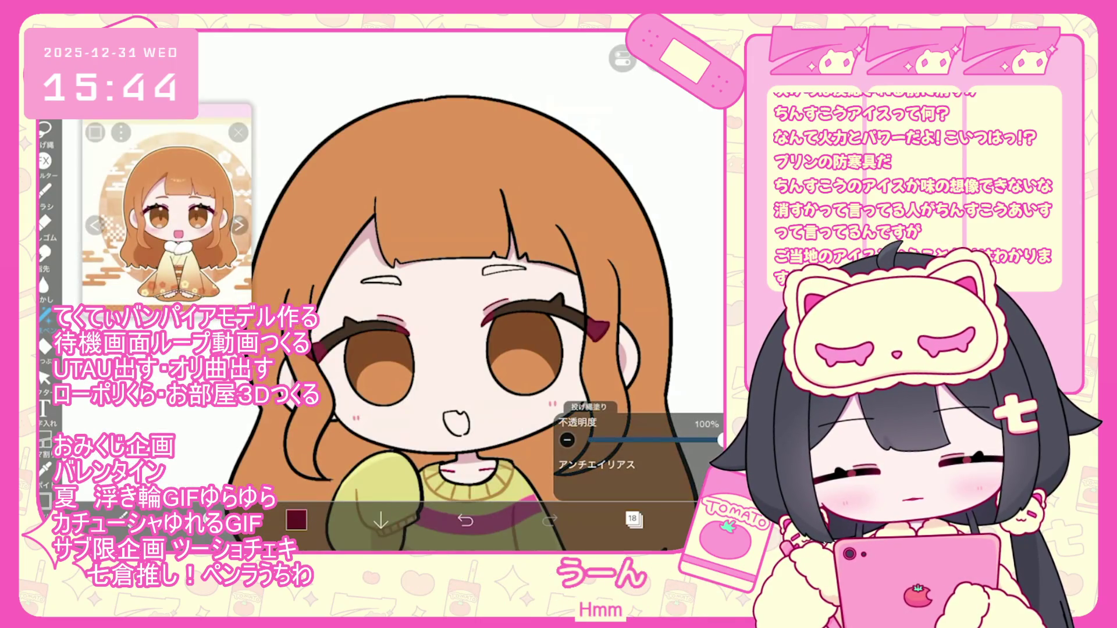
{"action": "scroll", "coordinate": [453, 326], "scroll_direction": "up", "scroll_amount": 2}
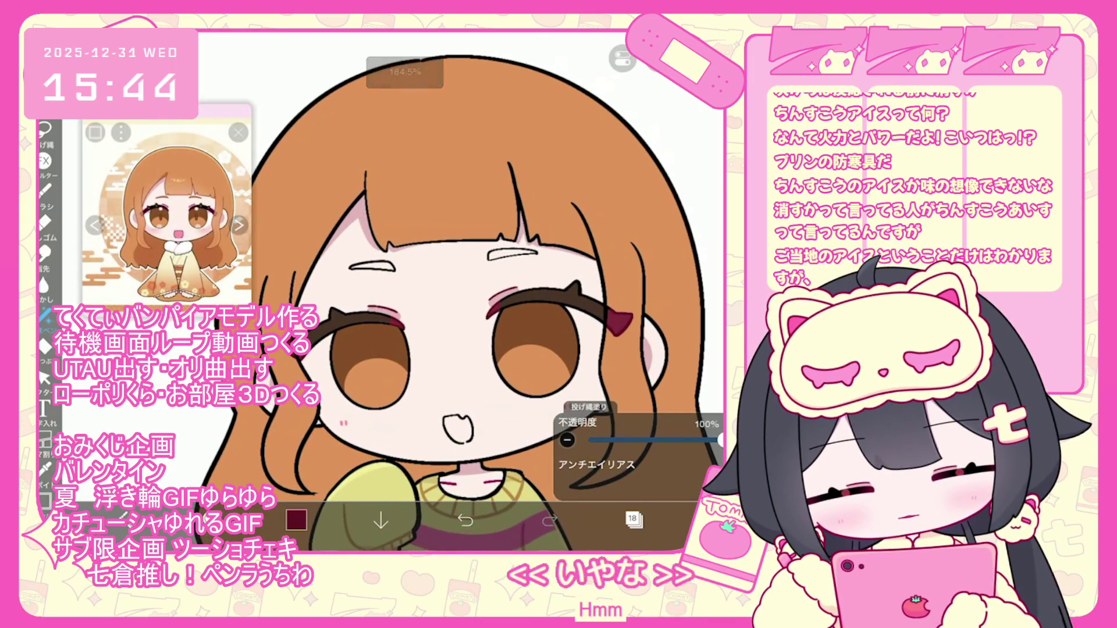
{"action": "left_click", "coordinate": [44, 466]}
{"action": "left_click", "coordinate": [296, 519]}
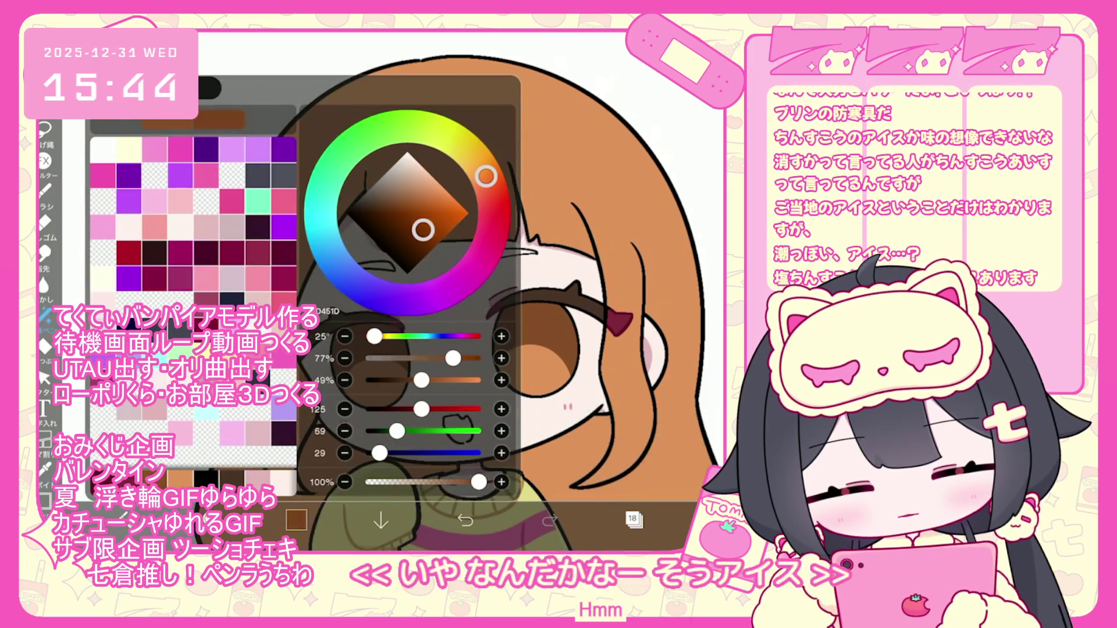
{"action": "left_click", "coordinate": [296, 519]}
Lasso-fill a brown cat-ear shape on top of the head
{"action": "scroll", "coordinate": [454, 291], "scroll_direction": "up", "scroll_amount": 4}
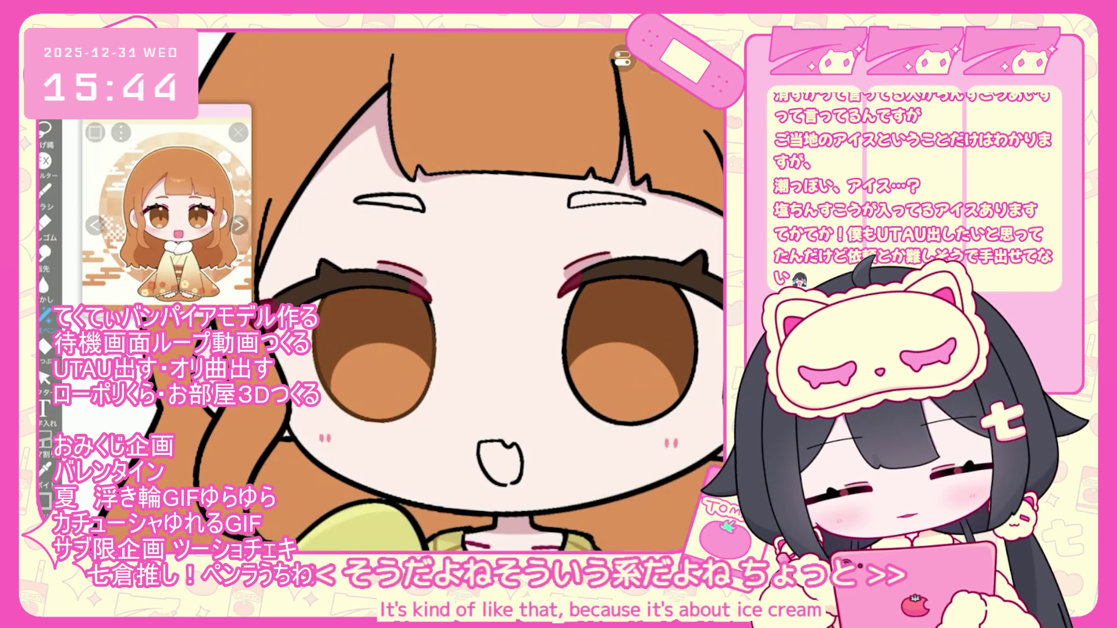
{"action": "scroll", "coordinate": [416, 308], "scroll_direction": "up", "scroll_amount": 3}
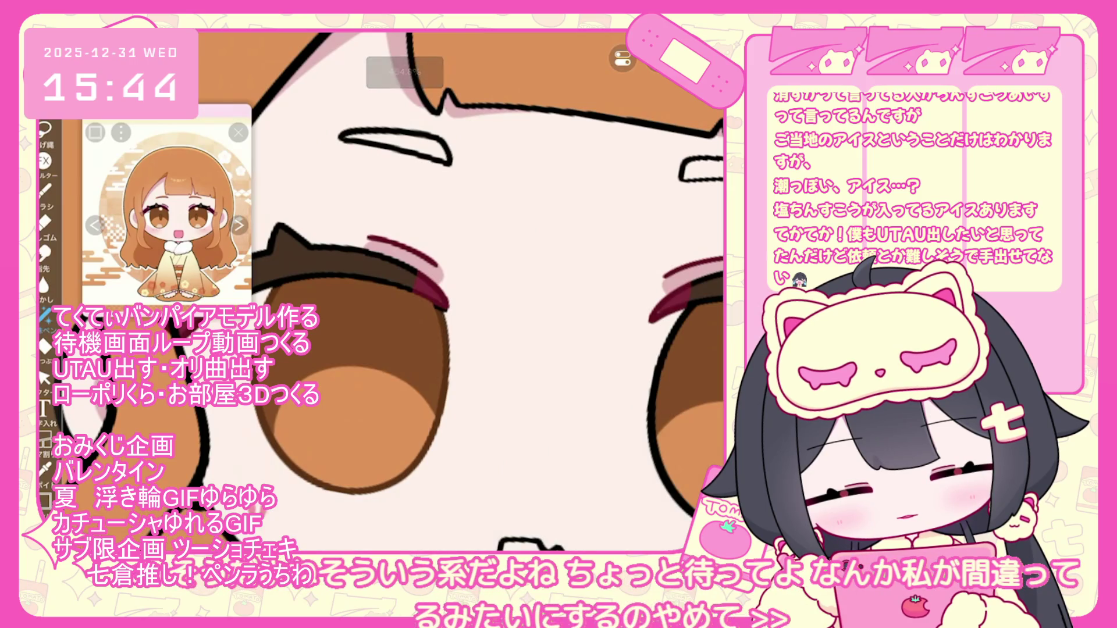
{"action": "scroll", "coordinate": [407, 291], "scroll_direction": "up", "scroll_amount": 2}
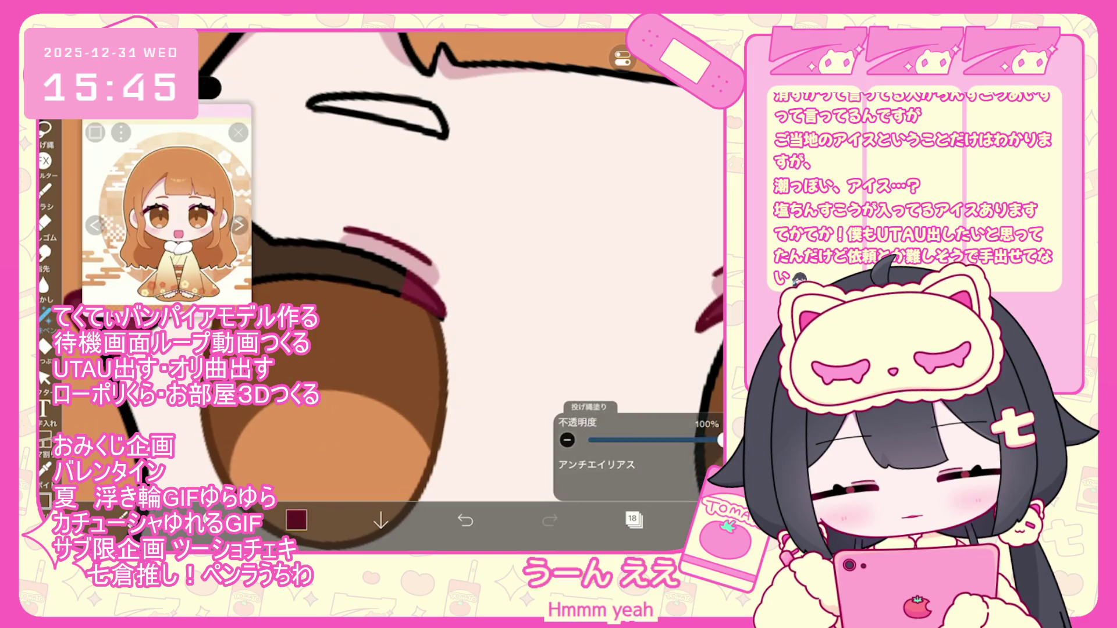
{"action": "left_click_drag", "start_coordinate": [265, 314], "coordinate": [477, 303]}
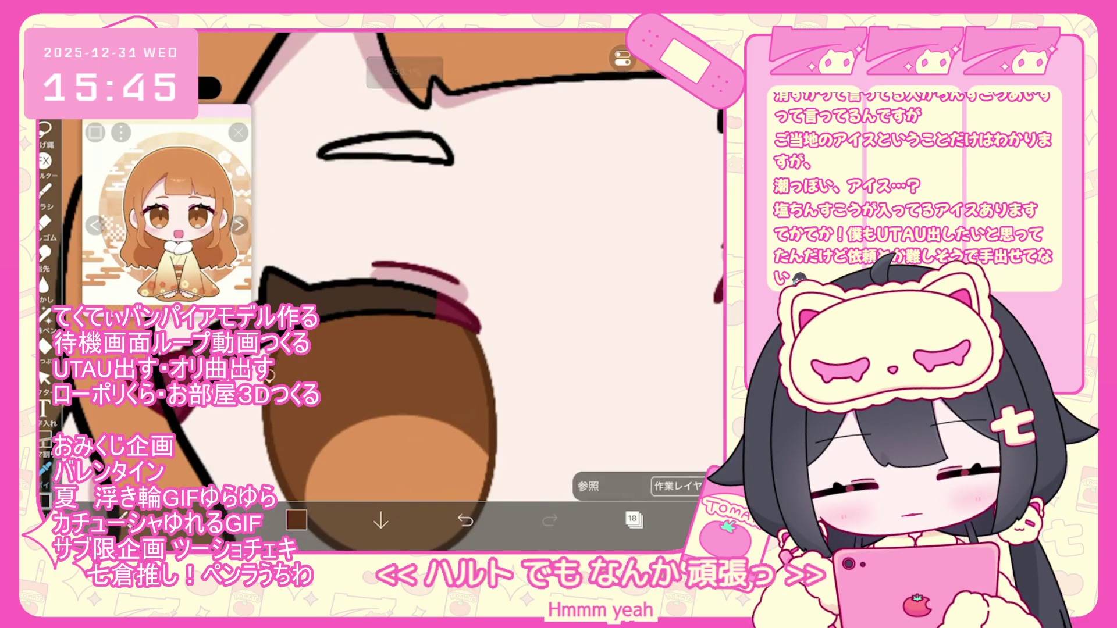
Zoom in around the eyes and bring up the layer list
{"action": "scroll", "coordinate": [477, 290], "scroll_direction": "down", "scroll_amount": 3}
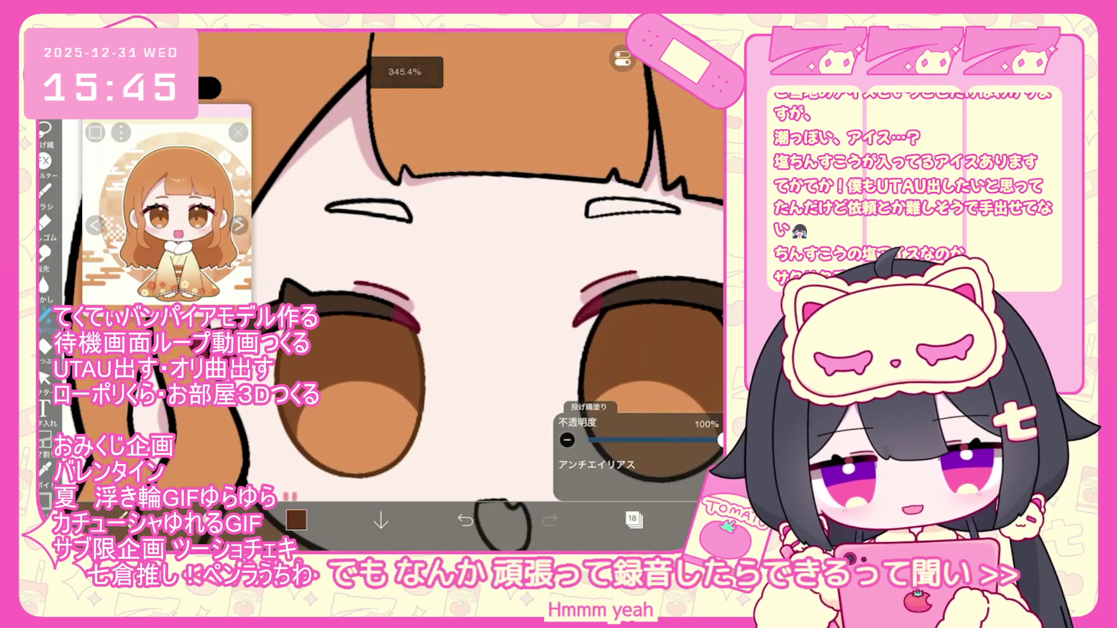
{"action": "scroll", "coordinate": [430, 291], "scroll_direction": "down", "scroll_amount": 2}
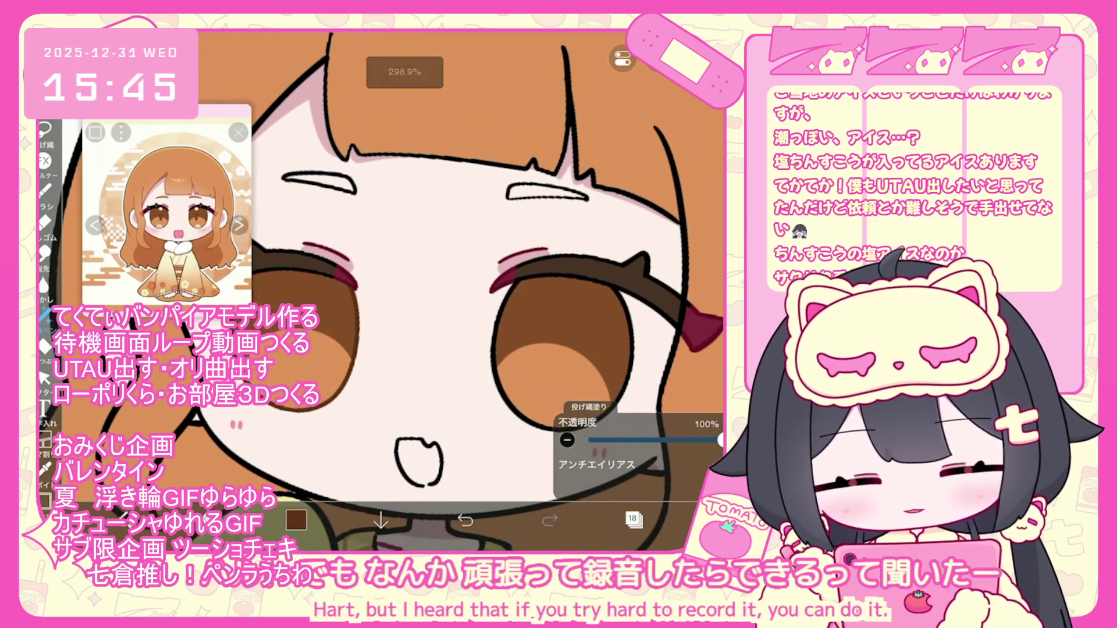
{"action": "scroll", "coordinate": [460, 262], "scroll_direction": "up", "scroll_amount": 2}
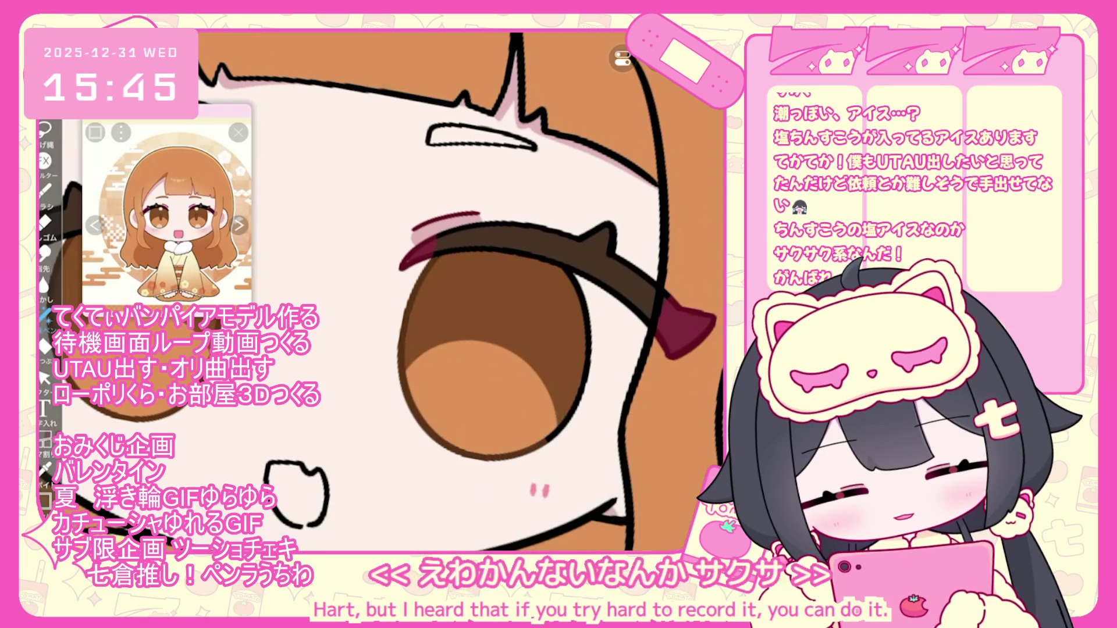
{"action": "scroll", "coordinate": [466, 261], "scroll_direction": "up", "scroll_amount": 1}
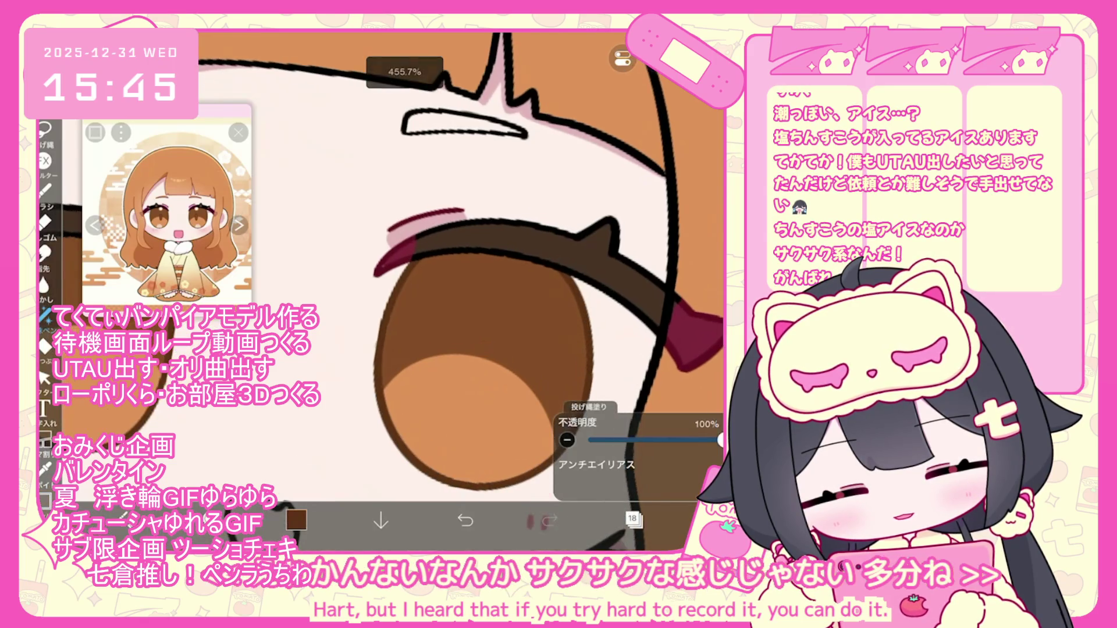
{"action": "scroll", "coordinate": [465, 262], "scroll_direction": "down", "scroll_amount": 3}
{"action": "left_click", "coordinate": [633, 518]}
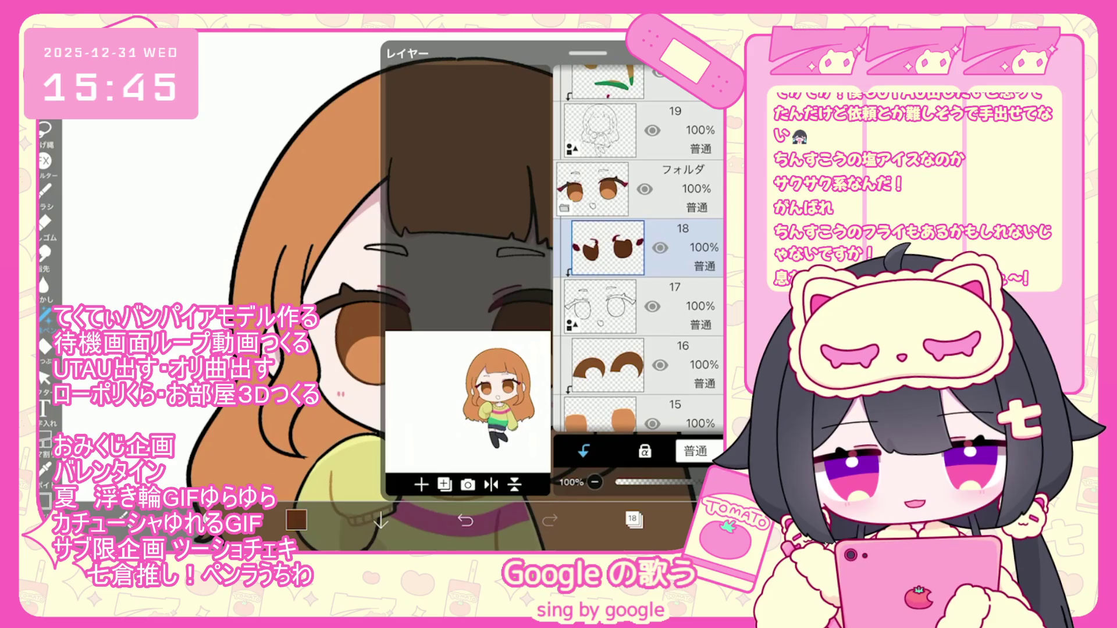
On layer 16, sample the eye's brown and pick a brush for drawing
{"action": "left_click", "coordinate": [675, 307]}
{"action": "left_click", "coordinate": [675, 365]}
{"action": "left_click", "coordinate": [45, 471]}
{"action": "left_click", "coordinate": [339, 323]}
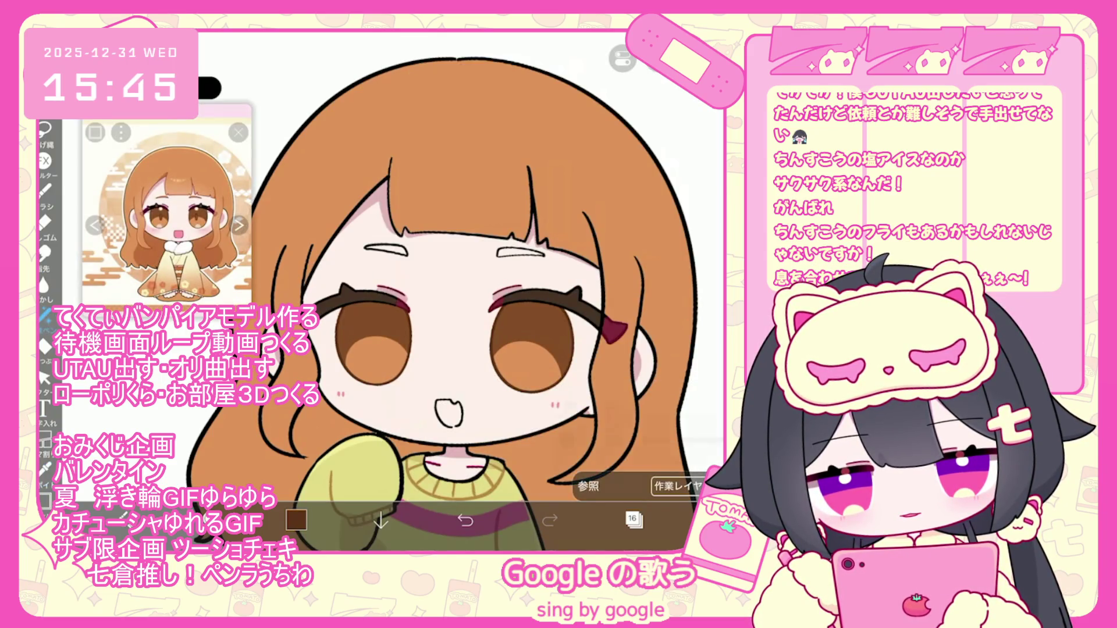
{"action": "left_click", "coordinate": [46, 191]}
{"action": "scroll", "coordinate": [390, 291], "scroll_direction": "up", "scroll_amount": 5}
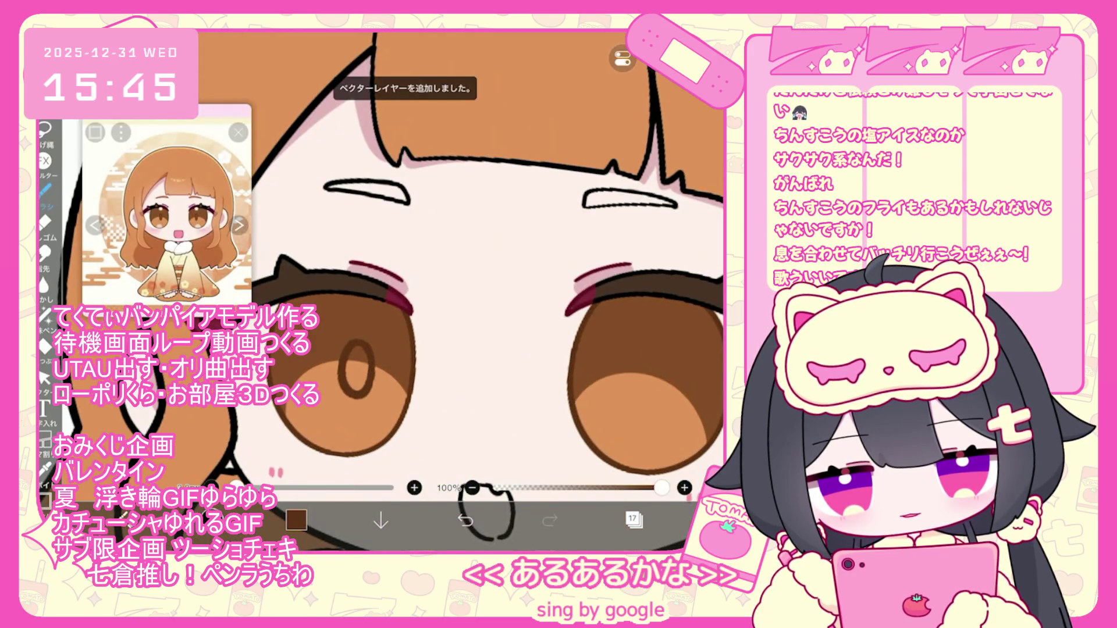
{"action": "scroll", "coordinate": [477, 291], "scroll_direction": "right", "scroll_amount": 3}
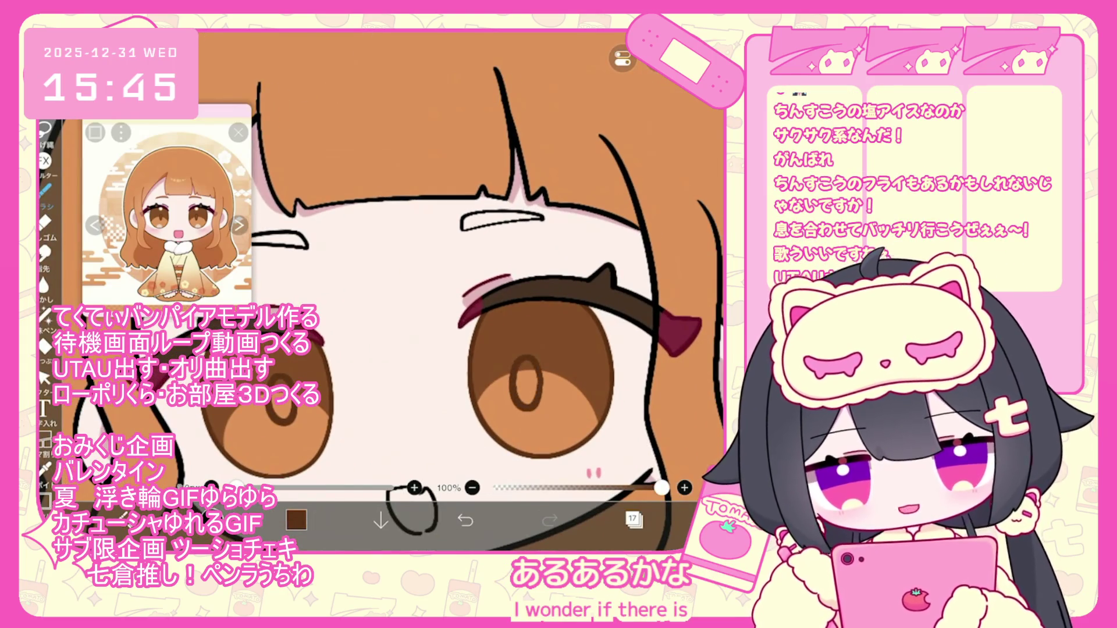
Select the oval drawn in the pupil, then make layer 16 active
{"action": "left_click", "coordinate": [44, 378]}
{"action": "left_click", "coordinate": [525, 381]}
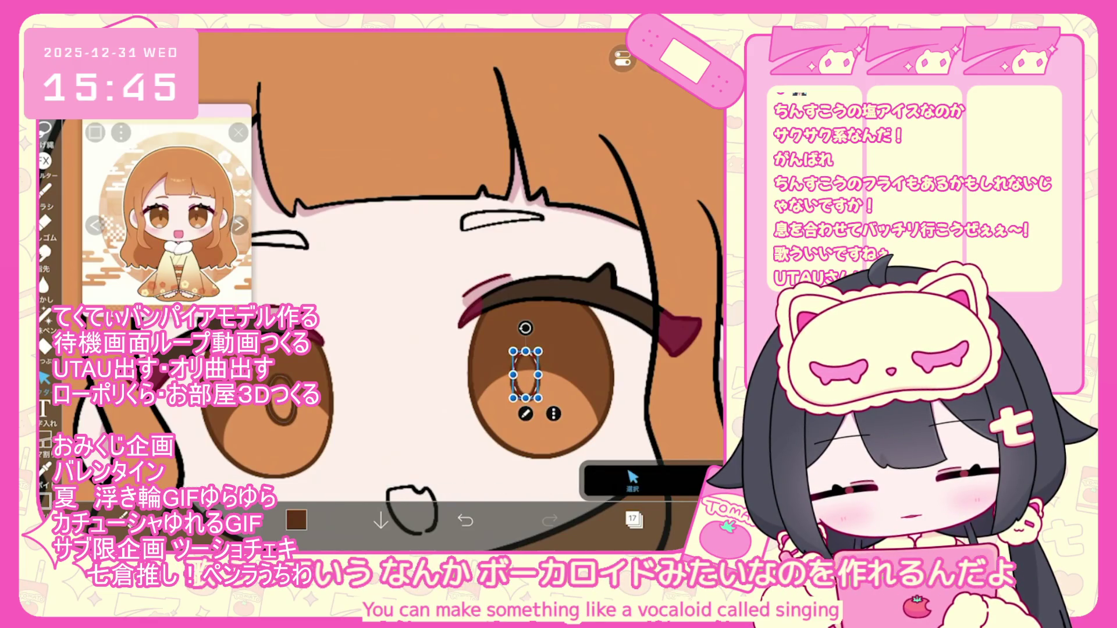
{"action": "scroll", "coordinate": [489, 309], "scroll_direction": "down", "scroll_amount": 2}
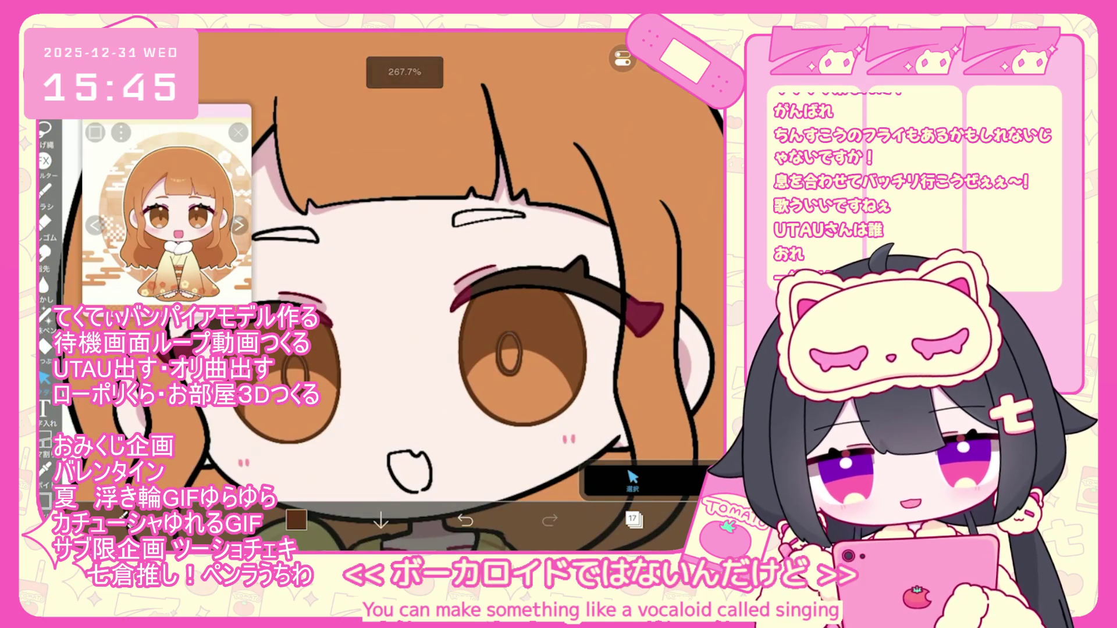
{"action": "left_click", "coordinate": [633, 520]}
{"action": "left_click", "coordinate": [605, 305]}
{"action": "left_click", "coordinate": [633, 520]}
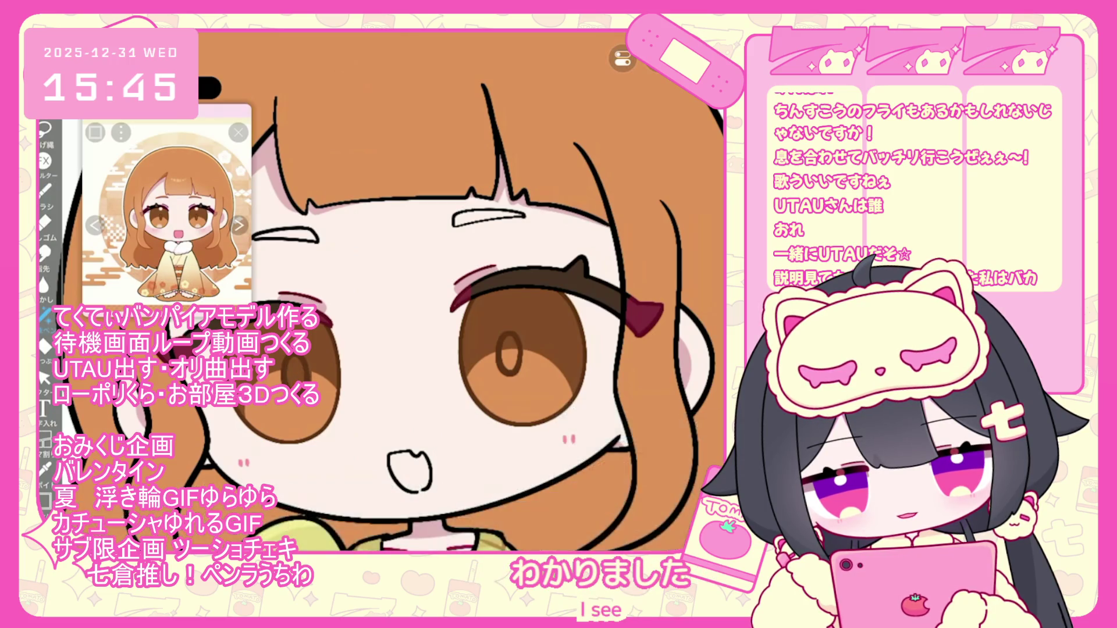
Undo and then restore the last lasso fill on layer 16
{"action": "left_click", "coordinate": [465, 520]}
{"action": "scroll", "coordinate": [366, 388], "scroll_direction": "up", "scroll_amount": 2}
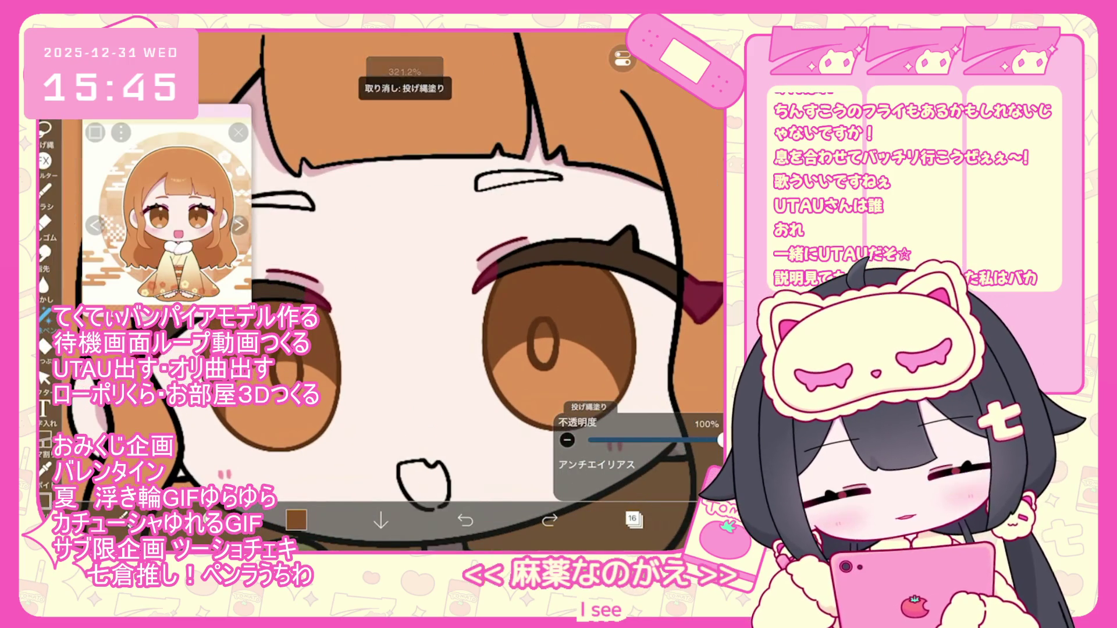
{"action": "left_click", "coordinate": [550, 520]}
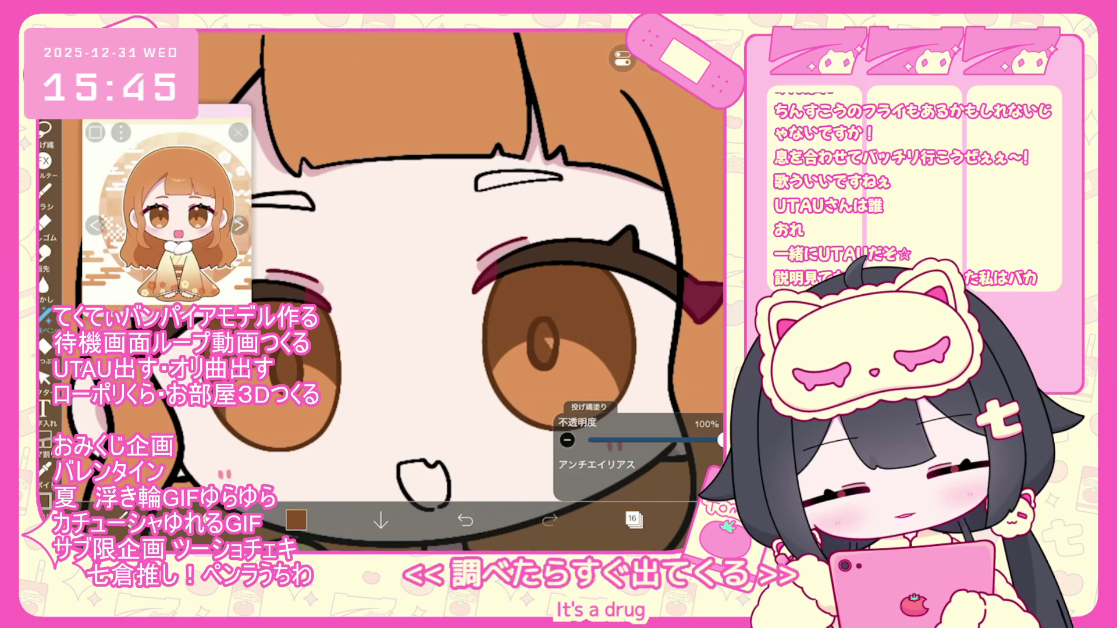
{"action": "scroll", "coordinate": [378, 291], "scroll_direction": "down", "scroll_amount": 3}
On layer 17, slightly tilt the oval inside the pupil, then deselect it
{"action": "left_click", "coordinate": [632, 520]}
{"action": "left_click", "coordinate": [674, 189]}
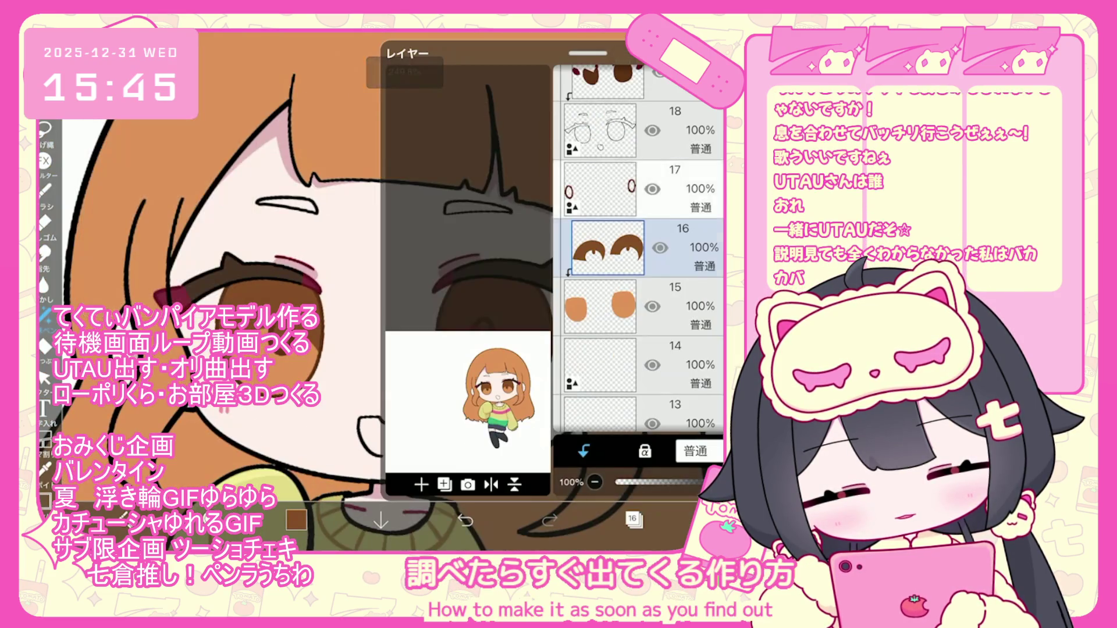
{"action": "left_click", "coordinate": [632, 519]}
{"action": "scroll", "coordinate": [407, 291], "scroll_direction": "up", "scroll_amount": 3}
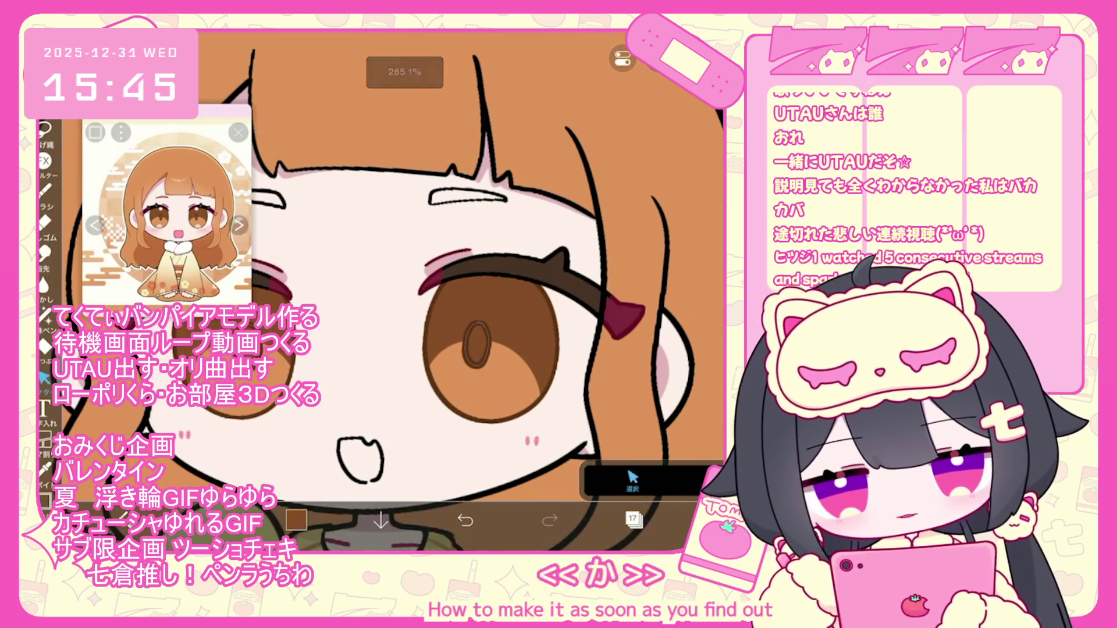
{"action": "scroll", "coordinate": [437, 291], "scroll_direction": "up", "scroll_amount": 2}
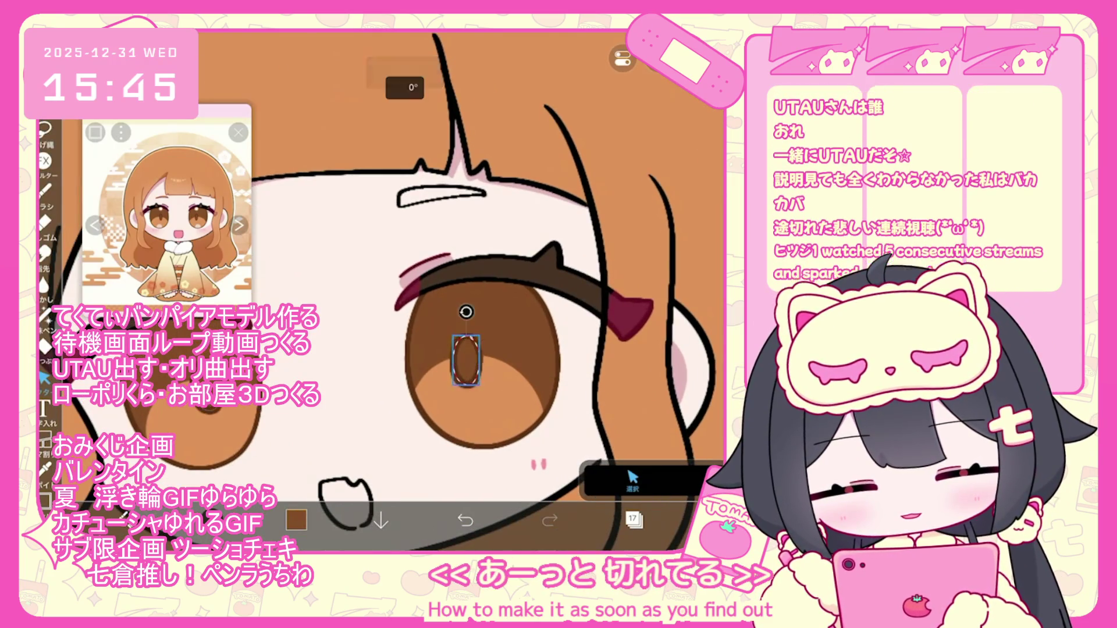
{"action": "left_click", "coordinate": [465, 359]}
{"action": "left_click", "coordinate": [465, 360]}
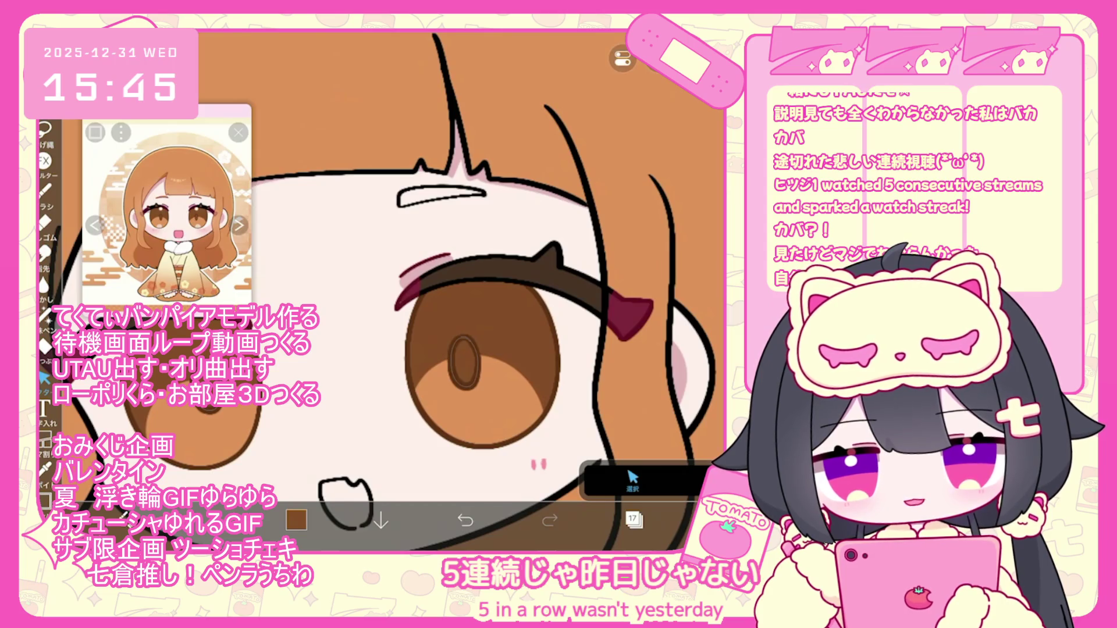
Return to layer 16 through the layer list
{"action": "scroll", "coordinate": [378, 291], "scroll_direction": "down", "scroll_amount": 3}
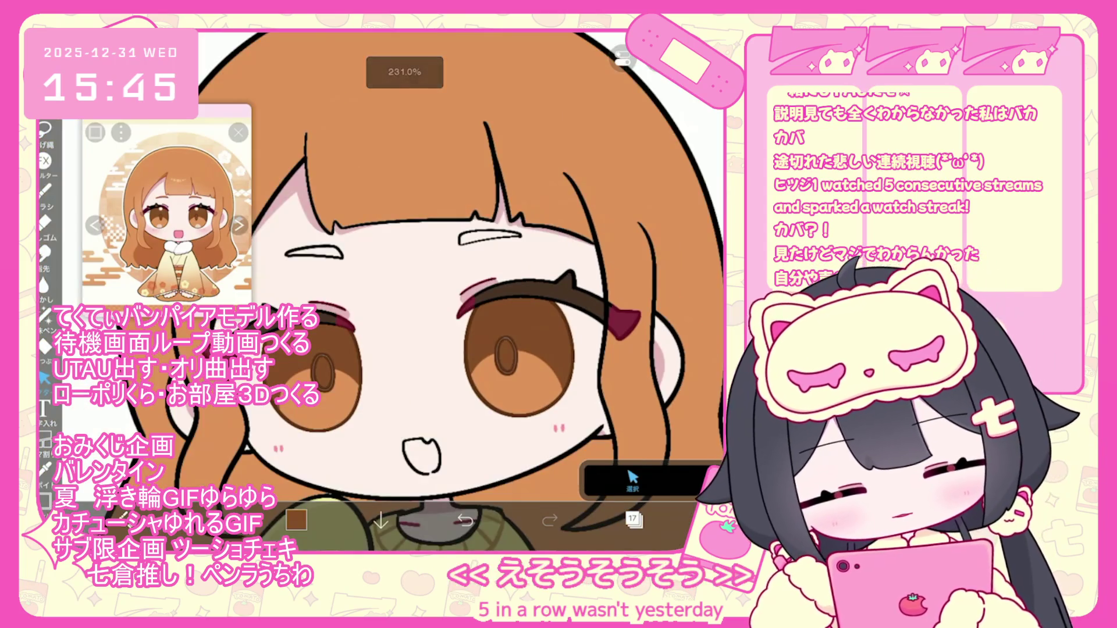
{"action": "left_click", "coordinate": [634, 519]}
{"action": "left_click", "coordinate": [608, 307]}
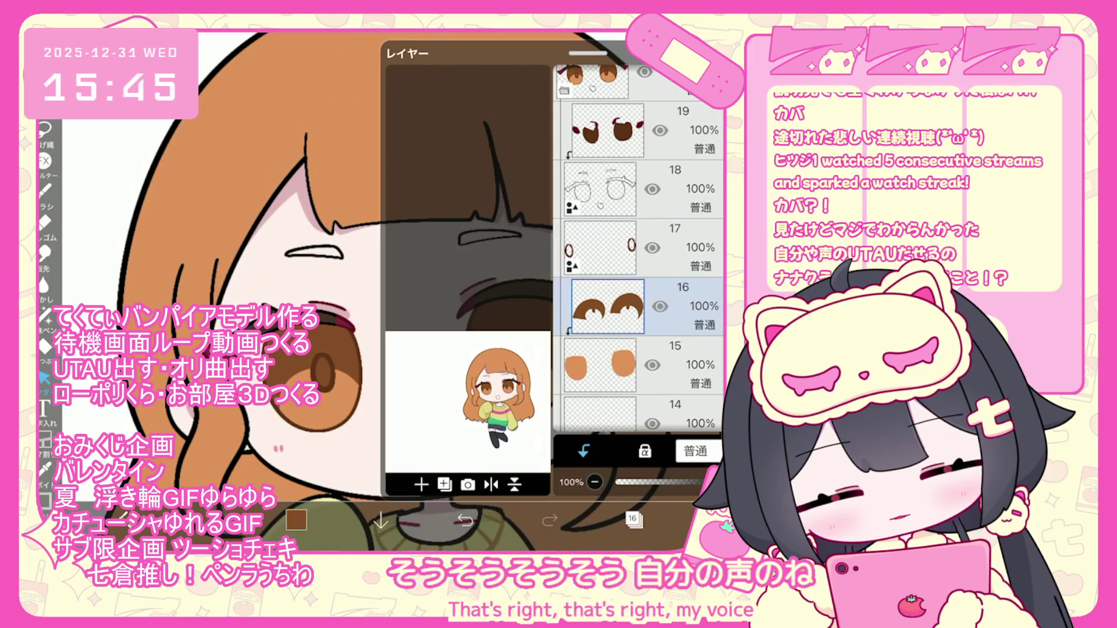
Add an empty layer above layer 16 and slightly adjust the brown drawing colour
{"action": "left_click", "coordinate": [421, 485]}
{"action": "left_click", "coordinate": [634, 519]}
{"action": "left_click", "coordinate": [296, 520]}
{"action": "left_click_drag", "start_coordinate": [424, 231], "coordinate": [431, 220]}
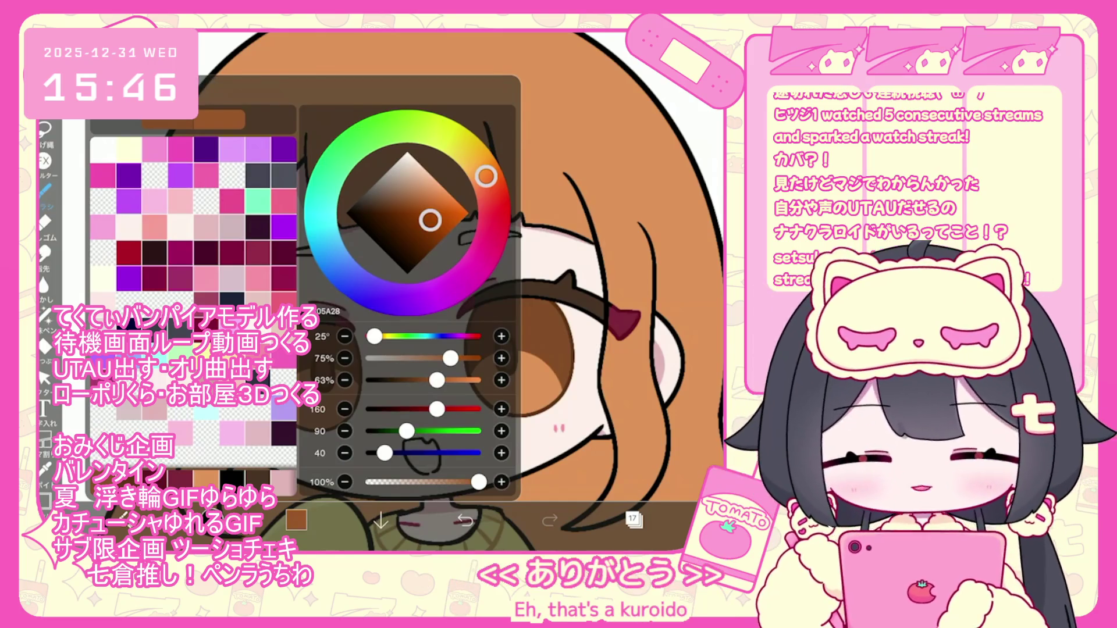
{"action": "left_click", "coordinate": [296, 520]}
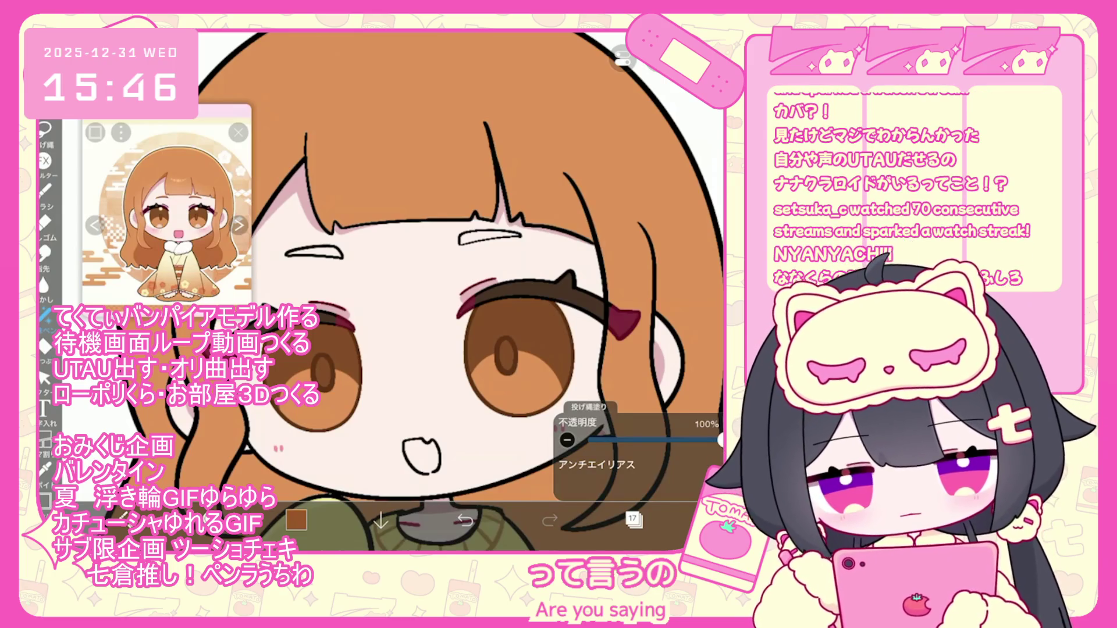
Undo the last two lasso fills while zooming onto the right eye
{"action": "scroll", "coordinate": [300, 310], "scroll_direction": "up", "scroll_amount": 3}
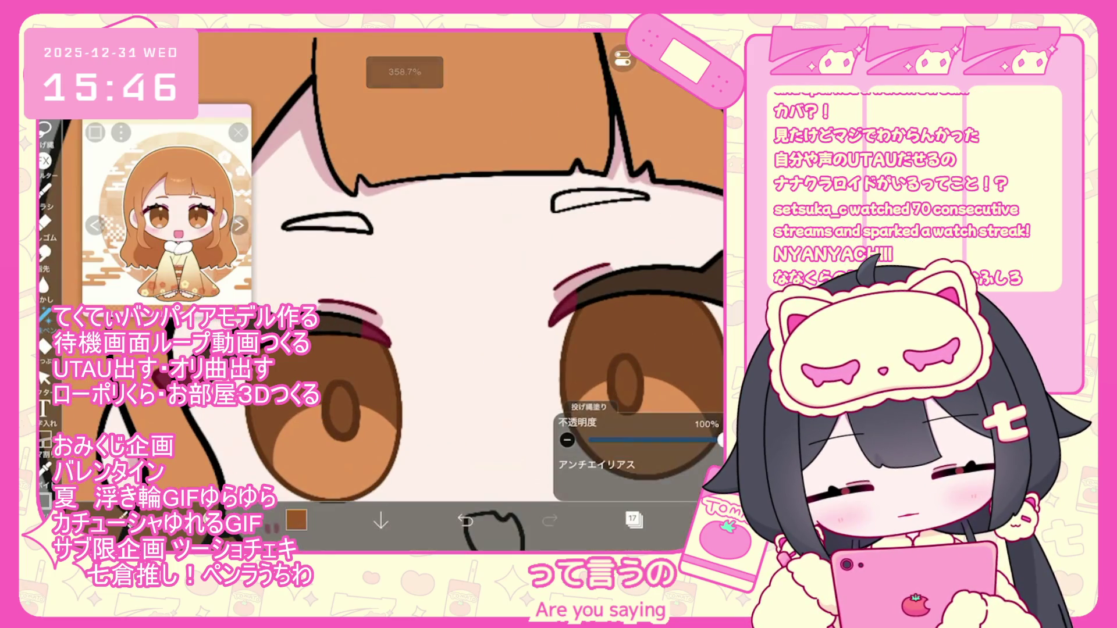
{"action": "key", "text": "ctrl+z"}
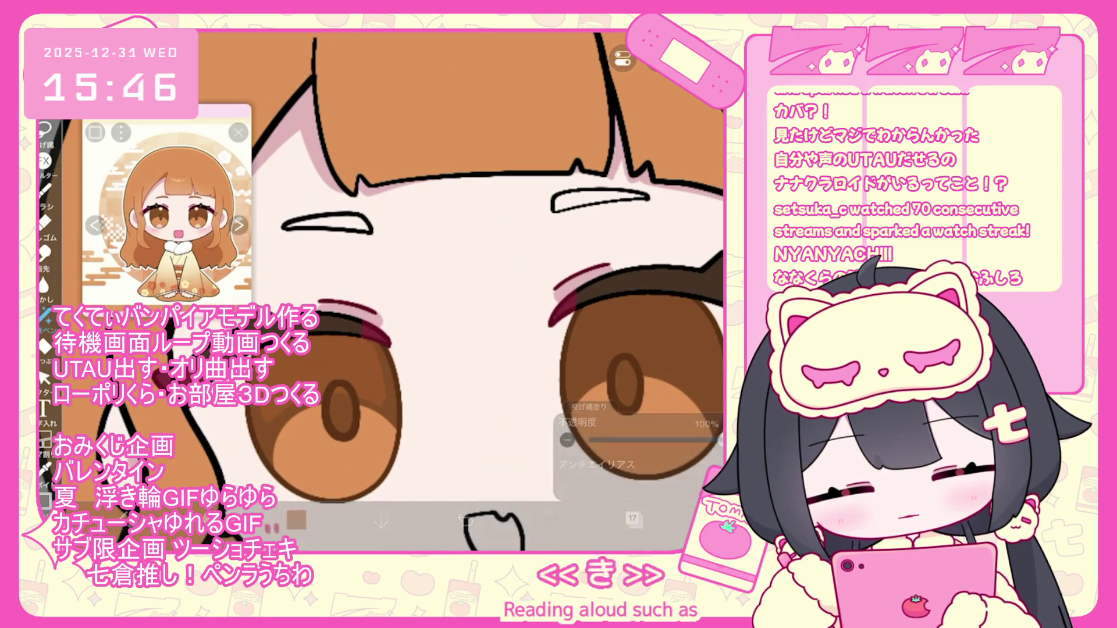
{"action": "left_click_drag", "start_coordinate": [582, 349], "coordinate": [378, 372]}
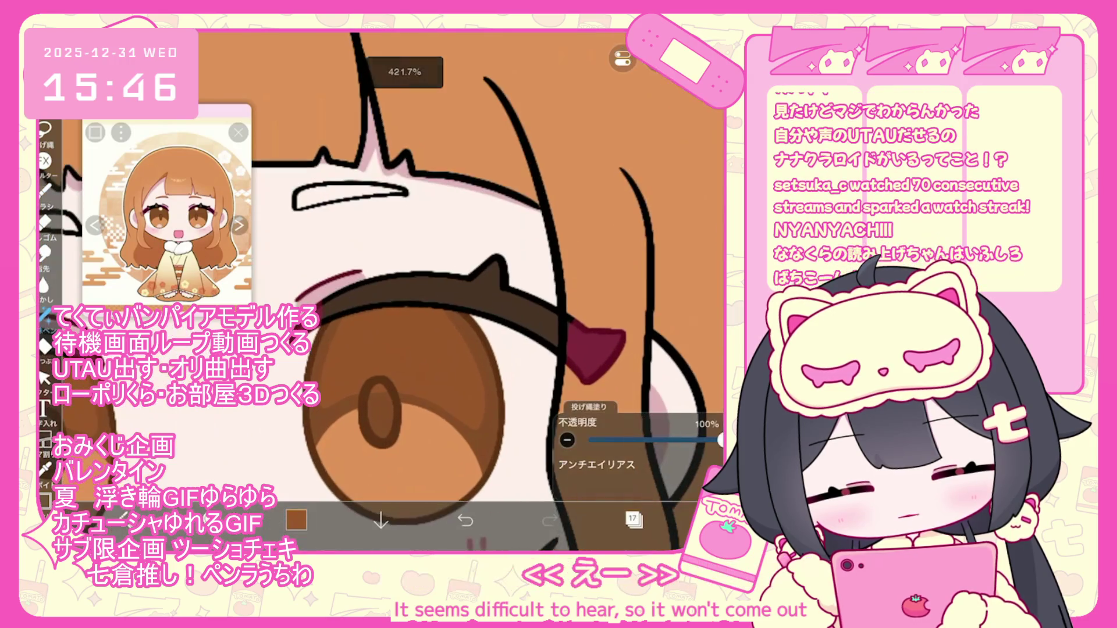
{"action": "key", "text": "ctrl+z"}
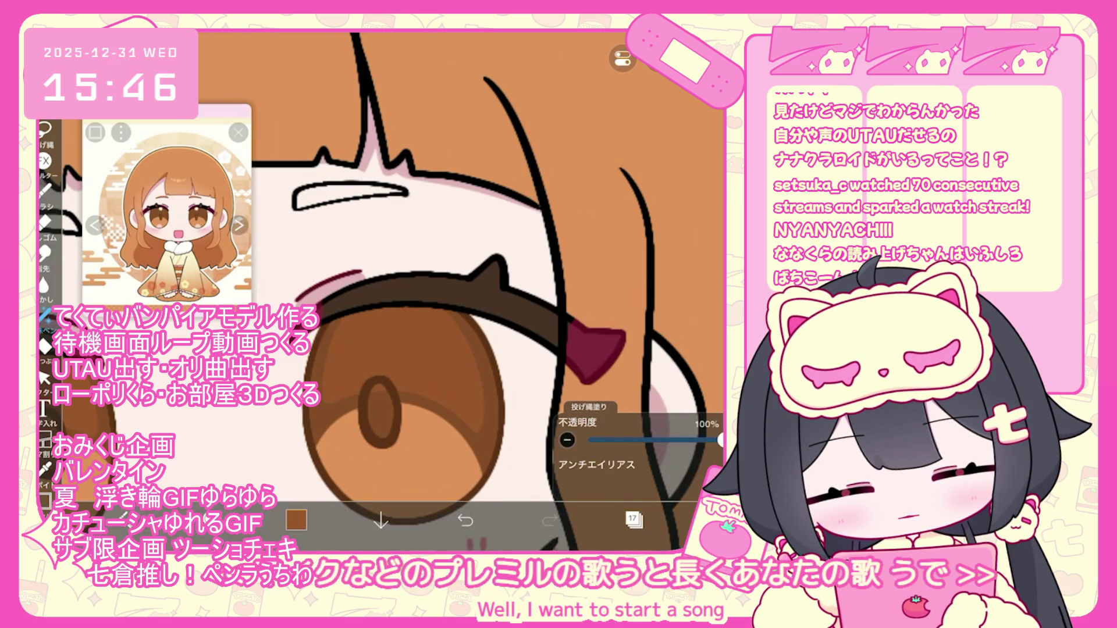
Zoom out to show the whole chibi figure and check the layer list
{"action": "scroll", "coordinate": [407, 291], "scroll_direction": "up", "scroll_amount": 2}
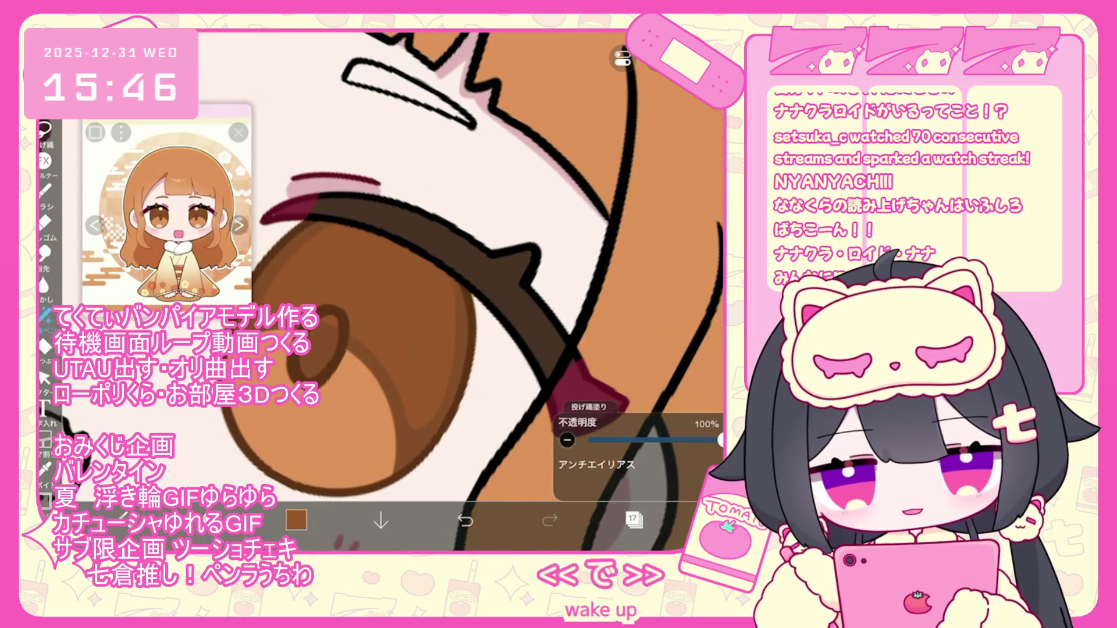
{"action": "scroll", "coordinate": [434, 291], "scroll_direction": "up", "scroll_amount": 1}
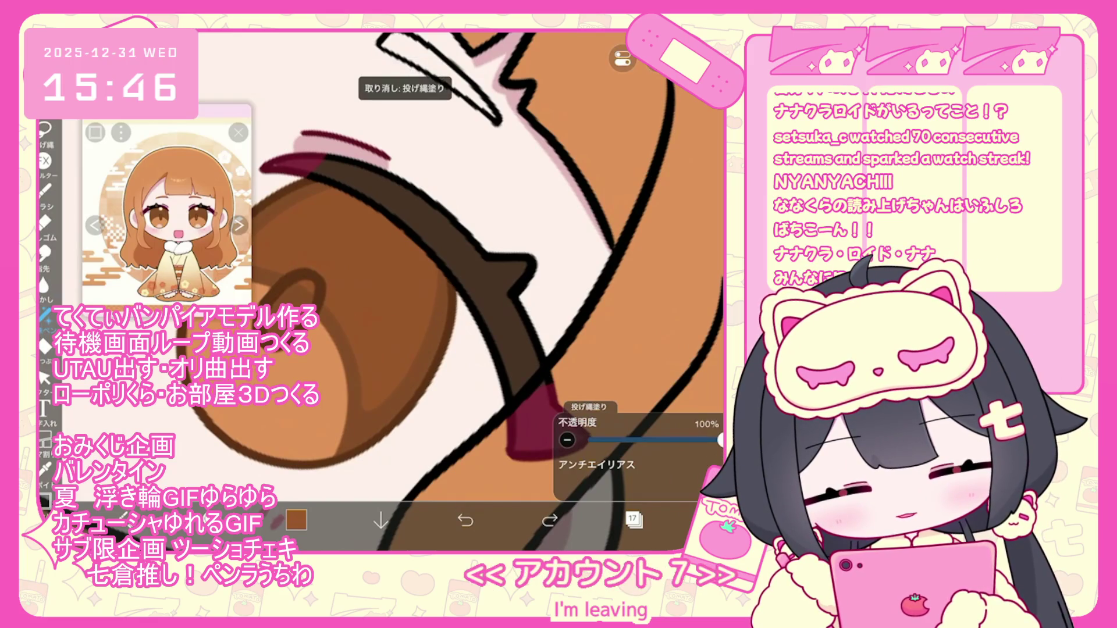
{"action": "scroll", "coordinate": [458, 291], "scroll_direction": "down", "scroll_amount": 5}
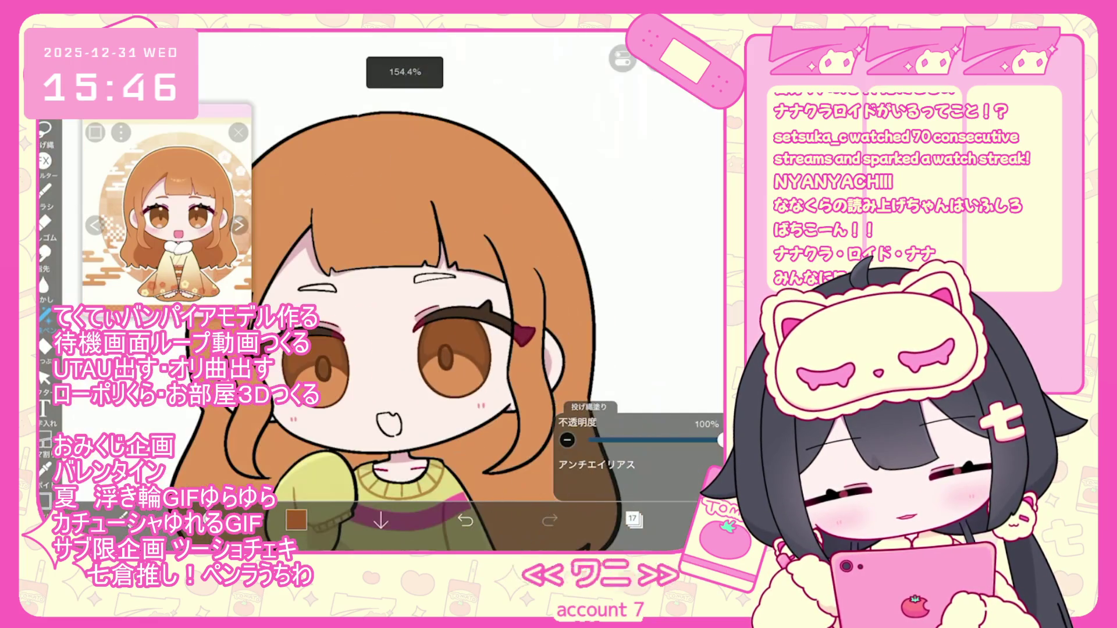
{"action": "scroll", "coordinate": [407, 261], "scroll_direction": "up", "scroll_amount": 5}
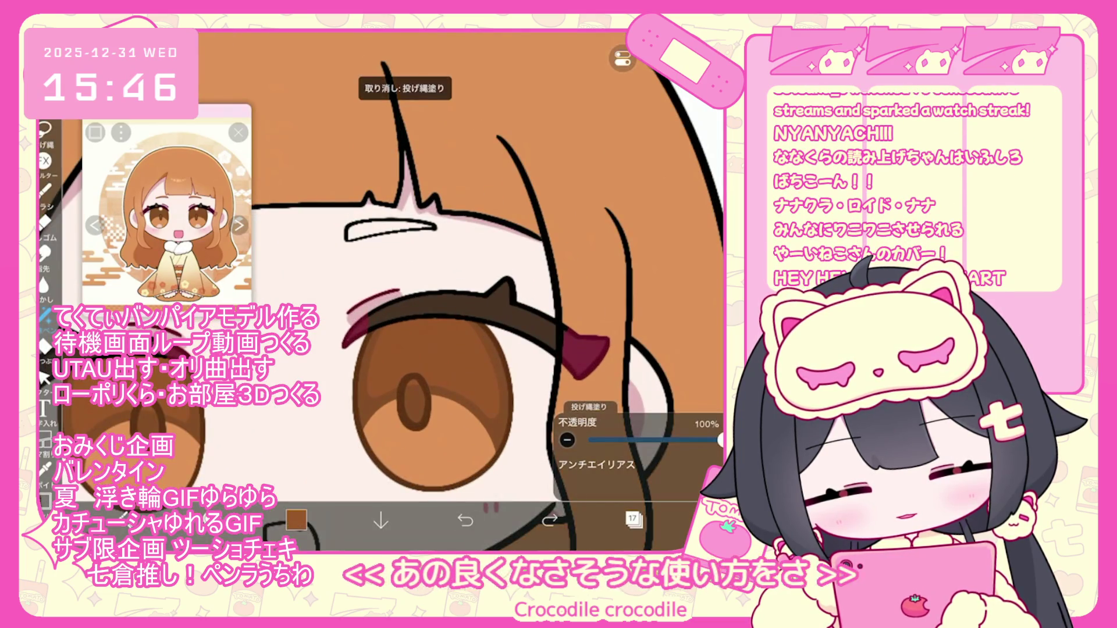
{"action": "scroll", "coordinate": [466, 291], "scroll_direction": "down", "scroll_amount": 2}
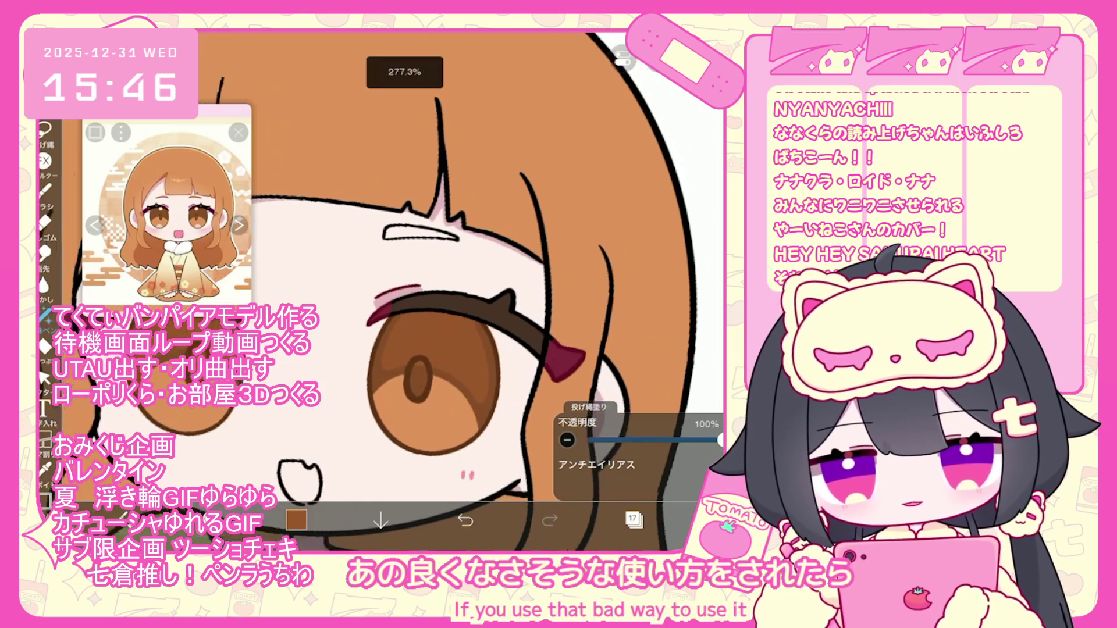
{"action": "scroll", "coordinate": [450, 326], "scroll_direction": "down", "scroll_amount": 1}
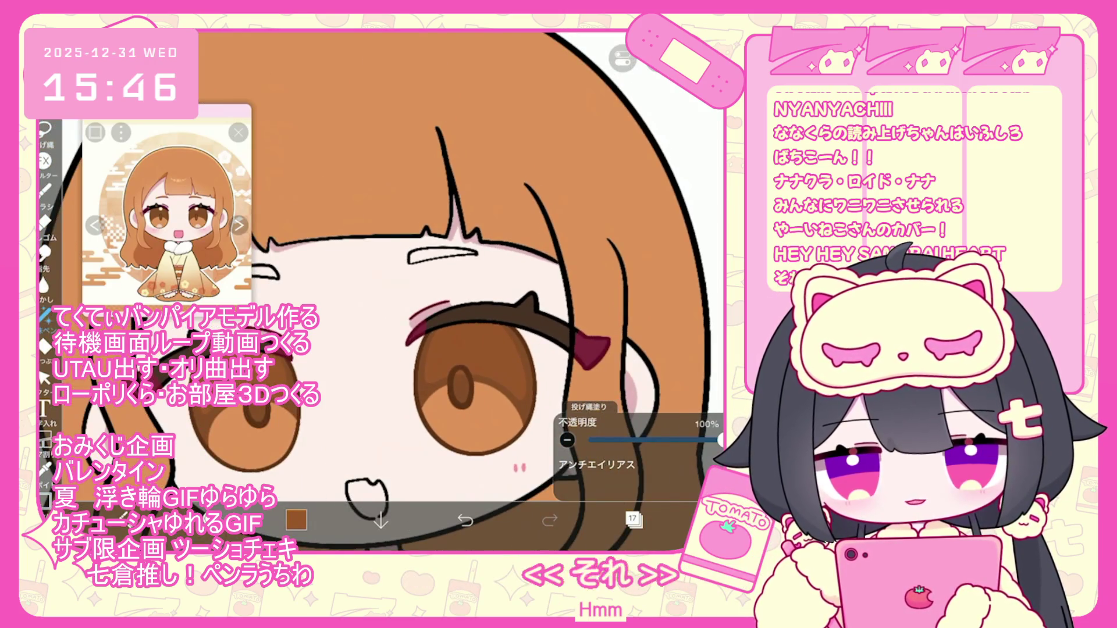
{"action": "scroll", "coordinate": [442, 326], "scroll_direction": "down", "scroll_amount": 1}
{"action": "scroll", "coordinate": [448, 326], "scroll_direction": "down", "scroll_amount": 1}
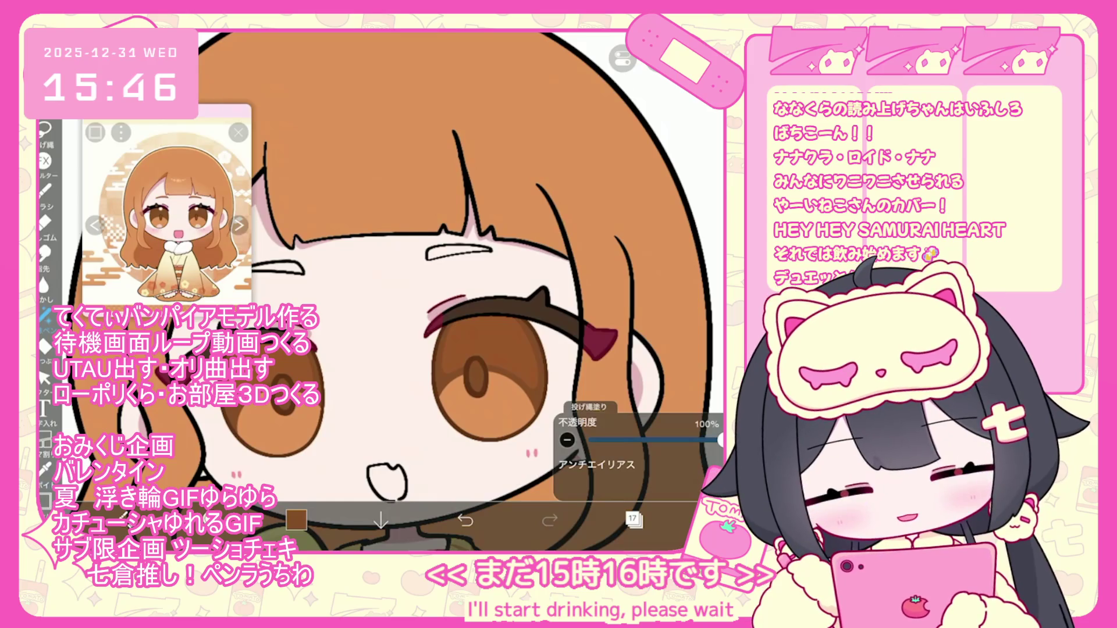
{"action": "scroll", "coordinate": [396, 291], "scroll_direction": "down", "scroll_amount": 5}
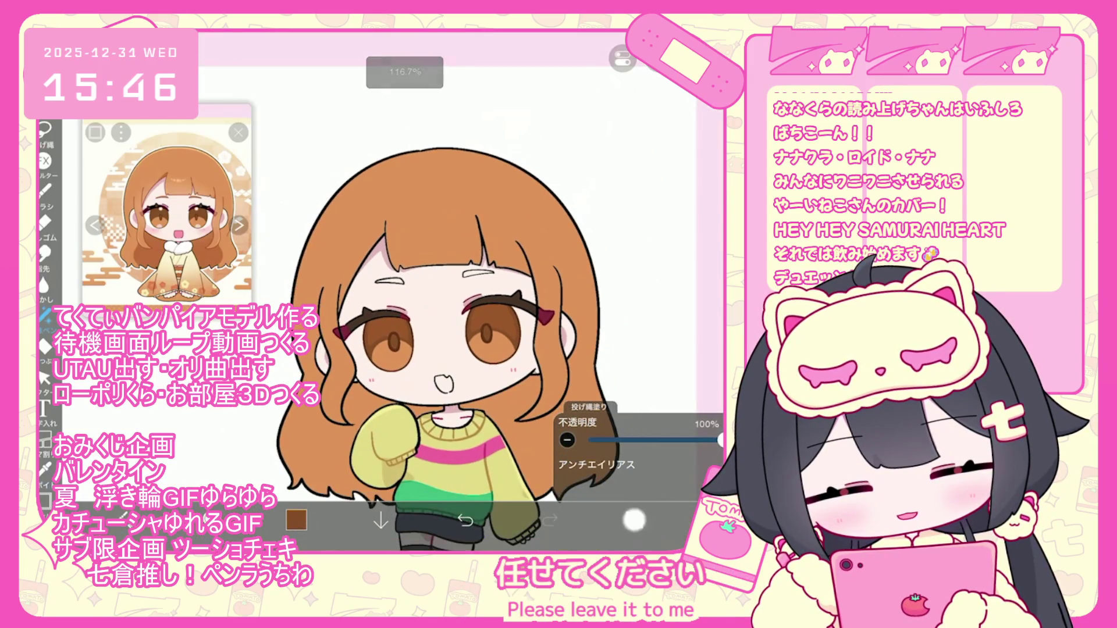
{"action": "left_click", "coordinate": [634, 519]}
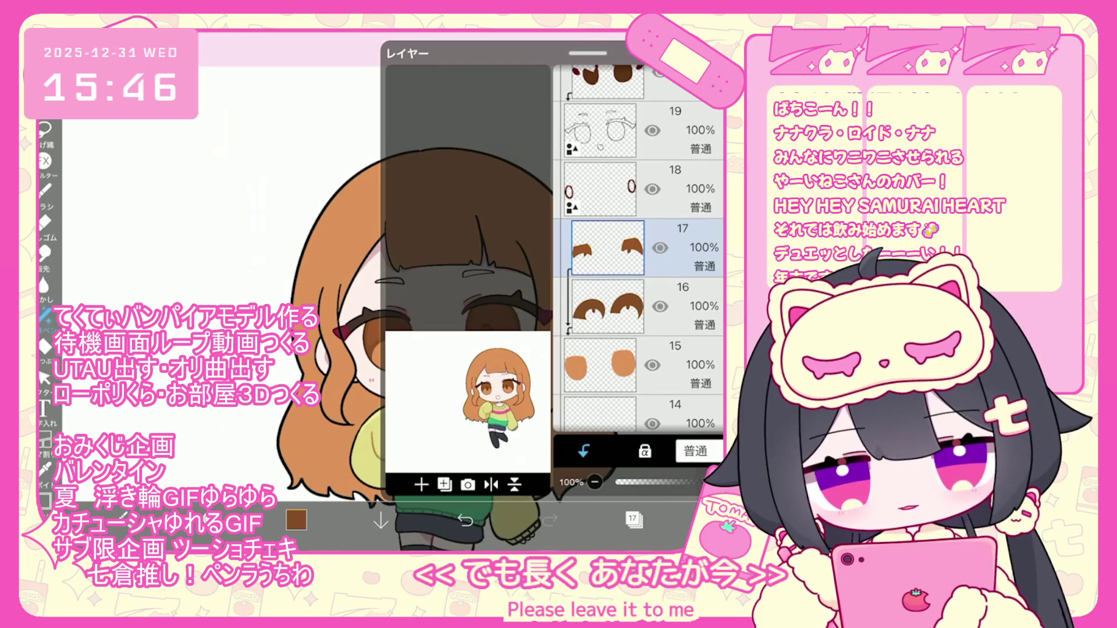
{"action": "left_click", "coordinate": [634, 520]}
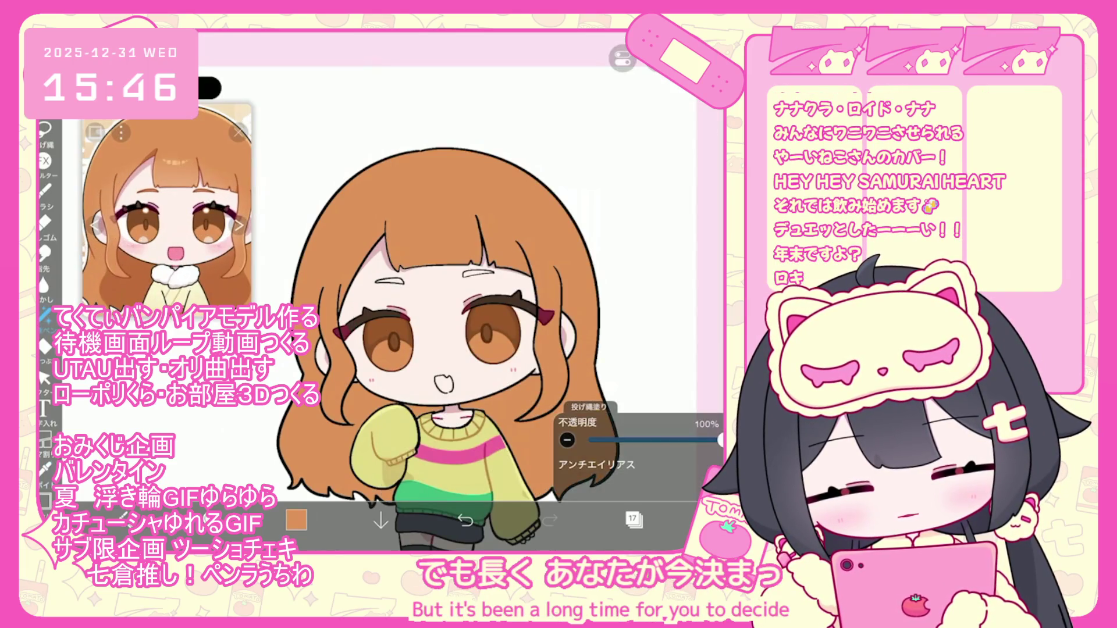
Choose pale yellow as the drawing colour
{"action": "left_click", "coordinate": [297, 519]}
{"action": "left_click", "coordinate": [296, 519]}
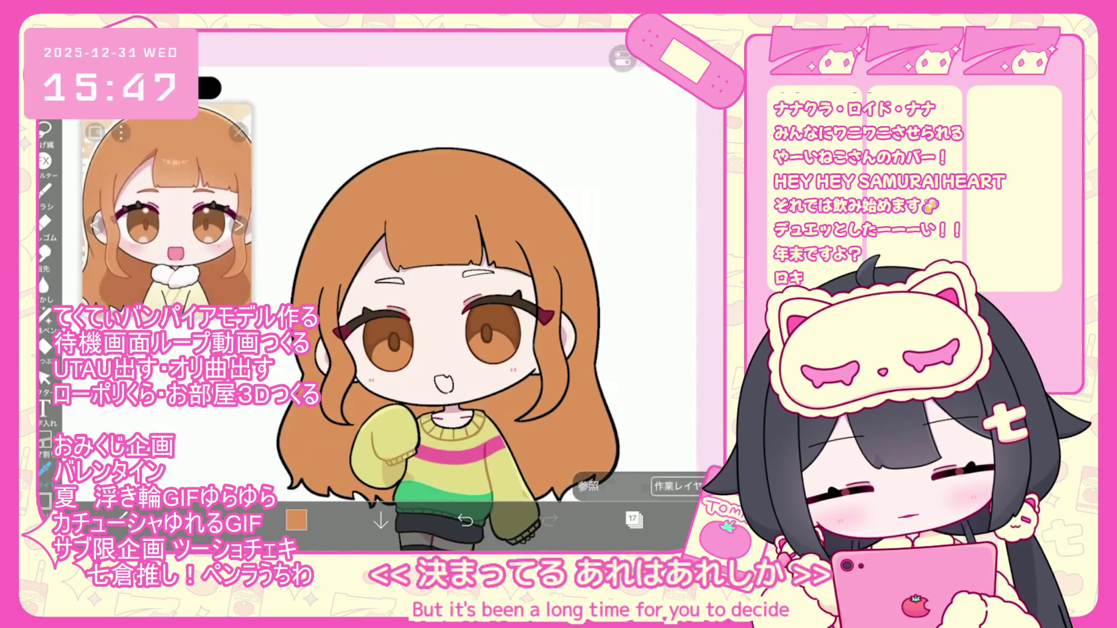
{"action": "left_click", "coordinate": [296, 519]}
{"action": "left_click", "coordinate": [296, 520]}
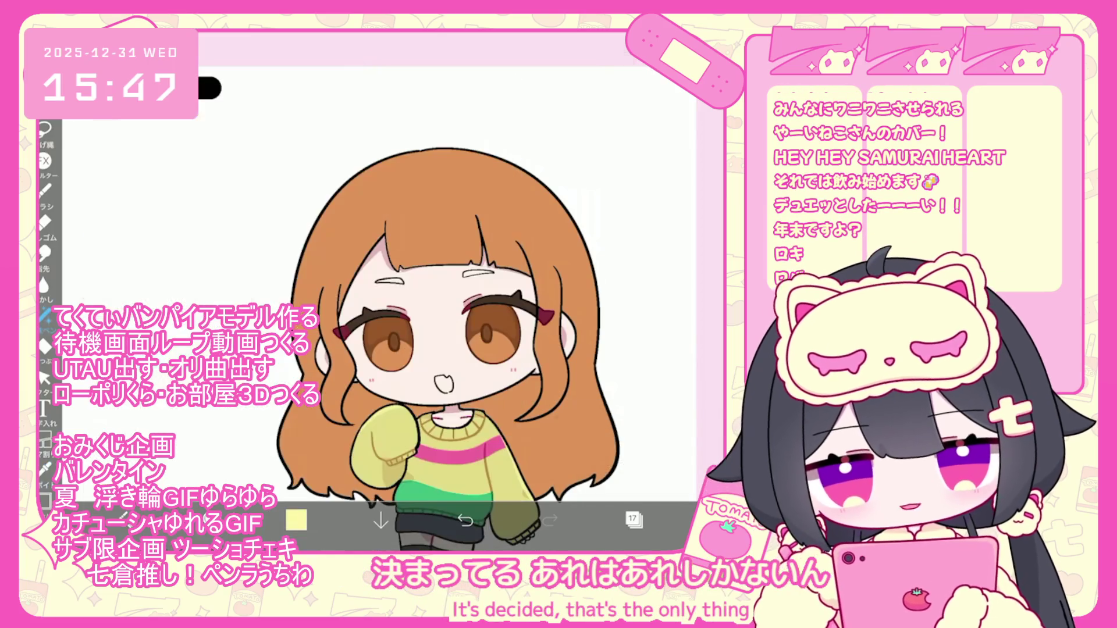
Undo, redo, then undo again the last yellow highlight lasso fill
{"action": "scroll", "coordinate": [407, 291], "scroll_direction": "up", "scroll_amount": 5}
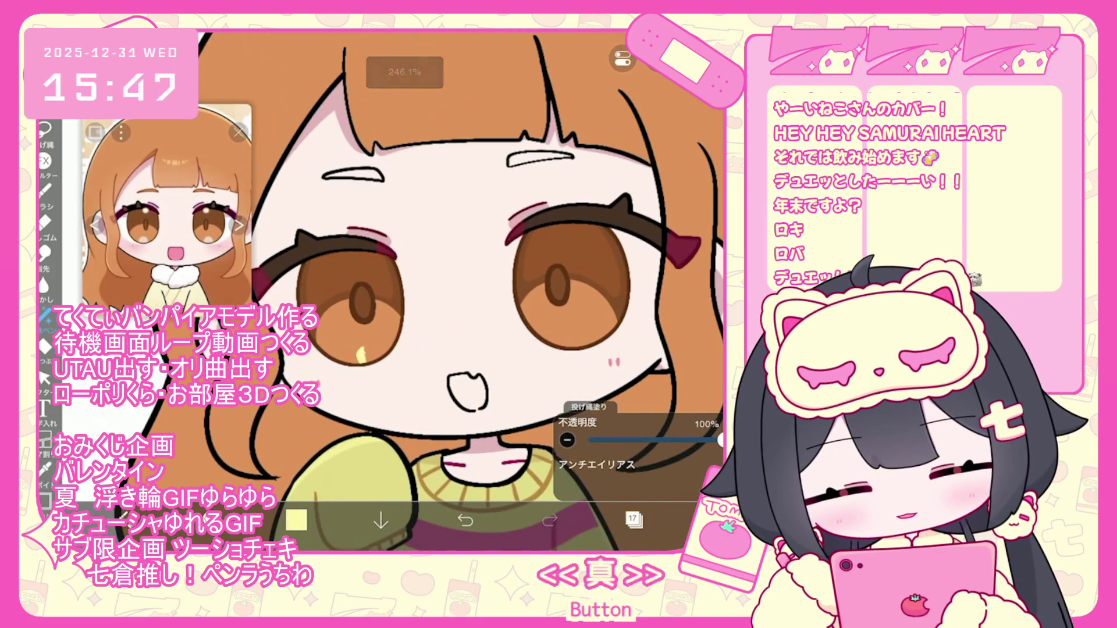
{"action": "scroll", "coordinate": [463, 291], "scroll_direction": "up", "scroll_amount": 3}
{"action": "key", "text": "ctrl+z"}
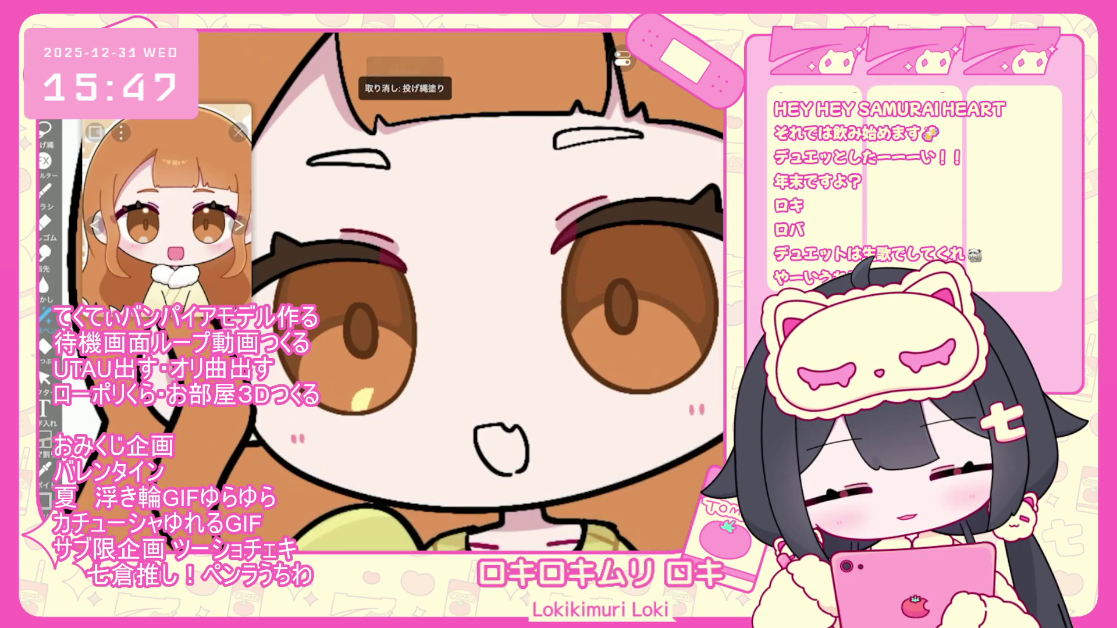
{"action": "key", "text": "ctrl+y"}
{"action": "scroll", "coordinate": [442, 291], "scroll_direction": "down", "scroll_amount": 1}
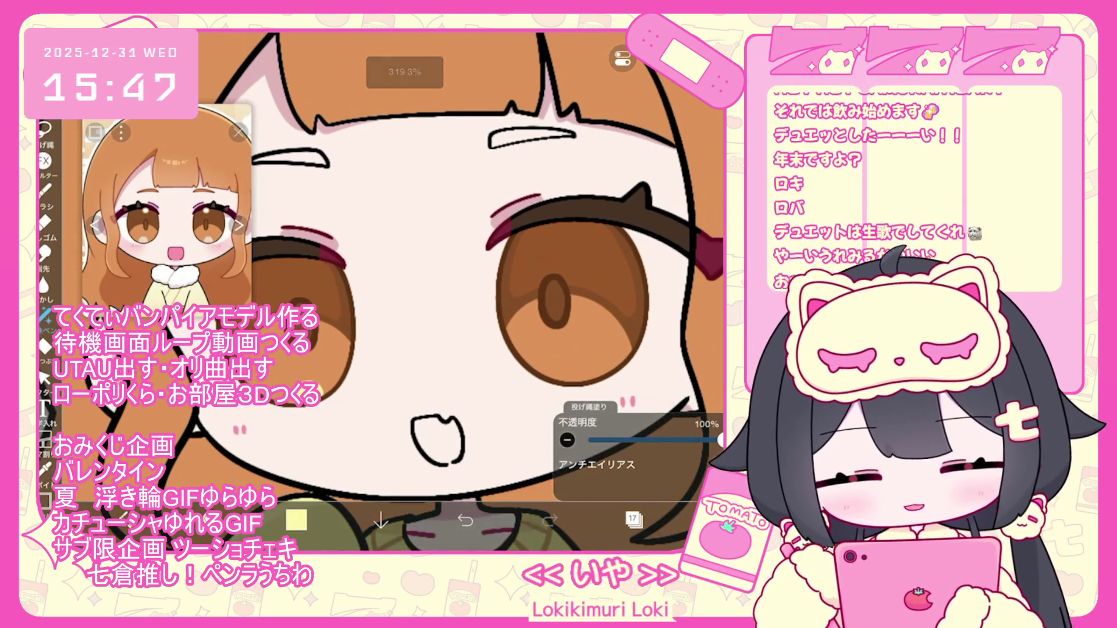
{"action": "scroll", "coordinate": [407, 291], "scroll_direction": "up", "scroll_amount": 1}
{"action": "key", "text": "ctrl+z"}
{"action": "scroll", "coordinate": [407, 290], "scroll_direction": "down", "scroll_amount": 1}
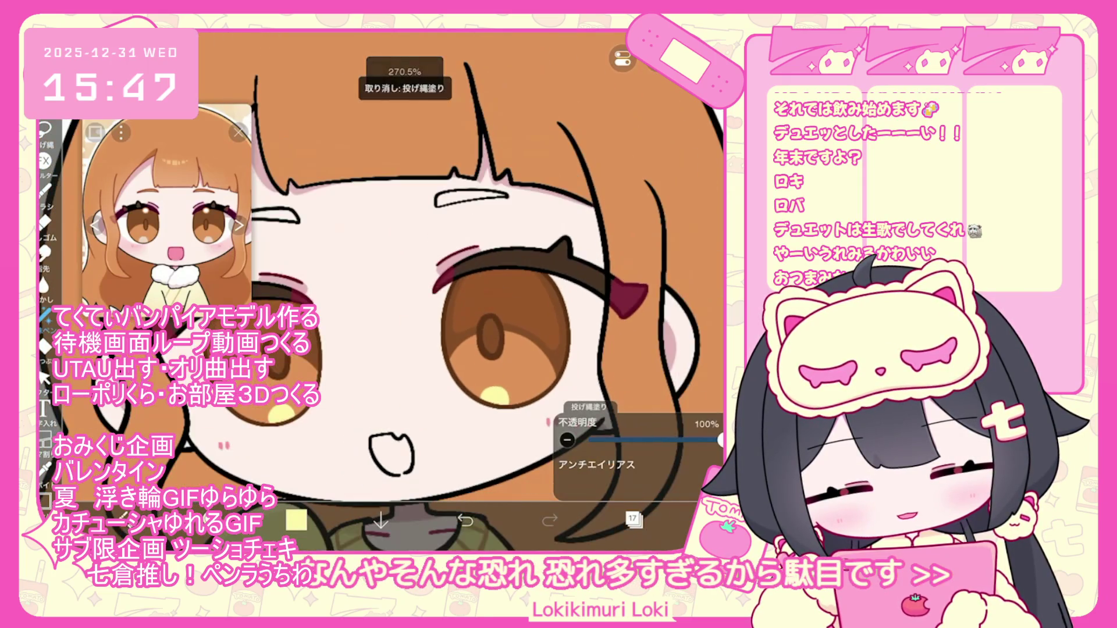
Select layer 20 and switch to the pen brush
{"action": "left_click", "coordinate": [634, 520]}
{"action": "scroll", "coordinate": [640, 261], "scroll_direction": "up", "scroll_amount": 3}
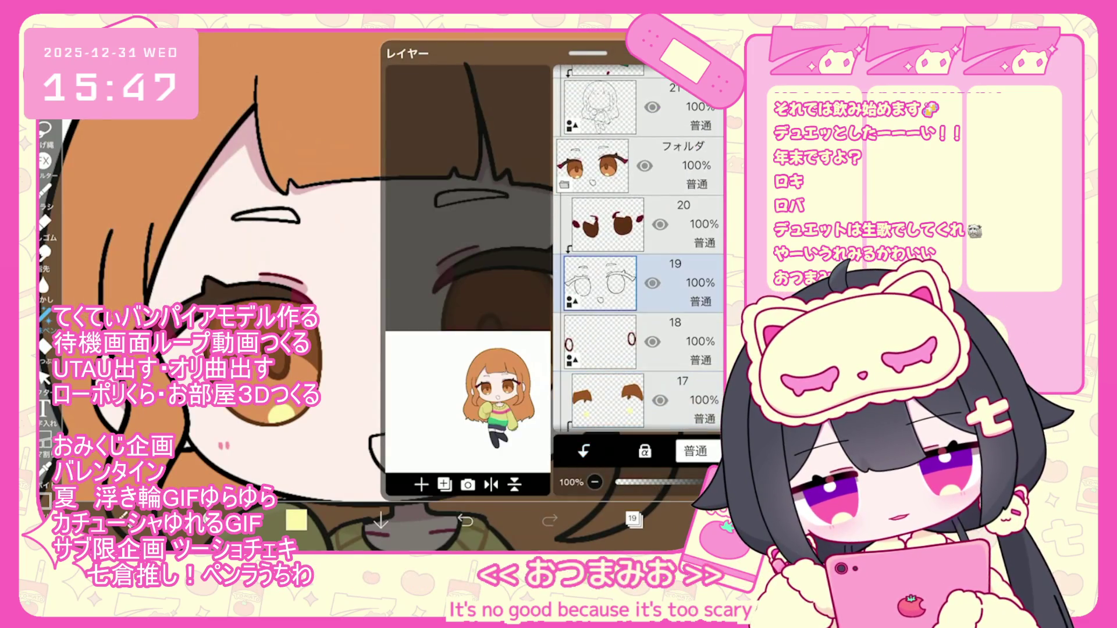
{"action": "left_click", "coordinate": [608, 224]}
{"action": "left_click", "coordinate": [45, 189]}
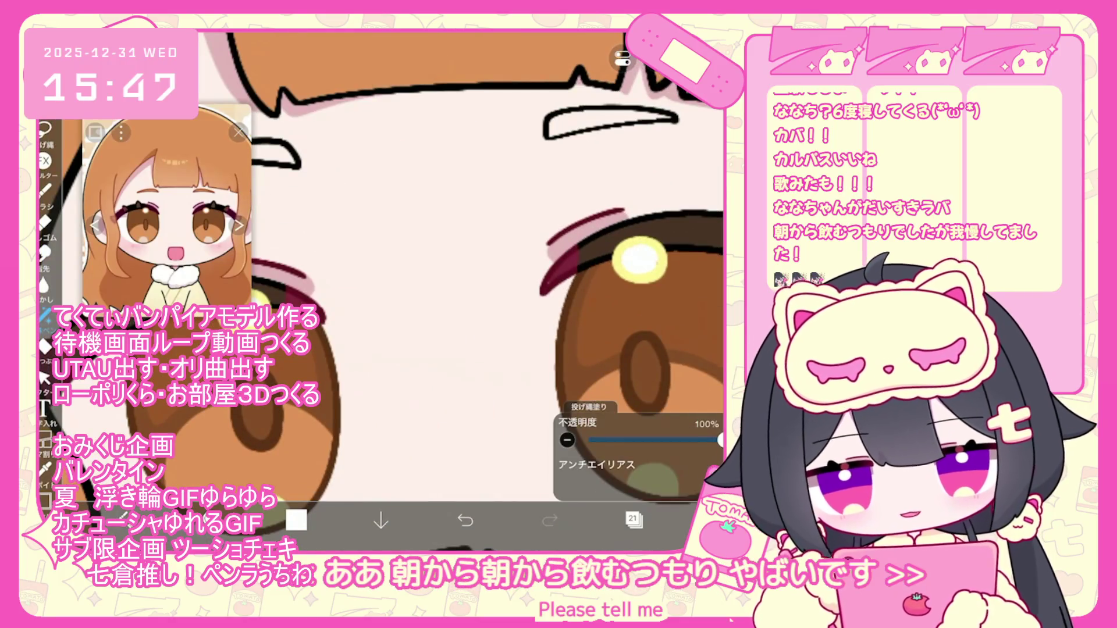
{"action": "scroll", "coordinate": [460, 291], "scroll_direction": "down", "scroll_amount": 5}
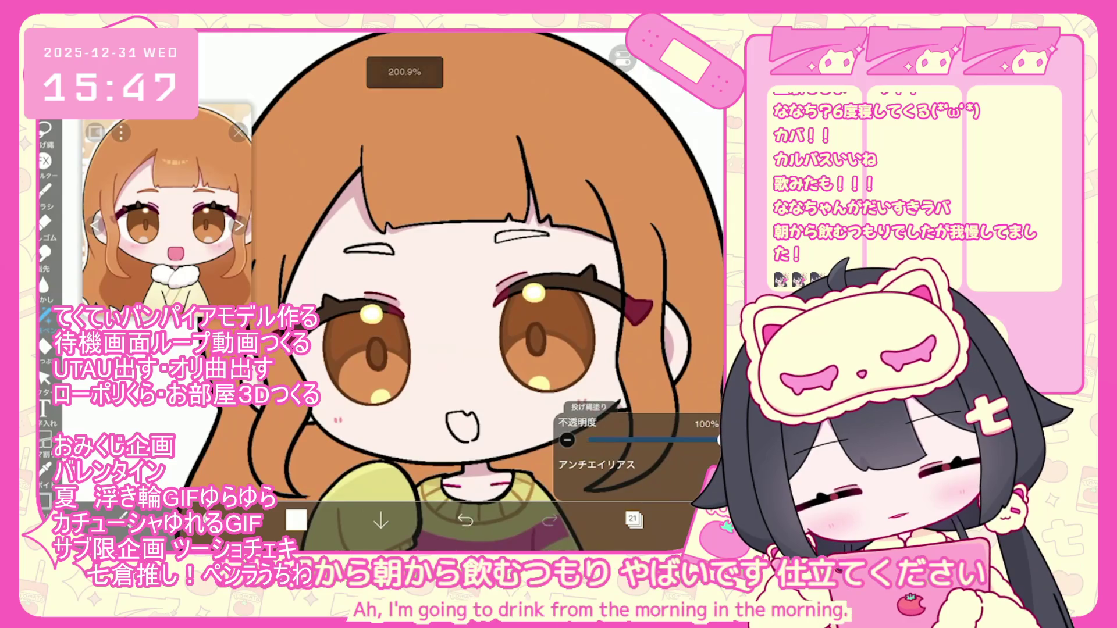
Add a new folder and move layers 22 and 21 into it
{"action": "left_click", "coordinate": [632, 520]}
{"action": "left_click", "coordinate": [421, 484]}
{"action": "left_click", "coordinate": [442, 352]}
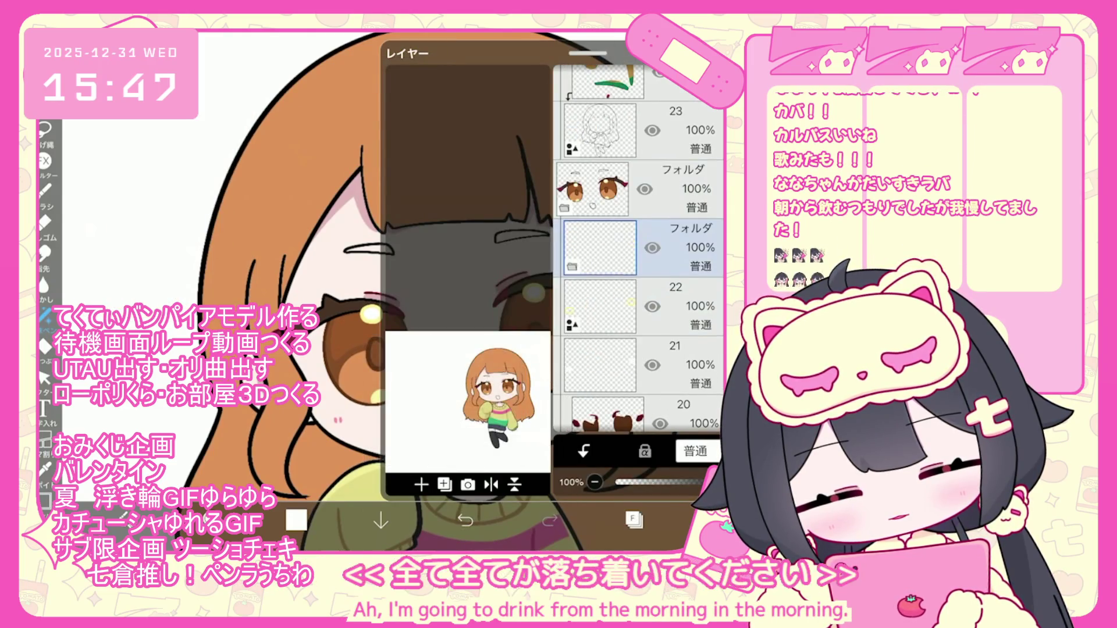
{"action": "left_click_drag", "start_coordinate": [599, 305], "coordinate": [599, 247]}
{"action": "left_click_drag", "start_coordinate": [599, 306], "coordinate": [599, 248]}
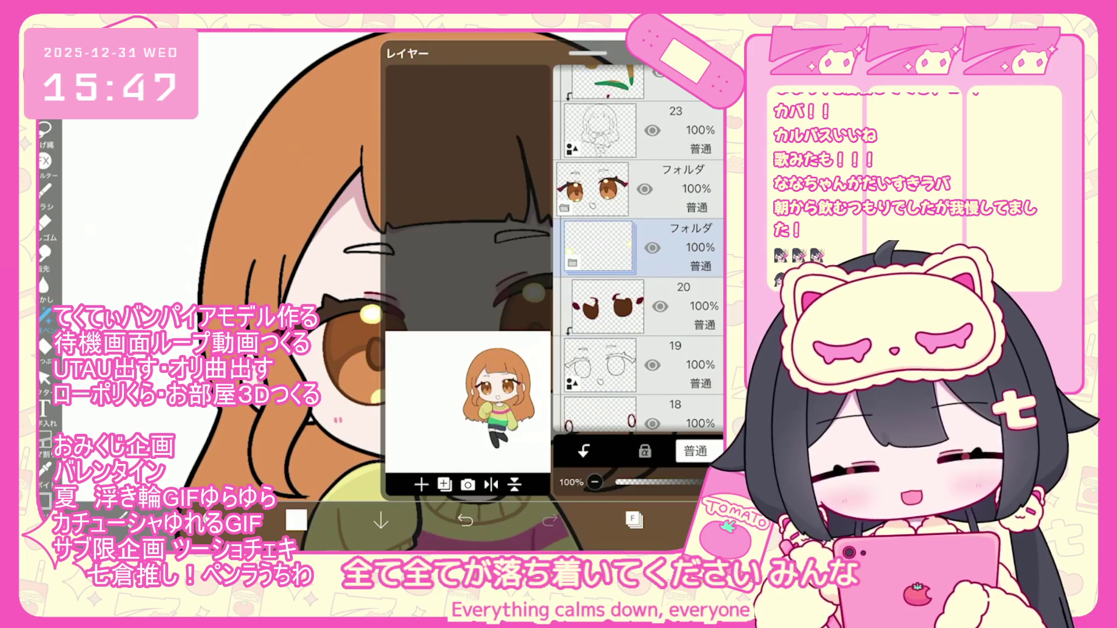
{"action": "left_click", "coordinate": [633, 519]}
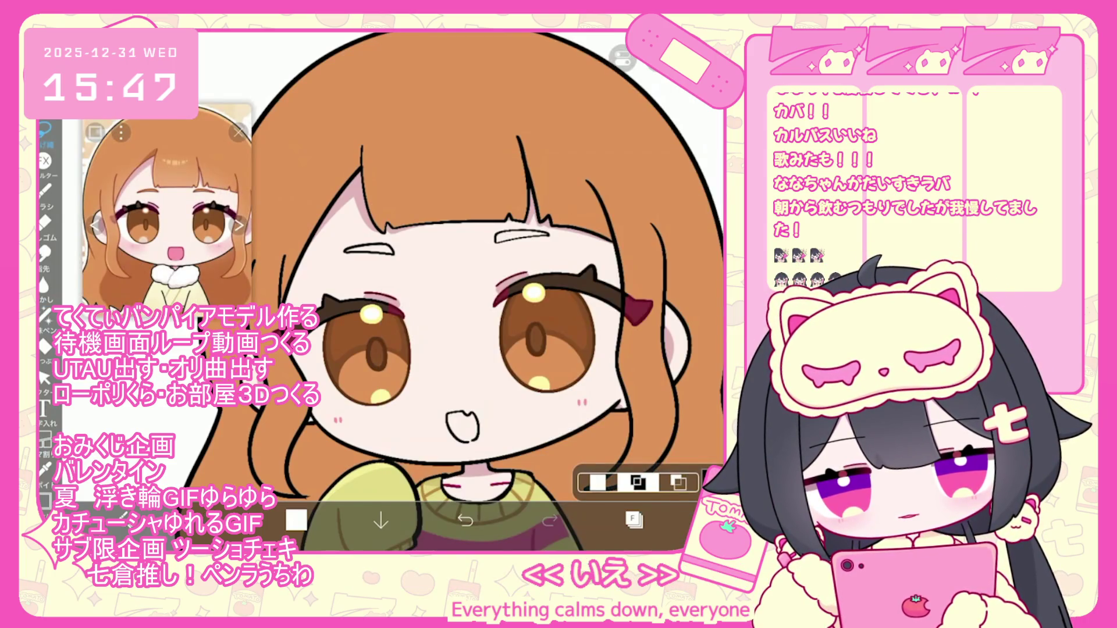
{"action": "key", "text": "ctrl+t"}
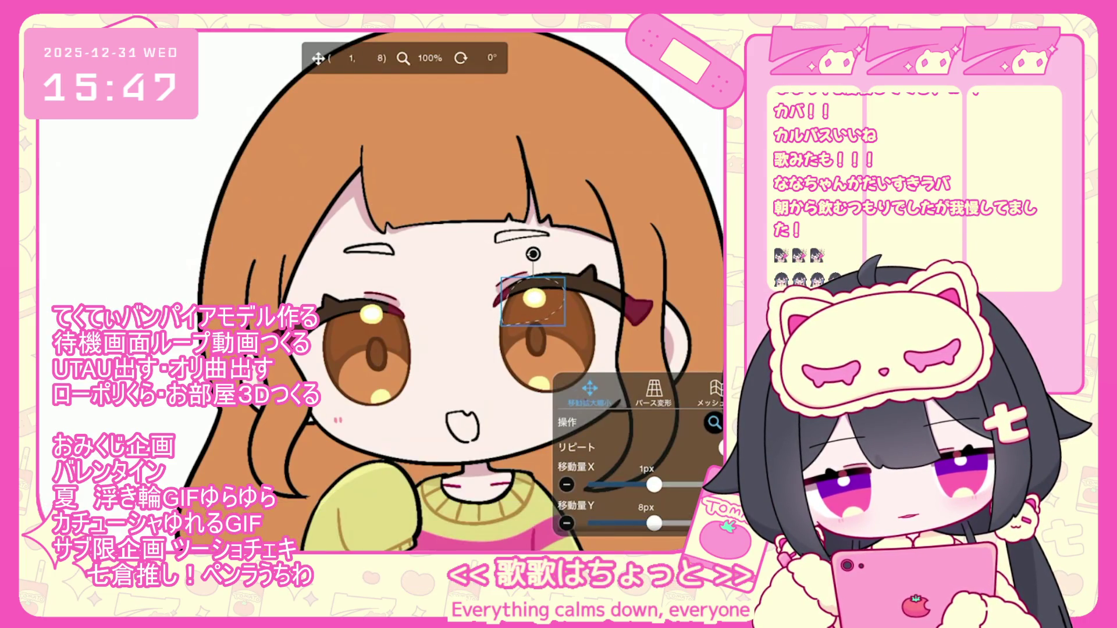
Slightly shrink and shift the eye highlight with Transform
{"action": "key", "text": "Return"}
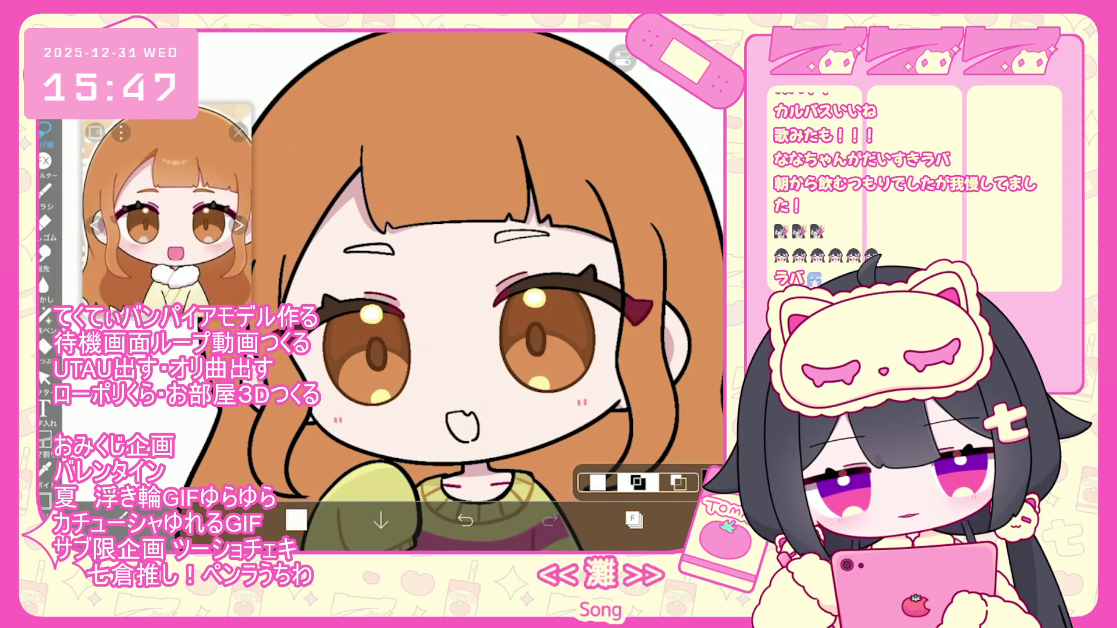
{"action": "key", "text": "ctrl+t"}
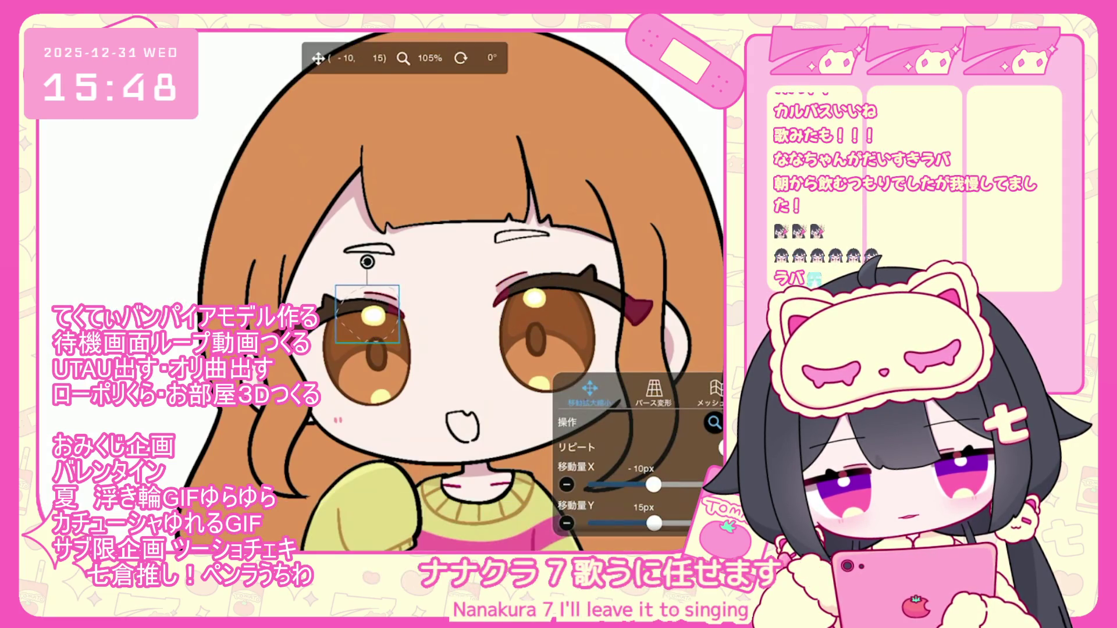
{"action": "left_click_drag", "start_coordinate": [368, 315], "coordinate": [368, 316]}
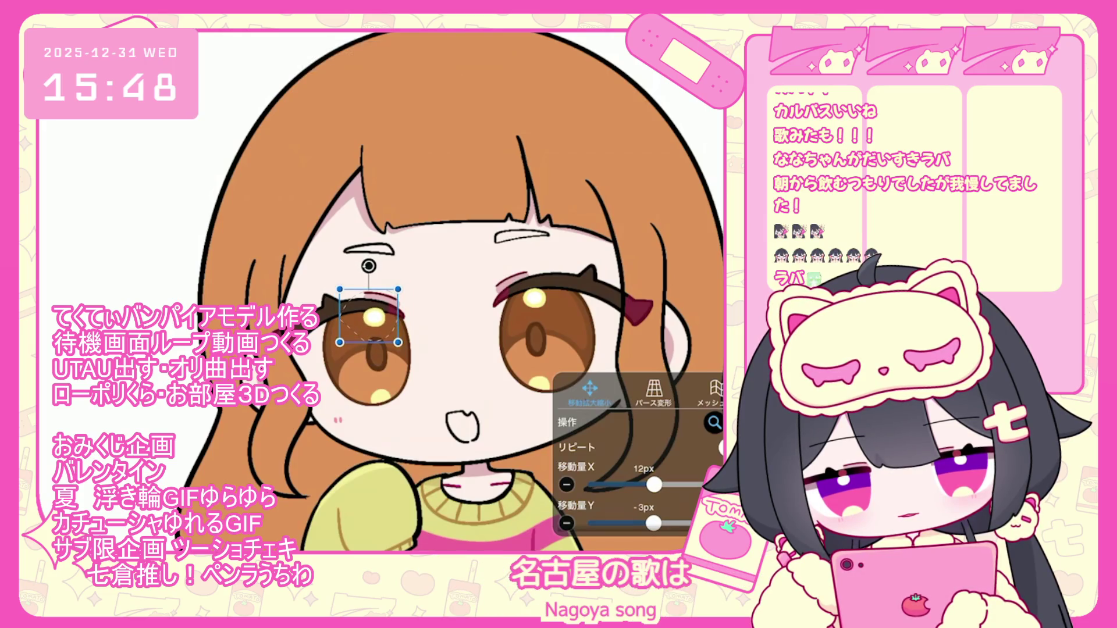
{"action": "key", "text": "Return"}
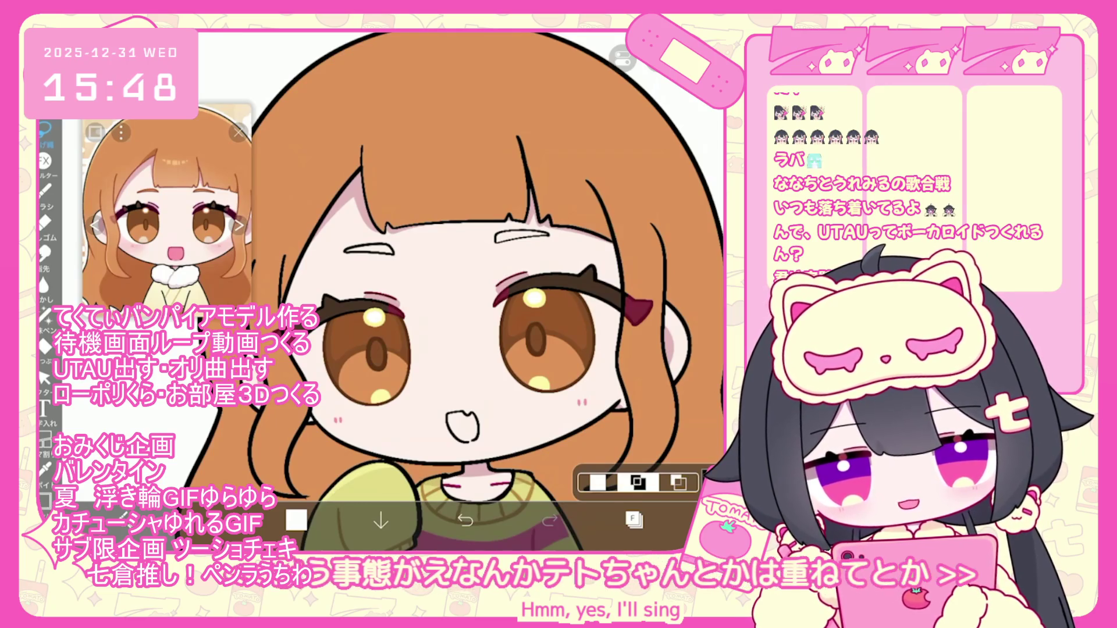
On layer 20, set a darker orange as the drawing colour
{"action": "left_click", "coordinate": [634, 520]}
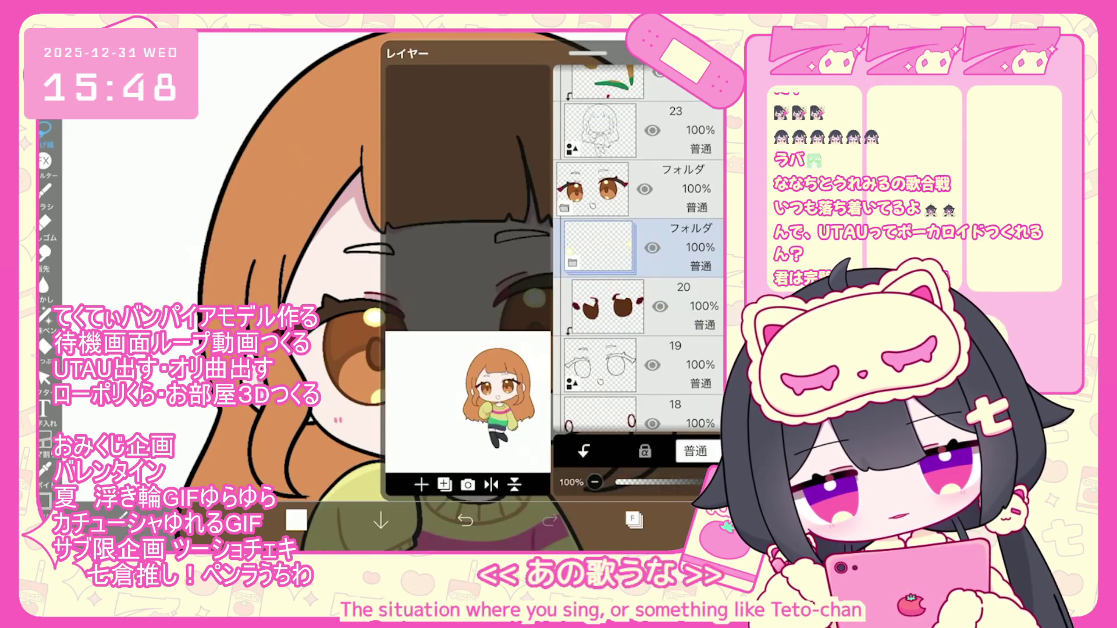
{"action": "left_click", "coordinate": [608, 307]}
{"action": "left_click", "coordinate": [634, 520]}
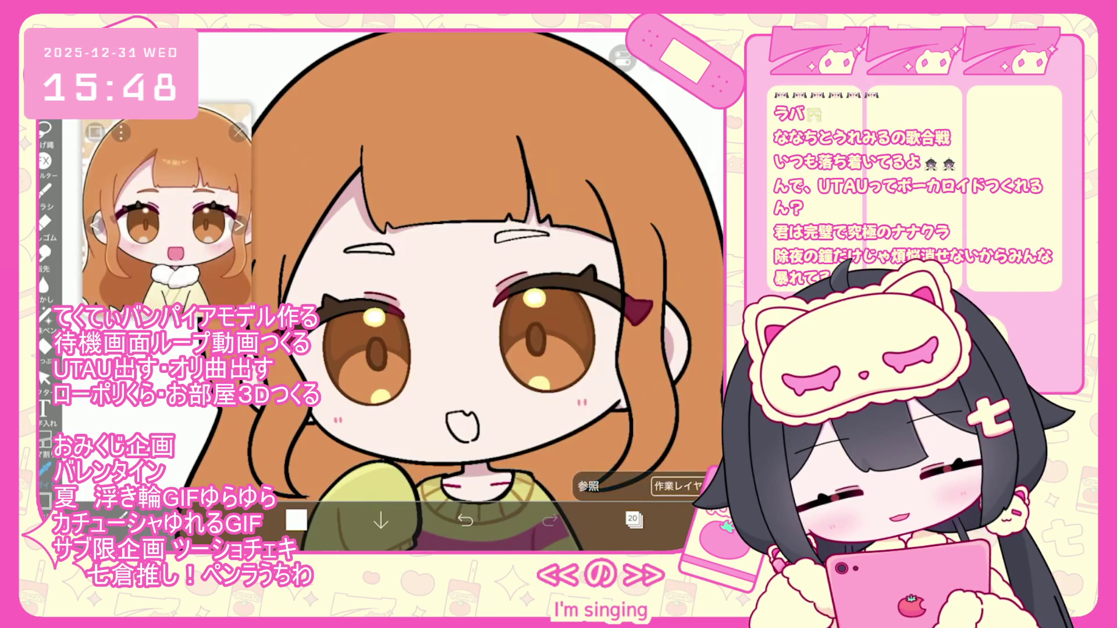
{"action": "left_click", "coordinate": [296, 519]}
{"action": "left_click_drag", "start_coordinate": [442, 207], "coordinate": [439, 215]}
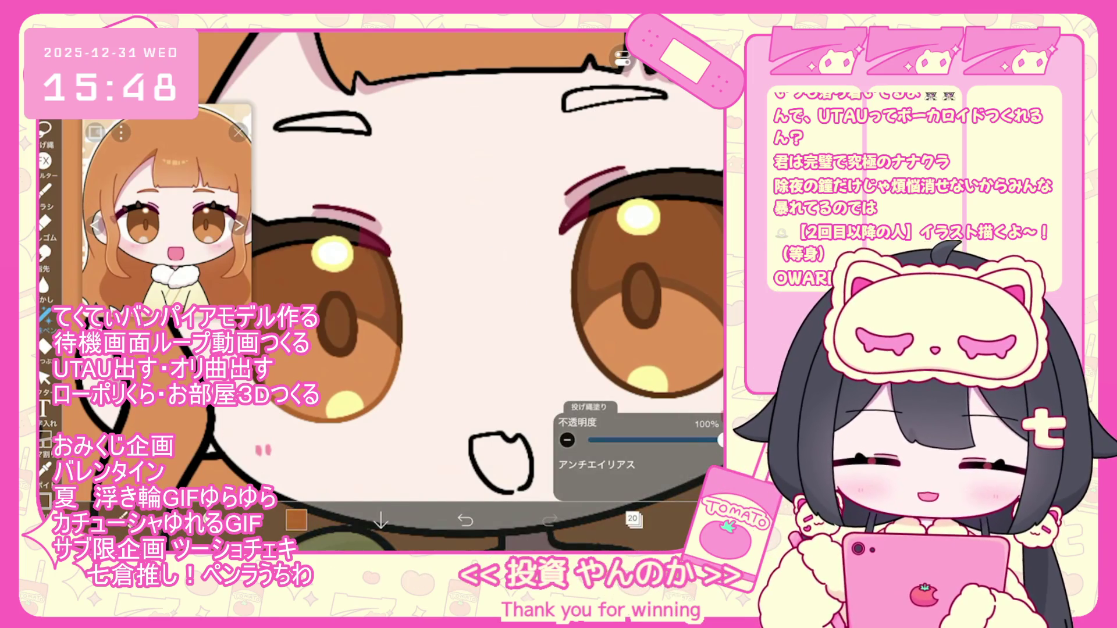
{"action": "scroll", "coordinate": [460, 262], "scroll_direction": "up", "scroll_amount": 3}
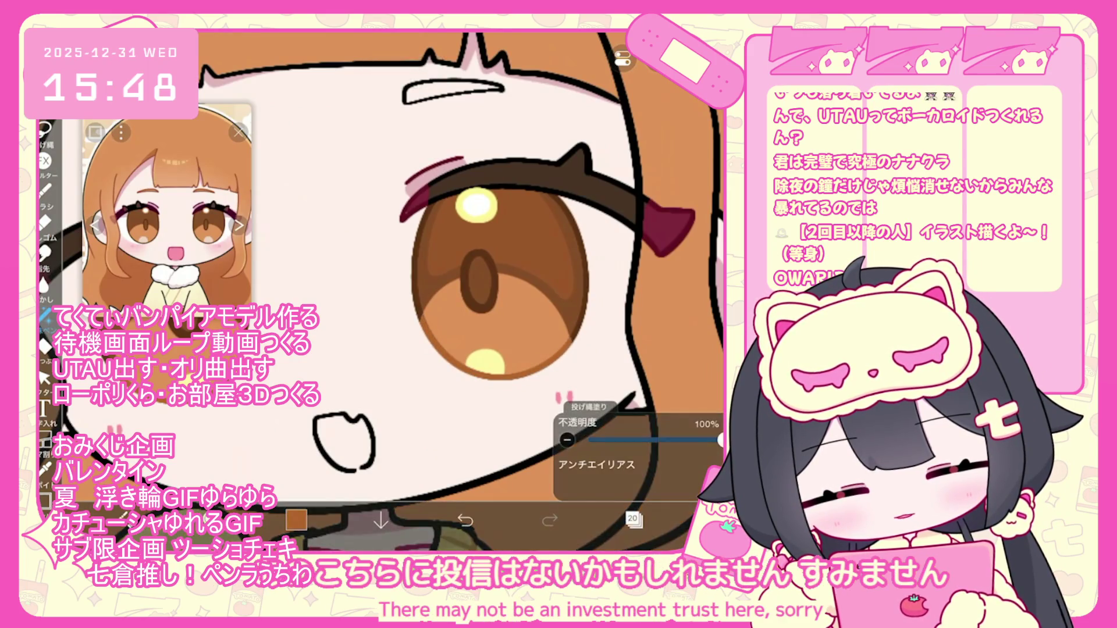
{"action": "scroll", "coordinate": [381, 291], "scroll_direction": "down", "scroll_amount": 5}
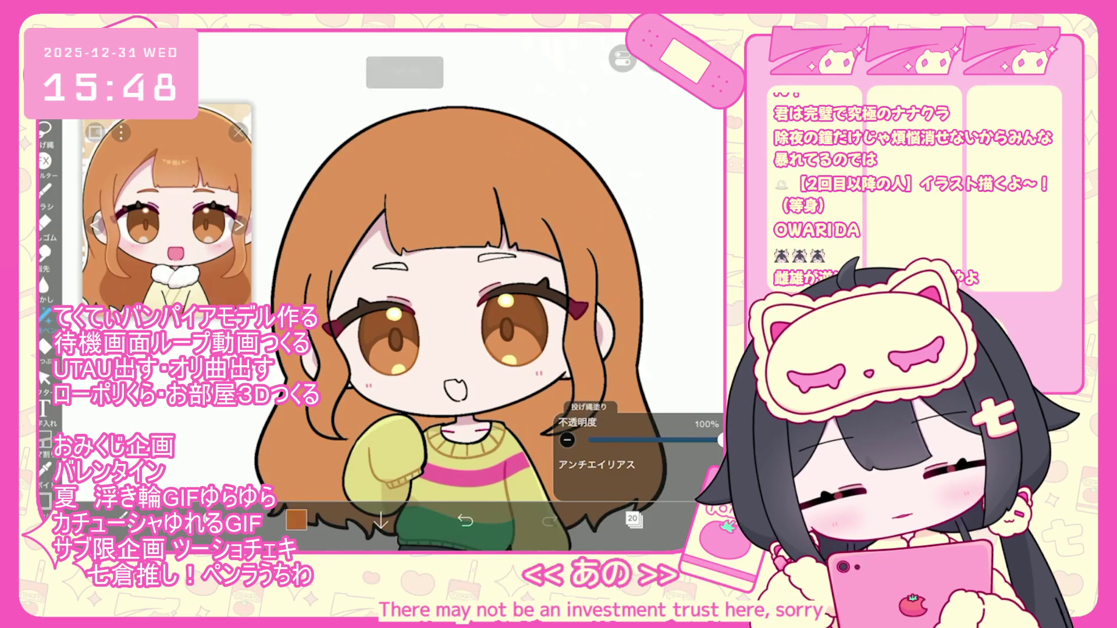
{"action": "left_click", "coordinate": [633, 519]}
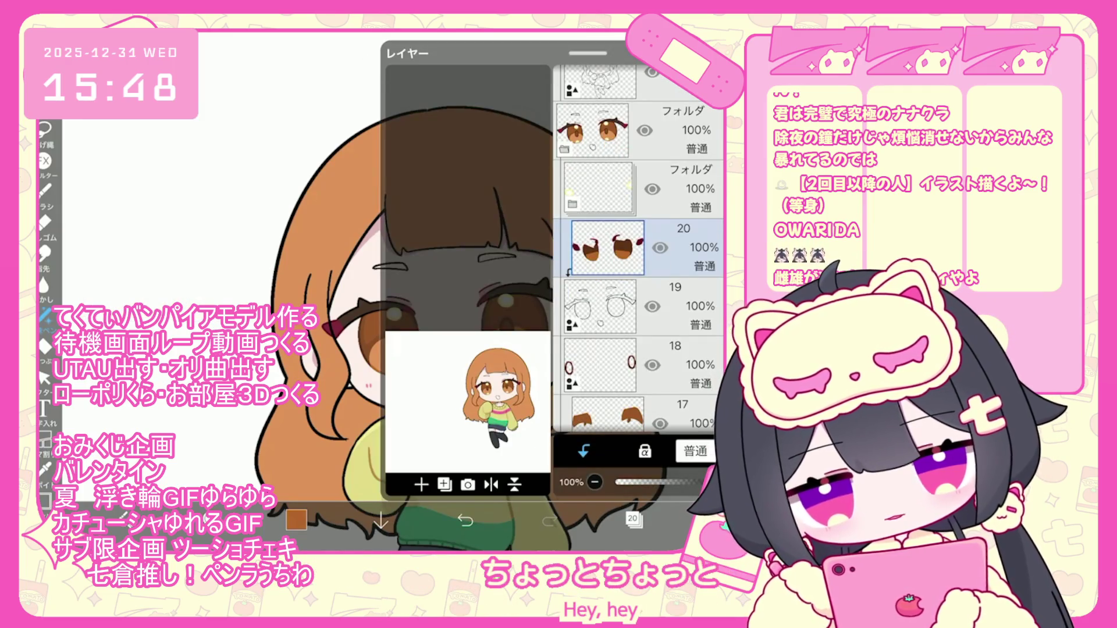
{"action": "left_click", "coordinate": [633, 519]}
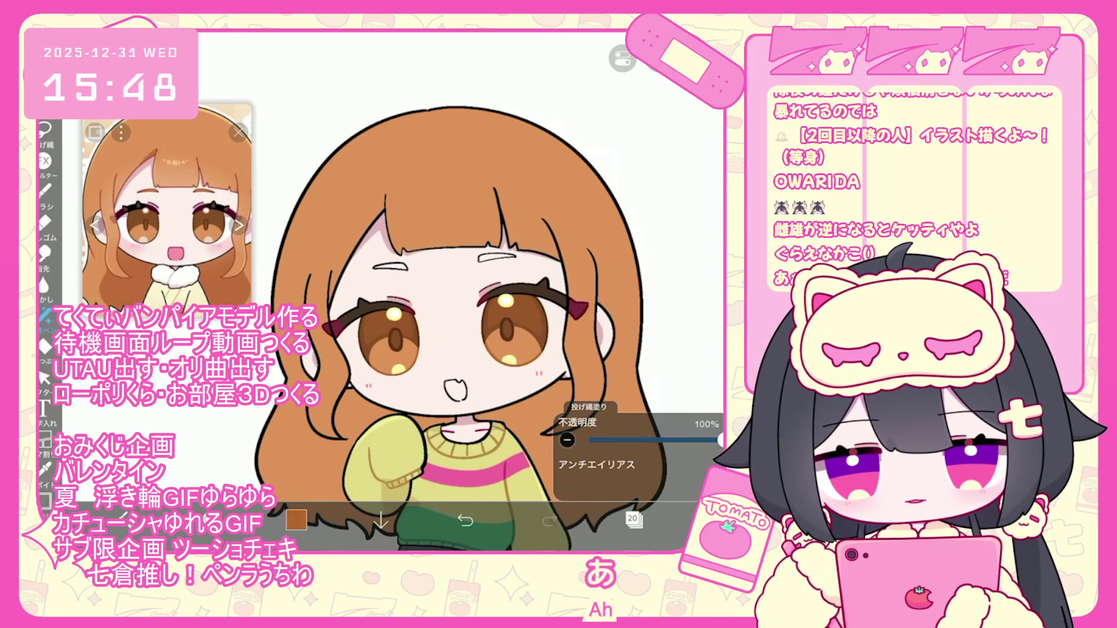
{"action": "left_click", "coordinate": [296, 520]}
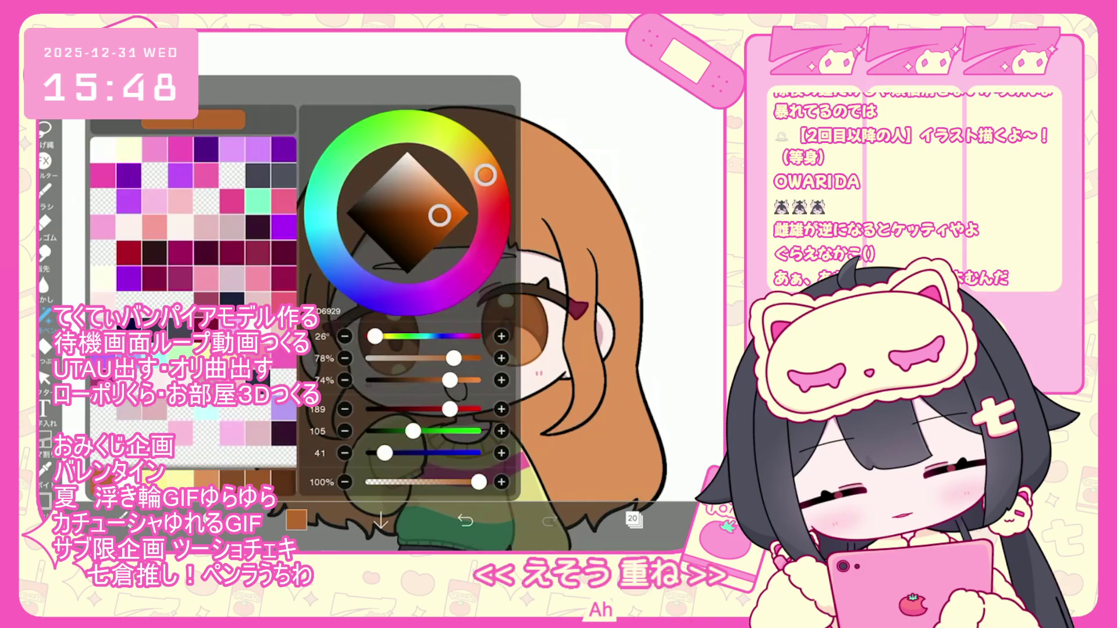
Pick a deep magenta-pink and select the empty layer 19 for the tongue
{"action": "left_click", "coordinate": [284, 277]}
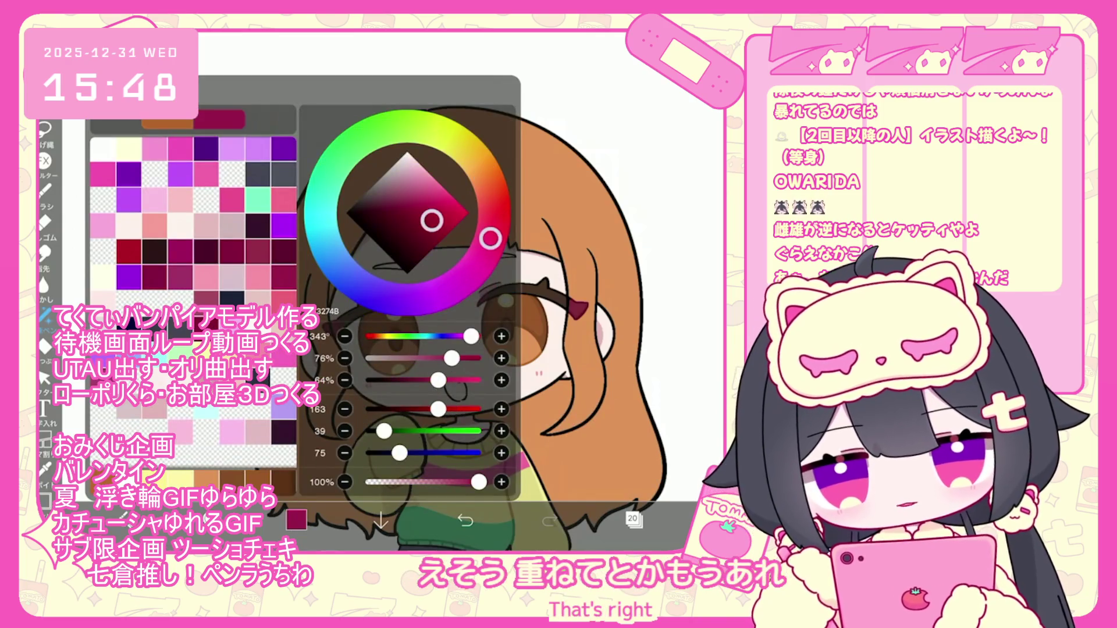
{"action": "left_click", "coordinate": [296, 519]}
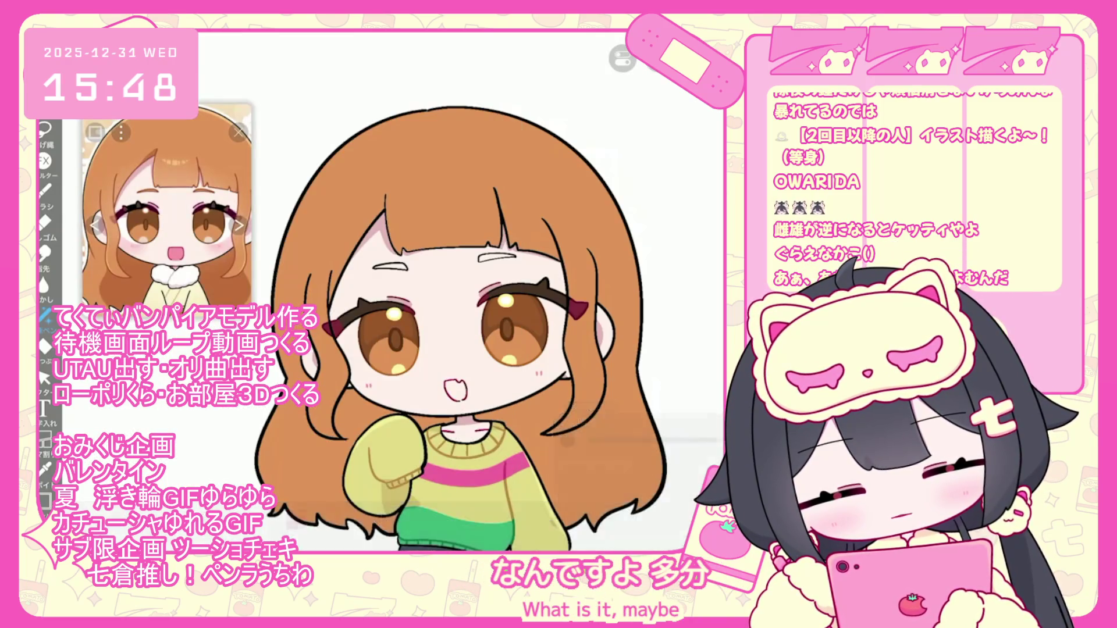
{"action": "scroll", "coordinate": [407, 291], "scroll_direction": "up", "scroll_amount": 3}
{"action": "left_click", "coordinate": [633, 520]}
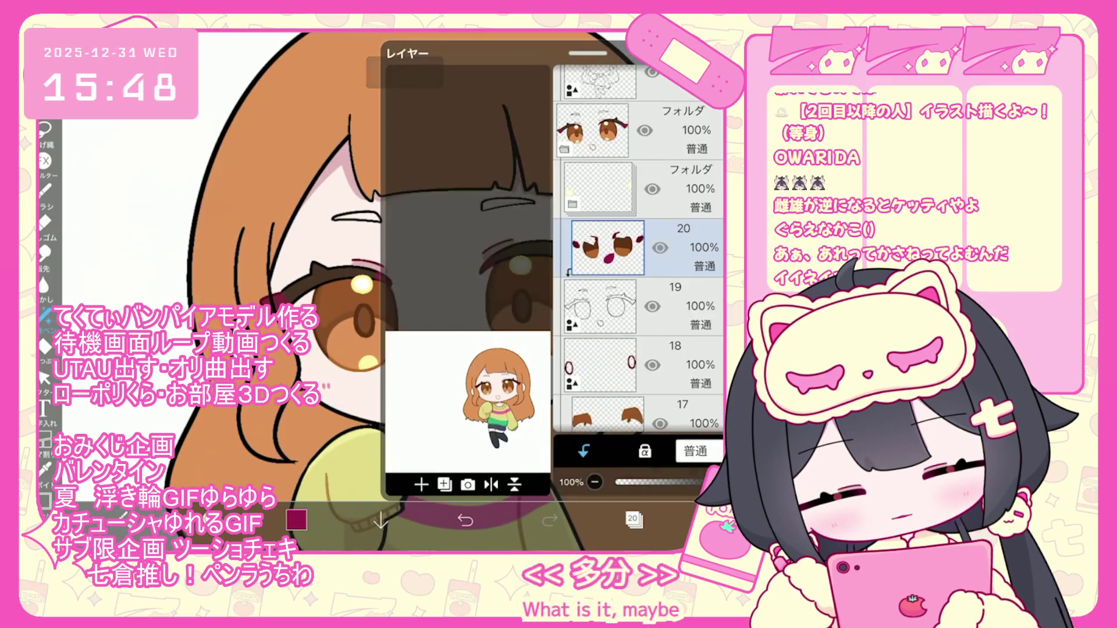
{"action": "left_click", "coordinate": [599, 306]}
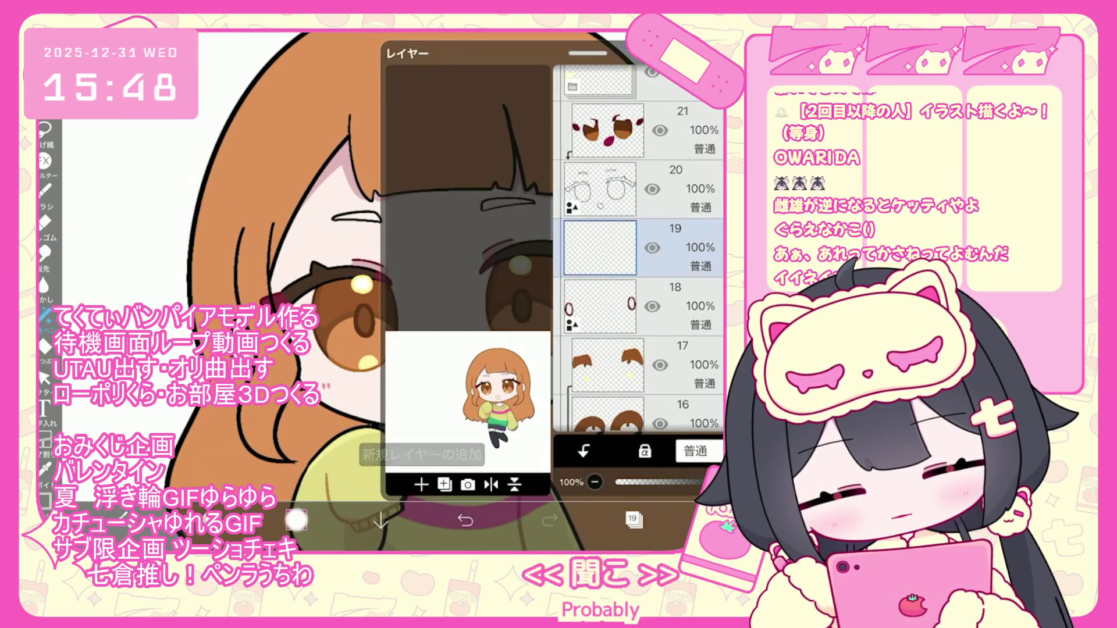
{"action": "left_click", "coordinate": [296, 520]}
{"action": "left_click", "coordinate": [296, 519]}
Lasso-fill the tongue inside the mouth, undoing the misplaced fill
{"action": "scroll", "coordinate": [407, 291], "scroll_direction": "up", "scroll_amount": 5}
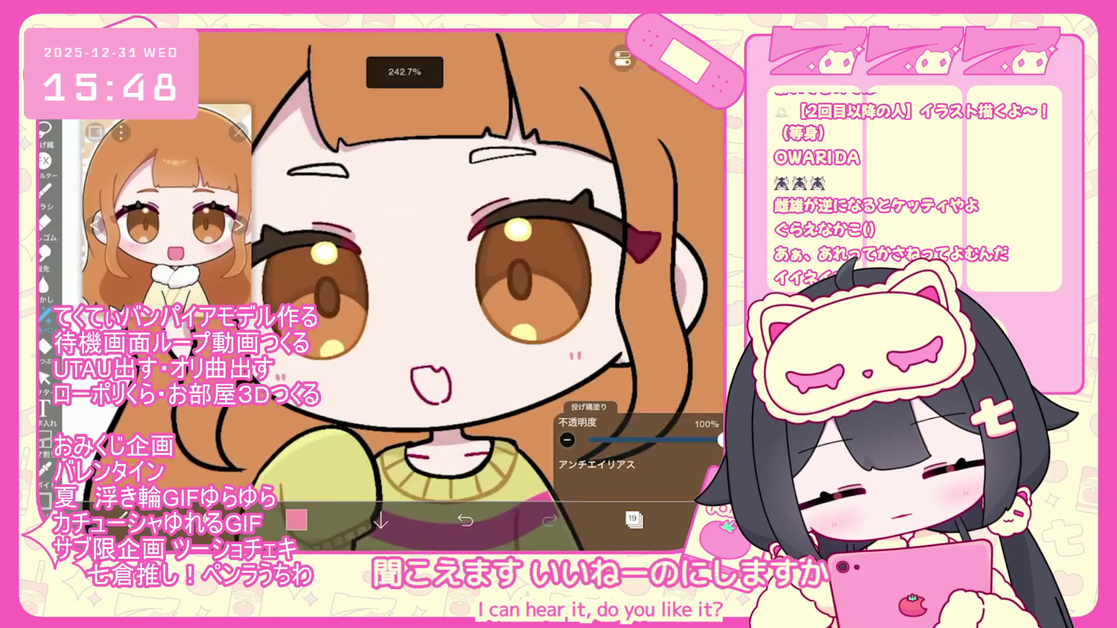
{"action": "left_click_drag", "start_coordinate": [408, 389], "coordinate": [414, 385]}
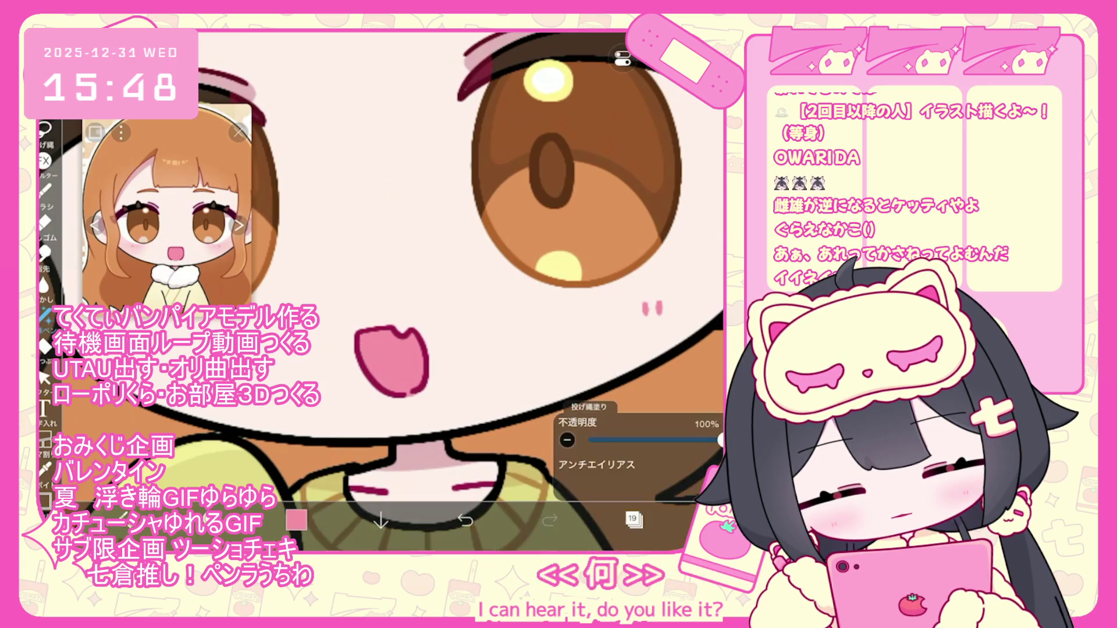
{"action": "key", "text": "ctrl+z"}
{"action": "scroll", "coordinate": [407, 291], "scroll_direction": "down", "scroll_amount": 5}
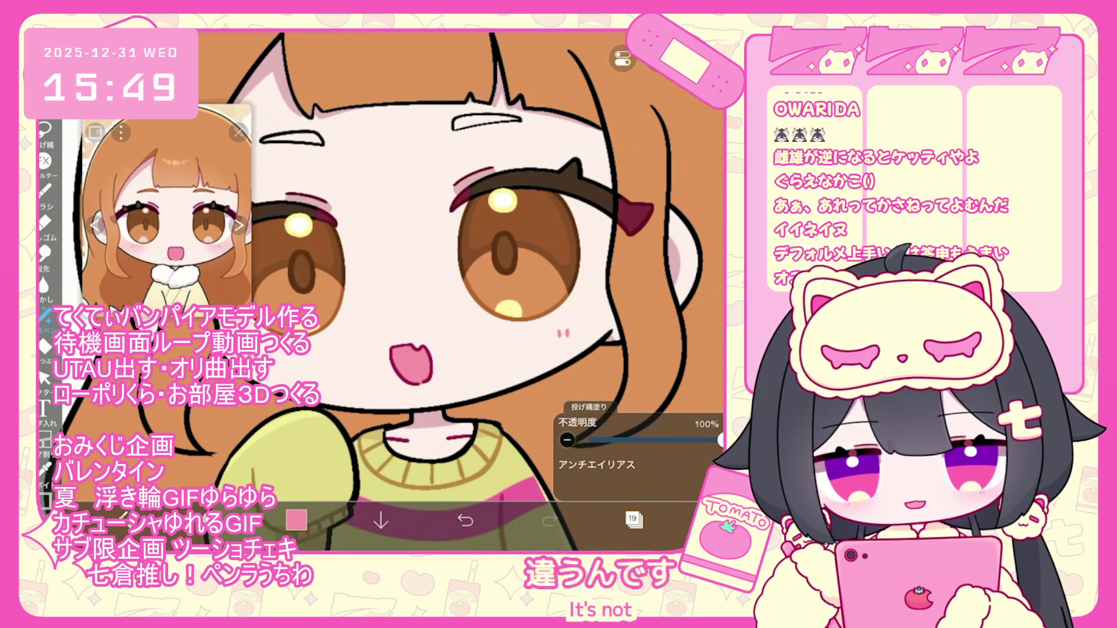
{"action": "scroll", "coordinate": [407, 291], "scroll_direction": "down", "scroll_amount": 3}
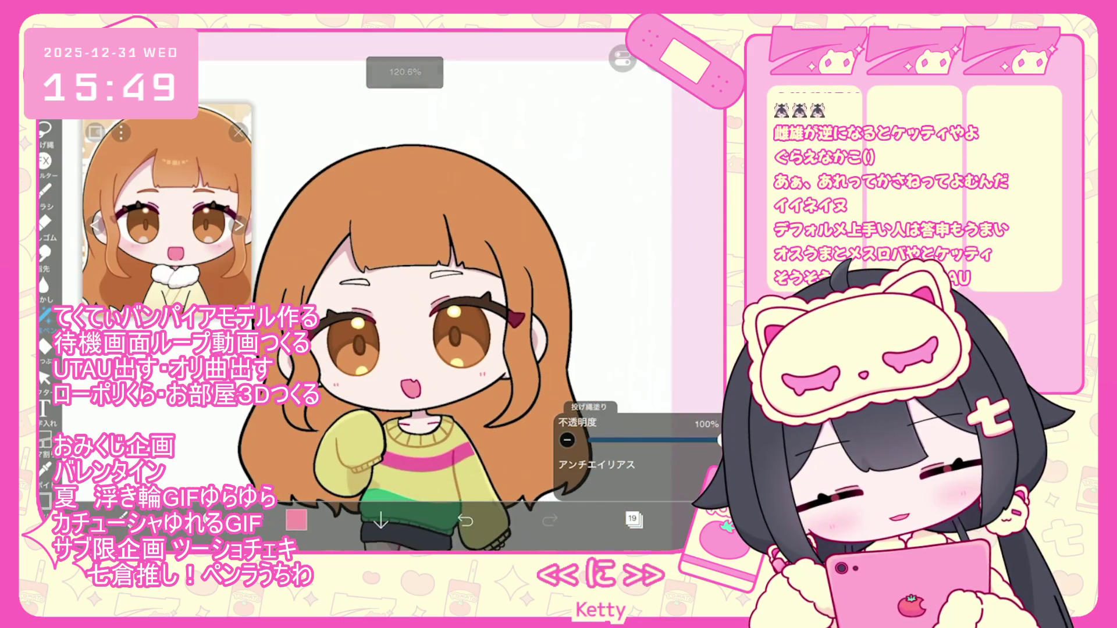
Switch to layer 20 above the tongue layer
{"action": "left_click", "coordinate": [634, 520]}
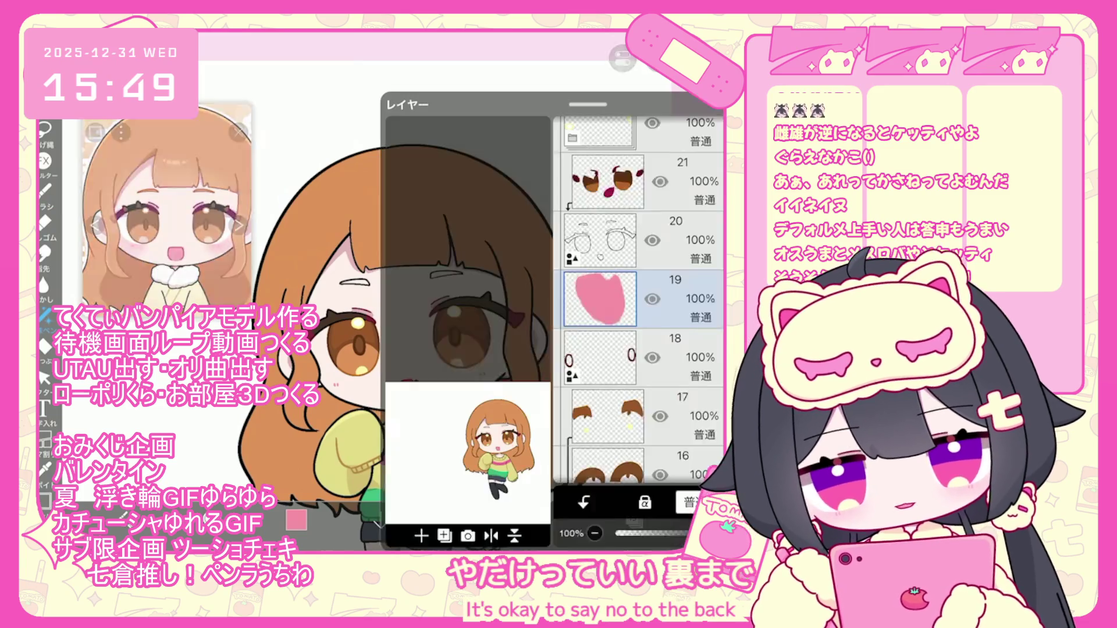
{"action": "left_click", "coordinate": [599, 190]}
{"action": "scroll", "coordinate": [640, 251], "scroll_direction": "up", "scroll_amount": 2}
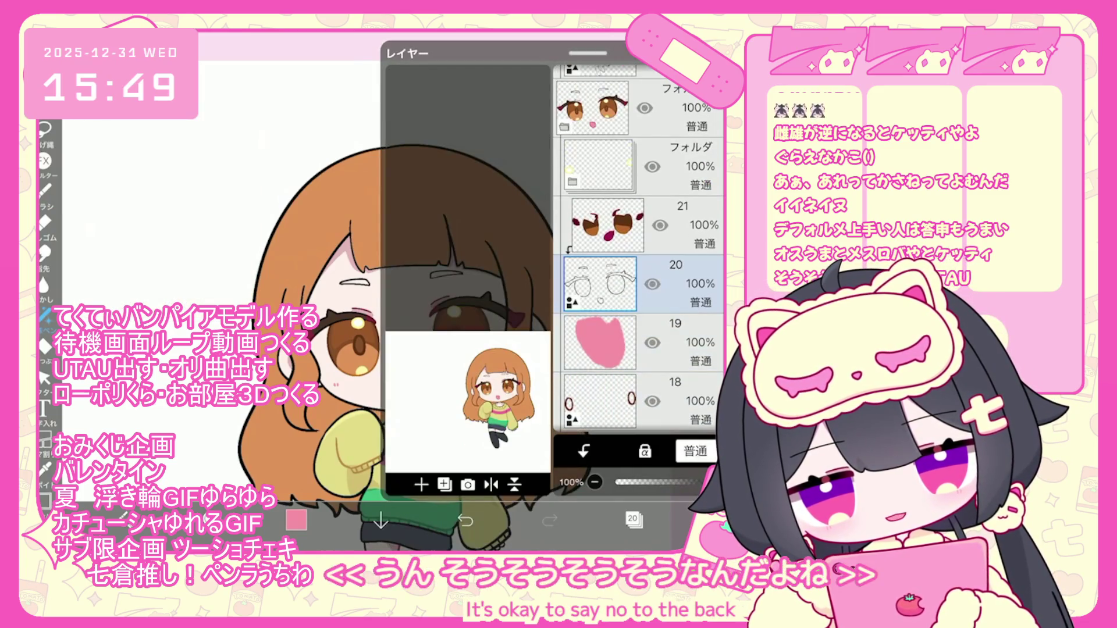
{"action": "scroll", "coordinate": [640, 250], "scroll_direction": "up", "scroll_amount": 2}
{"action": "left_click", "coordinate": [634, 519]}
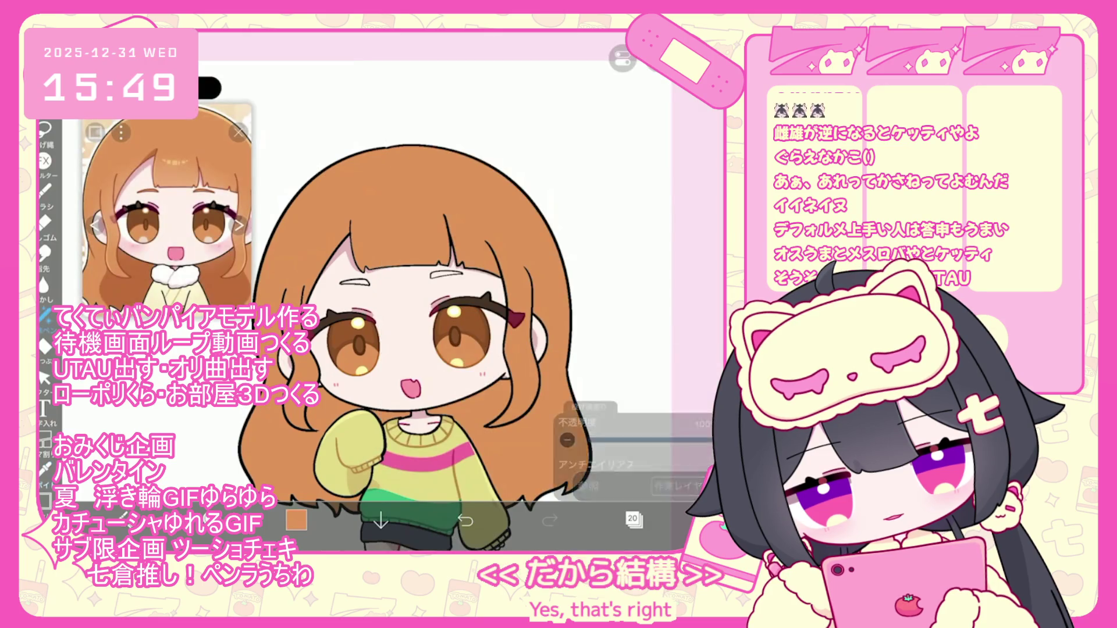
{"action": "scroll", "coordinate": [372, 262], "scroll_direction": "up", "scroll_amount": 5}
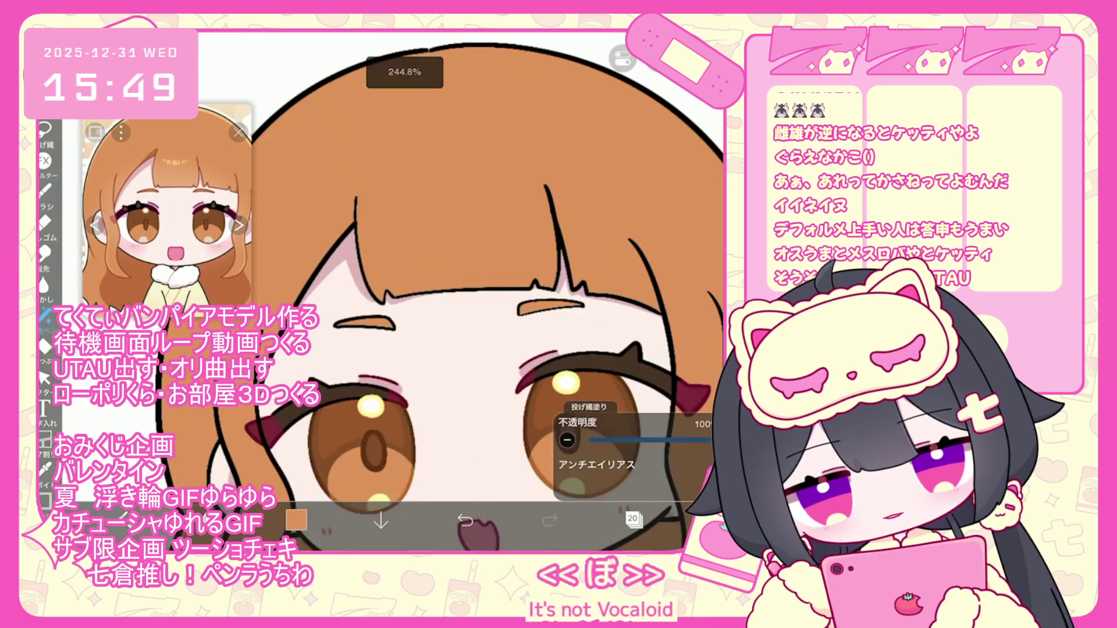
{"action": "scroll", "coordinate": [407, 290], "scroll_direction": "down", "scroll_amount": 5}
Select the eyes layer 22 and switch to the lasso fill tool
{"action": "left_click", "coordinate": [633, 518]}
{"action": "left_click", "coordinate": [605, 132]}
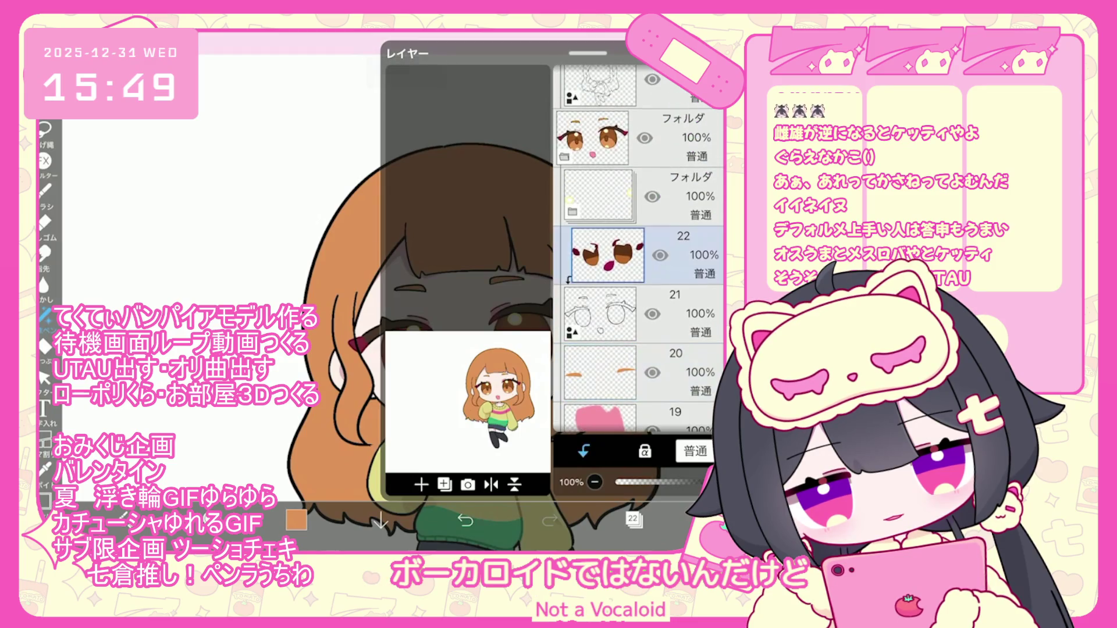
{"action": "scroll", "coordinate": [407, 290], "scroll_direction": "up", "scroll_amount": 5}
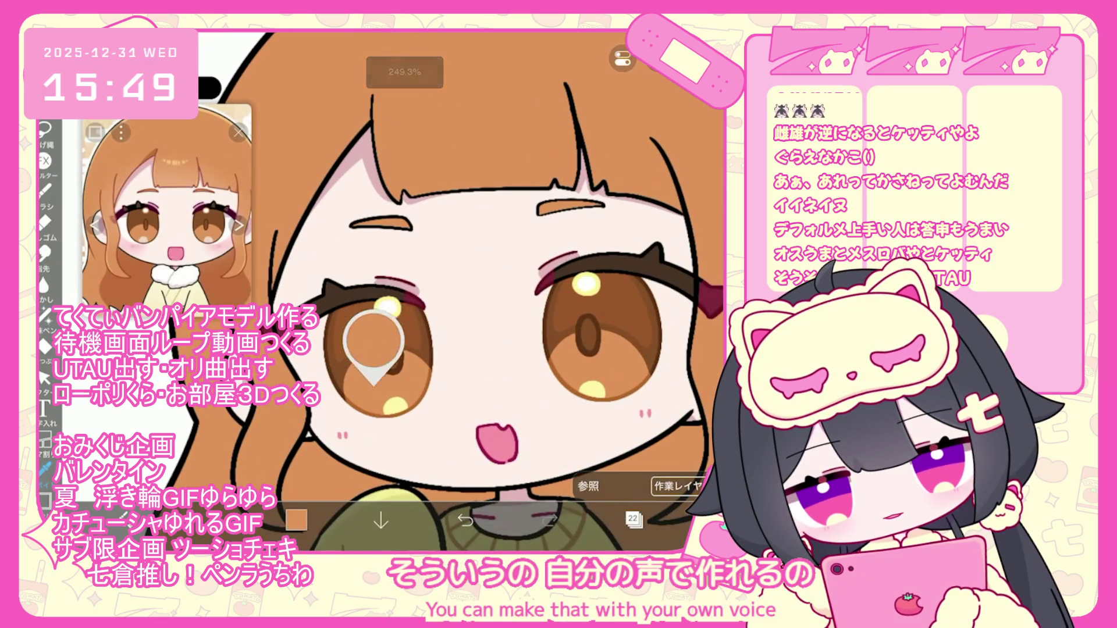
{"action": "left_click", "coordinate": [45, 316]}
{"action": "scroll", "coordinate": [167, 218], "scroll_direction": "up", "scroll_amount": 5}
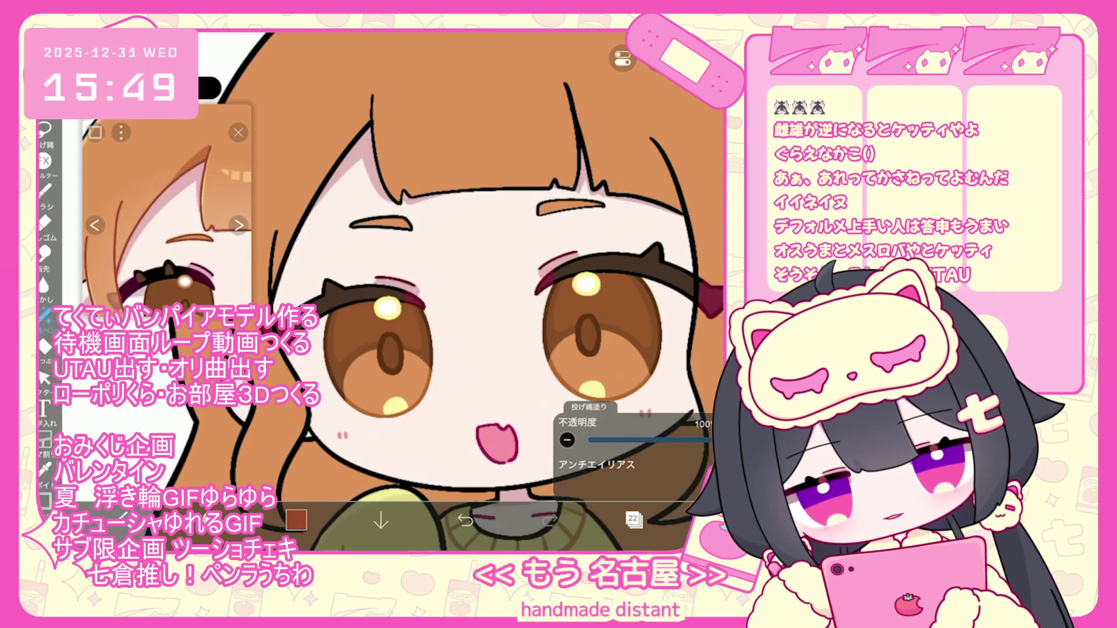
{"action": "scroll", "coordinate": [407, 291], "scroll_direction": "down", "scroll_amount": 3}
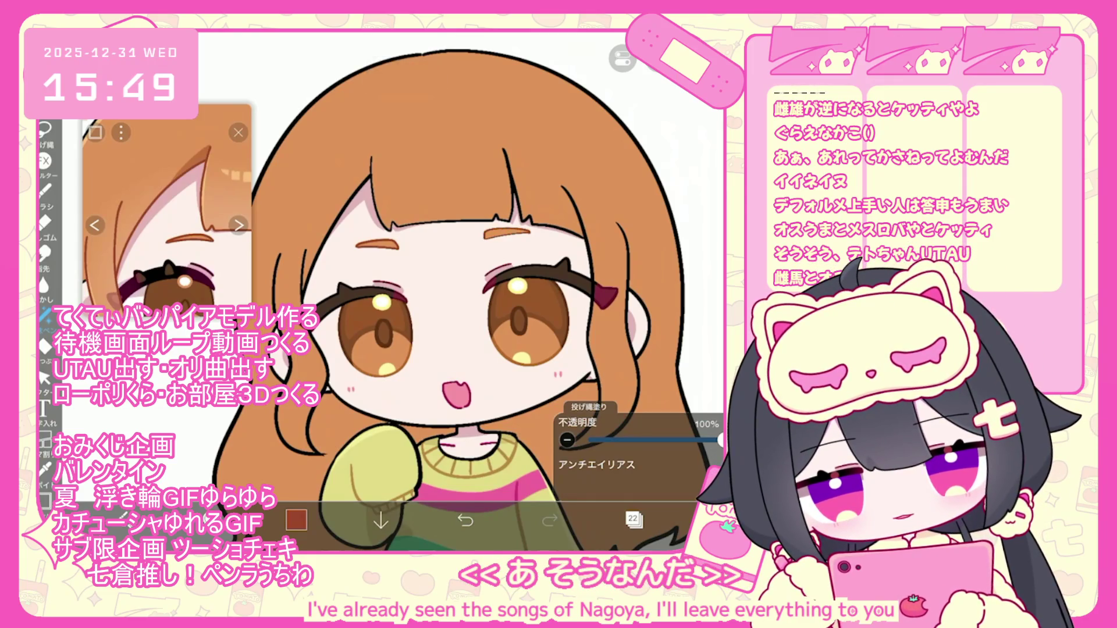
{"action": "left_click", "coordinate": [633, 519]}
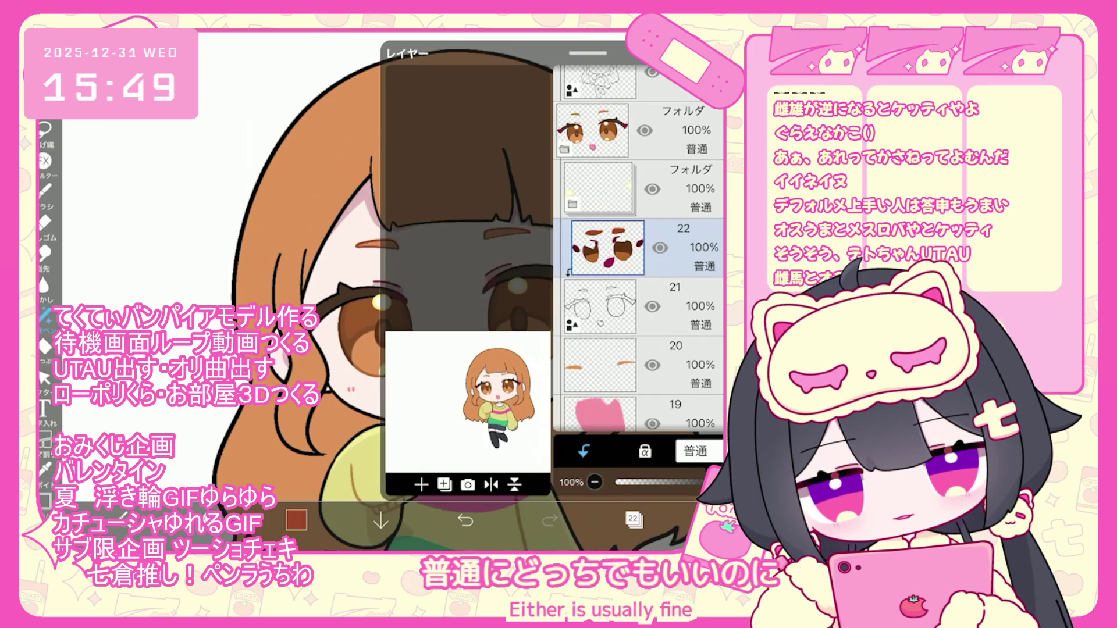
Move the eyes layer to a new stack position and lower its opacity to 30%
{"action": "left_click", "coordinate": [592, 130]}
{"action": "scroll", "coordinate": [639, 250], "scroll_direction": "up", "scroll_amount": 2}
{"action": "left_click", "coordinate": [445, 485]}
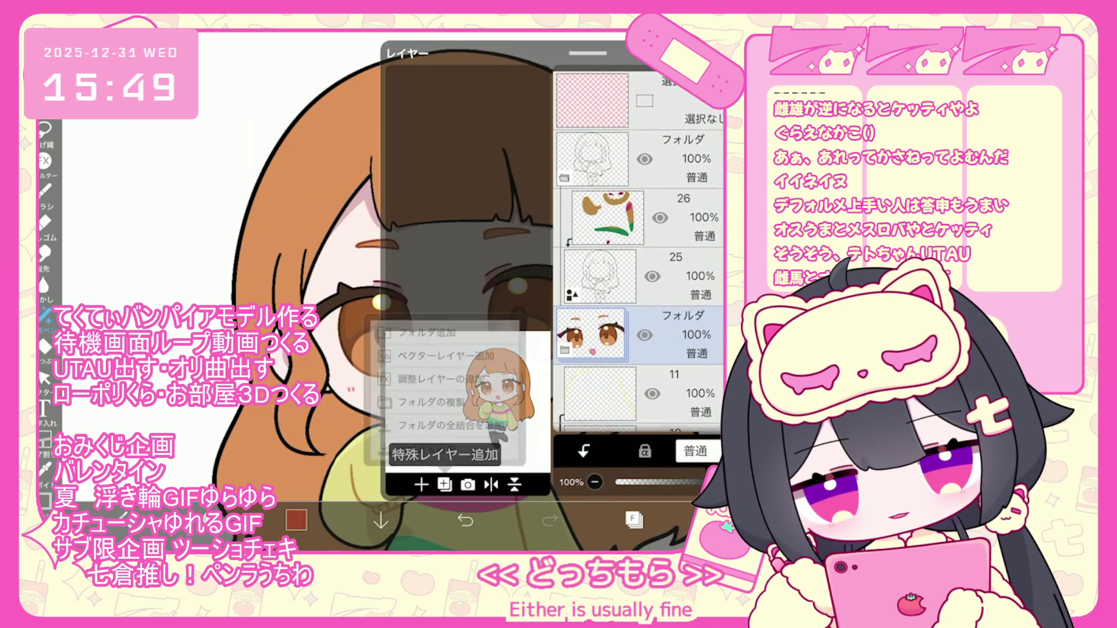
{"action": "mouse_move", "coordinate": [591, 329]}
{"action": "left_mouse_down"}
{"action": "mouse_move", "coordinate": [592, 401]}
{"action": "mouse_move", "coordinate": [592, 355]}
{"action": "left_mouse_up"}
{"action": "scroll", "coordinate": [638, 250], "scroll_direction": "up", "scroll_amount": 3}
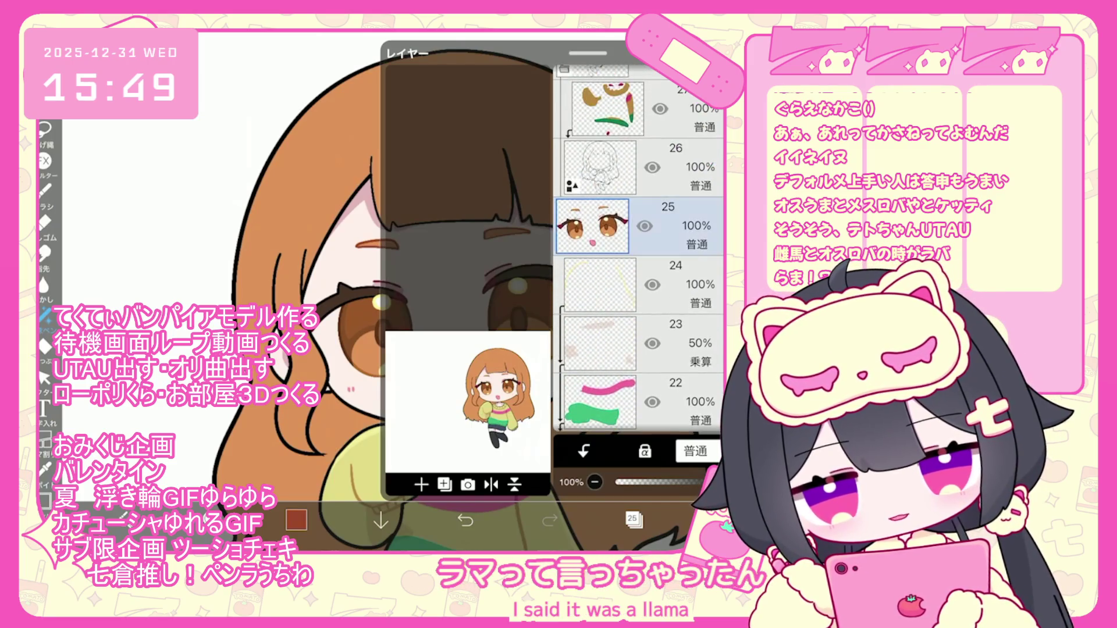
{"action": "left_click_drag", "start_coordinate": [711, 482], "coordinate": [659, 482]}
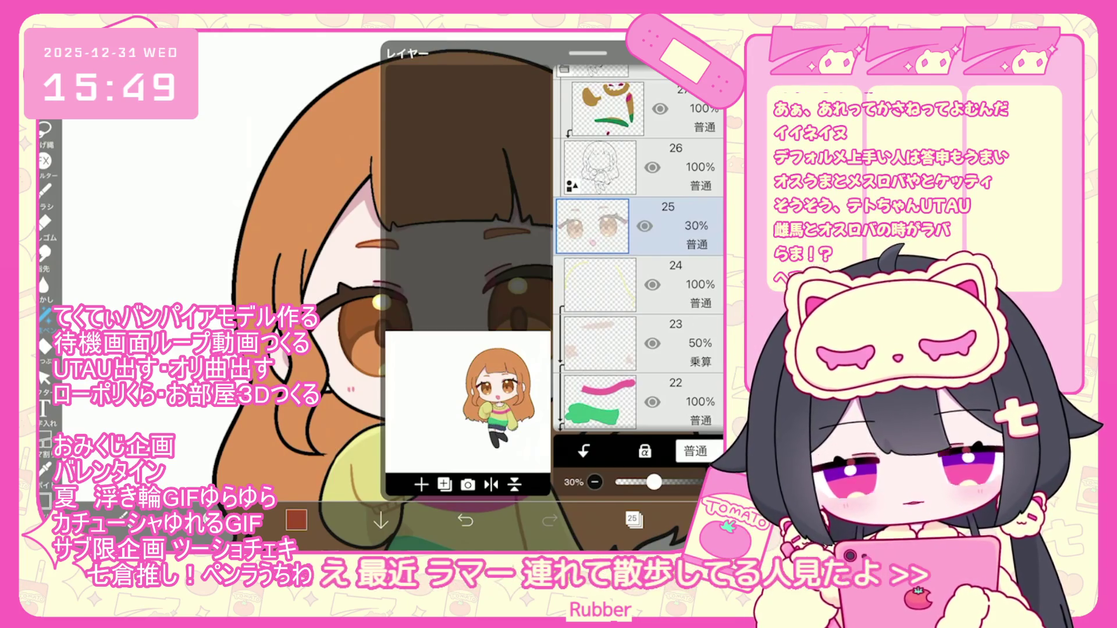
Add a new empty layer at the chosen position in the stack
{"action": "scroll", "coordinate": [638, 250], "scroll_direction": "down", "scroll_amount": 5}
{"action": "left_click", "coordinate": [669, 248]}
{"action": "left_click", "coordinate": [421, 484]}
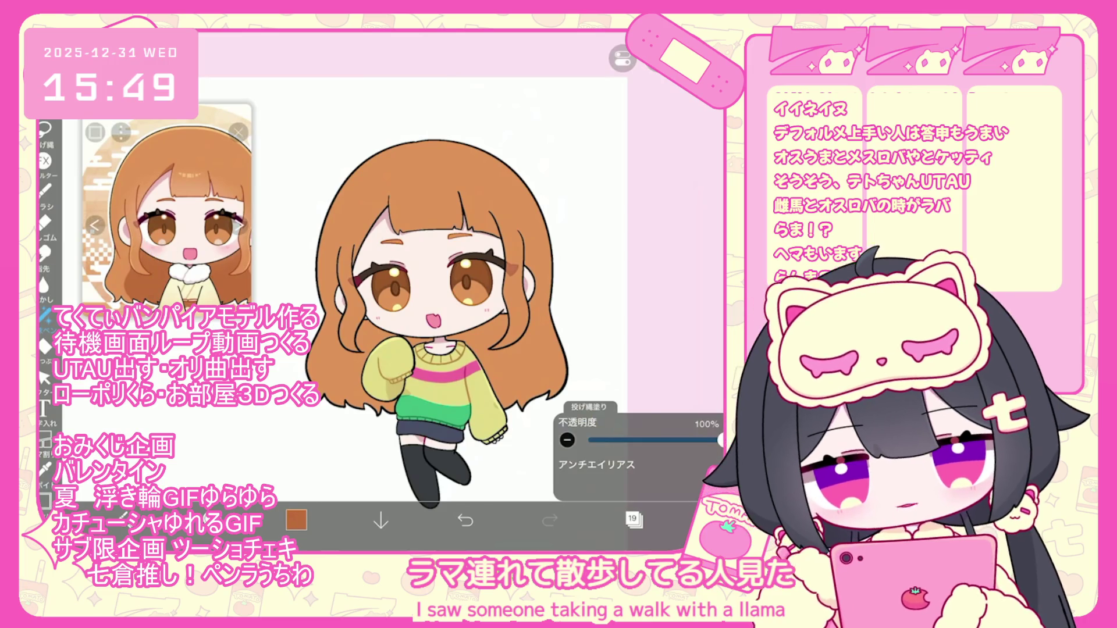
Zoom out to fit the whole shaded chibi on screen and show the layers panel
{"action": "scroll", "coordinate": [442, 330], "scroll_direction": "up", "scroll_amount": 2}
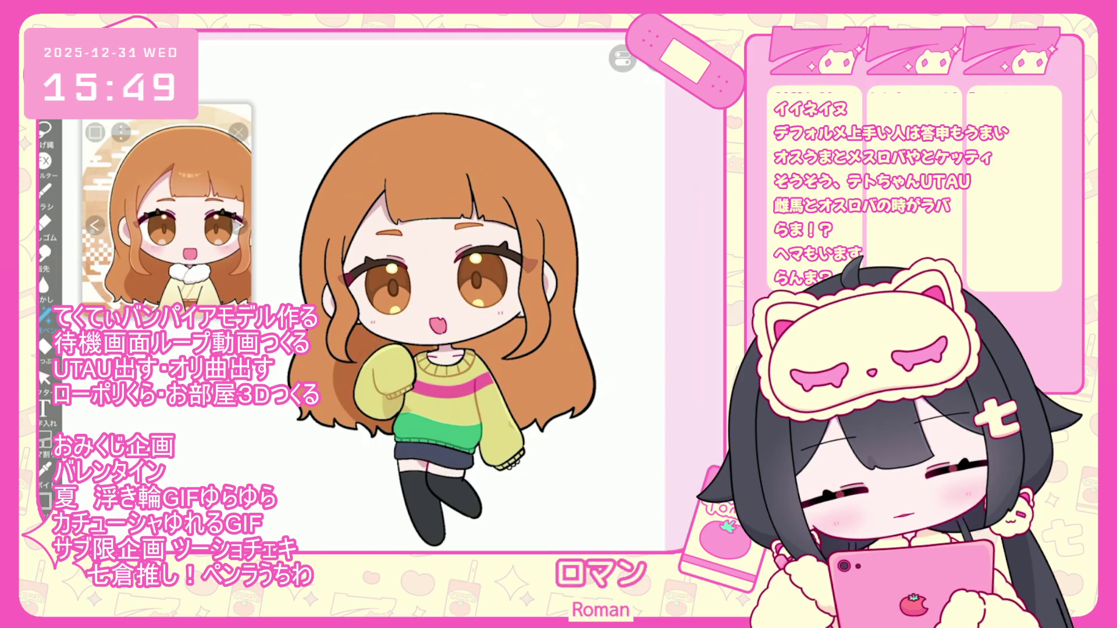
{"action": "scroll", "coordinate": [413, 325], "scroll_direction": "up", "scroll_amount": 1}
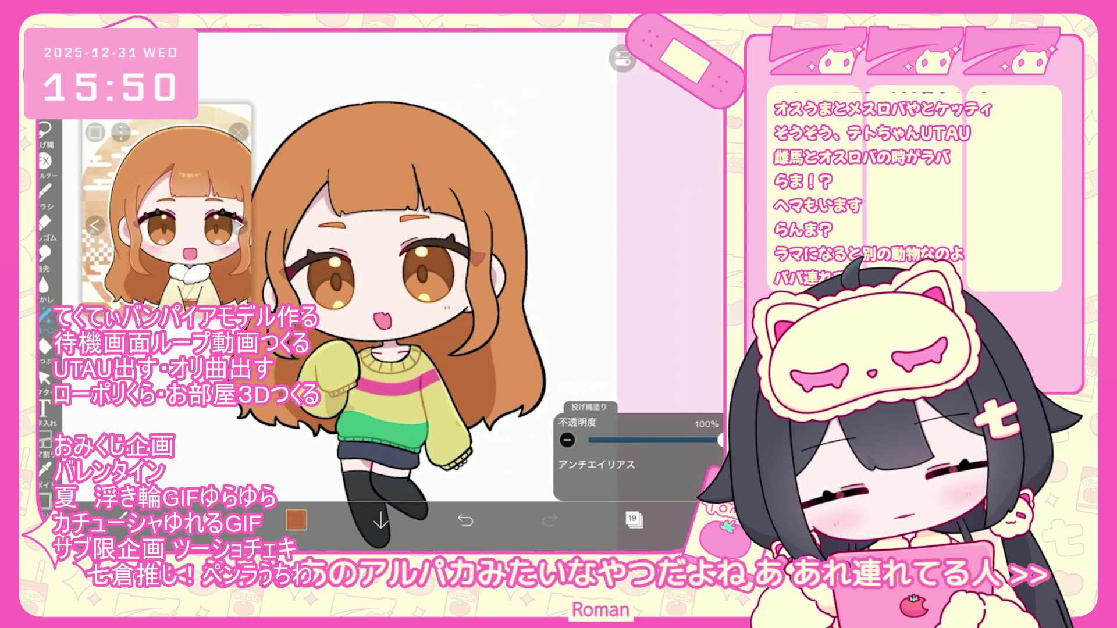
{"action": "scroll", "coordinate": [369, 304], "scroll_direction": "up", "scroll_amount": 1}
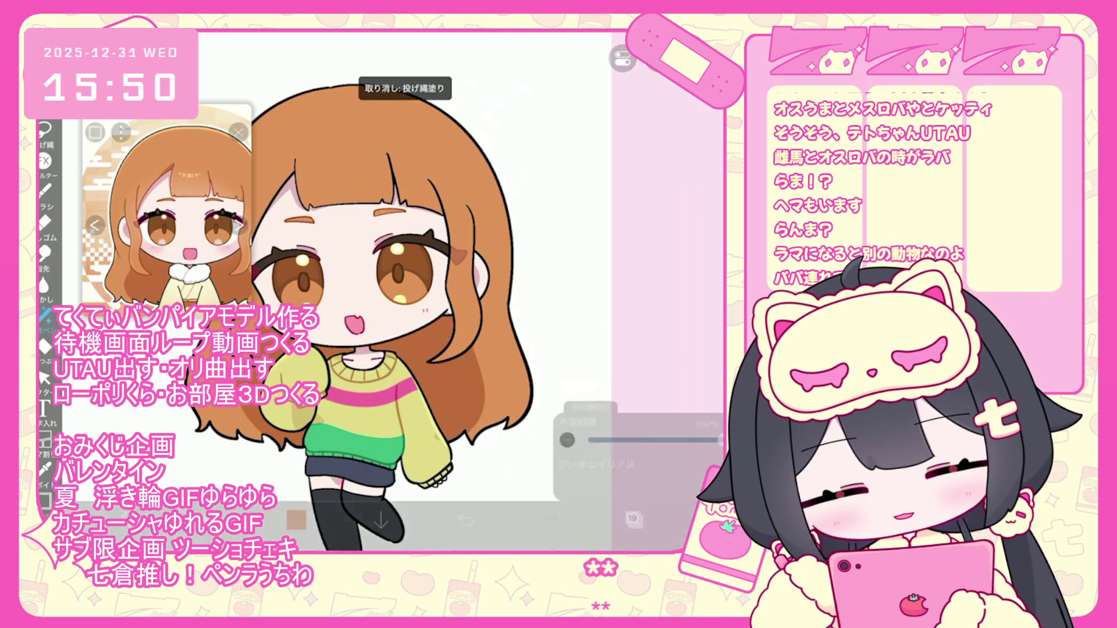
{"action": "scroll", "coordinate": [407, 290], "scroll_direction": "down", "scroll_amount": 2}
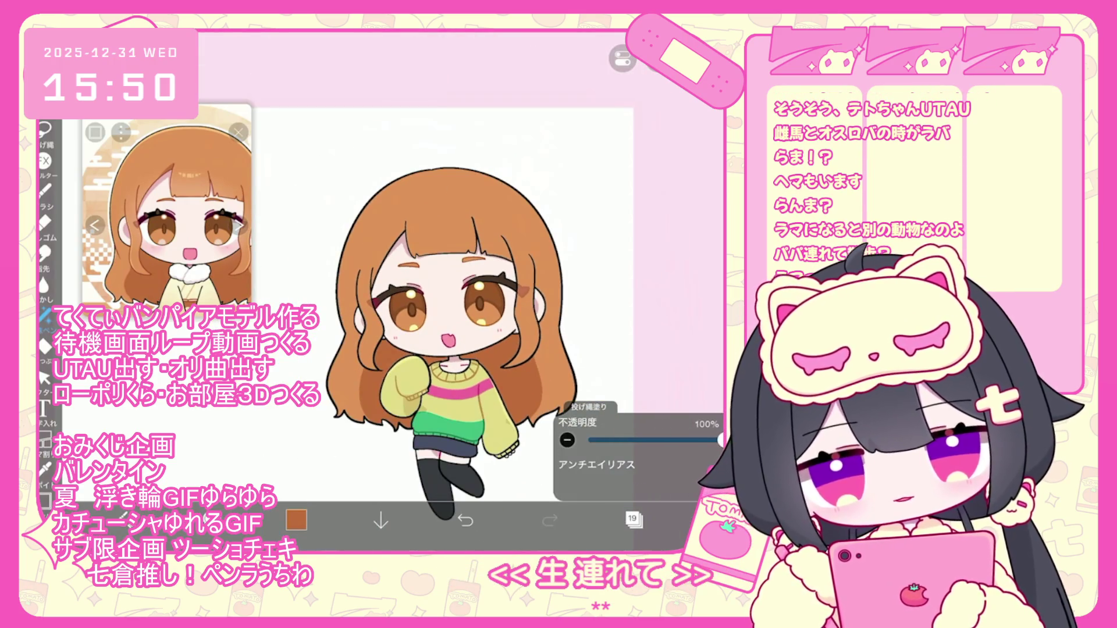
{"action": "scroll", "coordinate": [407, 291], "scroll_direction": "up", "scroll_amount": 3}
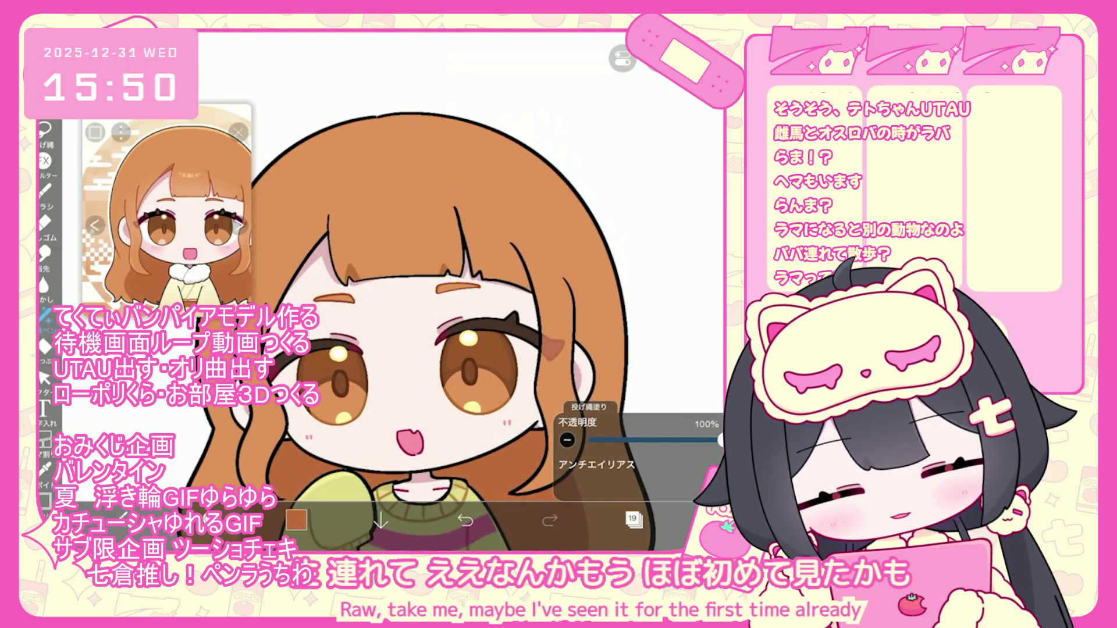
{"action": "scroll", "coordinate": [466, 349], "scroll_direction": "up", "scroll_amount": 1}
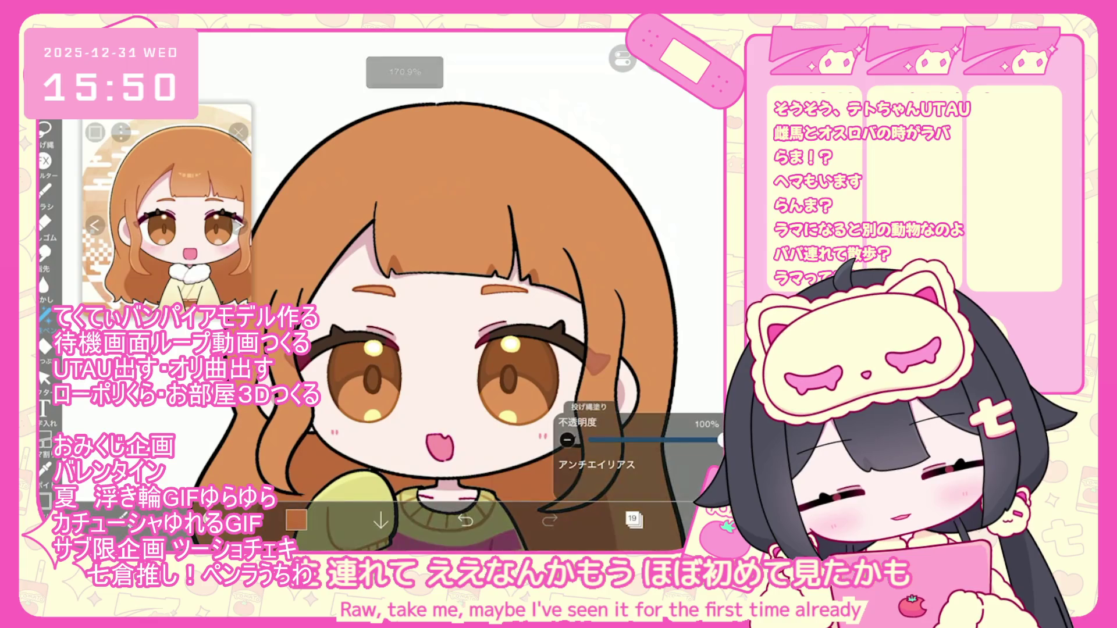
{"action": "scroll", "coordinate": [466, 349], "scroll_direction": "left", "scroll_amount": 2}
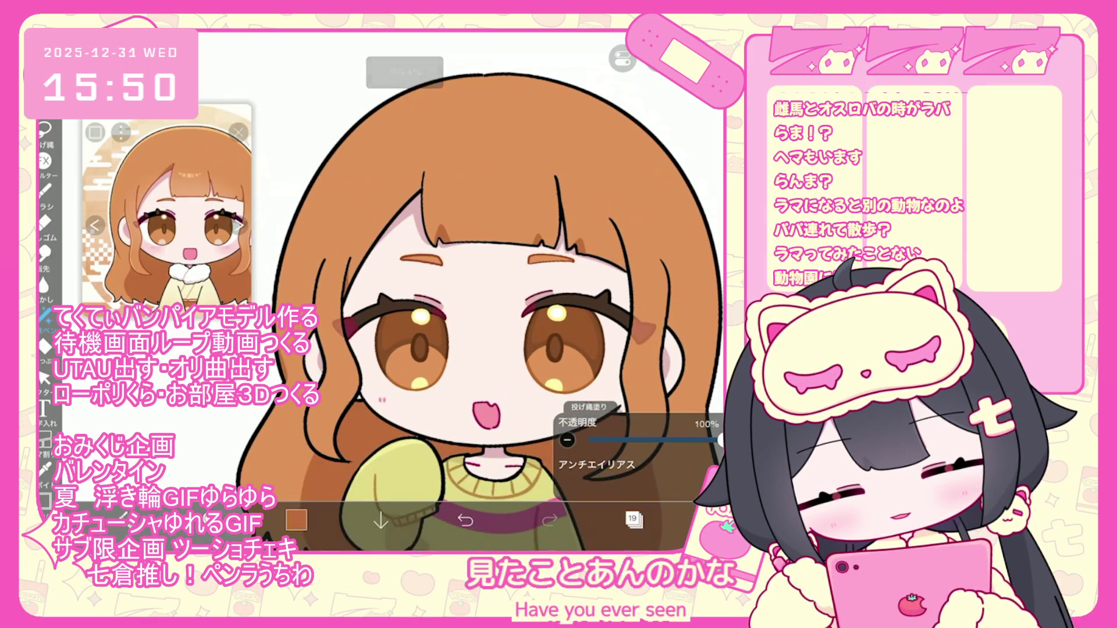
{"action": "scroll", "coordinate": [466, 291], "scroll_direction": "down", "scroll_amount": 3}
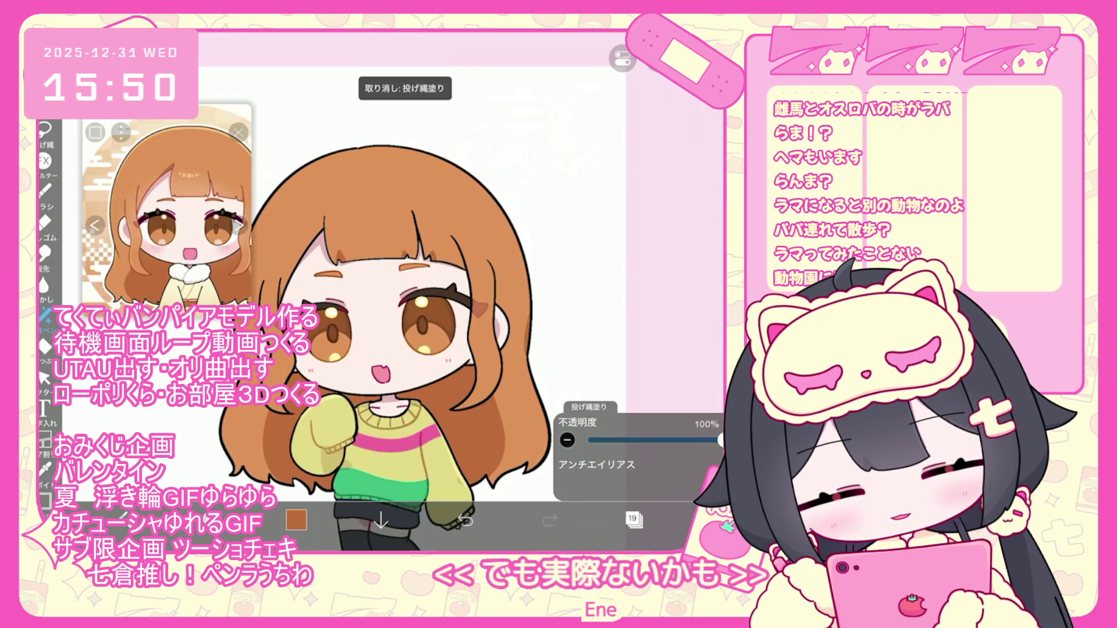
{"action": "scroll", "coordinate": [407, 320], "scroll_direction": "up", "scroll_amount": 2}
{"action": "scroll", "coordinate": [407, 320], "scroll_direction": "down", "scroll_amount": 4}
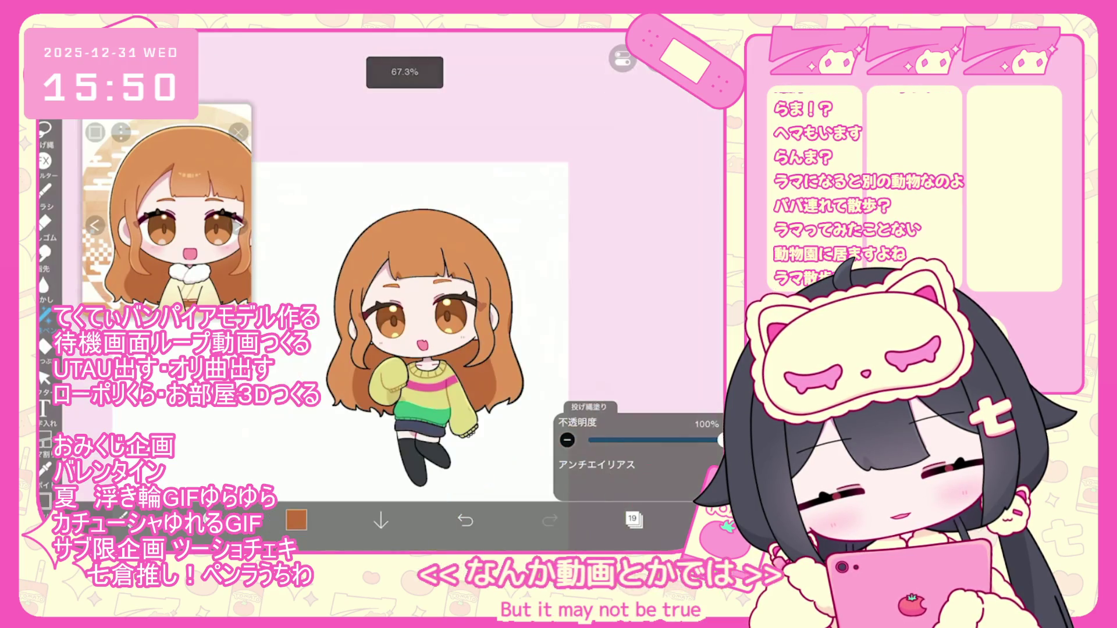
{"action": "left_click", "coordinate": [632, 520]}
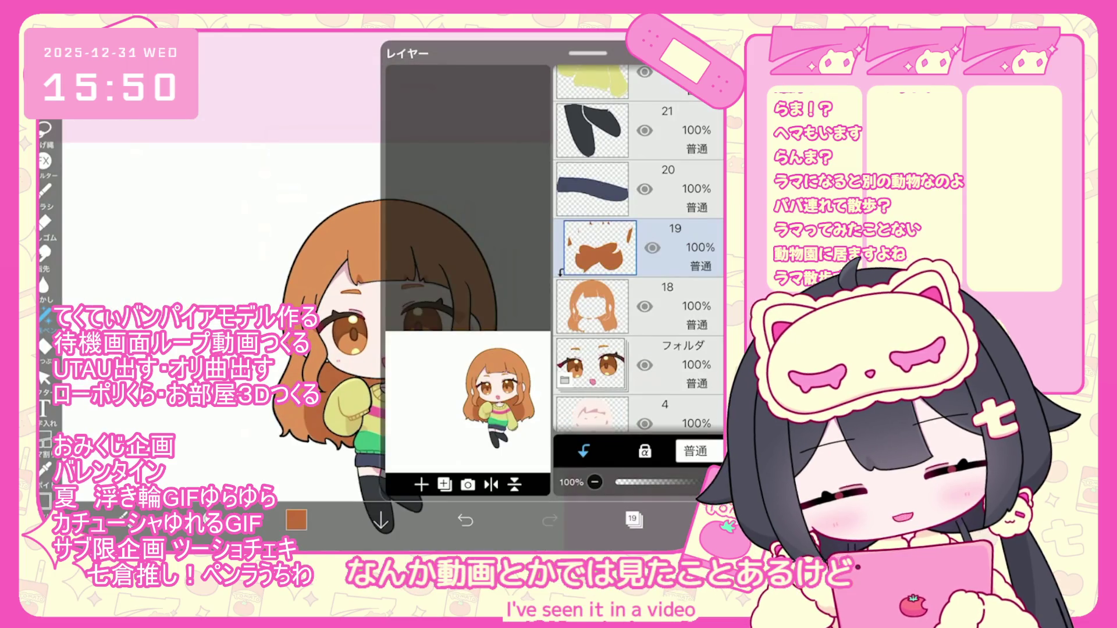
Add a new layer above the hair shadows and pick the Brush for tan highlights
{"action": "left_click", "coordinate": [422, 485]}
{"action": "left_click", "coordinate": [633, 520]}
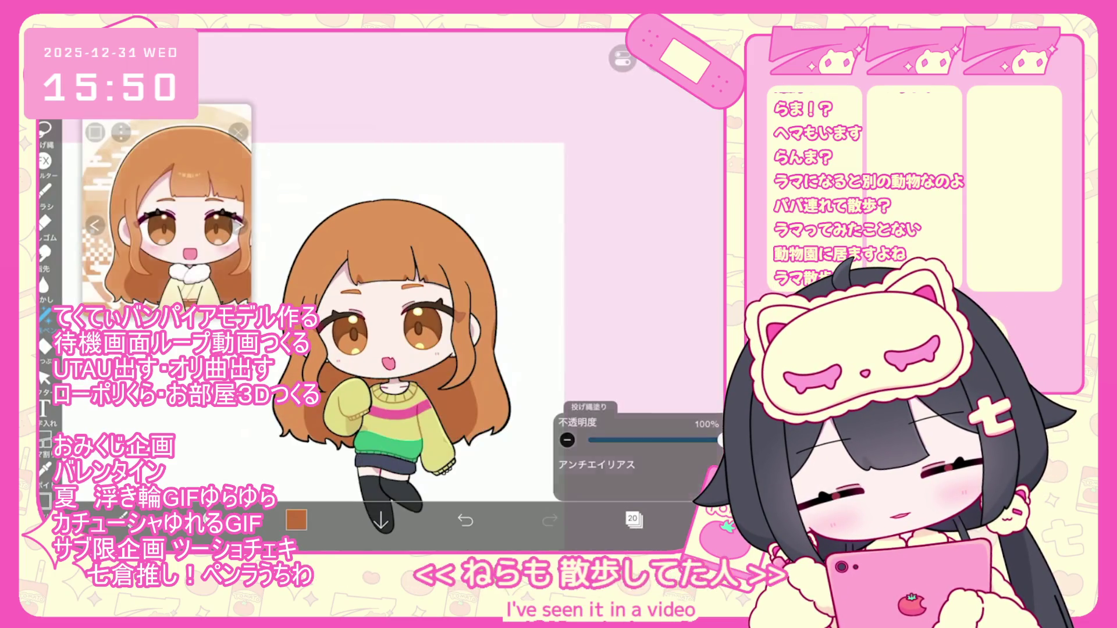
{"action": "left_click", "coordinate": [45, 190]}
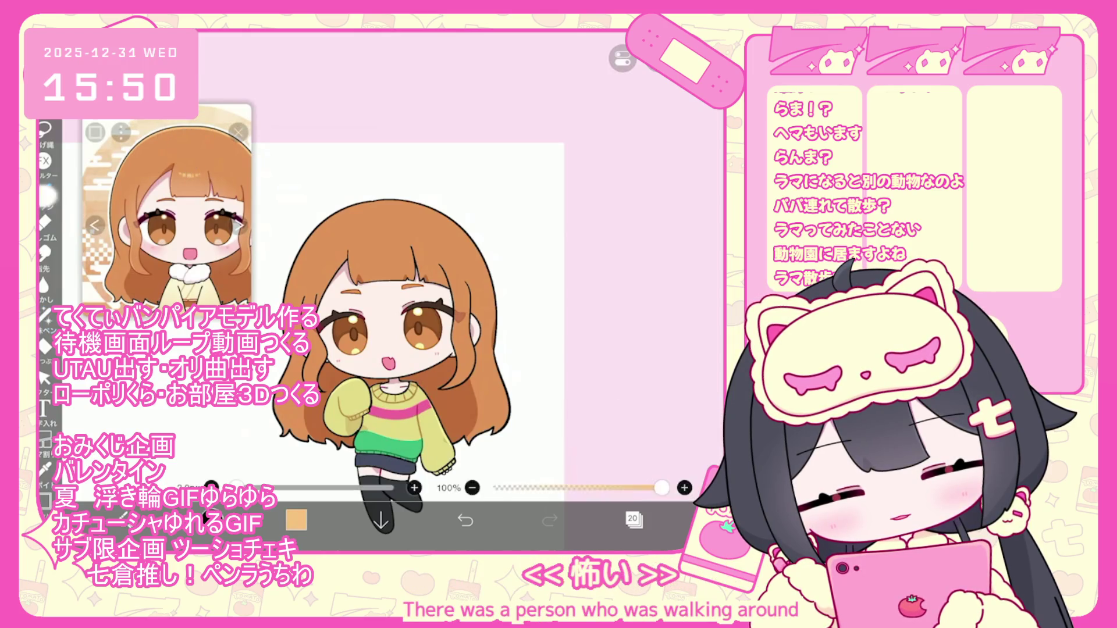
{"action": "left_click", "coordinate": [45, 191]}
{"action": "left_click", "coordinate": [44, 190]}
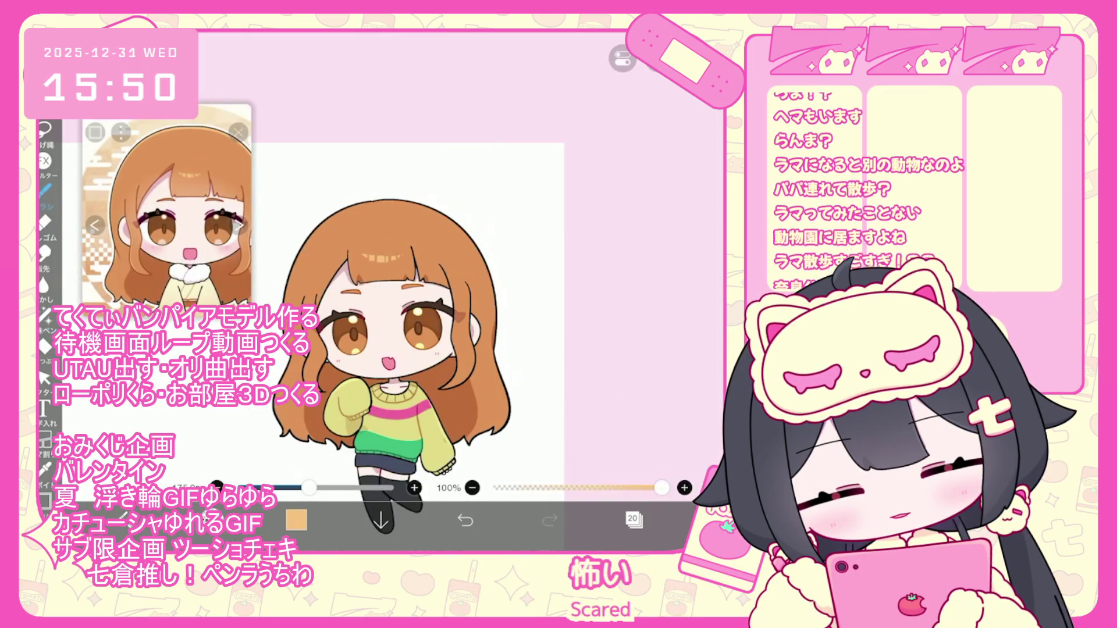
Undo the last highlight stroke, check the layer's transform, and add another layer above
{"action": "key", "text": "ctrl+z"}
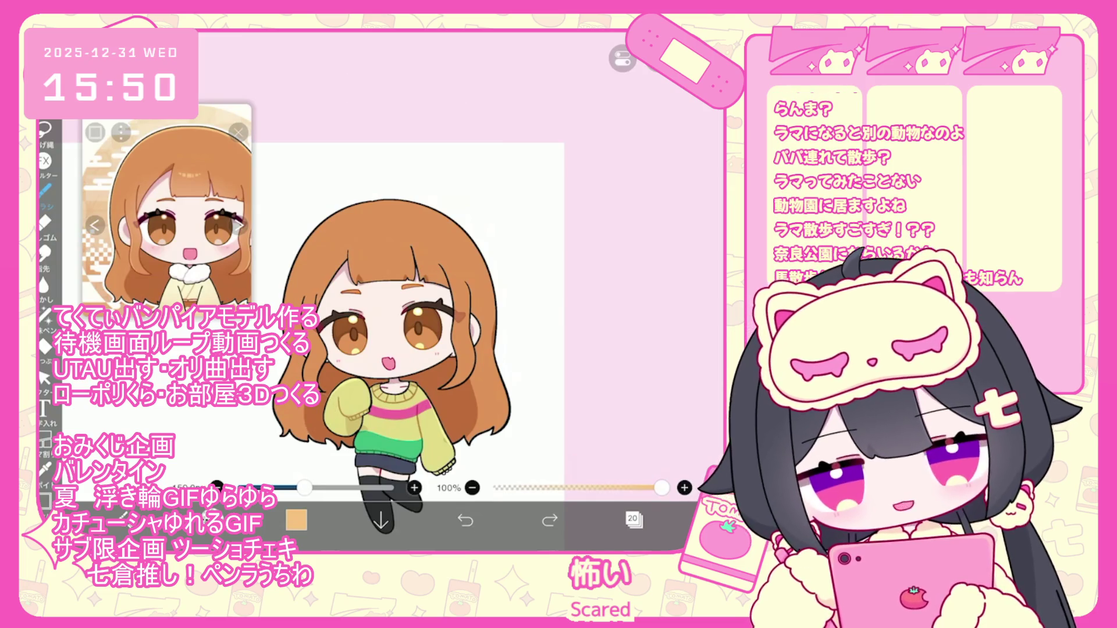
{"action": "key", "text": "ctrl+shift+z"}
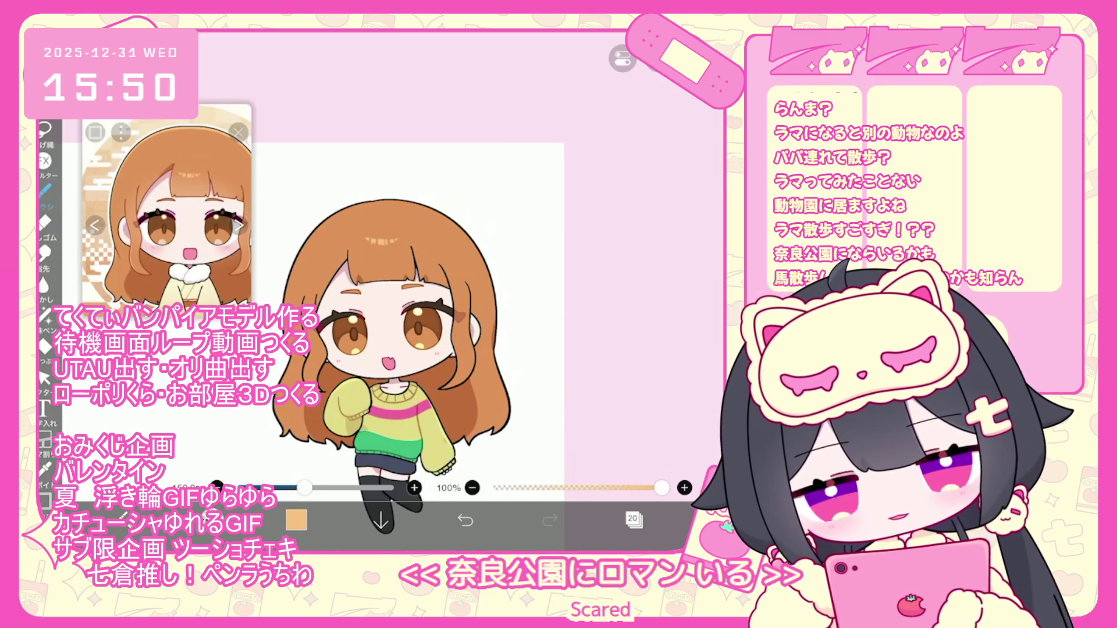
{"action": "key", "text": "ctrl+z"}
{"action": "key", "text": "ctrl+t"}
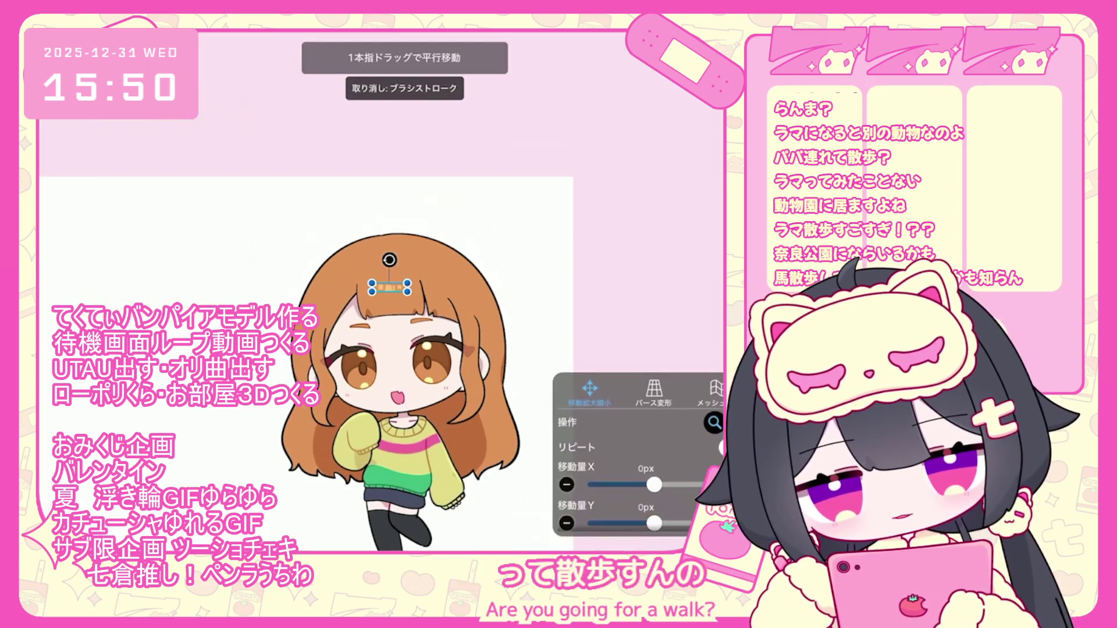
{"action": "key", "text": "Return"}
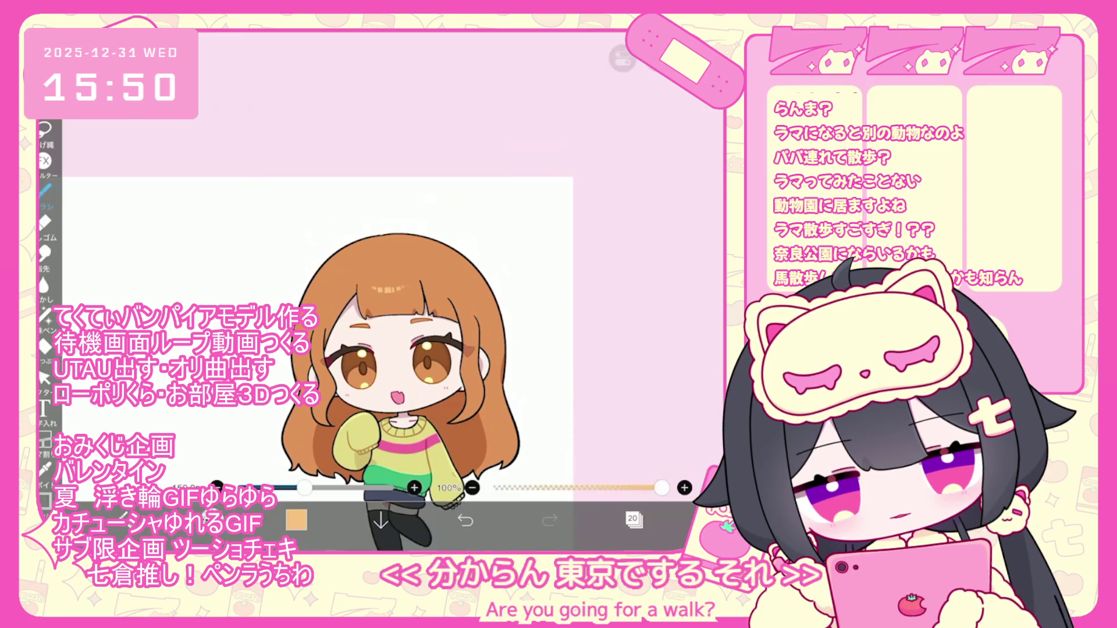
{"action": "key", "text": "l"}
{"action": "left_click", "coordinate": [592, 189]}
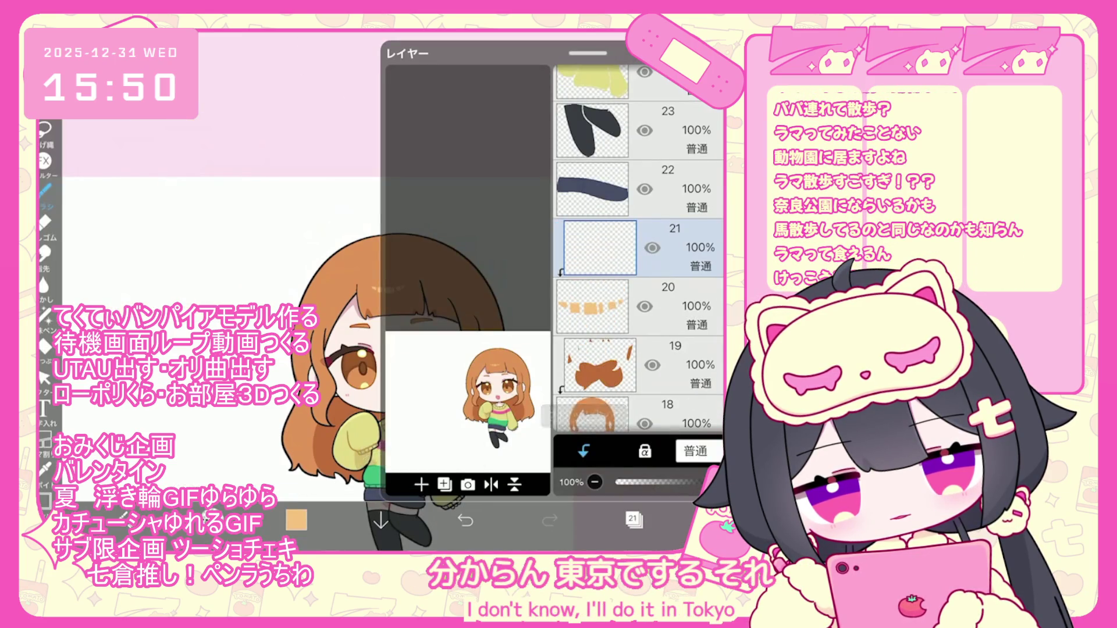
Set the paint colour to pale cream #FFE6C1 and make the brush smaller
{"action": "left_click", "coordinate": [296, 520]}
{"action": "left_click_drag", "start_coordinate": [438, 184], "coordinate": [420, 164]}
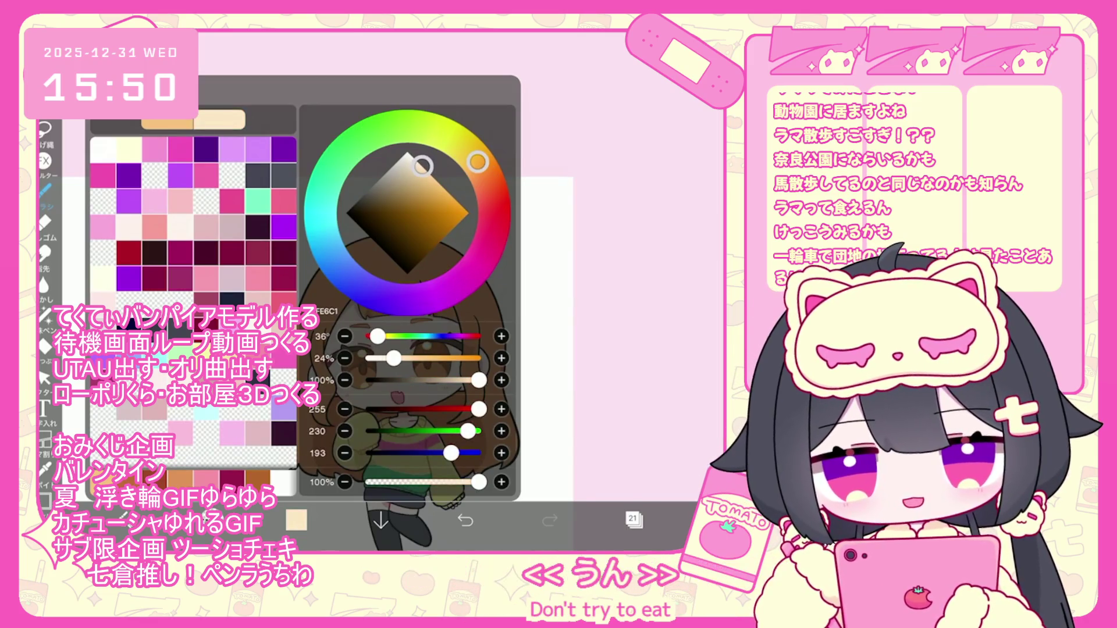
{"action": "left_click", "coordinate": [45, 191]}
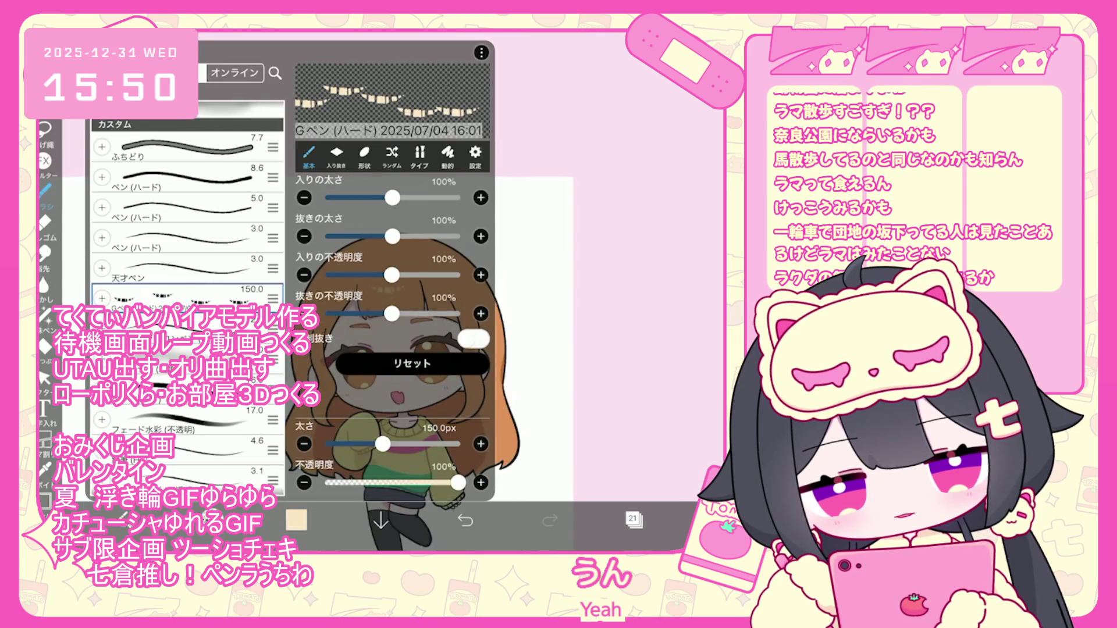
{"action": "left_click", "coordinate": [640, 320]}
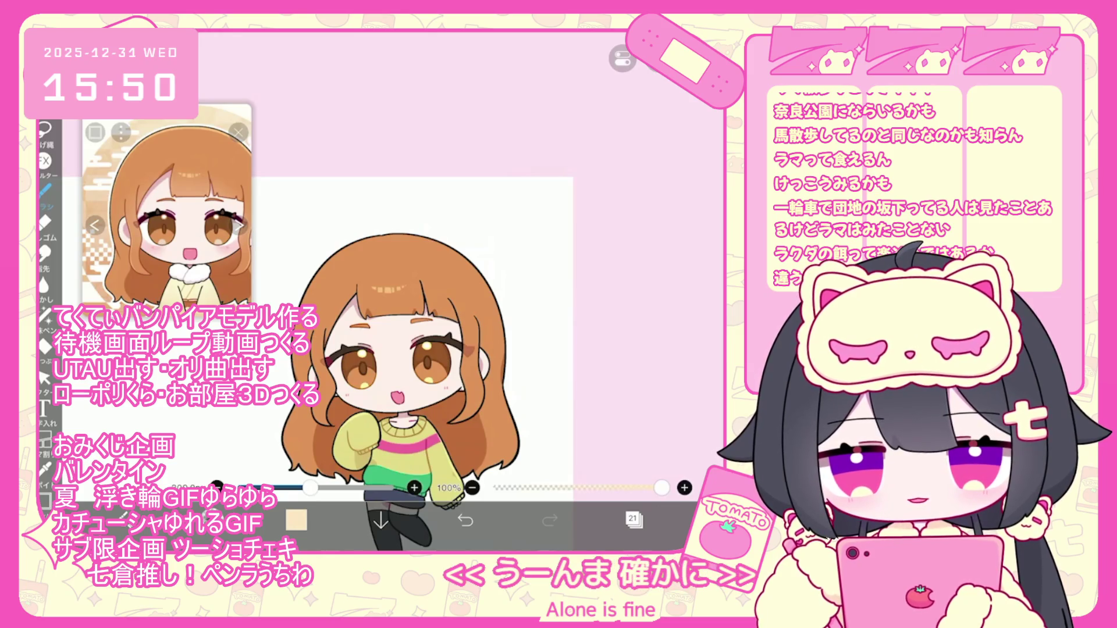
{"action": "scroll", "coordinate": [408, 349], "scroll_direction": "up", "scroll_amount": 2}
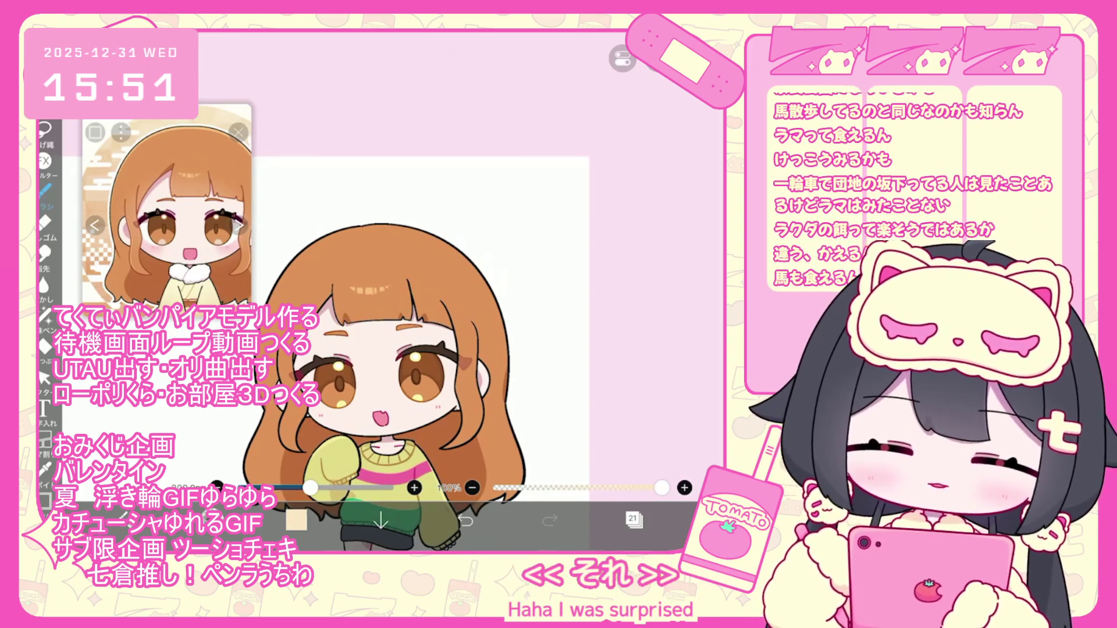
{"action": "left_click_drag", "start_coordinate": [310, 487], "coordinate": [299, 487]}
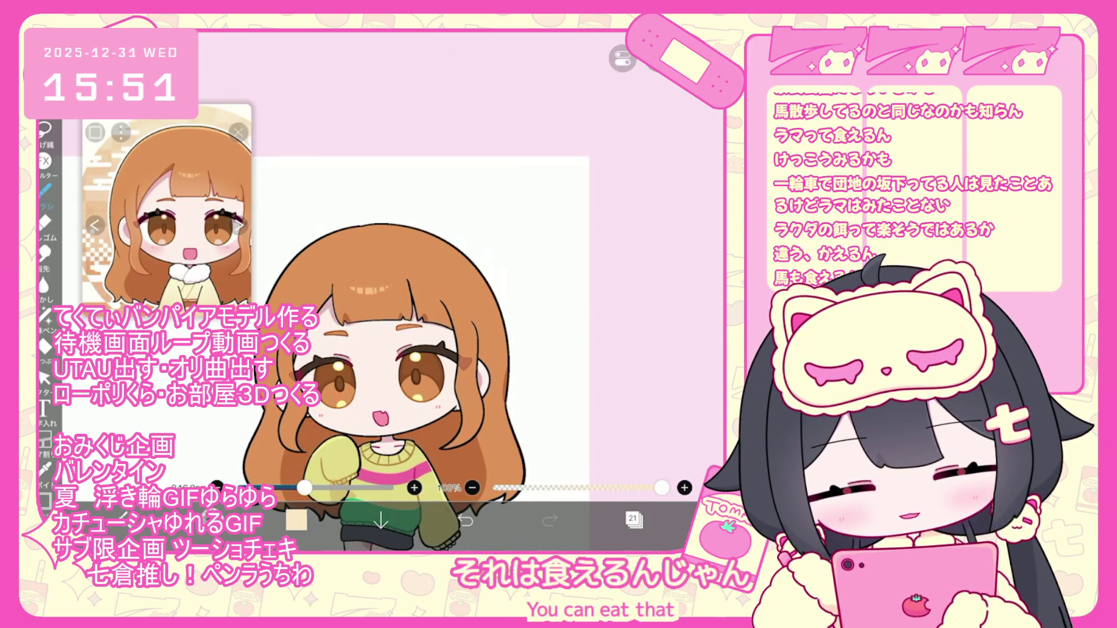
Move the cream light layer below the tan highlight layer and make it current
{"action": "left_click", "coordinate": [633, 520]}
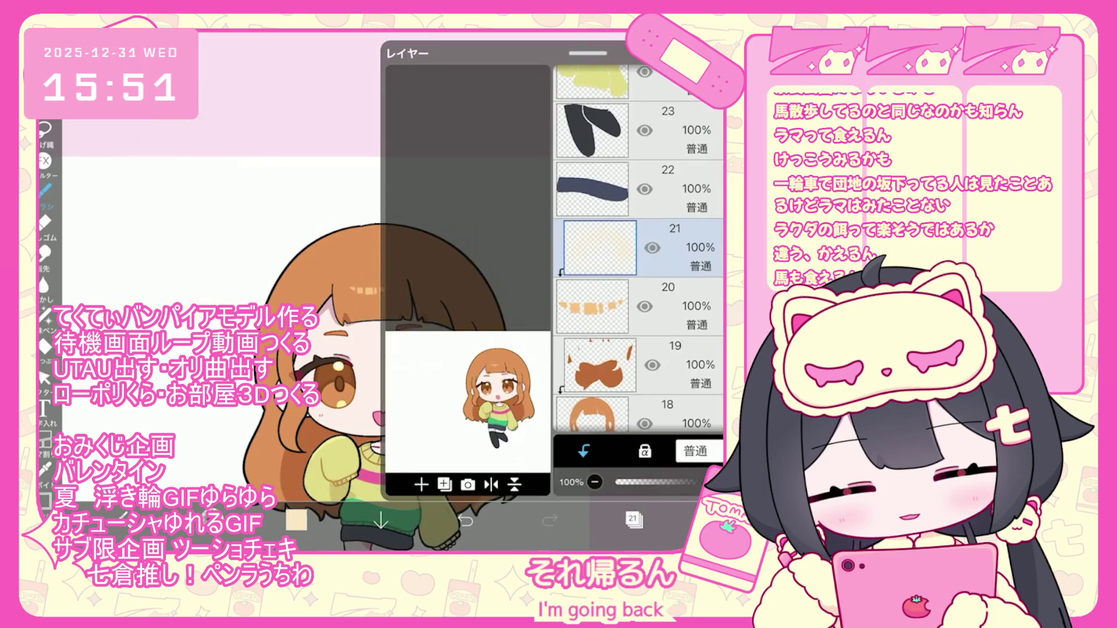
{"action": "left_click_drag", "start_coordinate": [639, 285], "coordinate": [640, 247]}
{"action": "left_click", "coordinate": [640, 306]}
{"action": "left_click", "coordinate": [632, 519]}
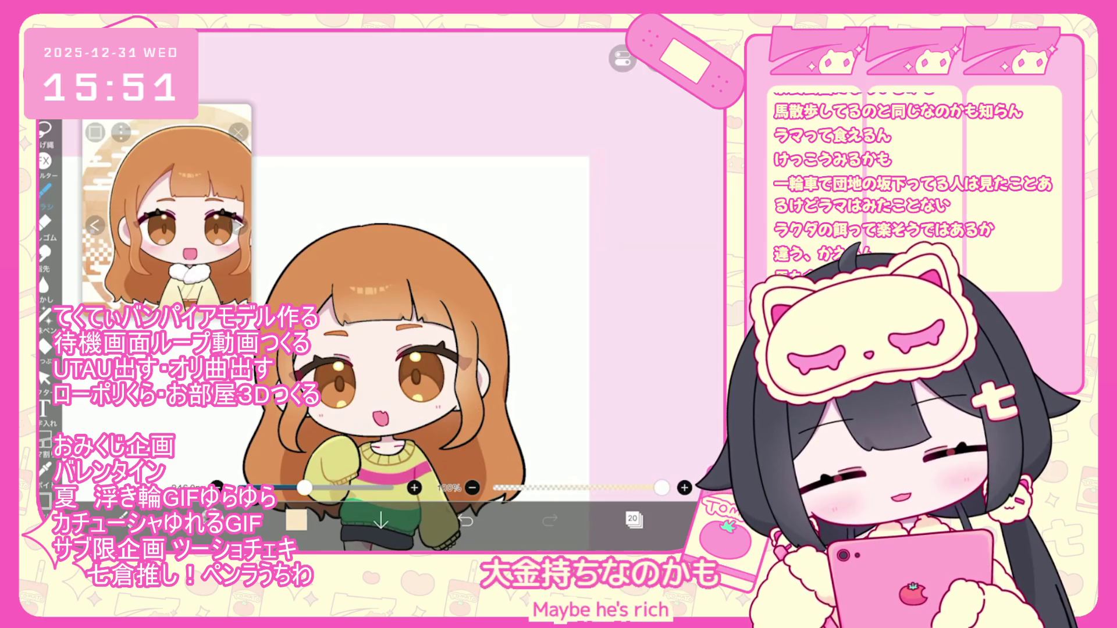
Switch to Lasso Fill, add a new layer, then undo the latest lasso fill
{"action": "left_click", "coordinate": [44, 317]}
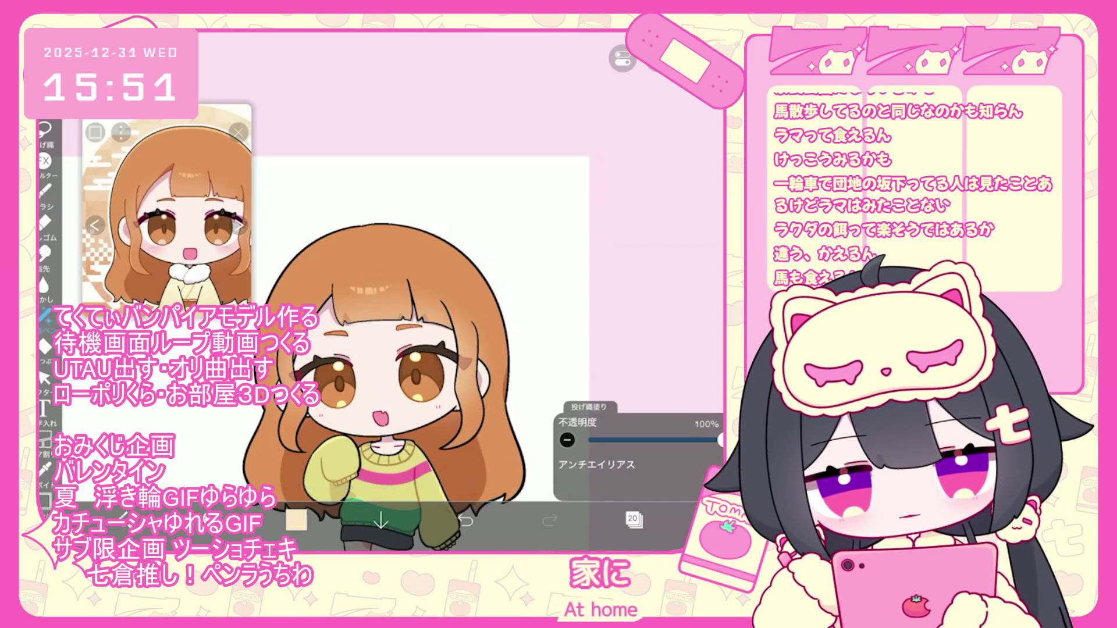
{"action": "left_click", "coordinate": [633, 519]}
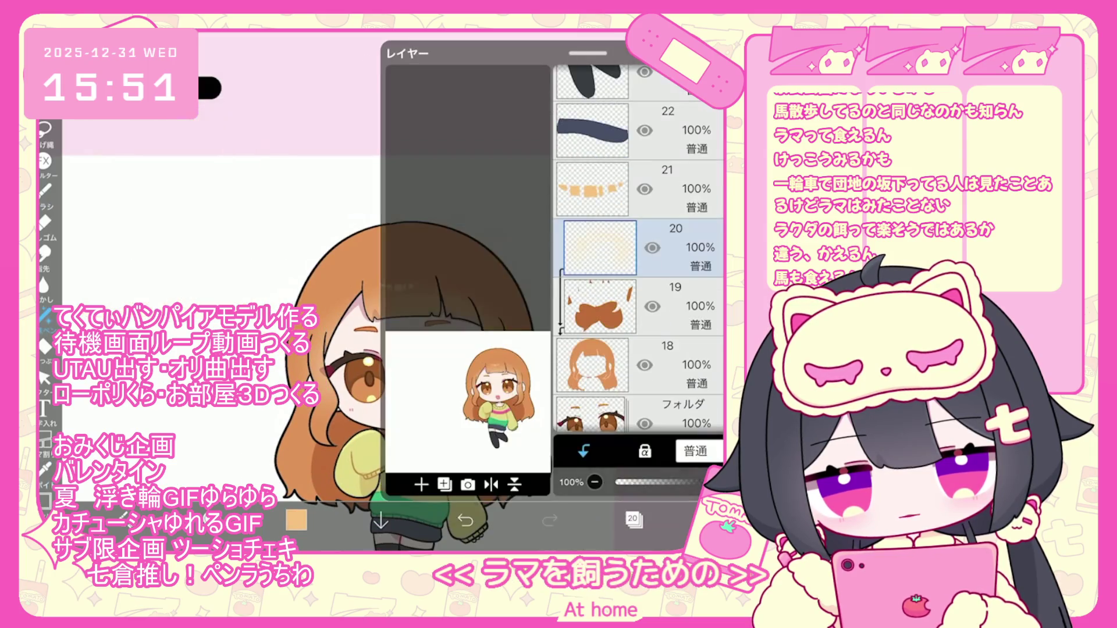
{"action": "left_click", "coordinate": [416, 466]}
{"action": "left_click", "coordinate": [633, 520]}
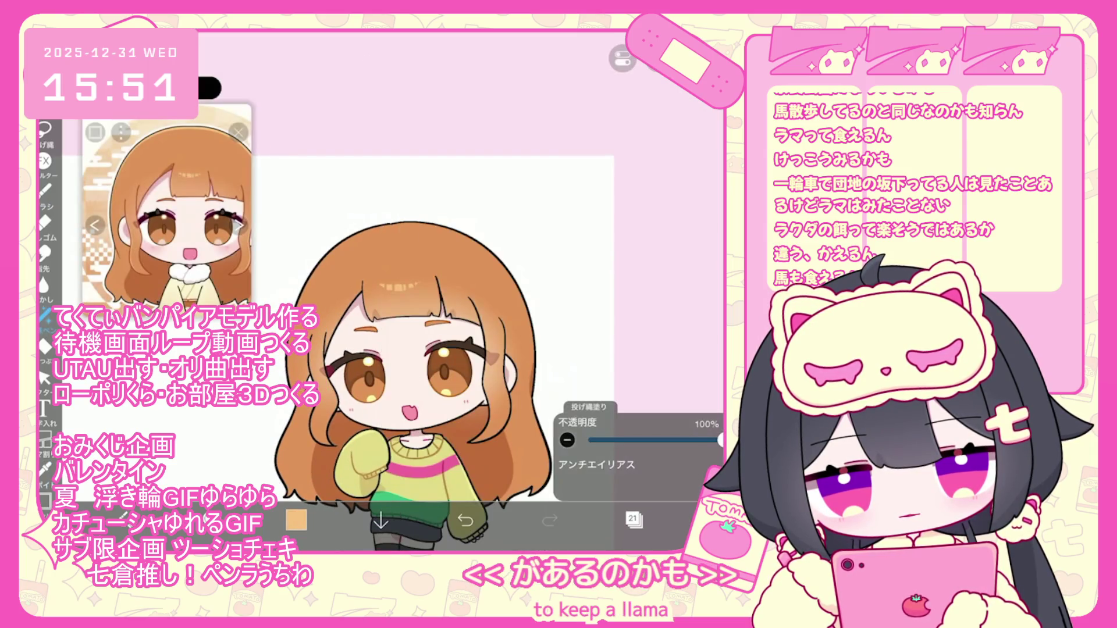
{"action": "left_click", "coordinate": [465, 520]}
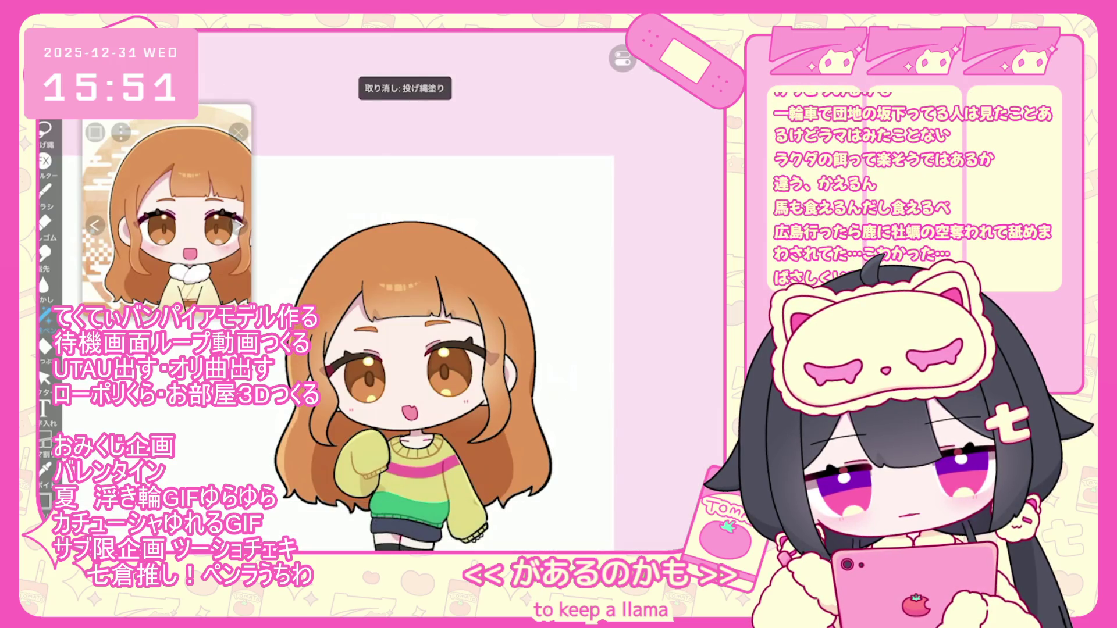
{"action": "scroll", "coordinate": [349, 250], "scroll_direction": "up", "scroll_amount": 3}
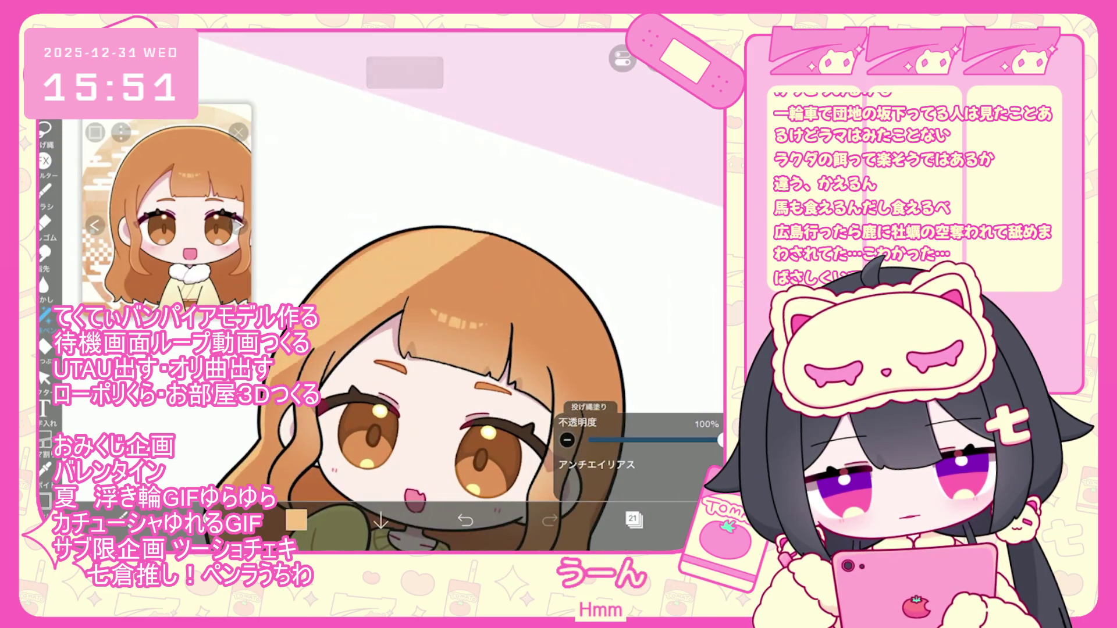
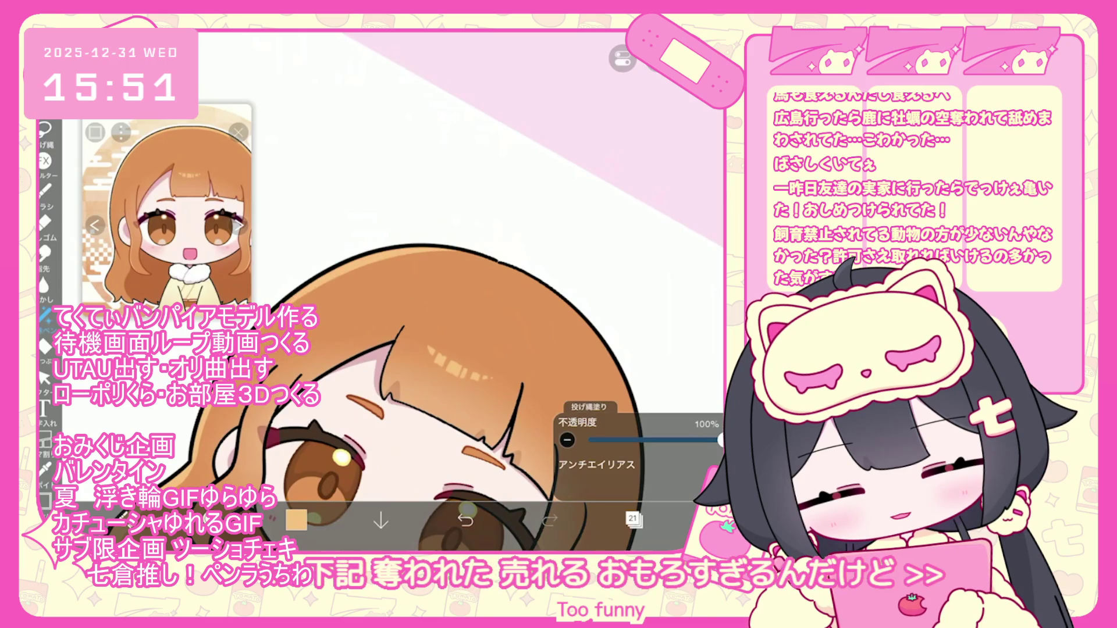
Retry lasso-filling patches of hair on the face, undoing each unsatisfactory fill
{"action": "key", "text": "ctrl+z"}
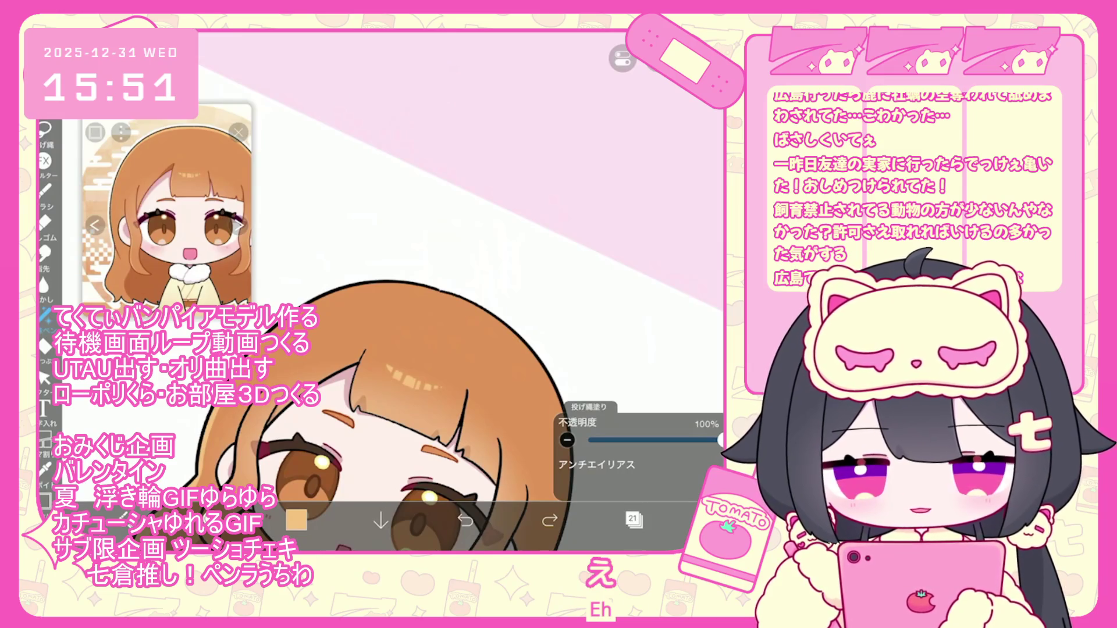
{"action": "scroll", "coordinate": [408, 407], "scroll_direction": "down", "scroll_amount": 2}
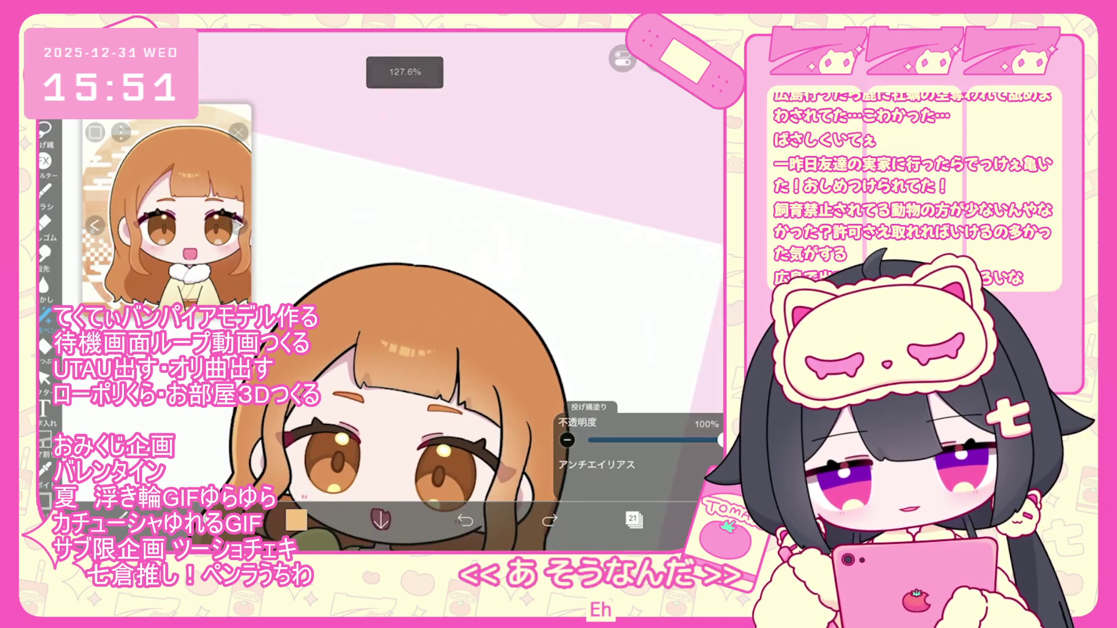
{"action": "mouse_move", "coordinate": [274, 396]}
{"action": "left_mouse_down"}
{"action": "mouse_move", "coordinate": [285, 349]}
{"action": "mouse_move", "coordinate": [407, 273]}
{"action": "mouse_move", "coordinate": [559, 419]}
{"action": "mouse_move", "coordinate": [279, 401]}
{"action": "mouse_move", "coordinate": [512, 273]}
{"action": "left_mouse_up"}
{"action": "key", "text": "ctrl+z"}
{"action": "scroll", "coordinate": [445, 403], "scroll_direction": "up", "scroll_amount": 3}
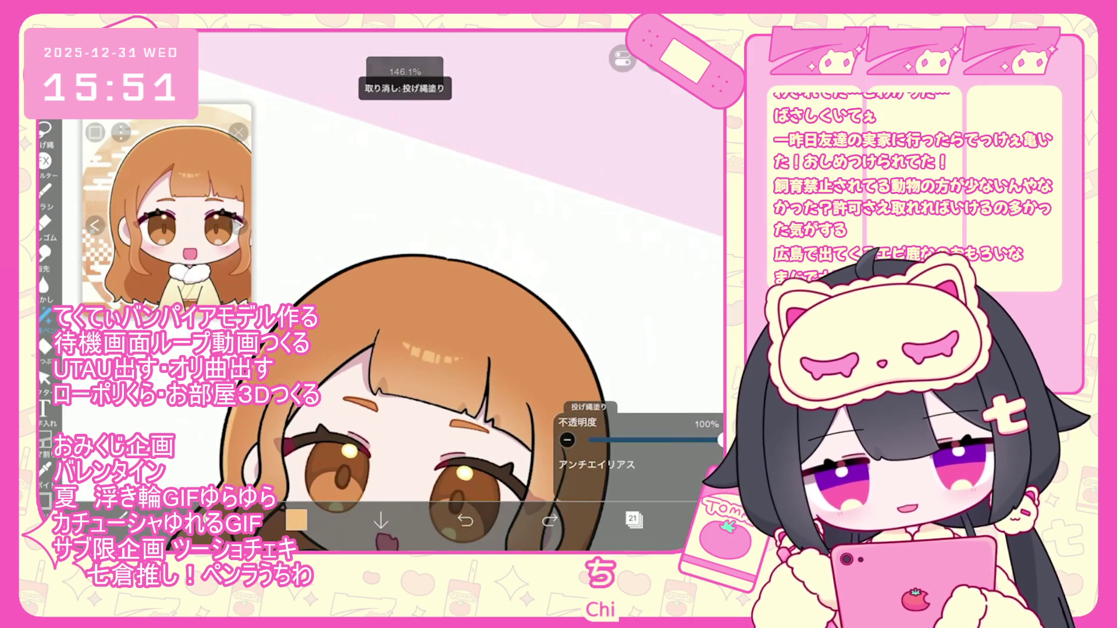
{"action": "mouse_move", "coordinate": [256, 396]}
{"action": "left_mouse_down"}
{"action": "mouse_move", "coordinate": [291, 326]}
{"action": "mouse_move", "coordinate": [408, 268]}
{"action": "mouse_move", "coordinate": [558, 349]}
{"action": "mouse_move", "coordinate": [279, 402]}
{"action": "left_mouse_up"}
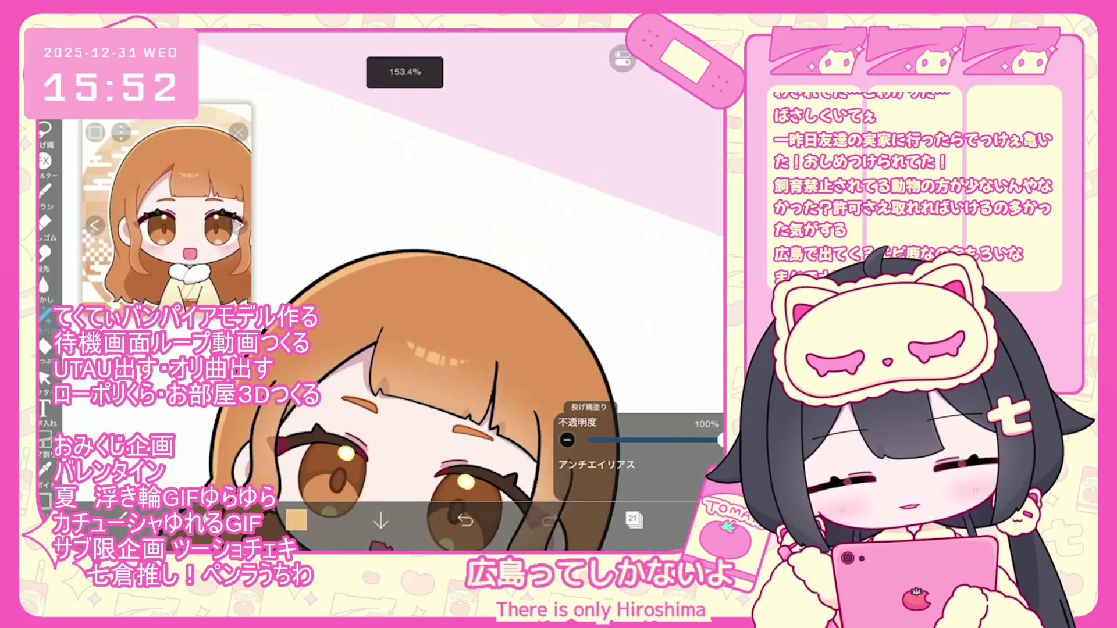
{"action": "scroll", "coordinate": [407, 436], "scroll_direction": "up", "scroll_amount": 2}
{"action": "key", "text": "ctrl+z"}
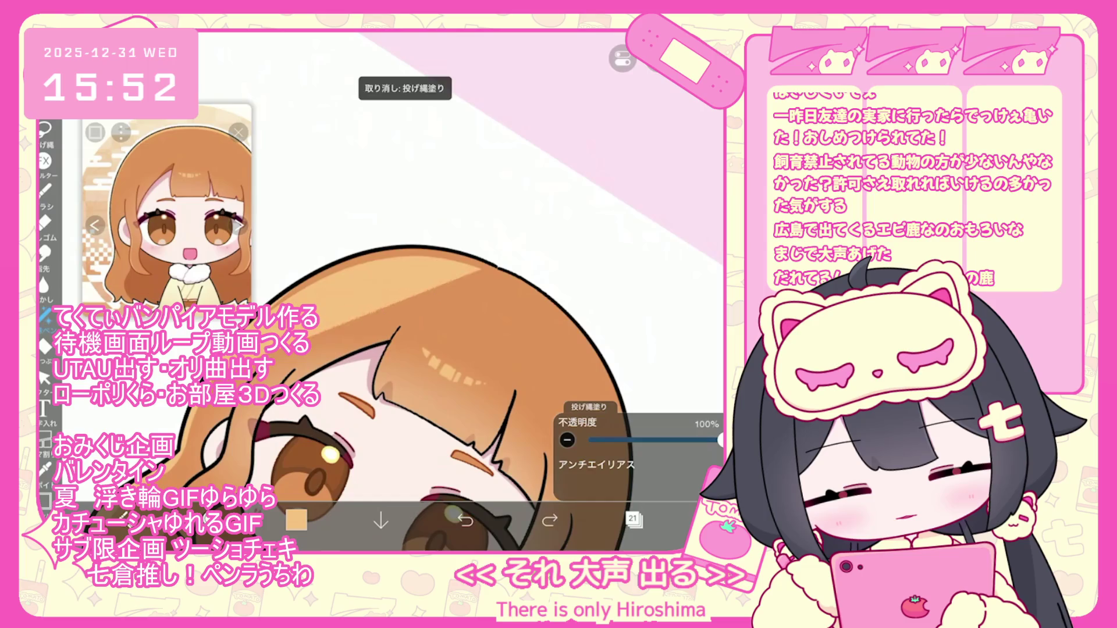
Undo one more lasso fill while zooming in and out around the face
{"action": "scroll", "coordinate": [396, 349], "scroll_direction": "down", "scroll_amount": 3}
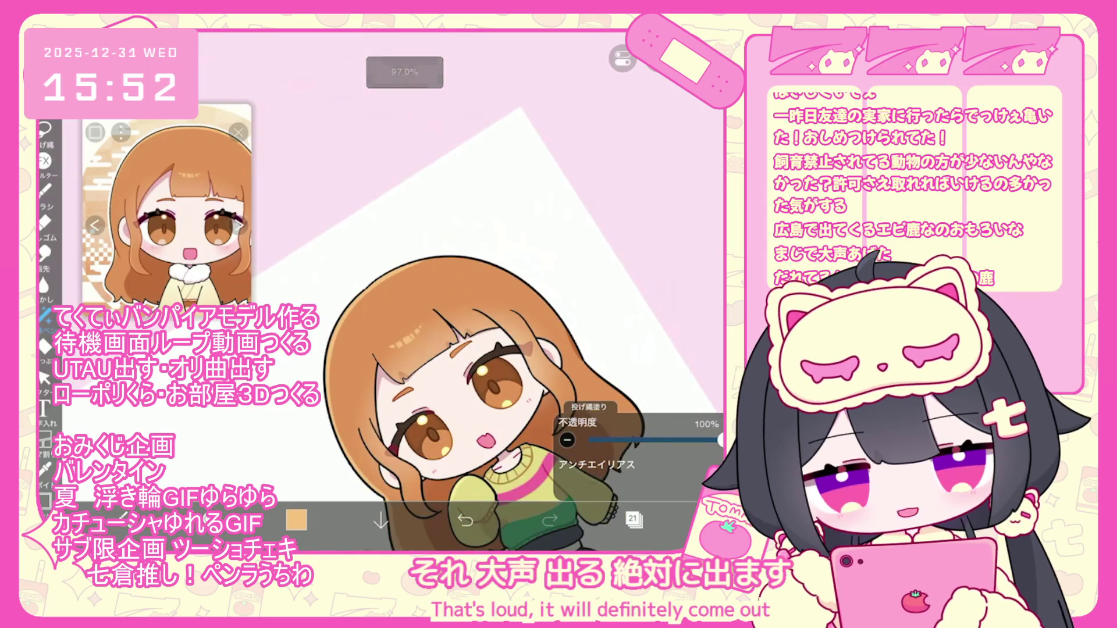
{"action": "scroll", "coordinate": [454, 378], "scroll_direction": "up", "scroll_amount": 5}
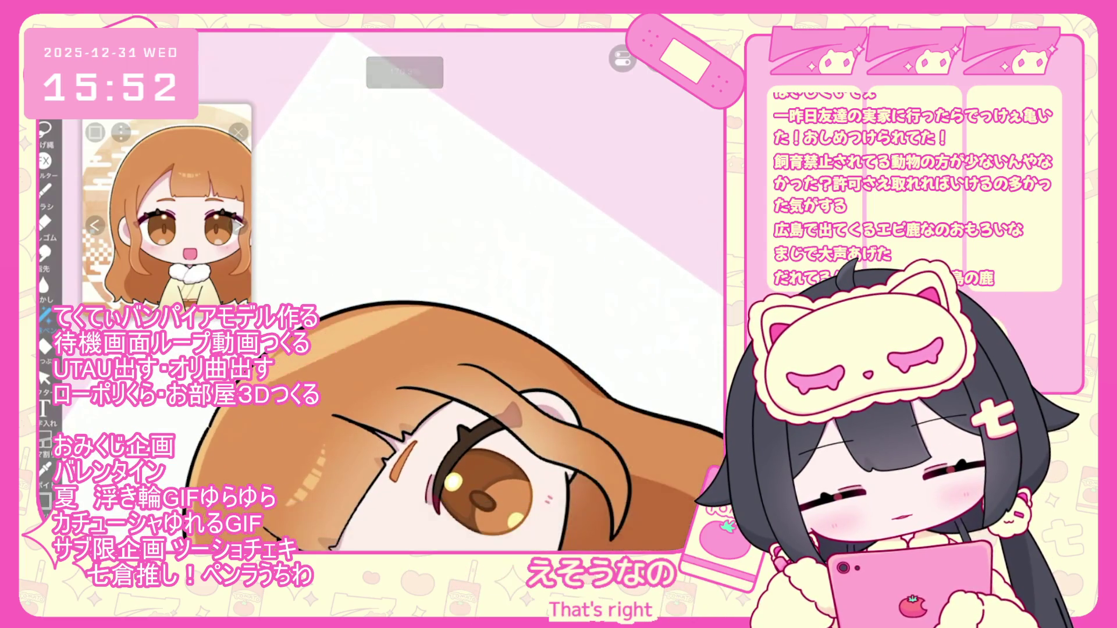
{"action": "scroll", "coordinate": [407, 291], "scroll_direction": "down", "scroll_amount": 3}
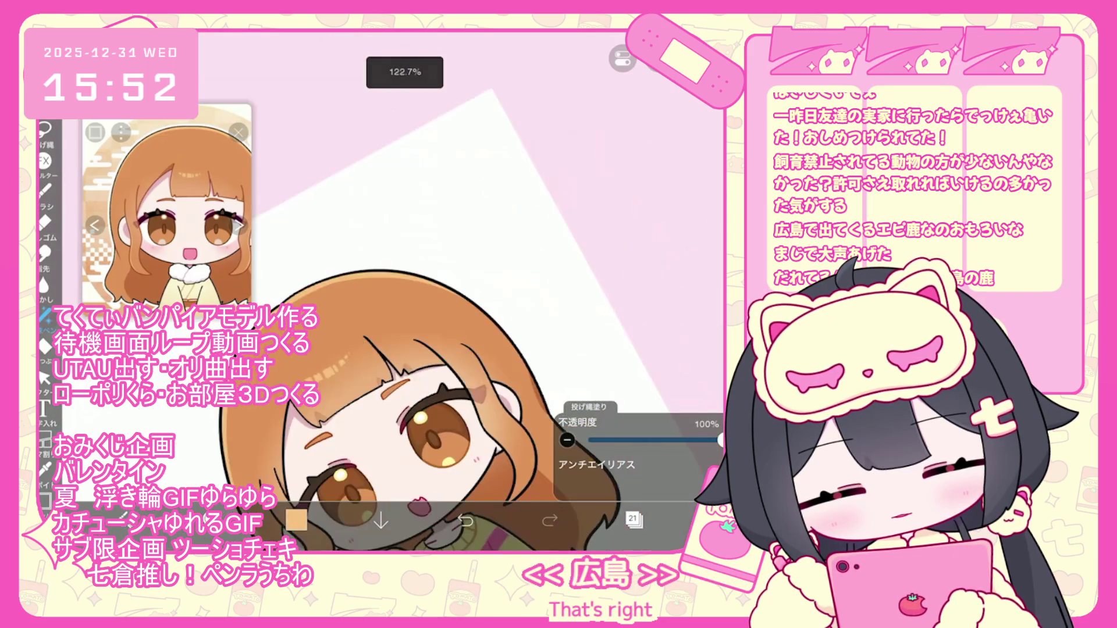
{"action": "scroll", "coordinate": [472, 360], "scroll_direction": "up", "scroll_amount": 3}
{"action": "key", "text": "ctrl+z"}
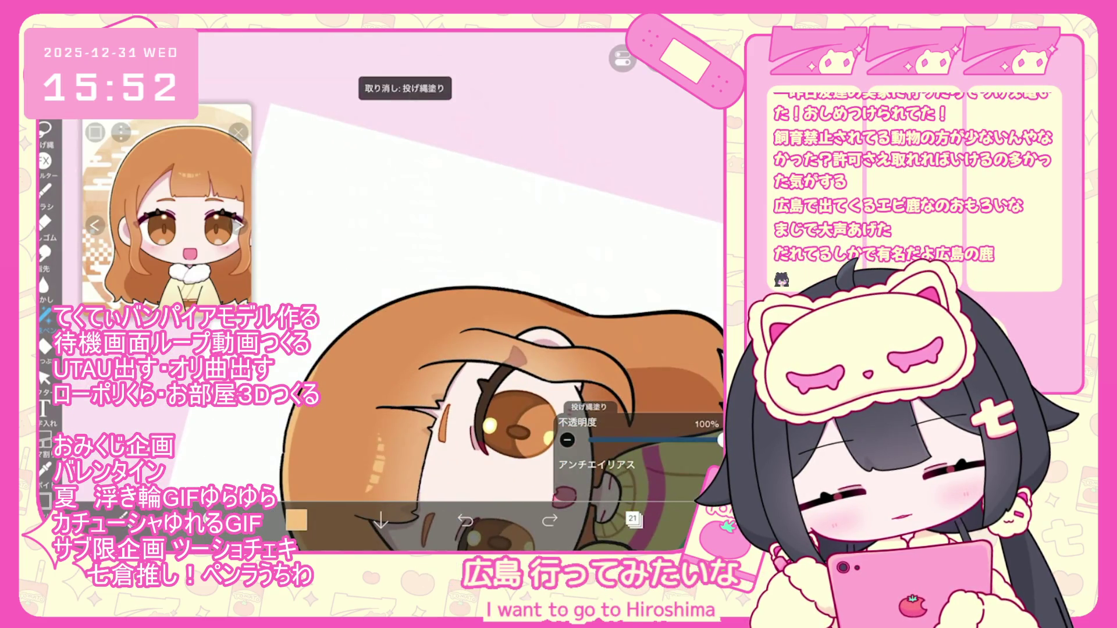
{"action": "scroll", "coordinate": [407, 320], "scroll_direction": "down", "scroll_amount": 2}
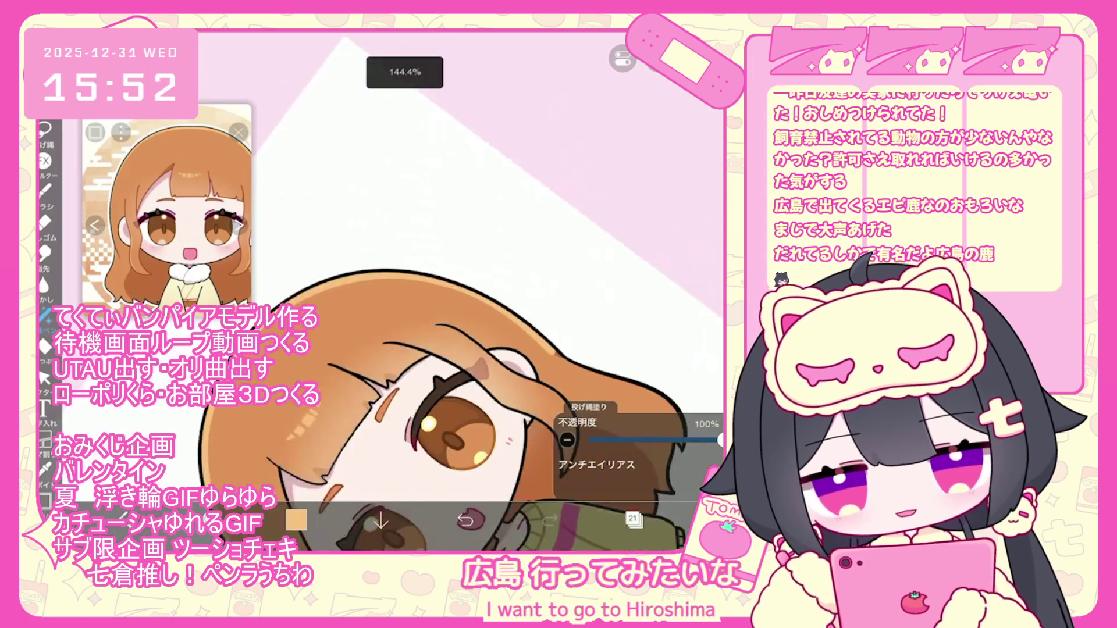
{"action": "scroll", "coordinate": [407, 291], "scroll_direction": "up", "scroll_amount": 3}
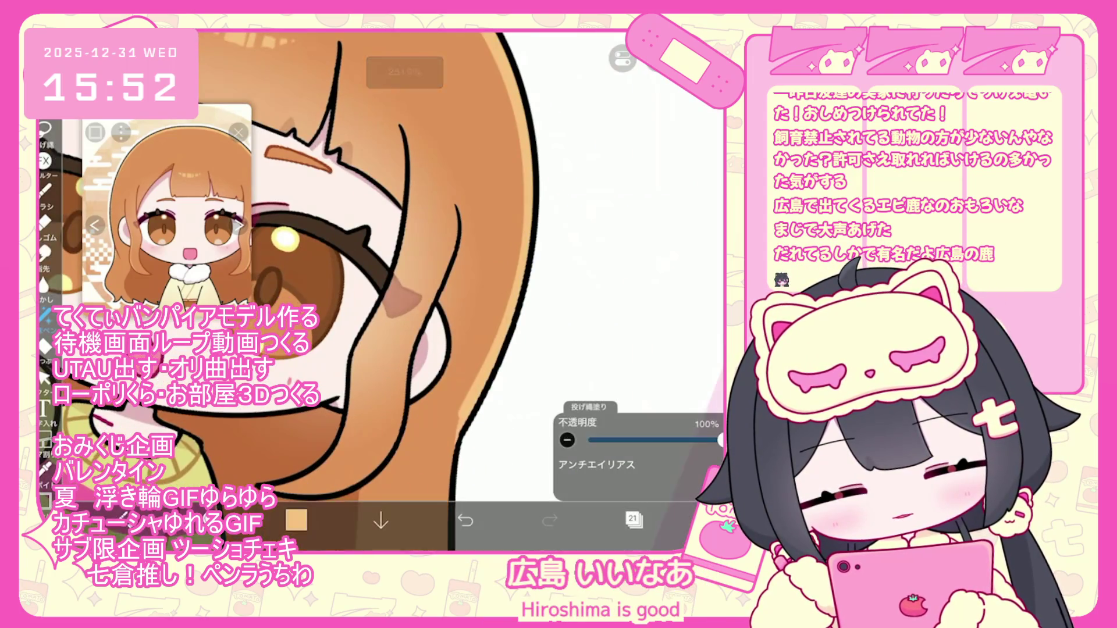
{"action": "scroll", "coordinate": [349, 291], "scroll_direction": "down", "scroll_amount": 2}
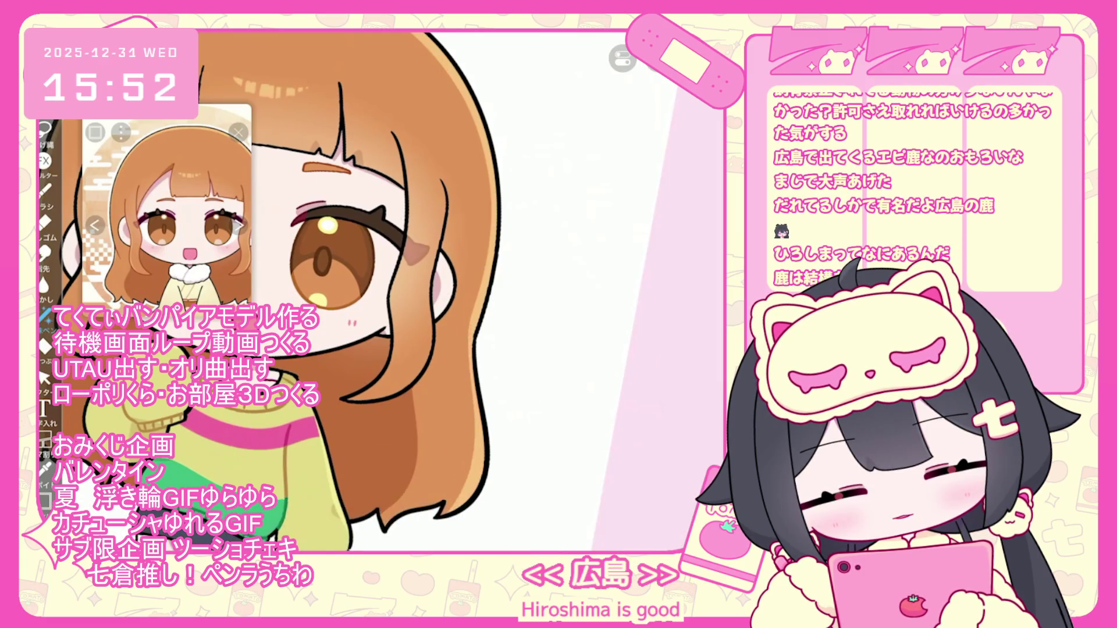
{"action": "scroll", "coordinate": [407, 291], "scroll_direction": "down", "scroll_amount": 2}
{"action": "scroll", "coordinate": [442, 291], "scroll_direction": "up", "scroll_amount": 2}
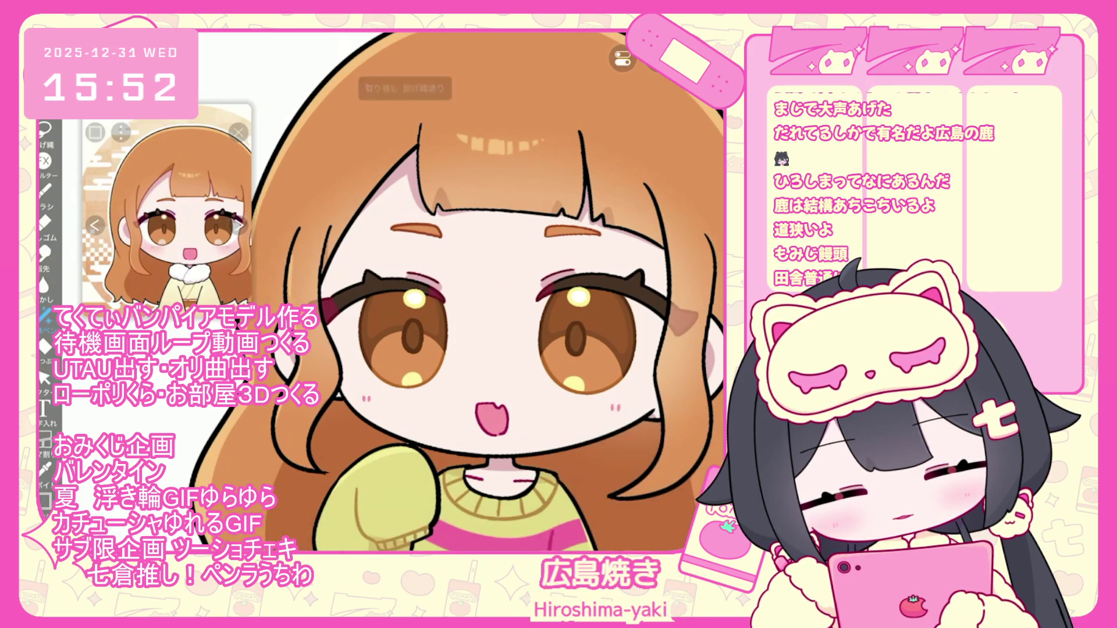
{"action": "scroll", "coordinate": [442, 291], "scroll_direction": "down", "scroll_amount": 1}
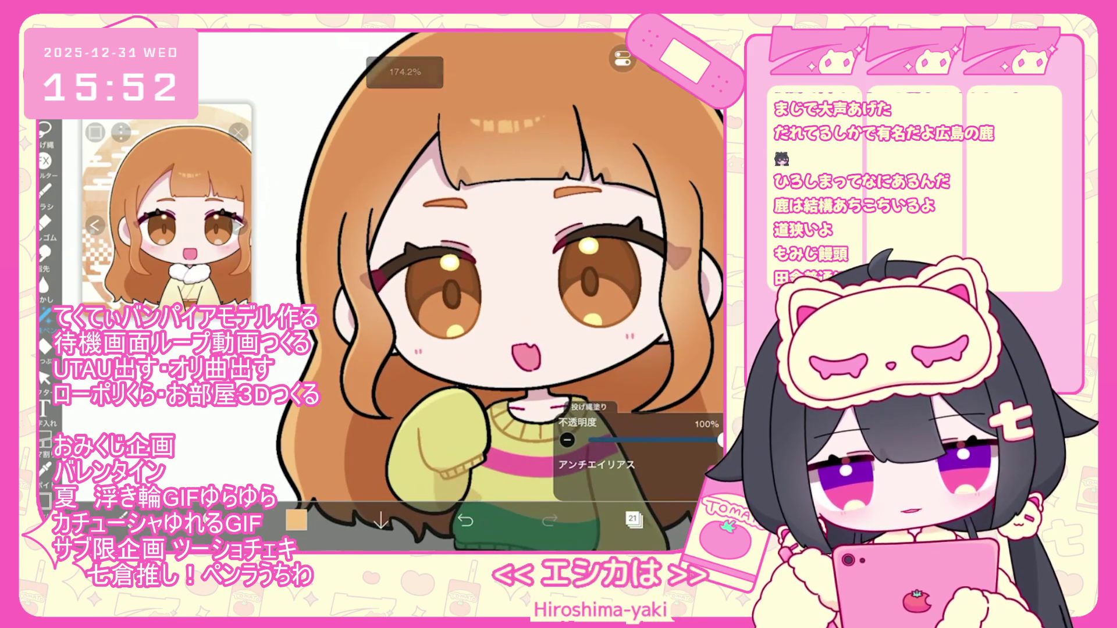
Switch to erasing and back to lasso fill, then undo the latest lasso fill
{"action": "left_click", "coordinate": [44, 222]}
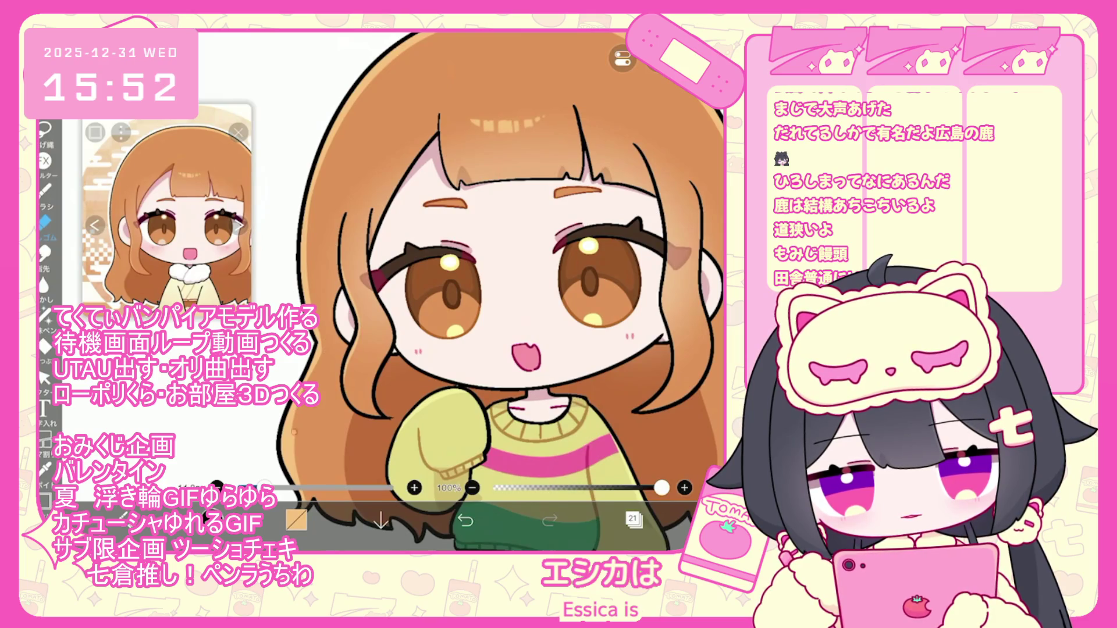
{"action": "scroll", "coordinate": [506, 291], "scroll_direction": "up", "scroll_amount": 1}
{"action": "scroll", "coordinate": [328, 333], "scroll_direction": "up", "scroll_amount": 2}
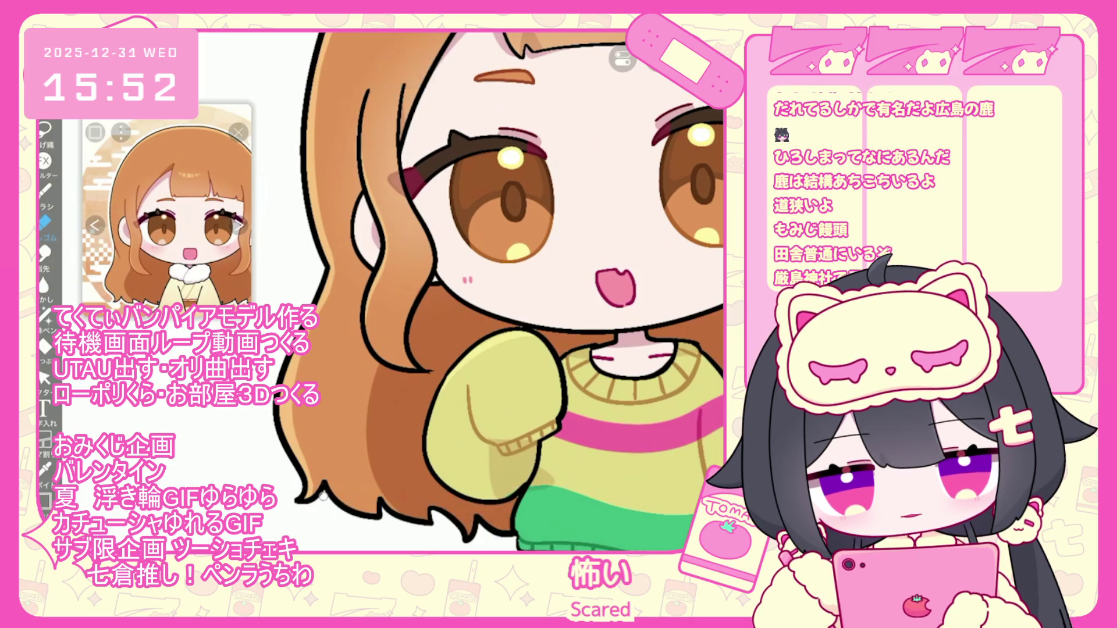
{"action": "left_click", "coordinate": [44, 317]}
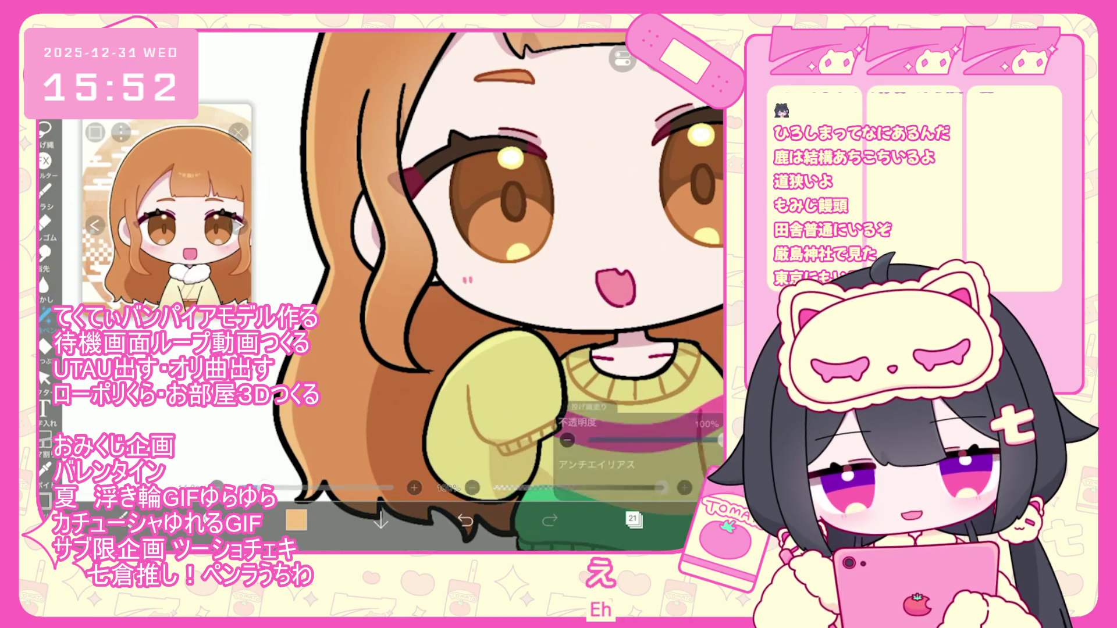
{"action": "scroll", "coordinate": [482, 290], "scroll_direction": "down", "scroll_amount": 3}
{"action": "scroll", "coordinate": [407, 290], "scroll_direction": "up", "scroll_amount": 3}
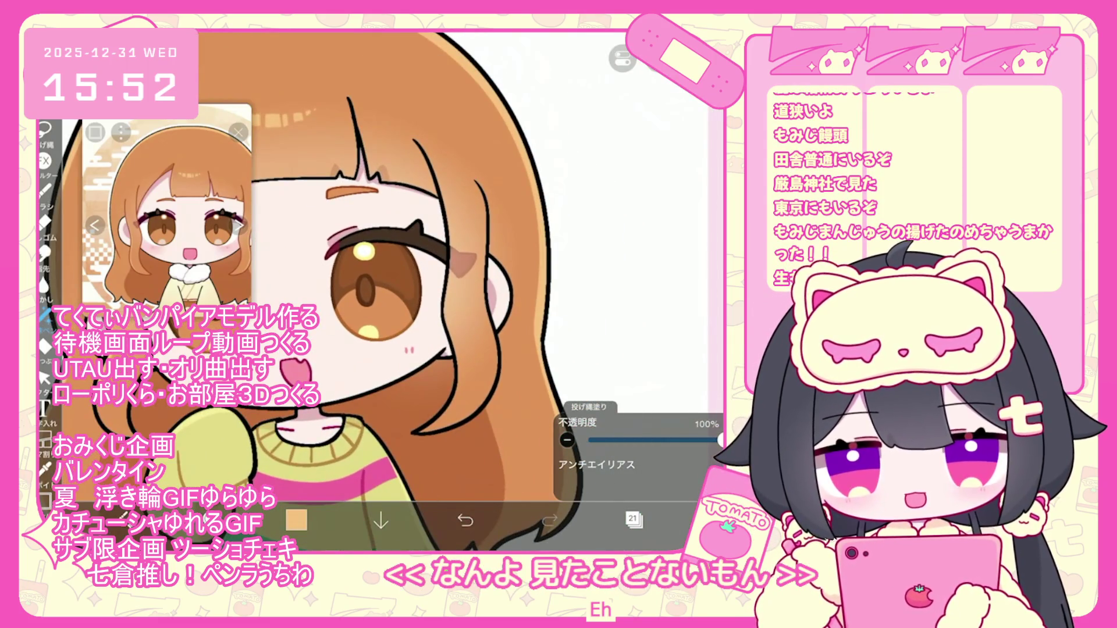
{"action": "scroll", "coordinate": [311, 291], "scroll_direction": "up", "scroll_amount": 2}
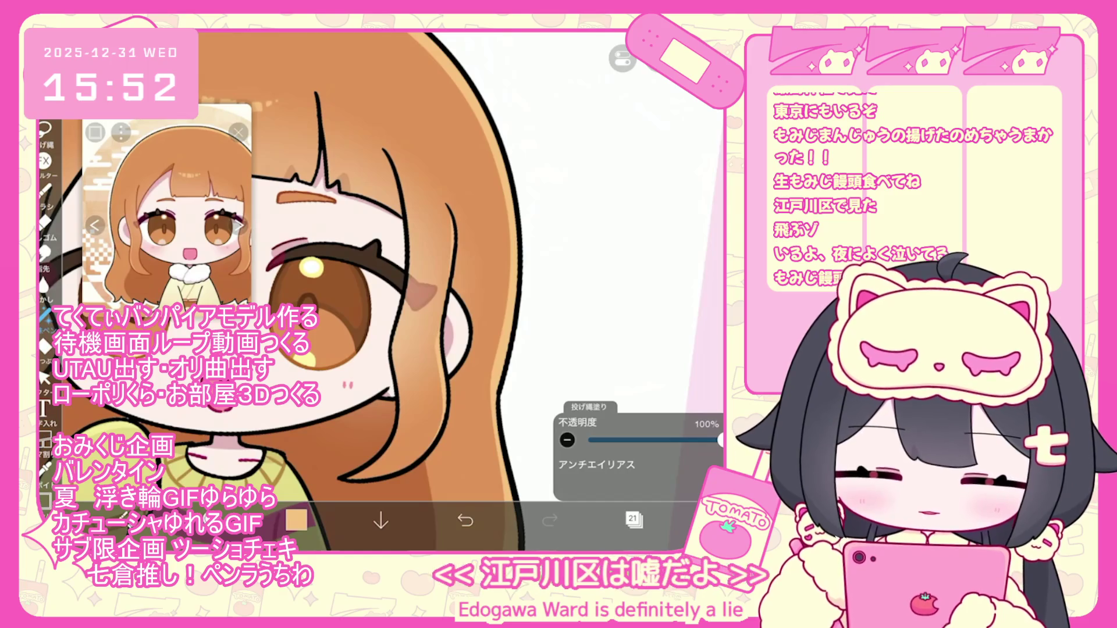
{"action": "scroll", "coordinate": [381, 291], "scroll_direction": "down", "scroll_amount": 3}
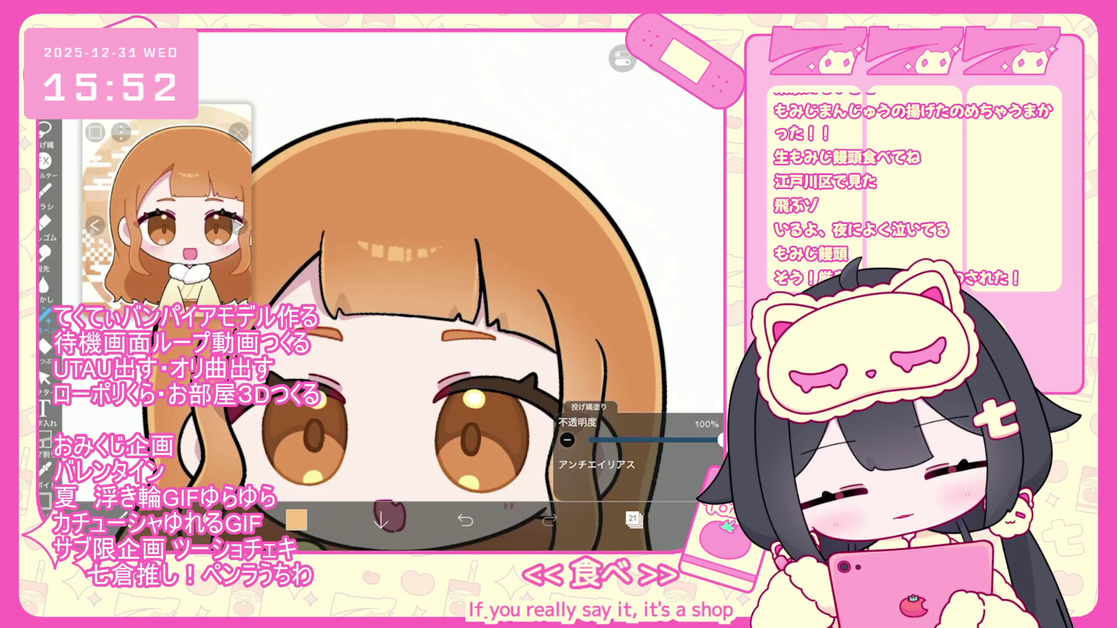
{"action": "key", "text": "ctrl+z"}
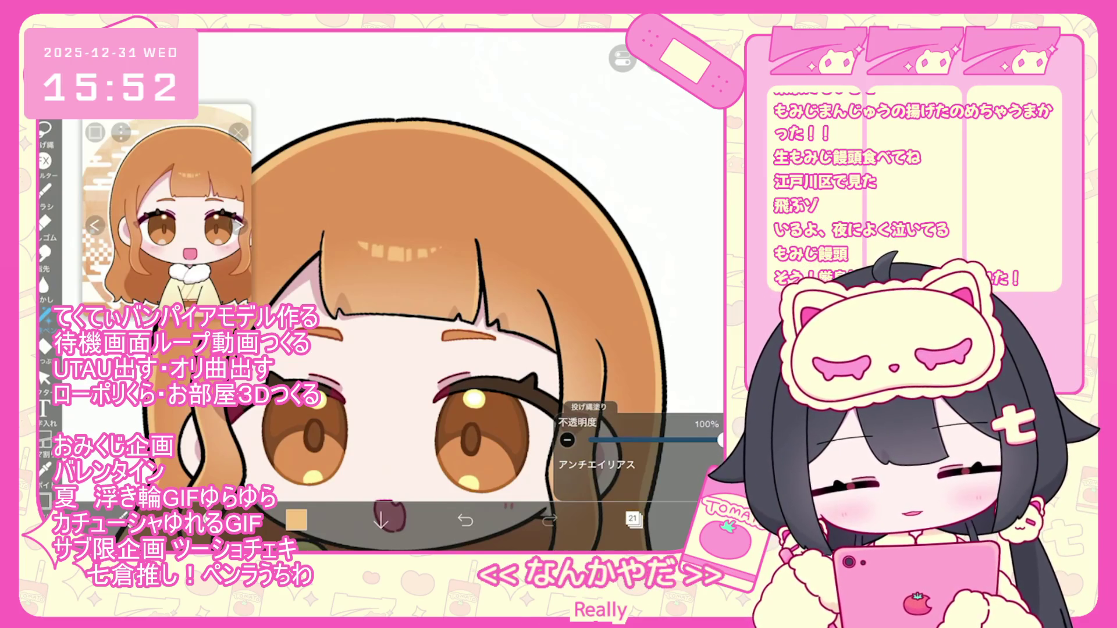
{"action": "scroll", "coordinate": [407, 349], "scroll_direction": "down", "scroll_amount": 2}
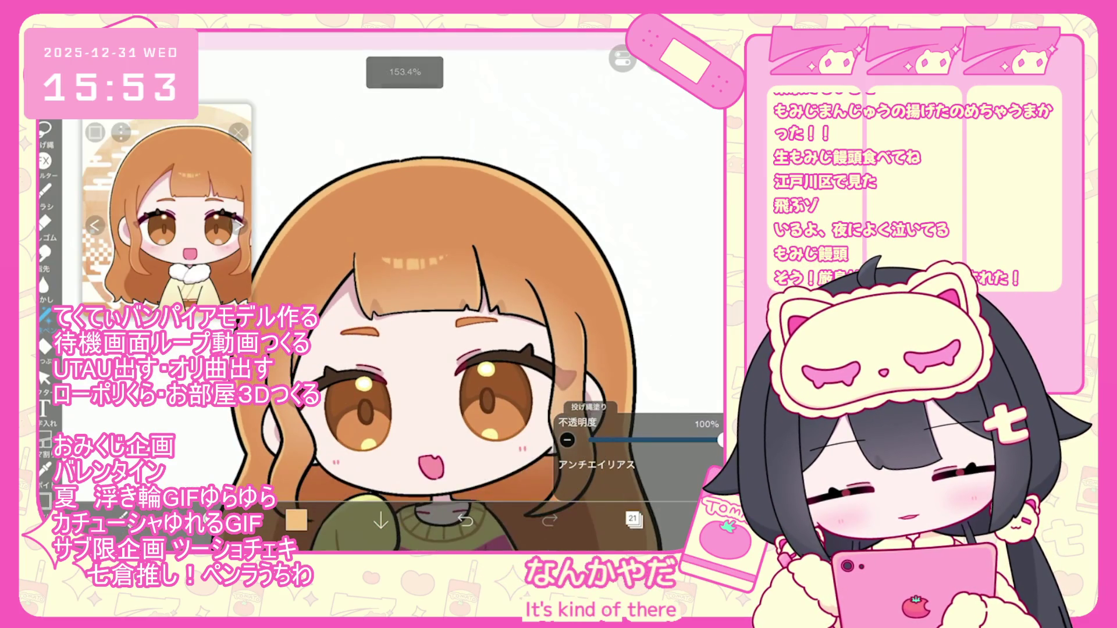
{"action": "scroll", "coordinate": [407, 349], "scroll_direction": "down", "scroll_amount": 3}
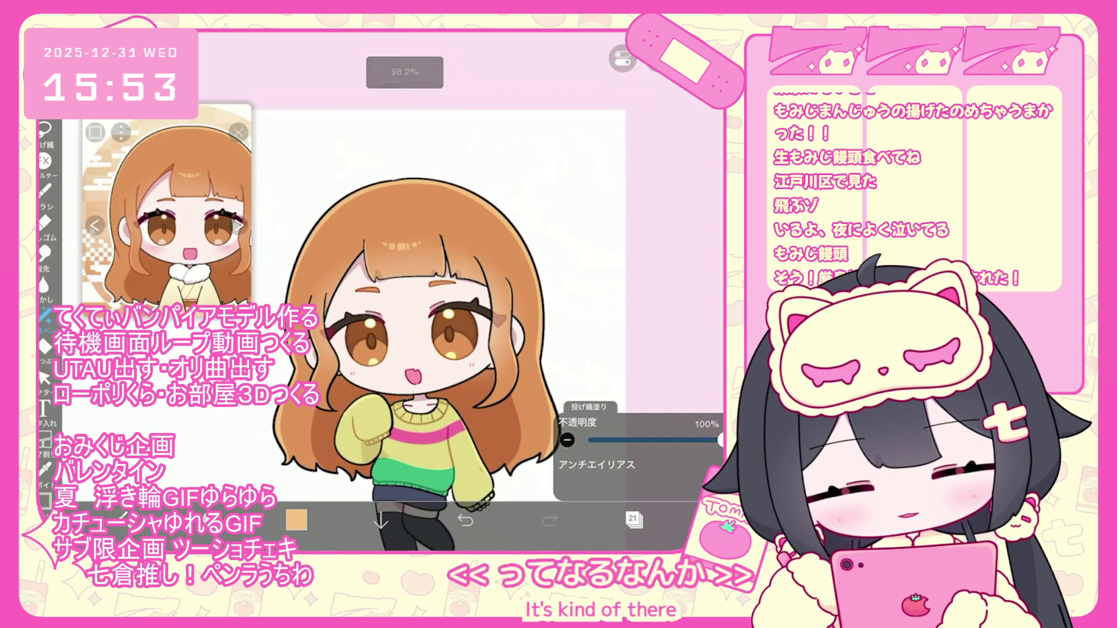
Inspect layer 28, the 30% face layer, and layer 14 with the eye line art
{"action": "left_click", "coordinate": [633, 519]}
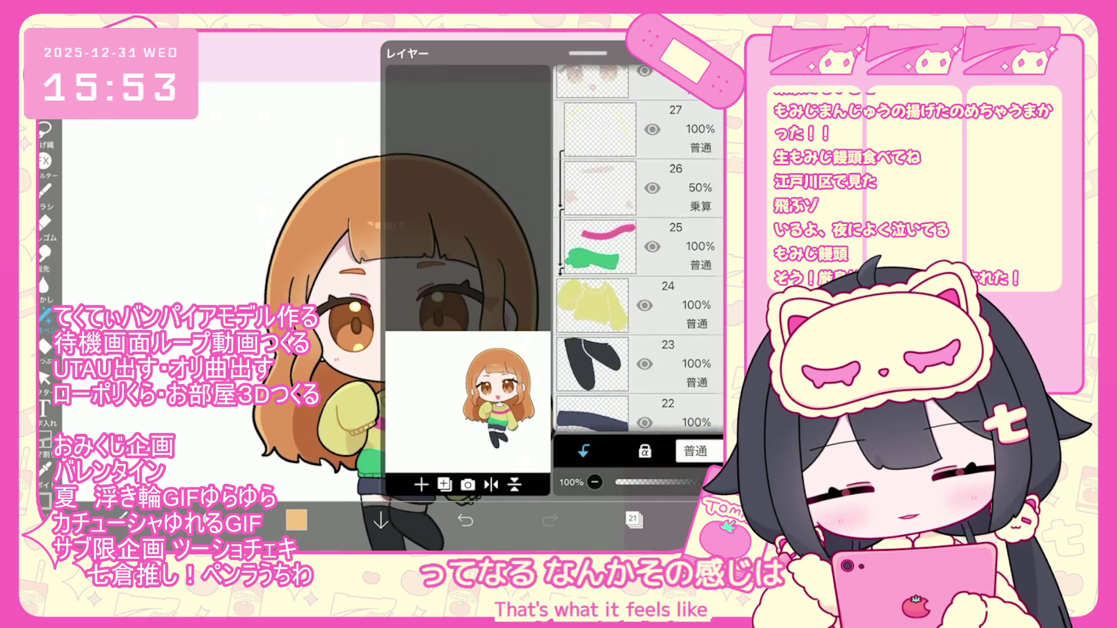
{"action": "scroll", "coordinate": [640, 250], "scroll_direction": "up", "scroll_amount": 3}
{"action": "left_click", "coordinate": [593, 250]}
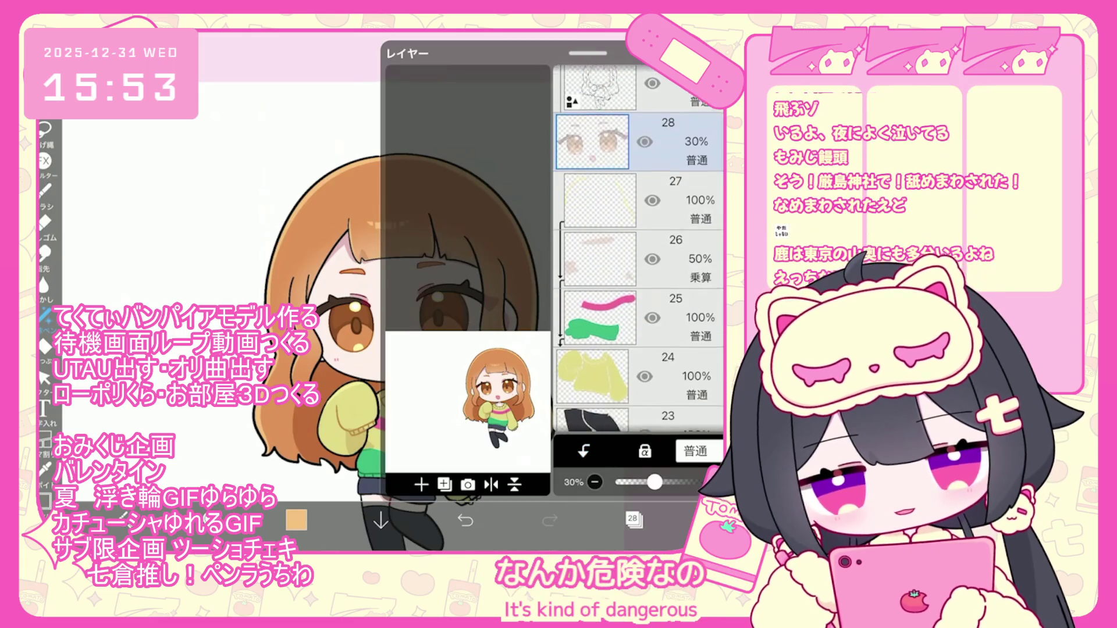
{"action": "scroll", "coordinate": [638, 249], "scroll_direction": "down", "scroll_amount": 2}
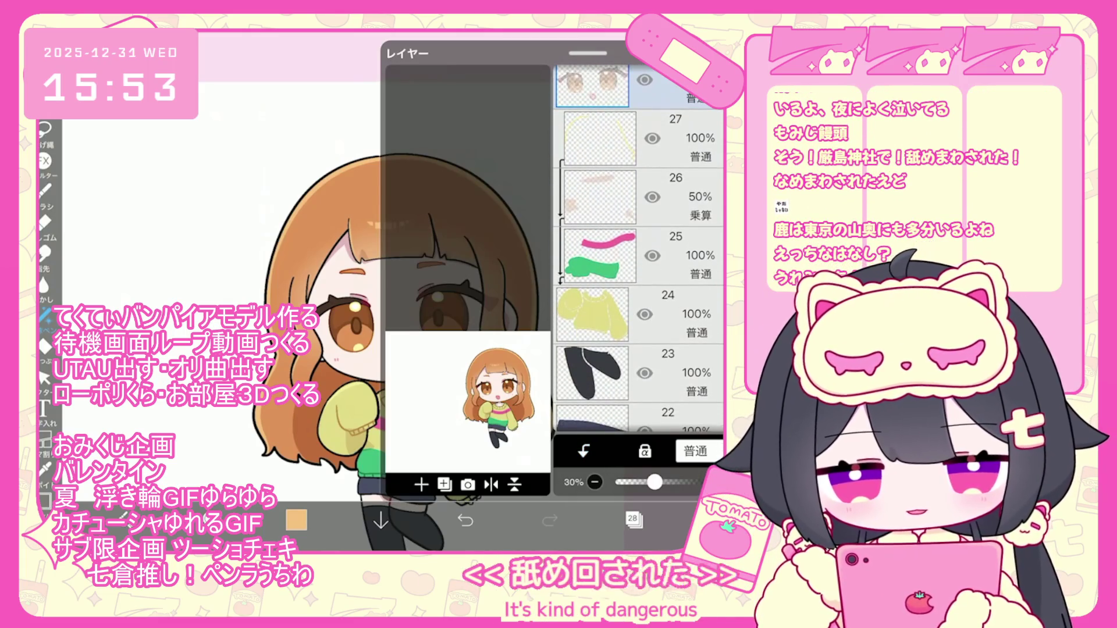
{"action": "scroll", "coordinate": [640, 250], "scroll_direction": "down", "scroll_amount": 4}
{"action": "scroll", "coordinate": [639, 250], "scroll_direction": "down", "scroll_amount": 6}
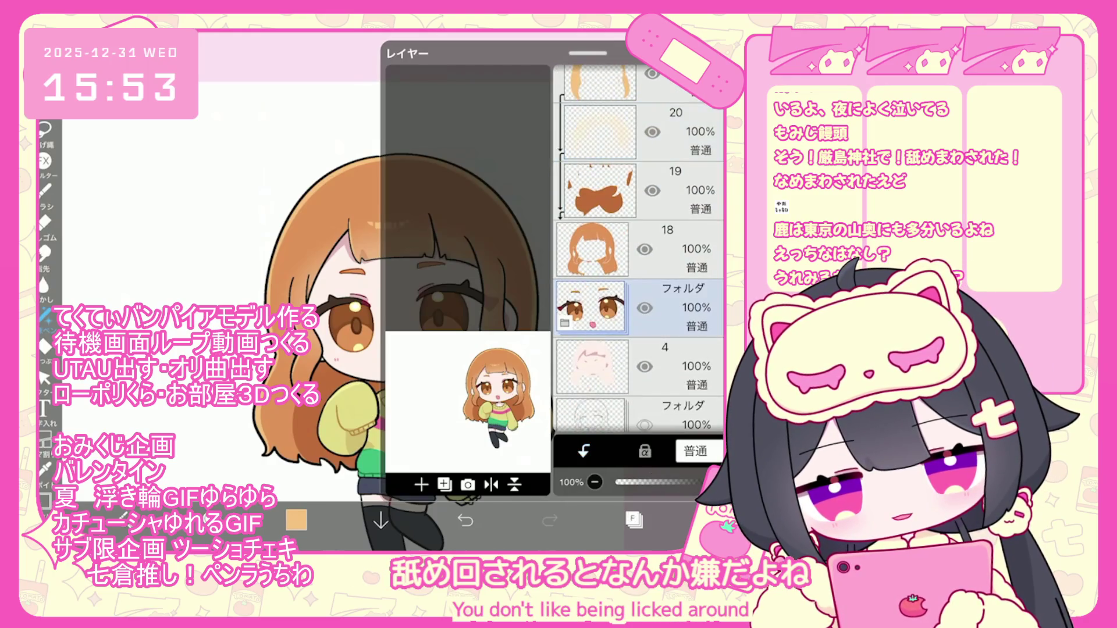
{"action": "left_click", "coordinate": [640, 343]}
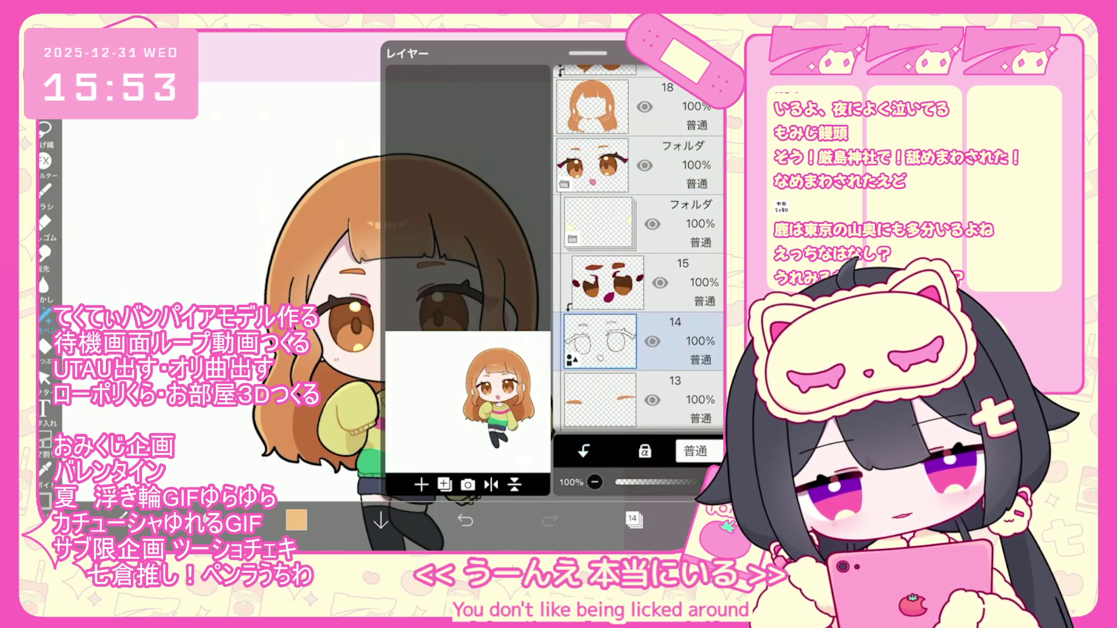
{"action": "left_click", "coordinate": [632, 518]}
{"action": "scroll", "coordinate": [379, 291], "scroll_direction": "up", "scroll_amount": 5}
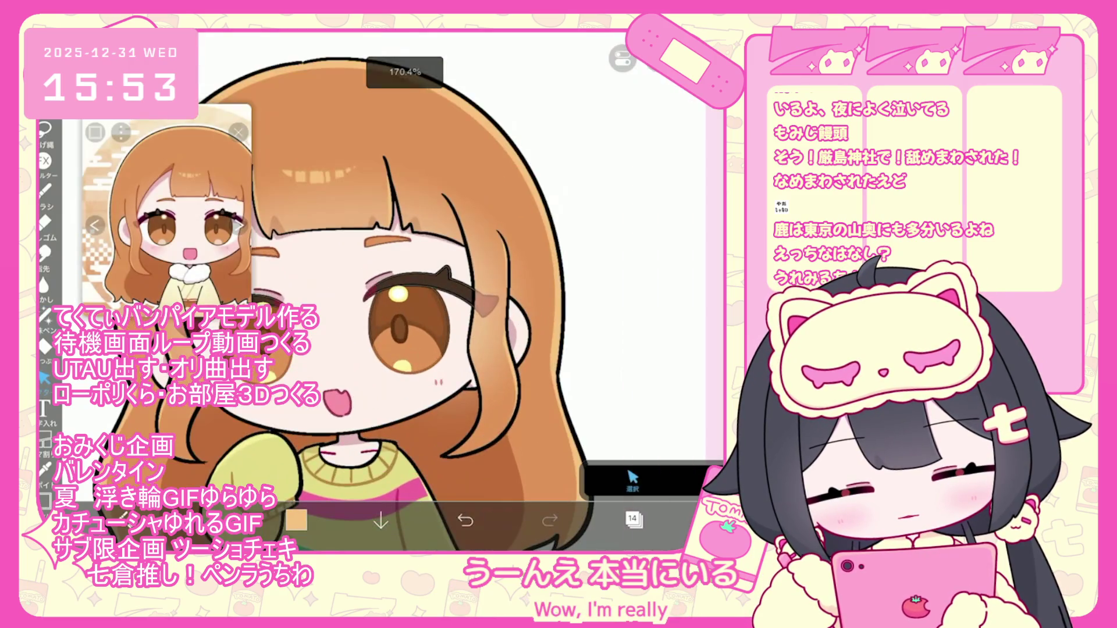
{"action": "scroll", "coordinate": [455, 347], "scroll_direction": "up", "scroll_amount": 3}
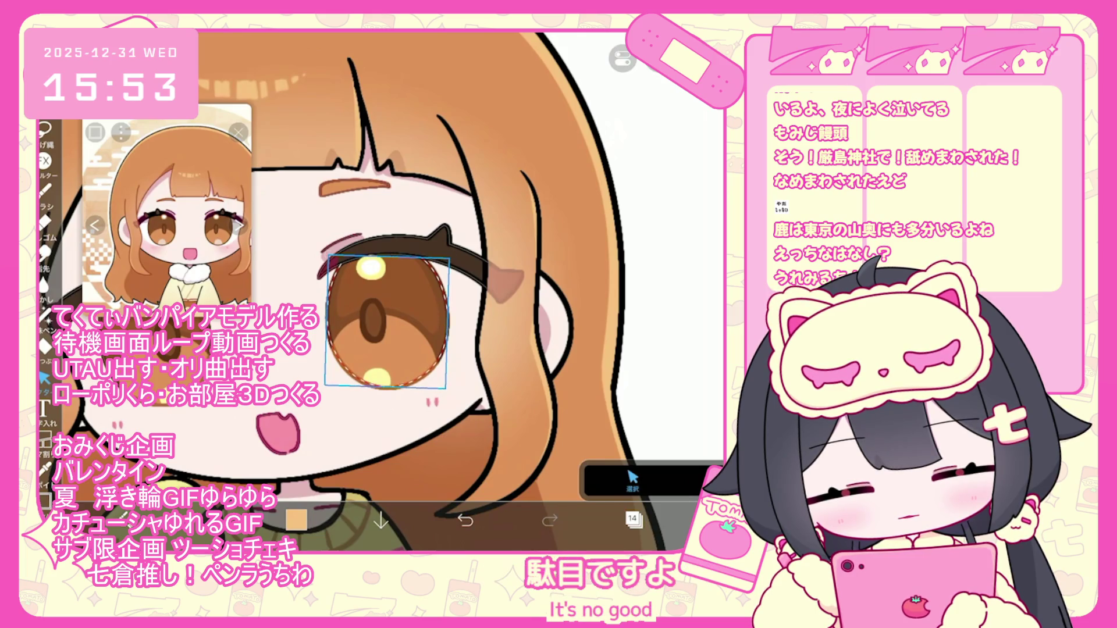
Select layer 8 and check it on the canvas
{"action": "left_click", "coordinate": [632, 518]}
{"action": "scroll", "coordinate": [640, 250], "scroll_direction": "down", "scroll_amount": 5}
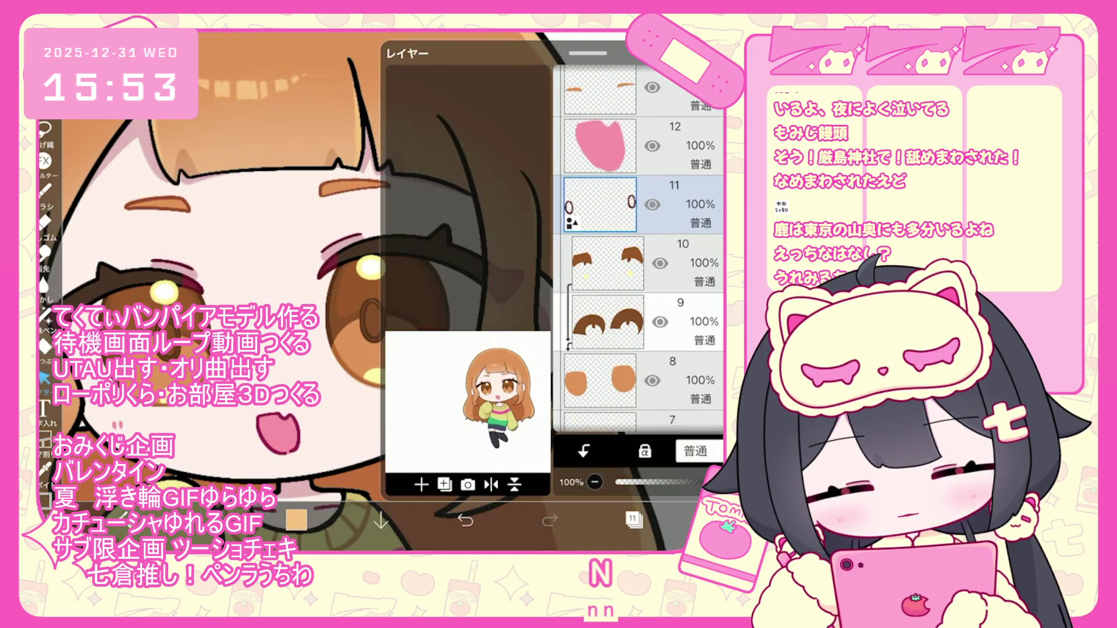
{"action": "left_click", "coordinate": [600, 381]}
{"action": "left_click", "coordinate": [633, 517]}
{"action": "scroll", "coordinate": [378, 262], "scroll_direction": "up", "scroll_amount": 3}
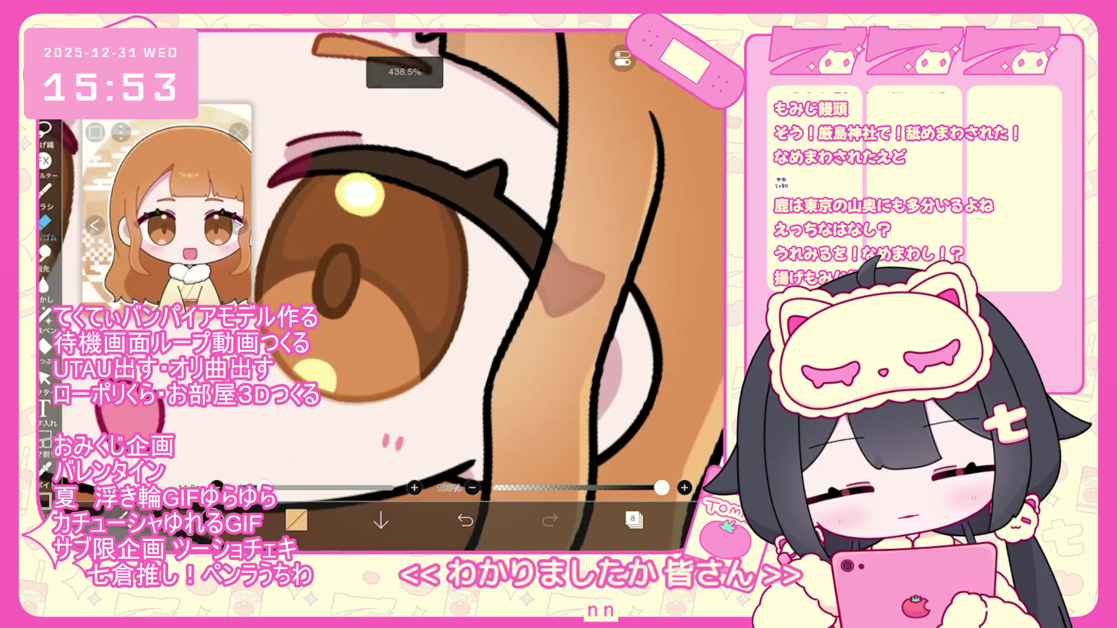
{"action": "scroll", "coordinate": [274, 270], "scroll_direction": "up", "scroll_amount": 1}
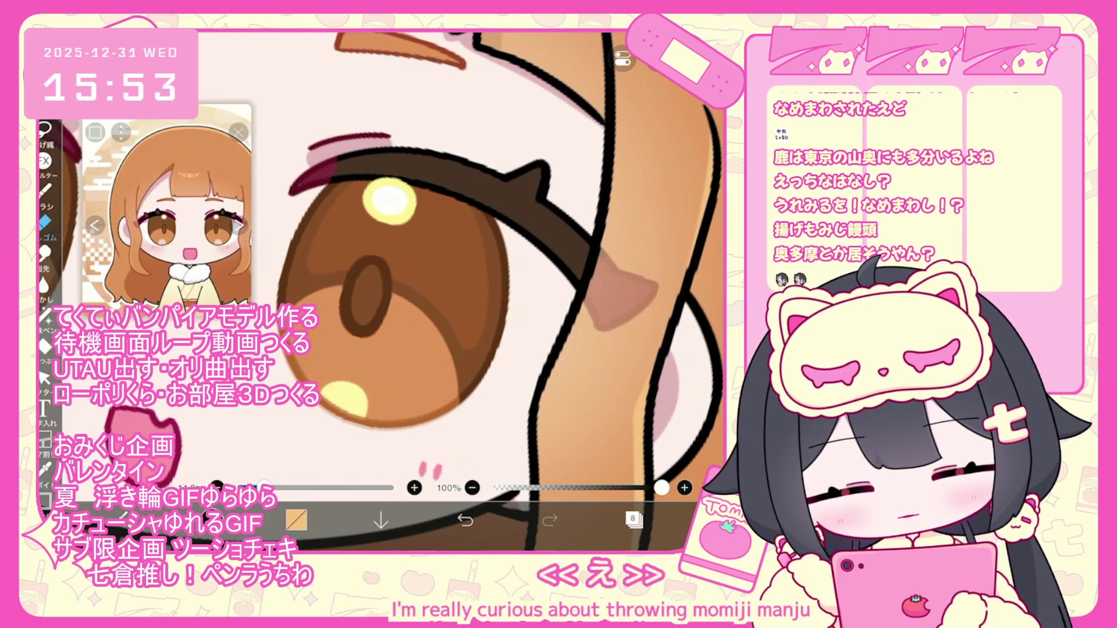
{"action": "scroll", "coordinate": [510, 334], "scroll_direction": "down", "scroll_amount": 5}
Select the eyes folder in the layer list
{"action": "left_click", "coordinate": [633, 519]}
{"action": "scroll", "coordinate": [640, 262], "scroll_direction": "up", "scroll_amount": 5}
{"action": "scroll", "coordinate": [640, 262], "scroll_direction": "up", "scroll_amount": 3}
{"action": "left_click", "coordinate": [592, 247]}
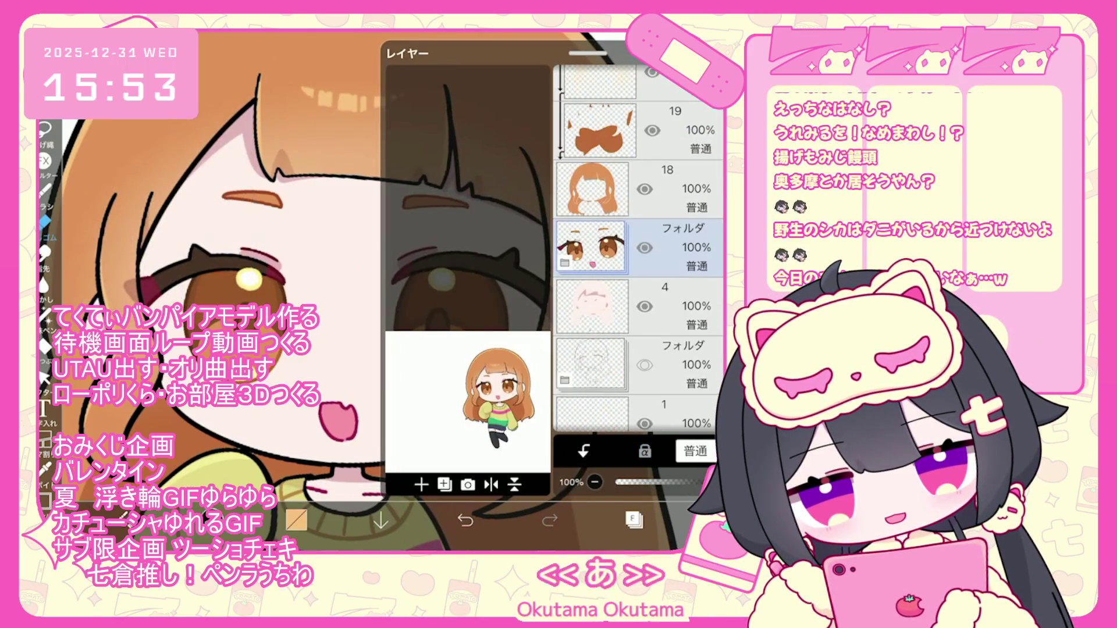
Move the eyes layer just under the line art and lower its opacity to 30%
{"action": "mouse_move", "coordinate": [592, 247]}
{"action": "left_mouse_down"}
{"action": "mouse_move", "coordinate": [599, 144]}
{"action": "mouse_move", "coordinate": [599, 189]}
{"action": "left_mouse_up"}
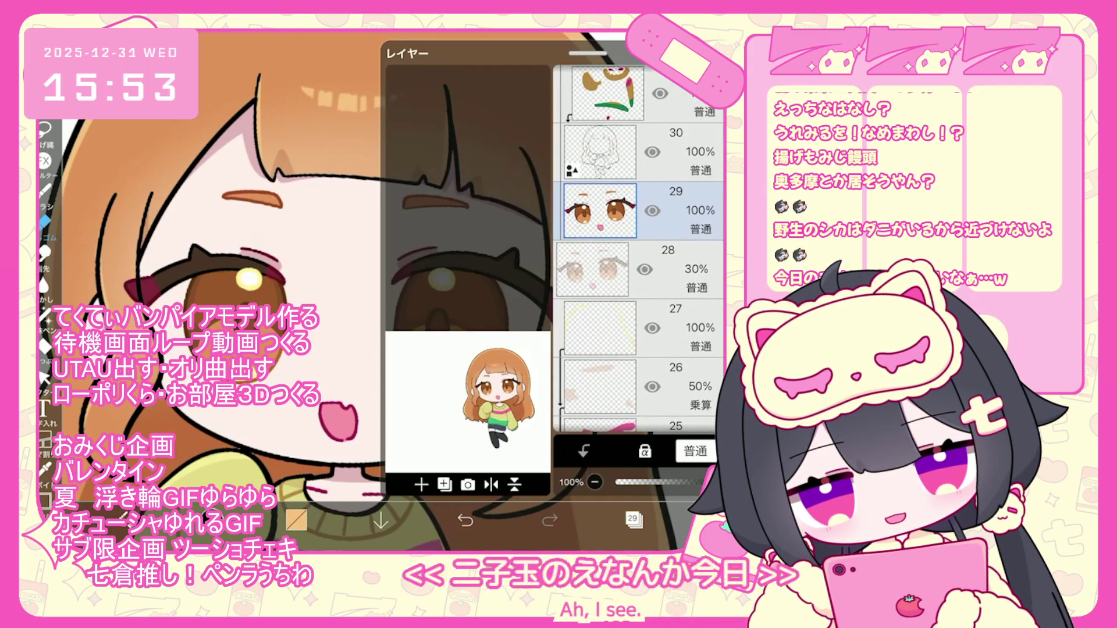
{"action": "left_click", "coordinate": [599, 247]}
{"action": "left_click", "coordinate": [600, 189]}
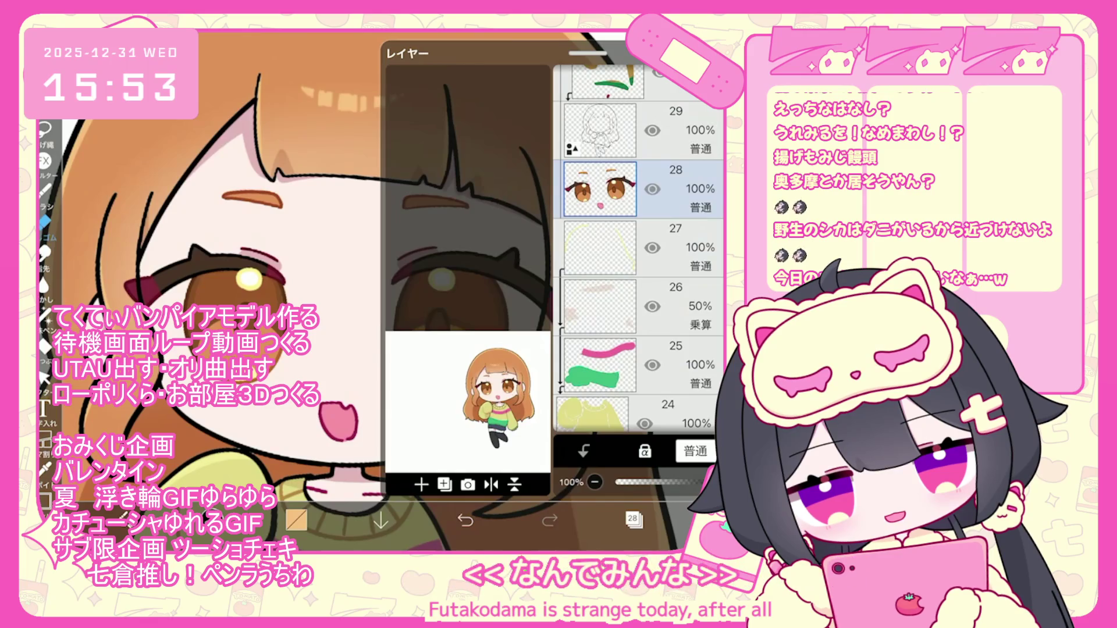
{"action": "left_click_drag", "start_coordinate": [698, 482], "coordinate": [654, 482]}
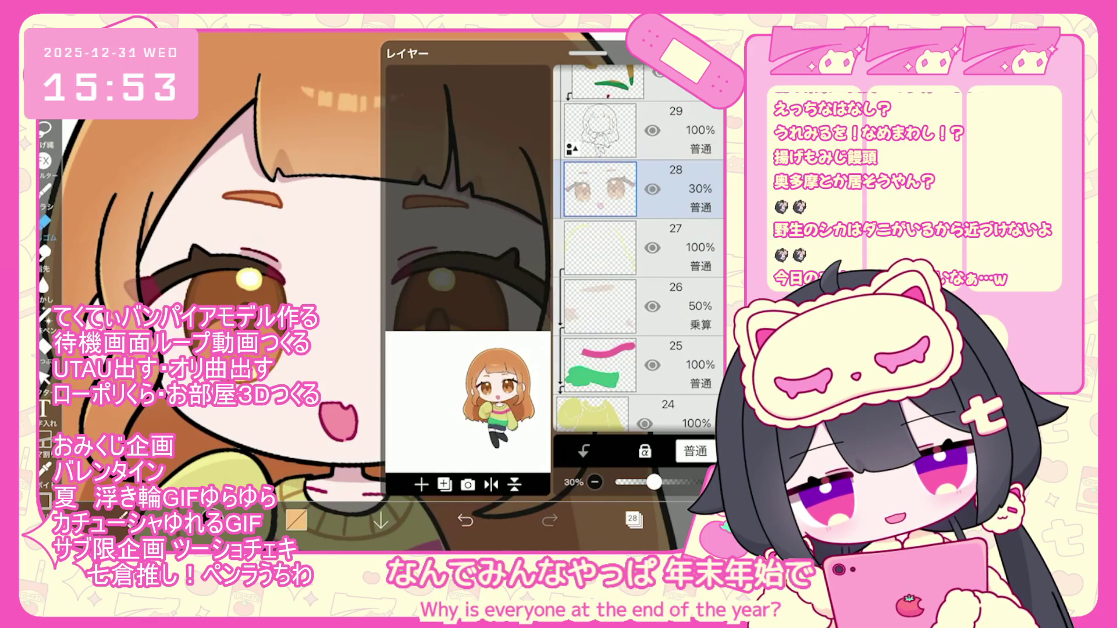
{"action": "left_click", "coordinate": [632, 518]}
Add a new empty layer 5 above layer 4
{"action": "left_click", "coordinate": [633, 518]}
{"action": "scroll", "coordinate": [640, 233], "scroll_direction": "up", "scroll_amount": 2}
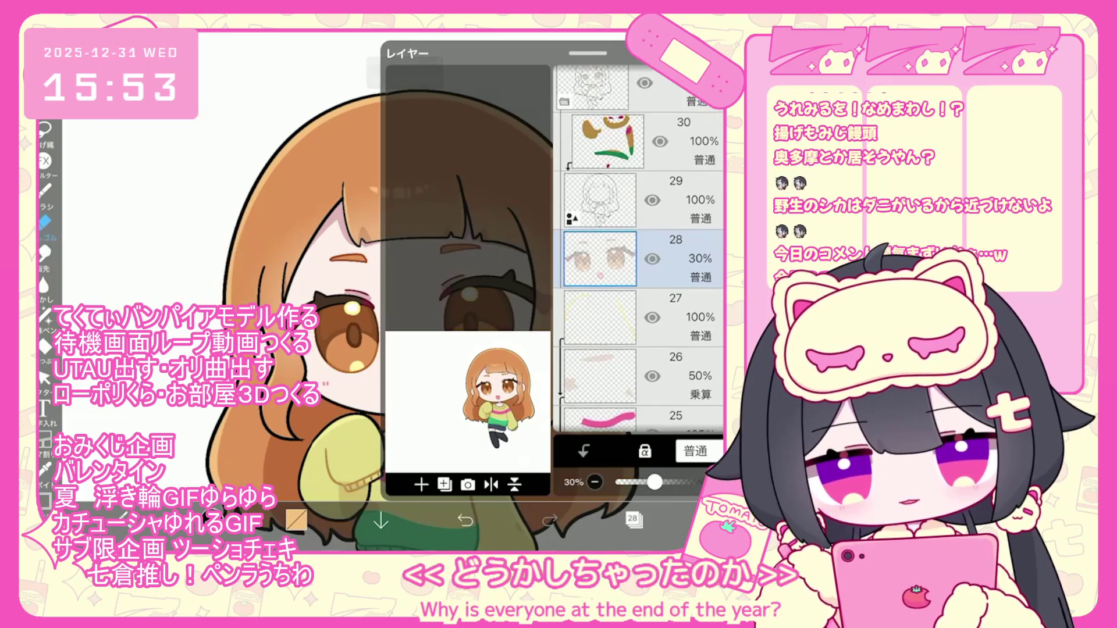
{"action": "scroll", "coordinate": [640, 250], "scroll_direction": "down", "scroll_amount": 15}
{"action": "left_click", "coordinate": [592, 257]}
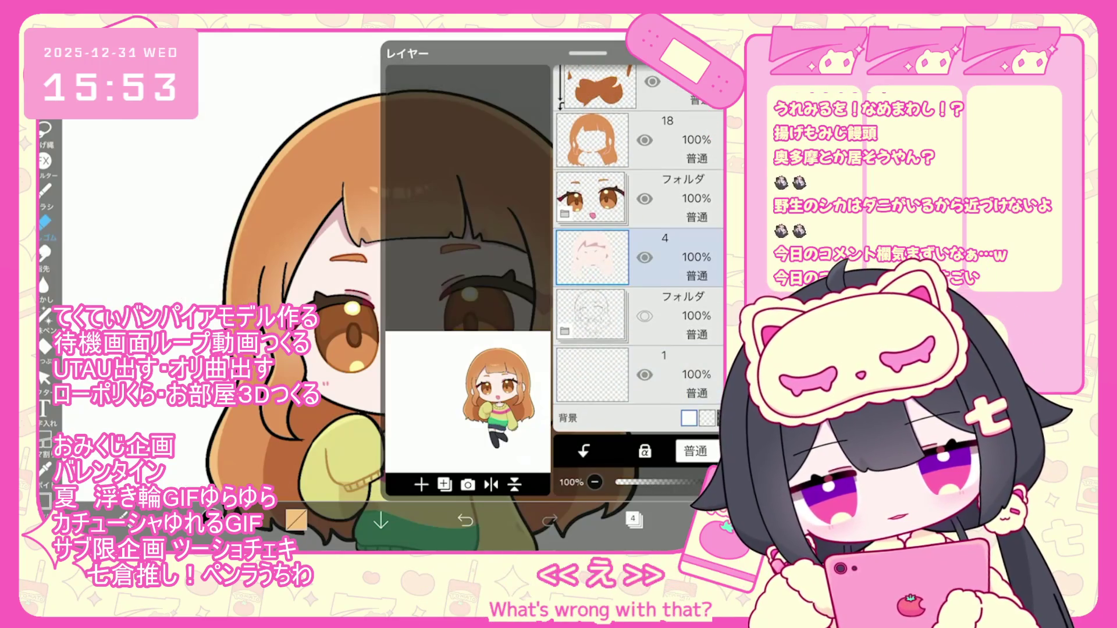
{"action": "left_click", "coordinate": [420, 485]}
{"action": "left_click", "coordinate": [633, 518]}
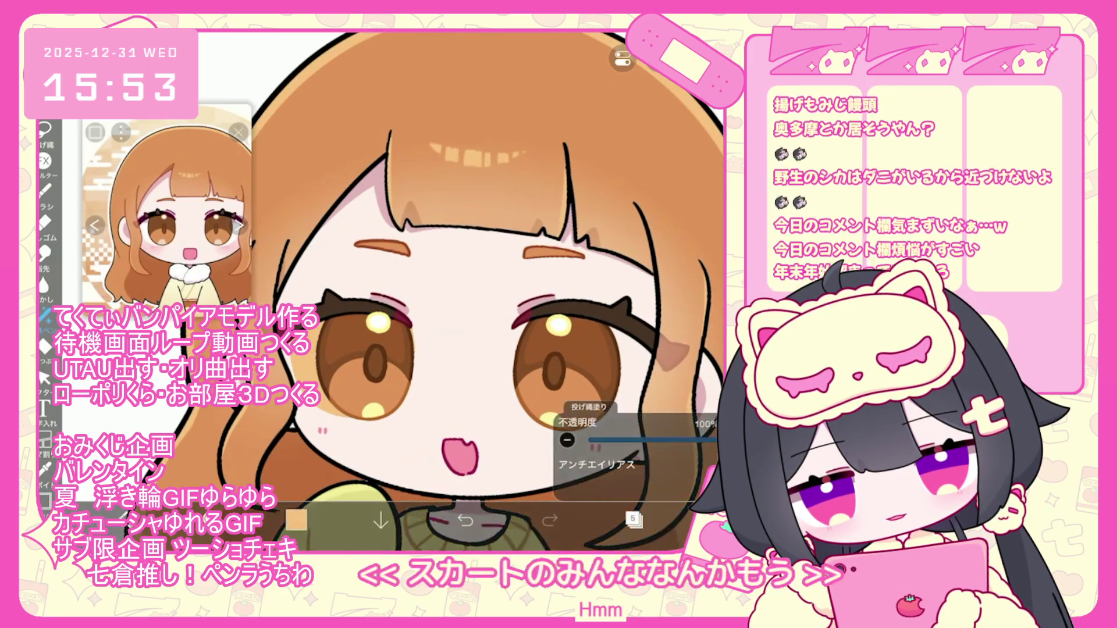
Look over the face, then make layer 5 the active painting layer
{"action": "scroll", "coordinate": [465, 291], "scroll_direction": "up", "scroll_amount": 3}
{"action": "scroll", "coordinate": [465, 291], "scroll_direction": "down", "scroll_amount": 2}
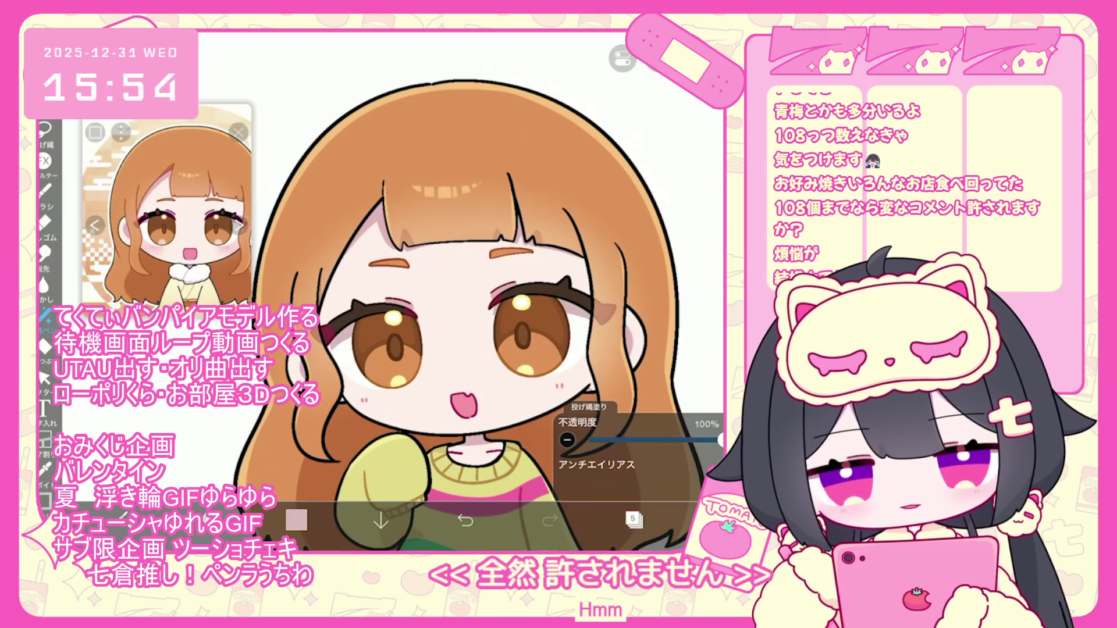
{"action": "scroll", "coordinate": [448, 303], "scroll_direction": "down", "scroll_amount": 2}
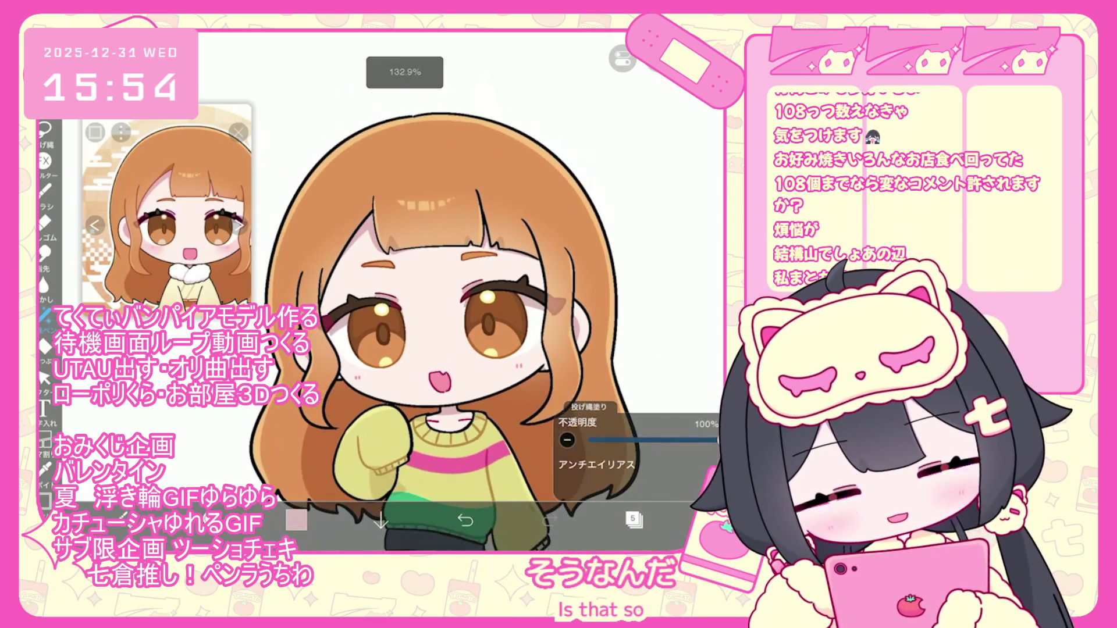
{"action": "scroll", "coordinate": [424, 302], "scroll_direction": "up", "scroll_amount": 2}
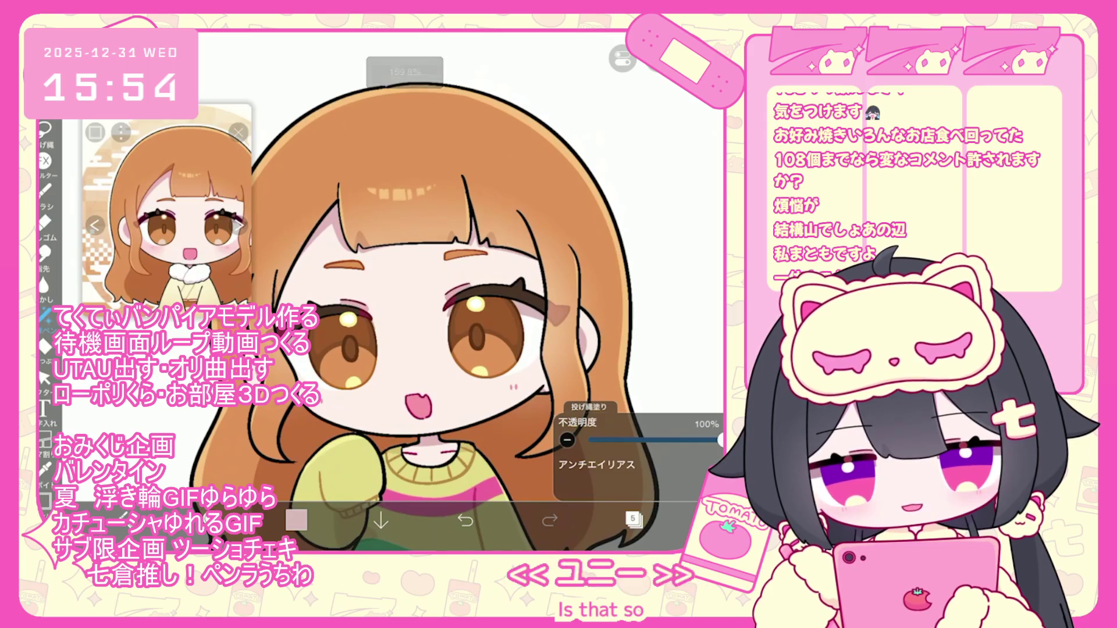
{"action": "scroll", "coordinate": [413, 302], "scroll_direction": "up", "scroll_amount": 1}
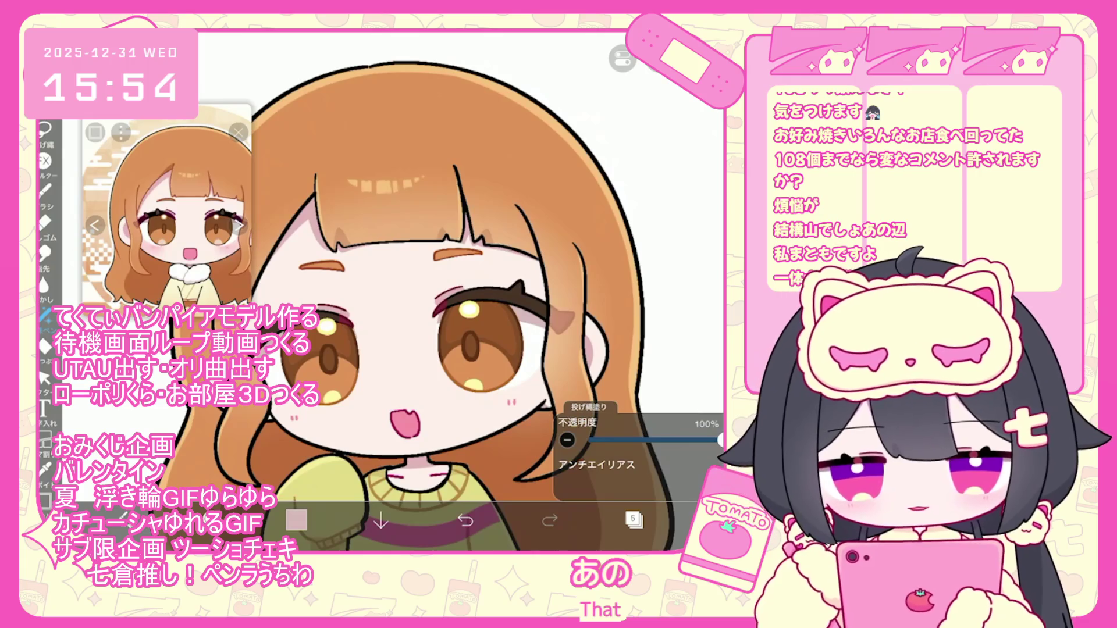
{"action": "scroll", "coordinate": [448, 302], "scroll_direction": "down", "scroll_amount": 3}
{"action": "left_click", "coordinate": [634, 519]}
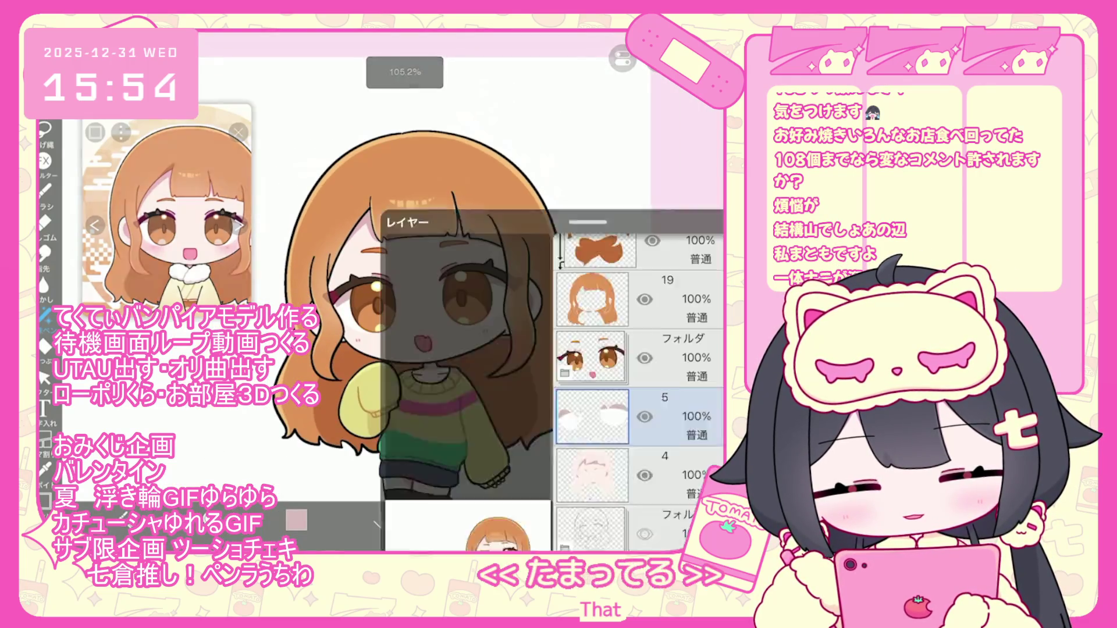
{"action": "left_click", "coordinate": [592, 306]}
{"action": "left_click", "coordinate": [592, 248]}
{"action": "left_click", "coordinate": [296, 520]}
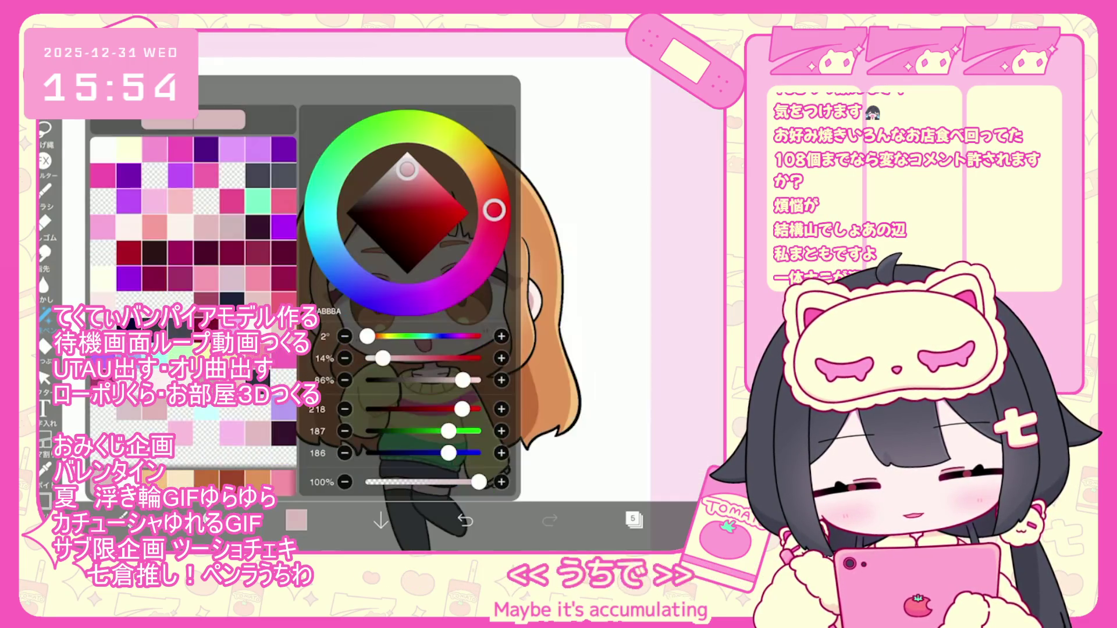
Choose pale pink in the colour picker for the cheek blush
{"action": "left_click", "coordinate": [45, 190]}
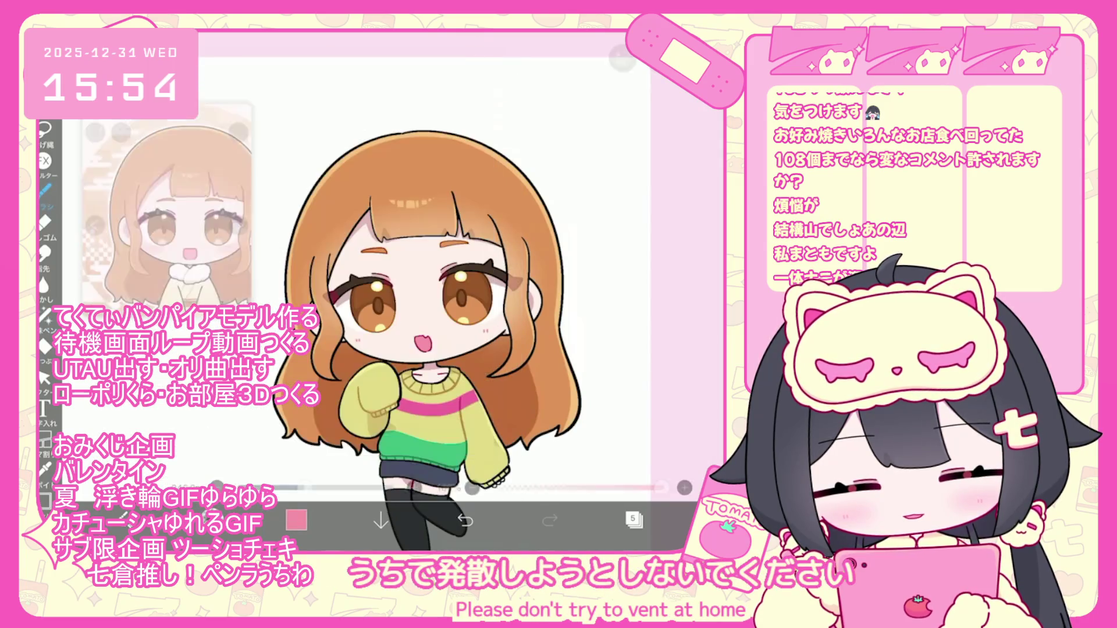
{"action": "scroll", "coordinate": [407, 291], "scroll_direction": "up", "scroll_amount": 3}
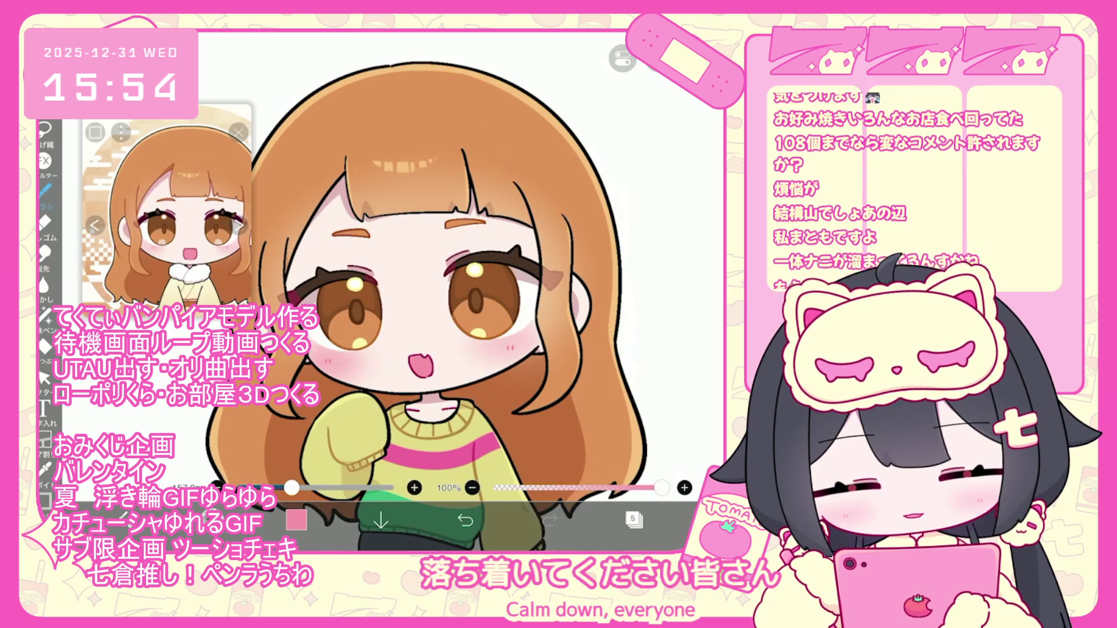
{"action": "scroll", "coordinate": [407, 291], "scroll_direction": "down", "scroll_amount": 3}
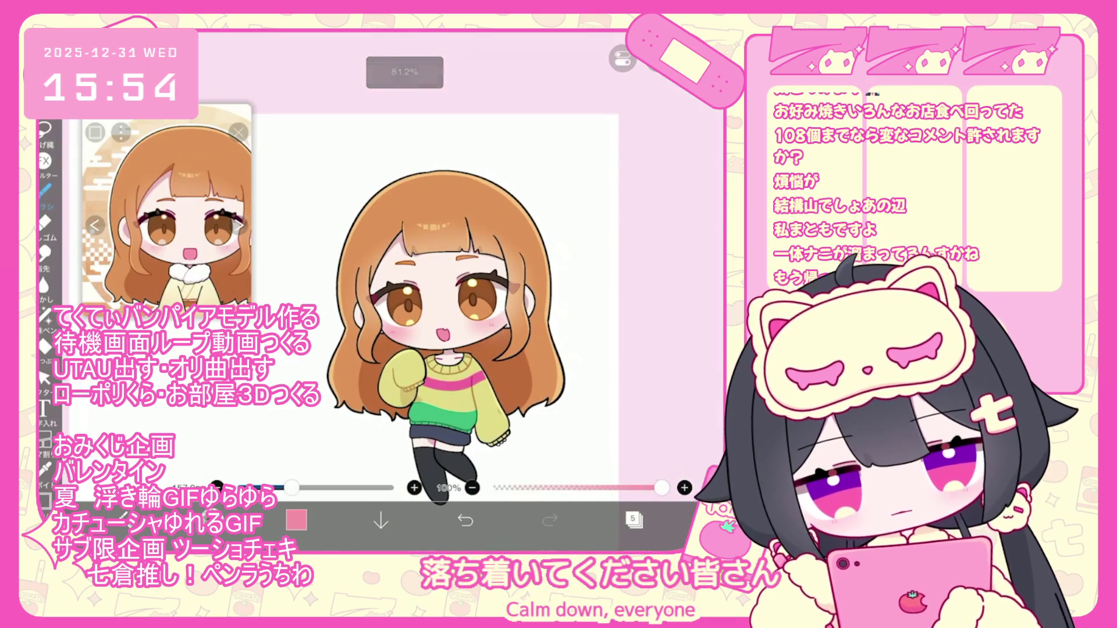
{"action": "scroll", "coordinate": [448, 291], "scroll_direction": "up", "scroll_amount": 3}
Check layers 6, 10 and 8, then select the face-parts folder and start Transform
{"action": "left_click", "coordinate": [634, 519]}
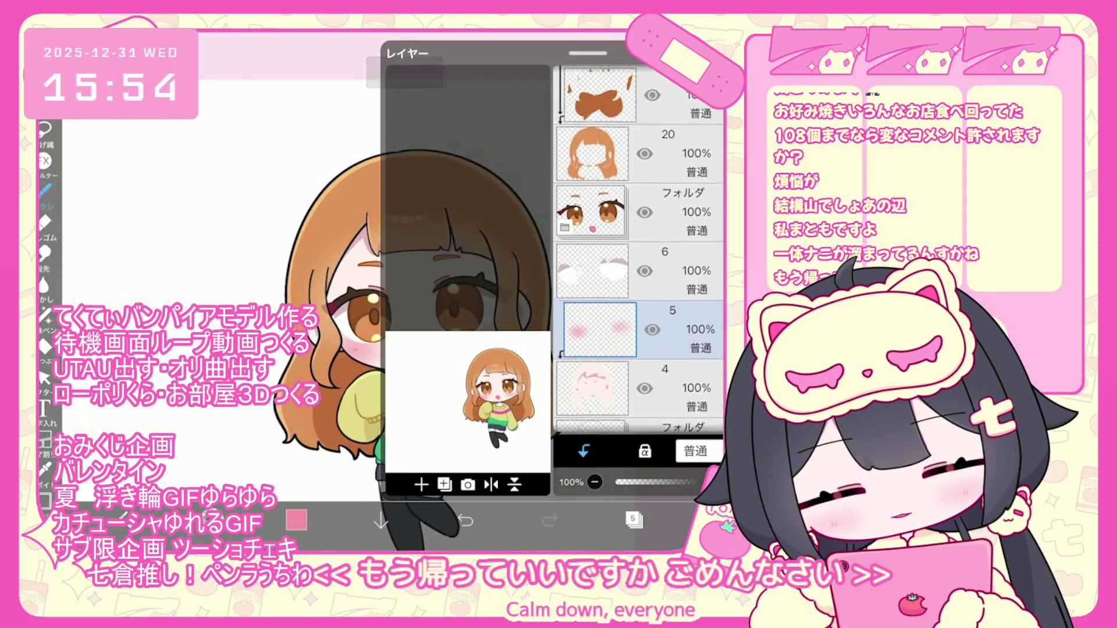
{"action": "left_click", "coordinate": [592, 271]}
{"action": "scroll", "coordinate": [640, 250], "scroll_direction": "down", "scroll_amount": 5}
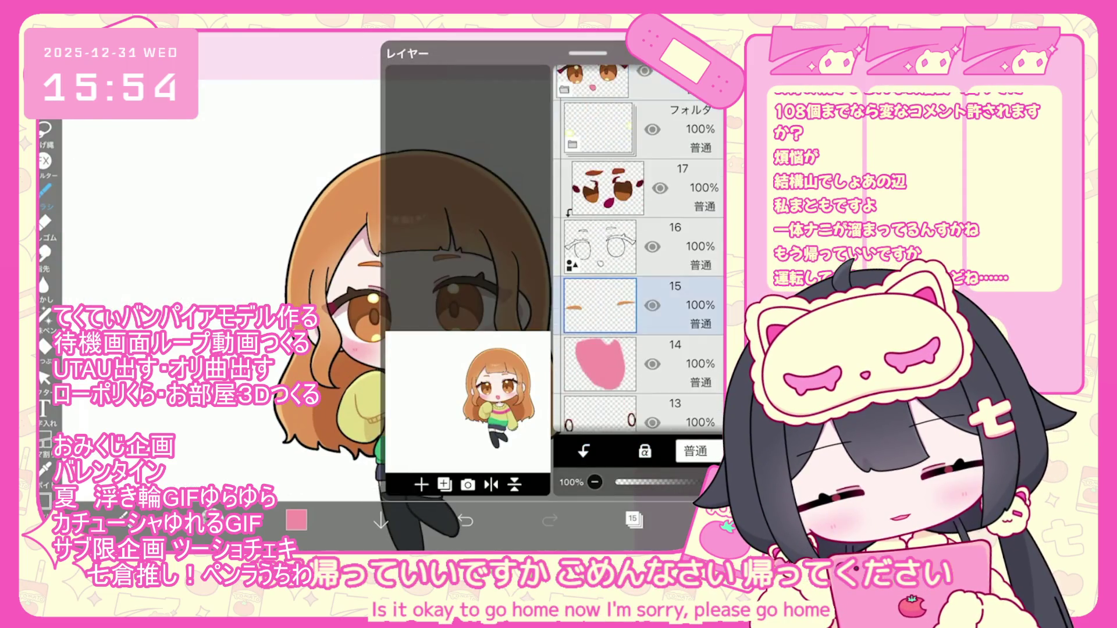
{"action": "left_click", "coordinate": [599, 331]}
{"action": "scroll", "coordinate": [639, 250], "scroll_direction": "down", "scroll_amount": 3}
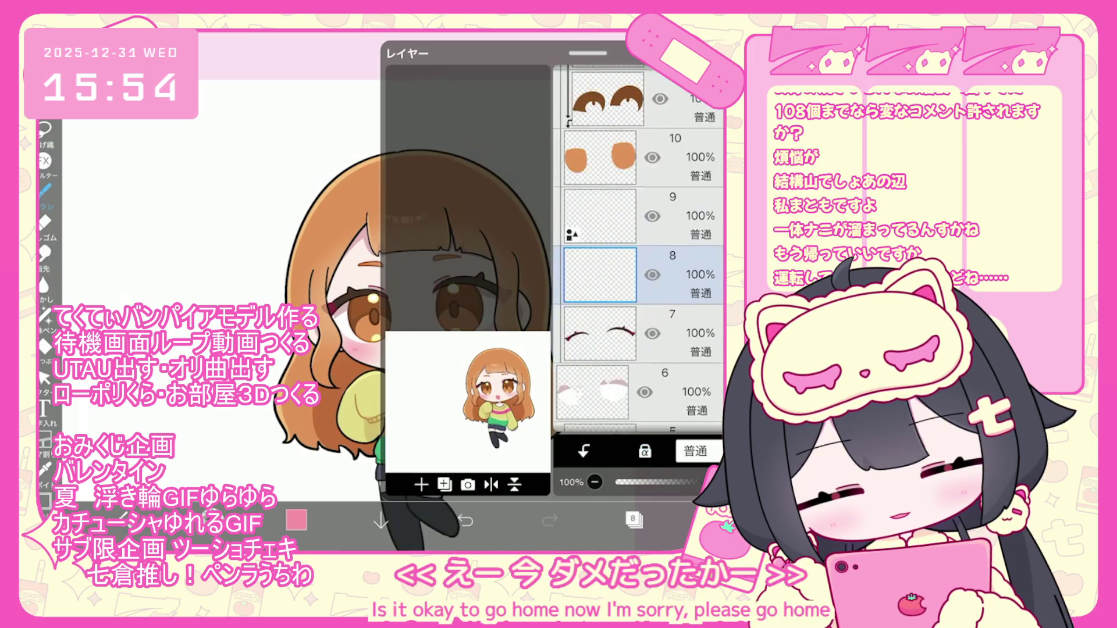
{"action": "left_click", "coordinate": [599, 204]}
{"action": "scroll", "coordinate": [640, 251], "scroll_direction": "down", "scroll_amount": 2}
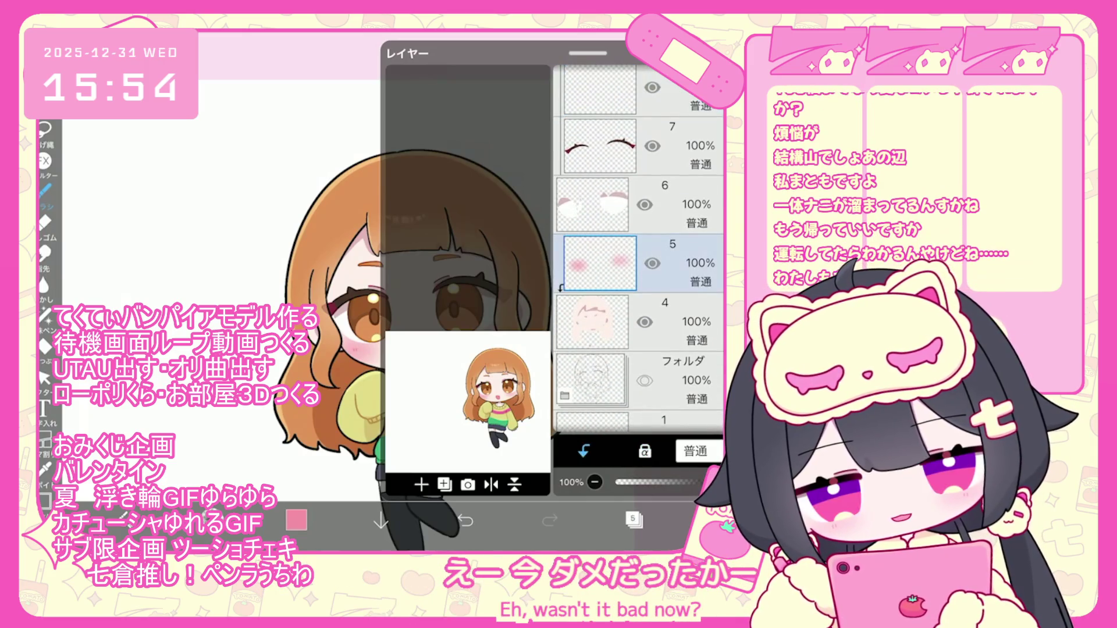
{"action": "left_click", "coordinate": [599, 245]}
{"action": "scroll", "coordinate": [640, 250], "scroll_direction": "up", "scroll_amount": 2}
{"action": "scroll", "coordinate": [640, 251], "scroll_direction": "up", "scroll_amount": 10}
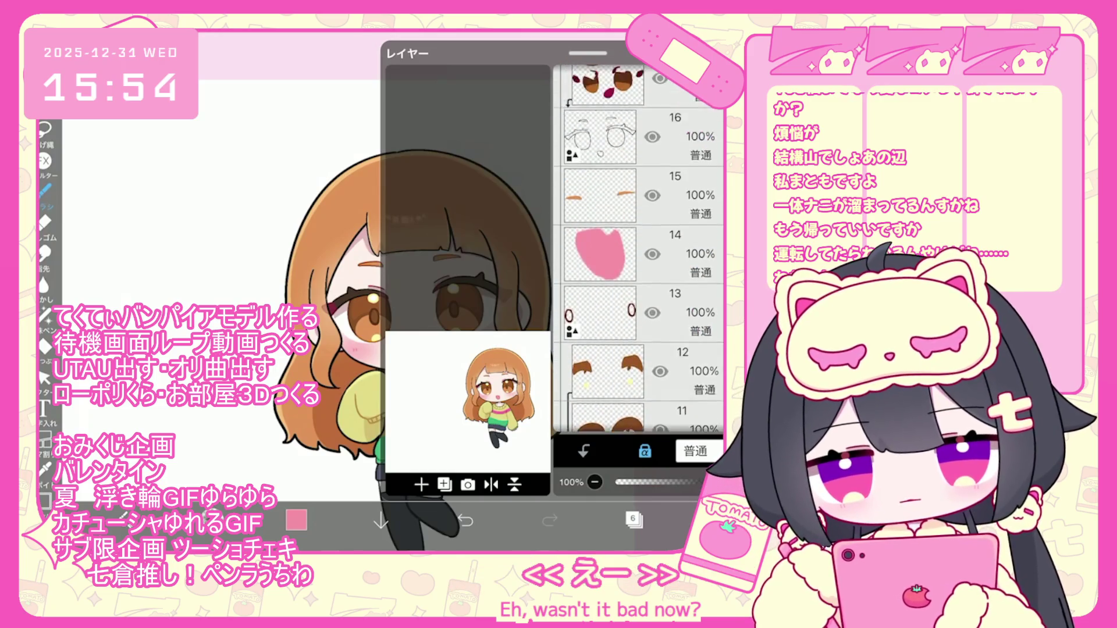
{"action": "left_click", "coordinate": [599, 204]}
{"action": "key", "text": "ctrl+t"}
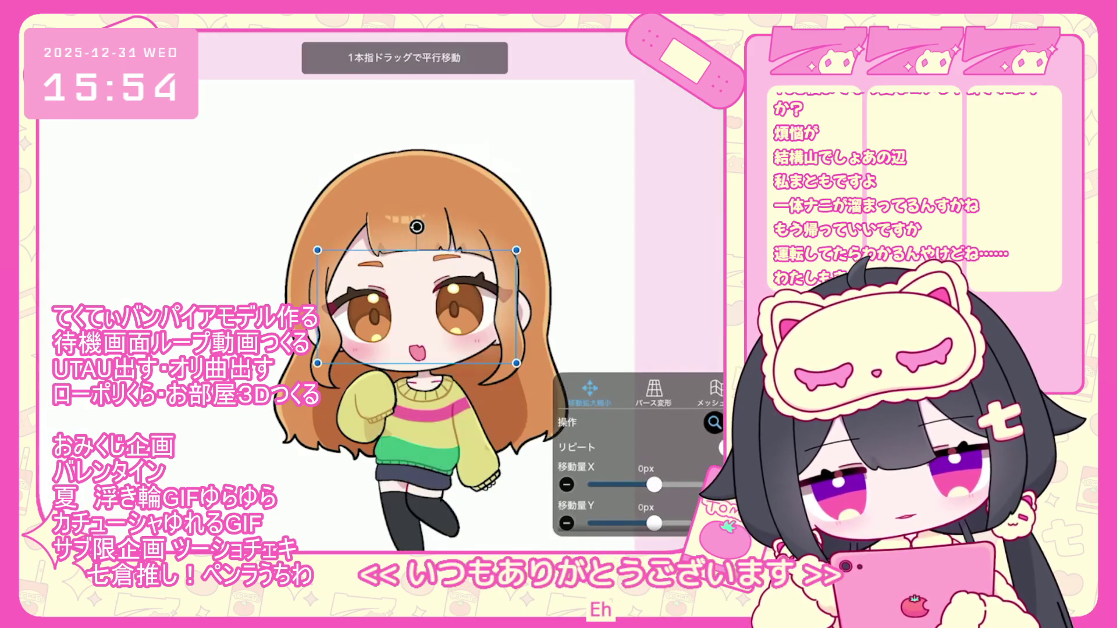
Nudge the face-parts folder down about 7px and confirm its position
{"action": "left_click_drag", "start_coordinate": [416, 309], "coordinate": [417, 313]}
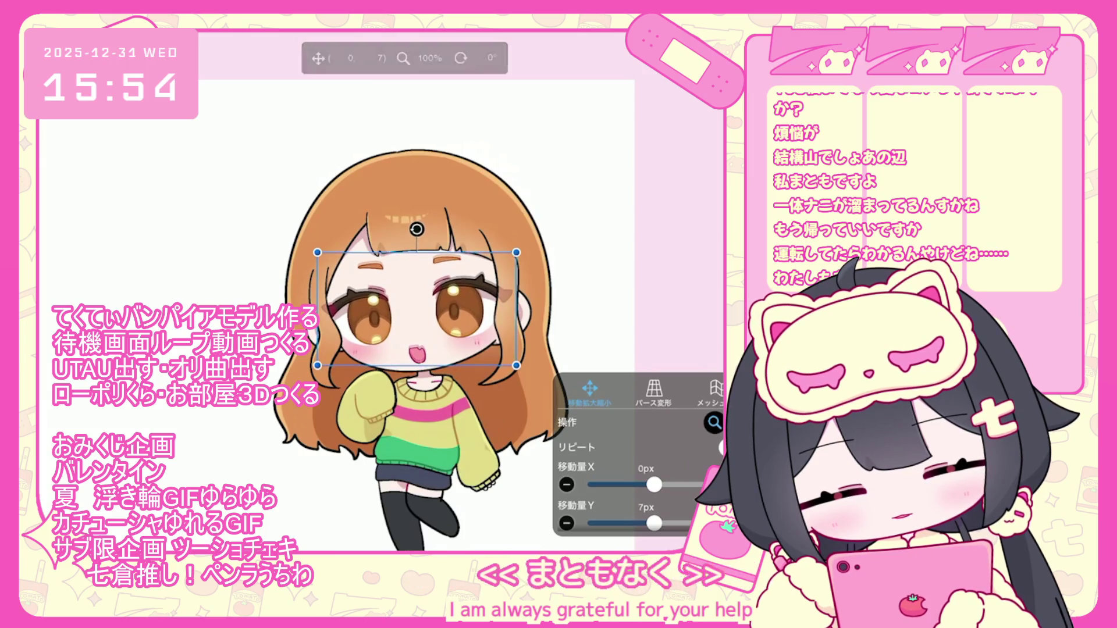
{"action": "key", "text": "Return"}
{"action": "left_click", "coordinate": [634, 520]}
{"action": "scroll", "coordinate": [640, 250], "scroll_direction": "up", "scroll_amount": 10}
{"action": "scroll", "coordinate": [639, 250], "scroll_direction": "down", "scroll_amount": 3}
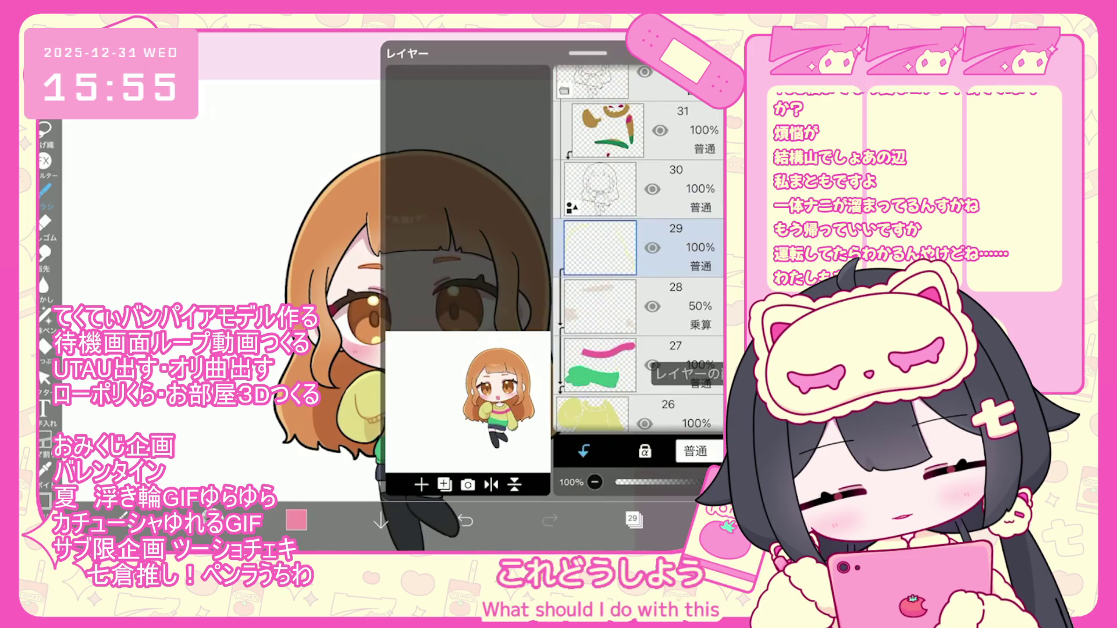
{"action": "left_click", "coordinate": [634, 520]}
{"action": "scroll", "coordinate": [454, 326], "scroll_direction": "down", "scroll_amount": 5}
{"action": "scroll", "coordinate": [453, 326], "scroll_direction": "up", "scroll_amount": 5}
Select layer 4 and switch to the lasso fill tool
{"action": "left_click", "coordinate": [634, 520]}
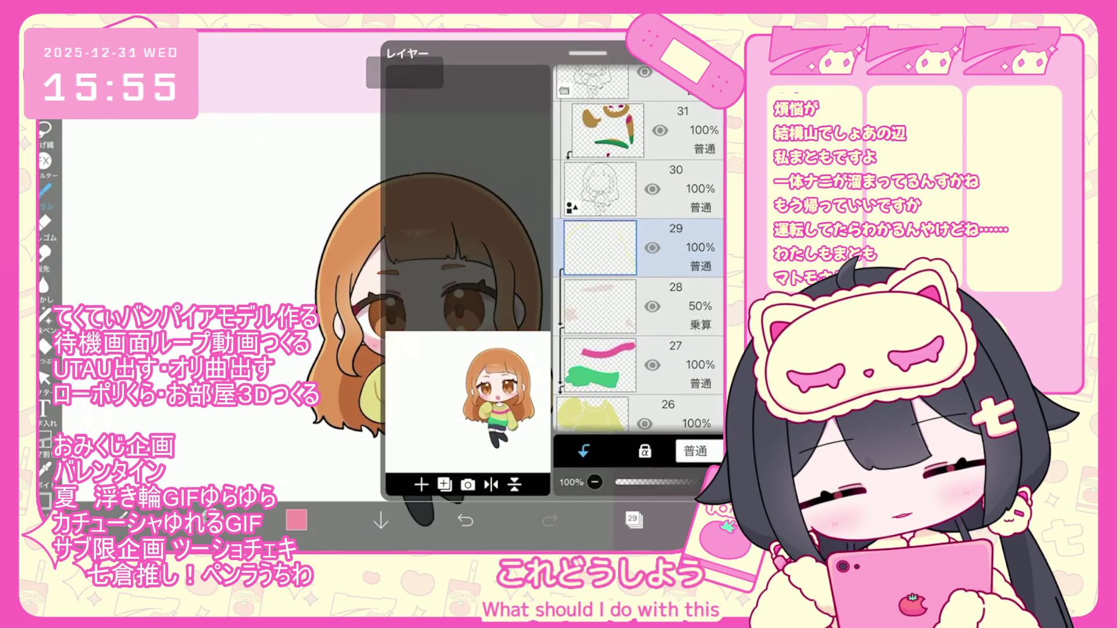
{"action": "scroll", "coordinate": [640, 250], "scroll_direction": "down", "scroll_amount": 5}
{"action": "scroll", "coordinate": [640, 251], "scroll_direction": "down", "scroll_amount": 3}
{"action": "left_click", "coordinate": [639, 259]}
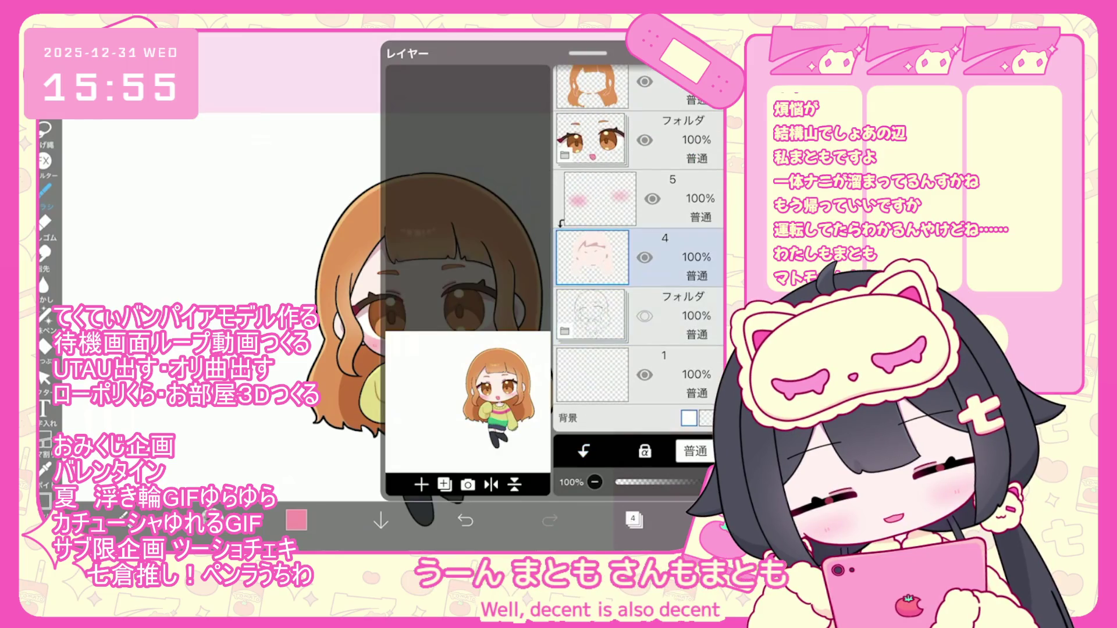
{"action": "left_click", "coordinate": [634, 520]}
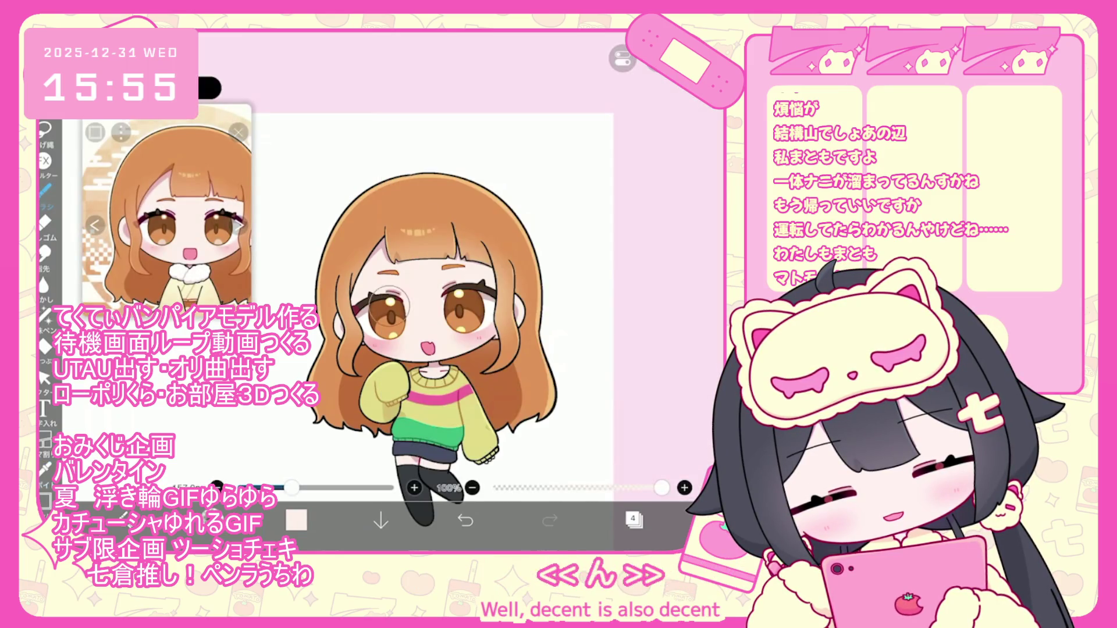
{"action": "left_click", "coordinate": [45, 317]}
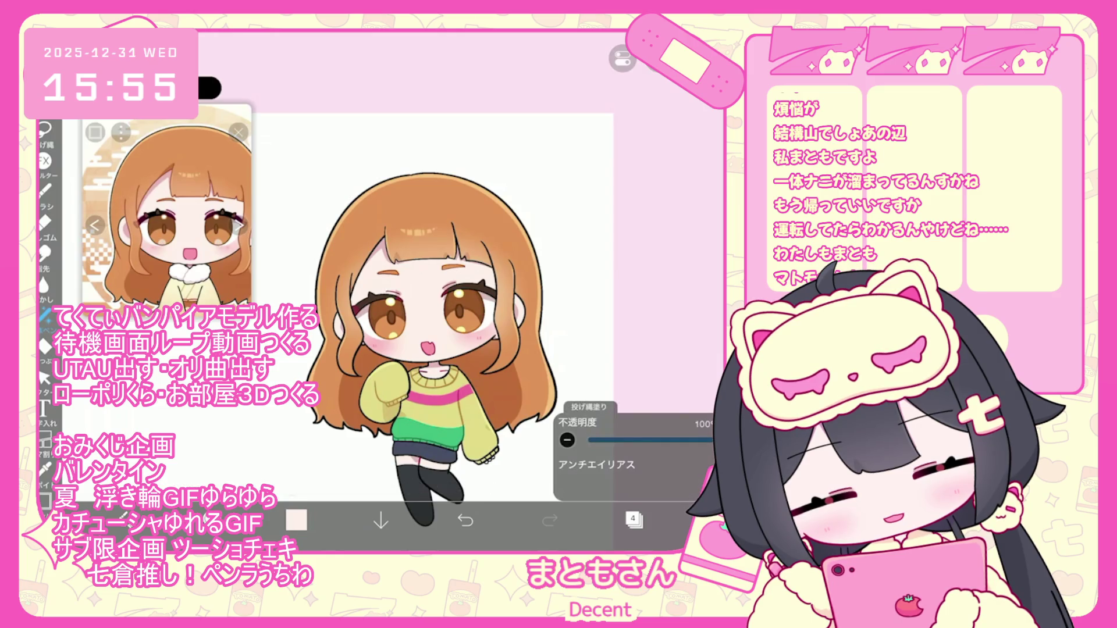
{"action": "scroll", "coordinate": [408, 291], "scroll_direction": "up", "scroll_amount": 2}
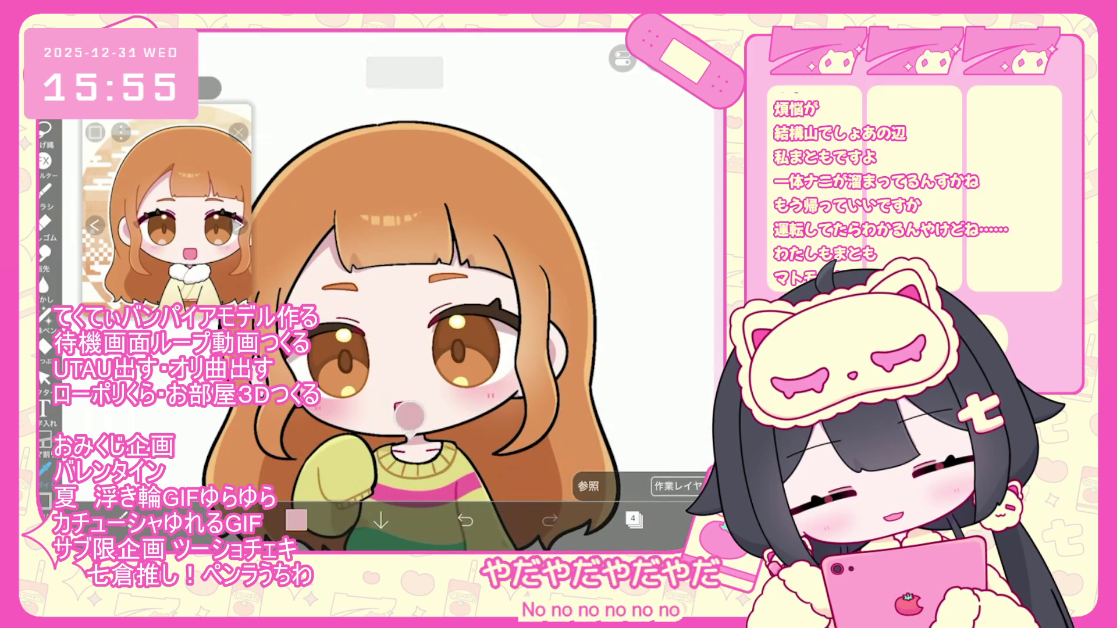
{"action": "scroll", "coordinate": [407, 291], "scroll_direction": "down", "scroll_amount": 2}
Nudge the eye-layers folder slightly up and to the left, then finish the move
{"action": "left_click", "coordinate": [634, 520]}
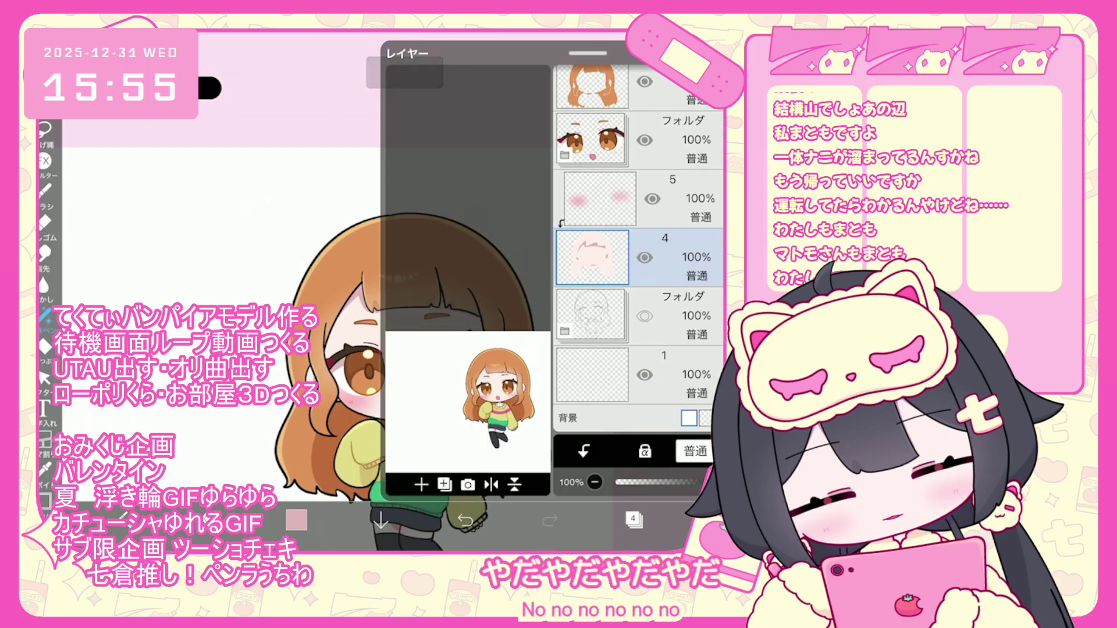
{"action": "left_click", "coordinate": [675, 140]}
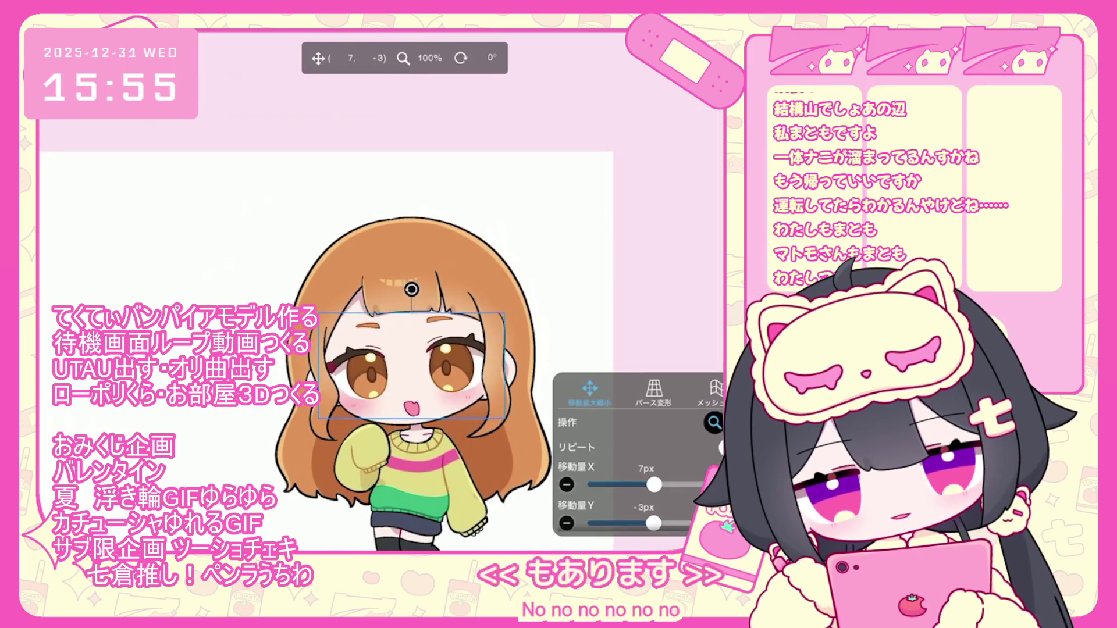
{"action": "left_click_drag", "start_coordinate": [411, 366], "coordinate": [409, 364]}
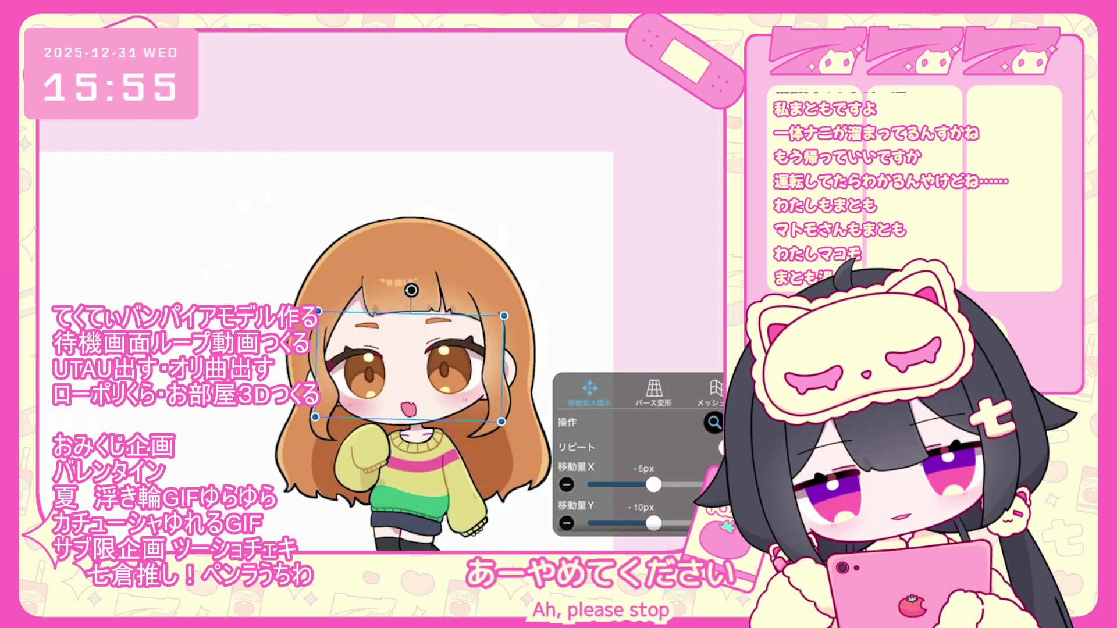
{"action": "left_click", "coordinate": [640, 365]}
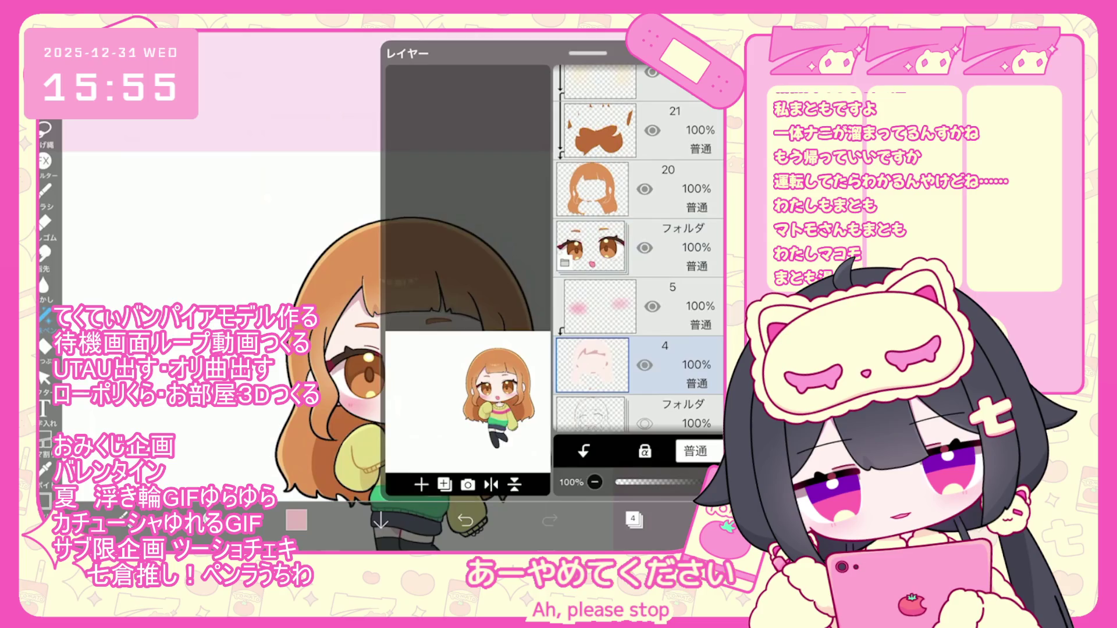
{"action": "scroll", "coordinate": [407, 291], "scroll_direction": "up", "scroll_amount": 5}
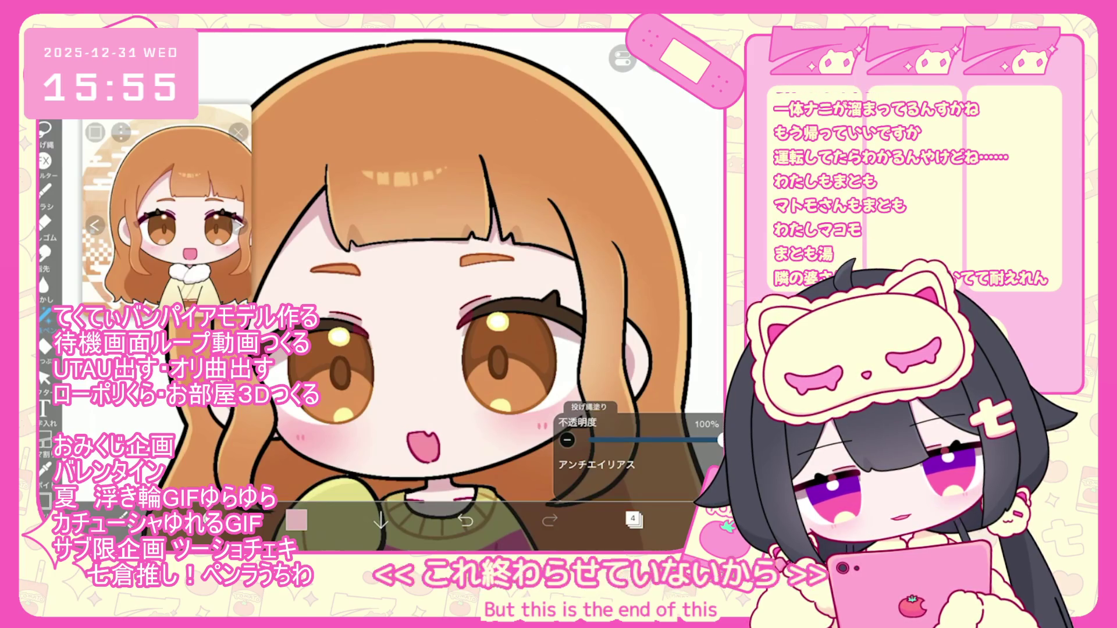
Look over the face and check the pink mouth fill layer 14 and blush layer 5
{"action": "scroll", "coordinate": [407, 261], "scroll_direction": "up", "scroll_amount": 3}
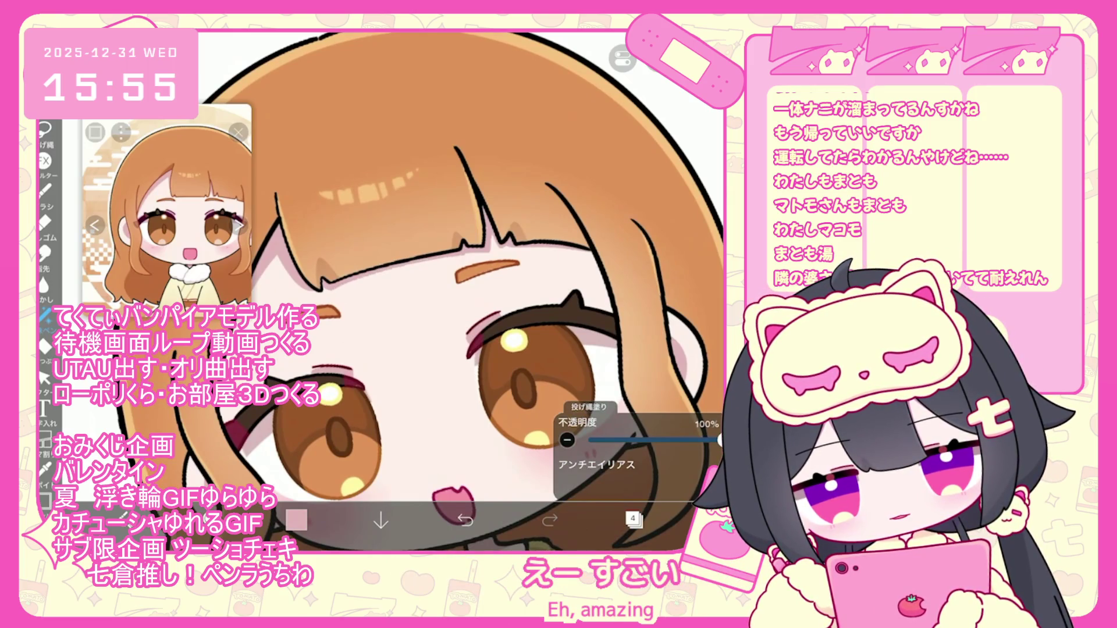
{"action": "scroll", "coordinate": [407, 291], "scroll_direction": "down", "scroll_amount": 3}
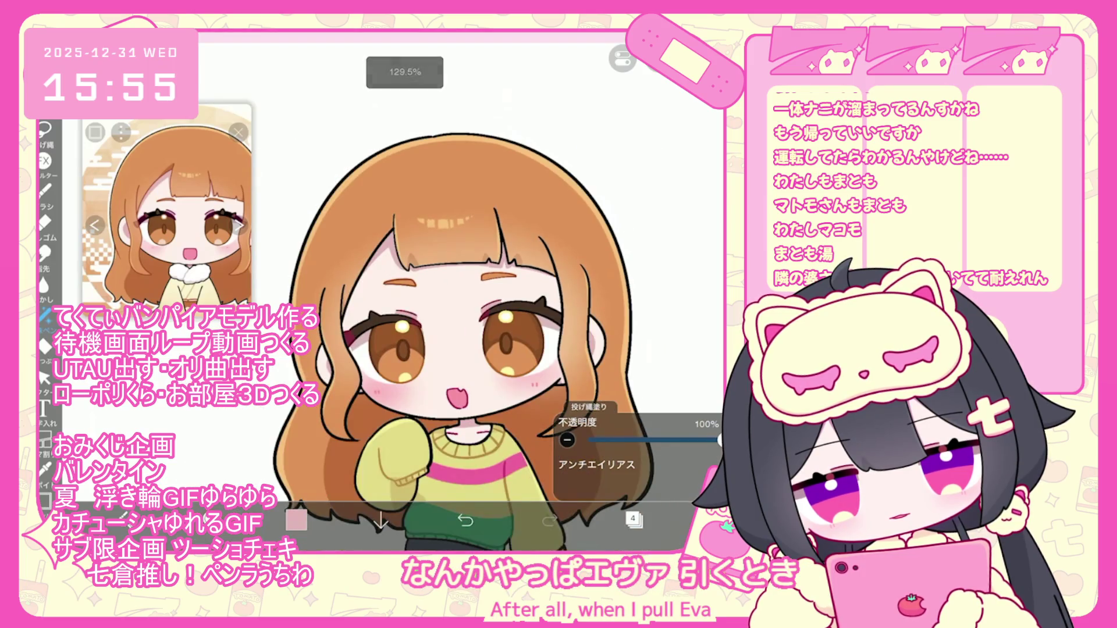
{"action": "scroll", "coordinate": [407, 291], "scroll_direction": "up", "scroll_amount": 3}
{"action": "scroll", "coordinate": [489, 361], "scroll_direction": "up", "scroll_amount": 2}
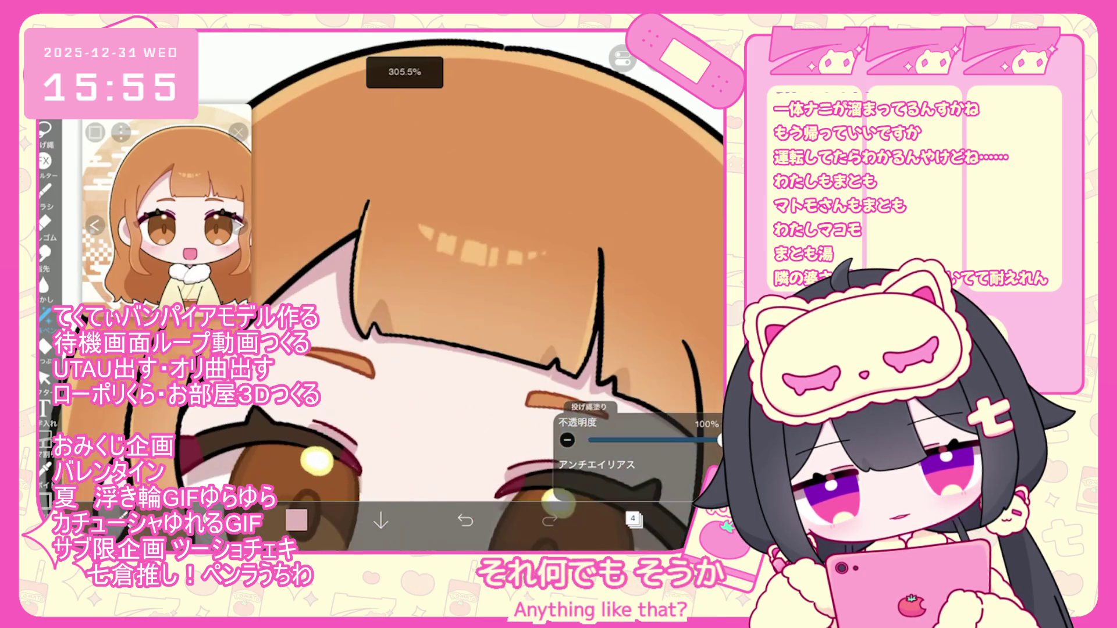
{"action": "scroll", "coordinate": [408, 290], "scroll_direction": "down", "scroll_amount": 5}
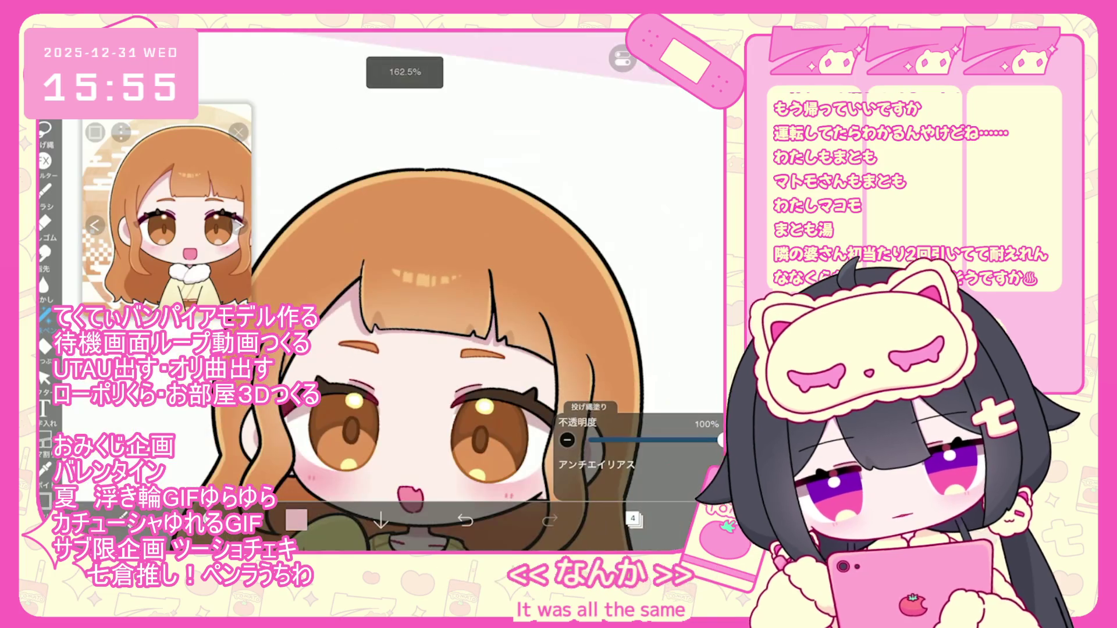
{"action": "scroll", "coordinate": [408, 320], "scroll_direction": "down", "scroll_amount": 5}
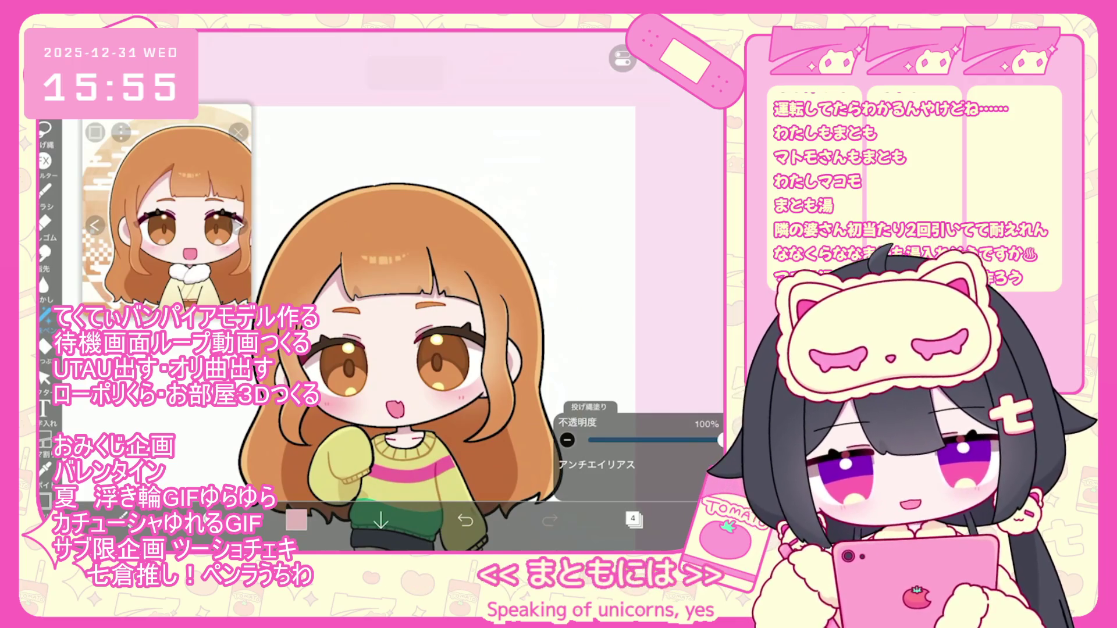
{"action": "left_click", "coordinate": [634, 520]}
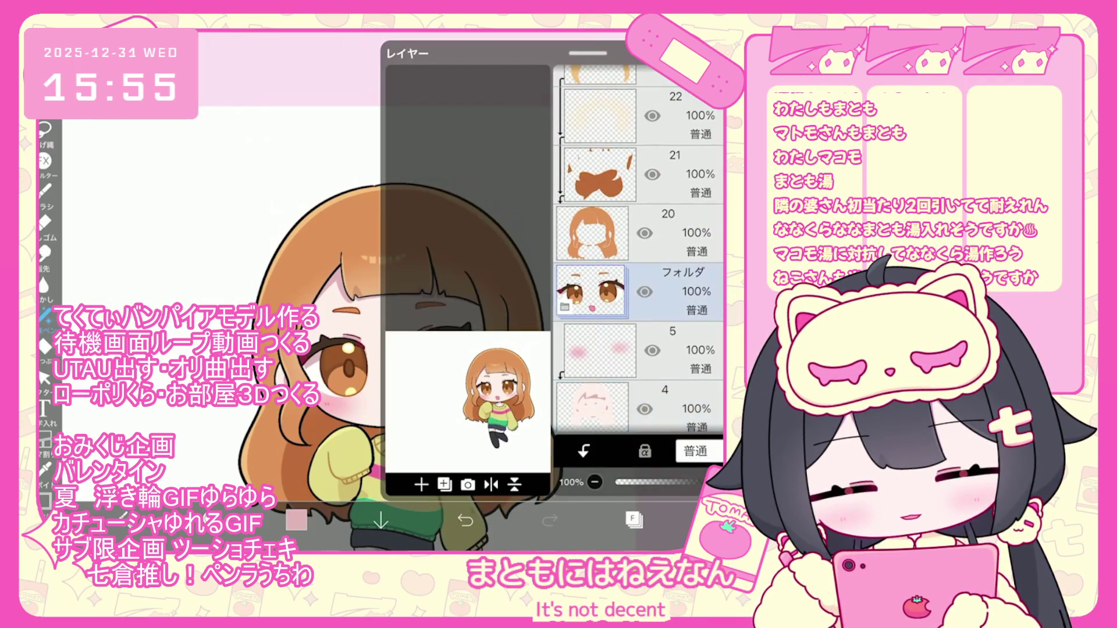
{"action": "scroll", "coordinate": [640, 250], "scroll_direction": "down", "scroll_amount": 10}
{"action": "left_click", "coordinate": [640, 290]}
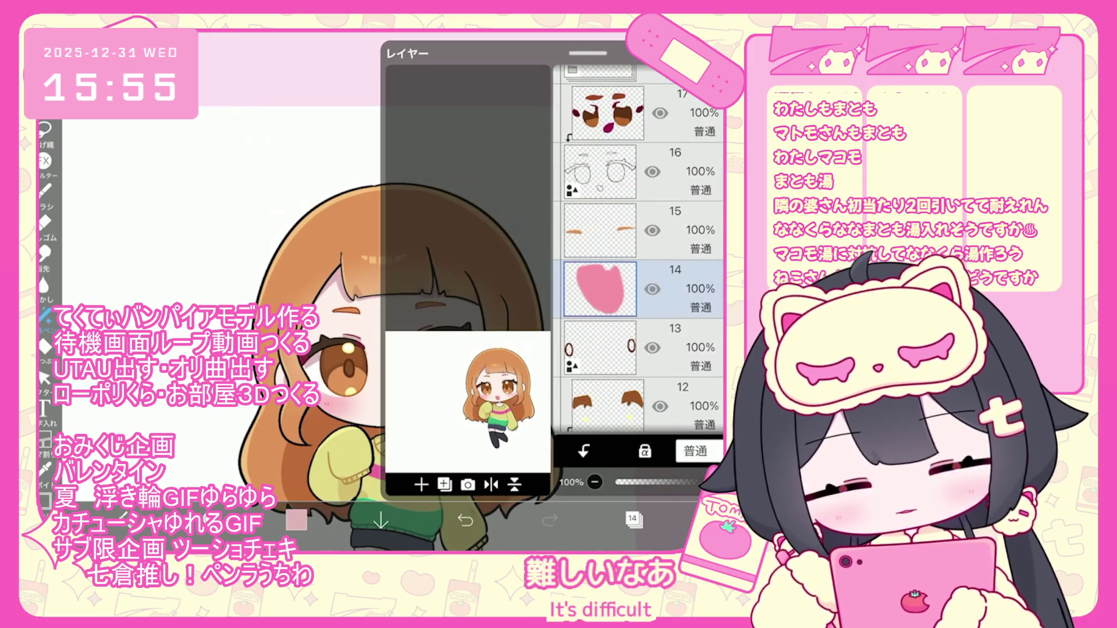
{"action": "scroll", "coordinate": [640, 250], "scroll_direction": "down", "scroll_amount": 3}
{"action": "left_click", "coordinate": [640, 361]}
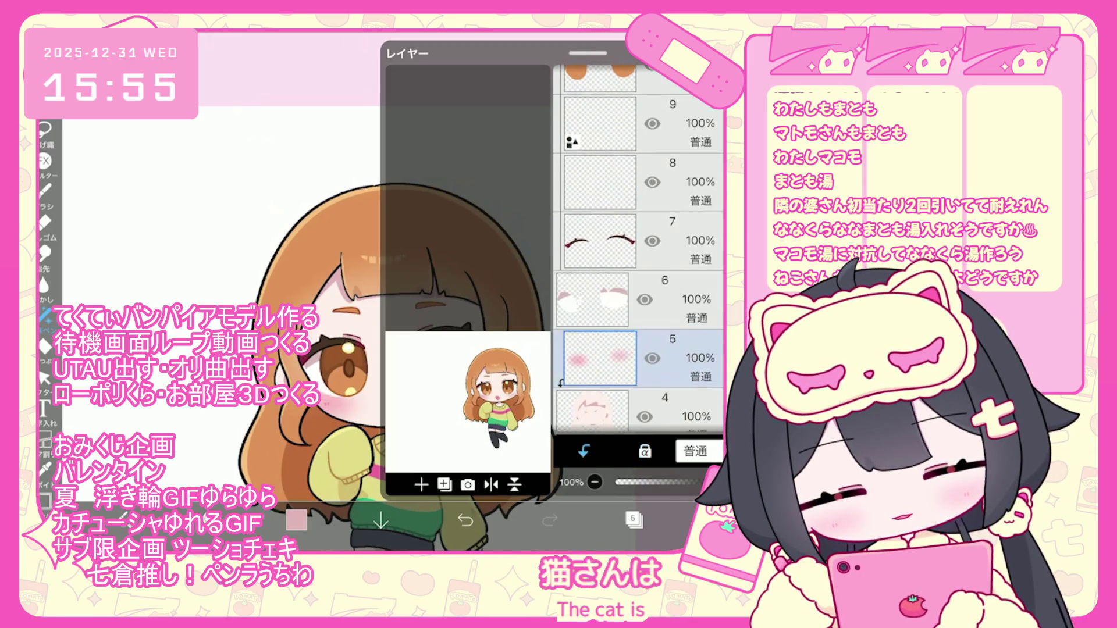
{"action": "scroll", "coordinate": [640, 250], "scroll_direction": "up", "scroll_amount": 6}
{"action": "scroll", "coordinate": [640, 250], "scroll_direction": "up", "scroll_amount": 8}
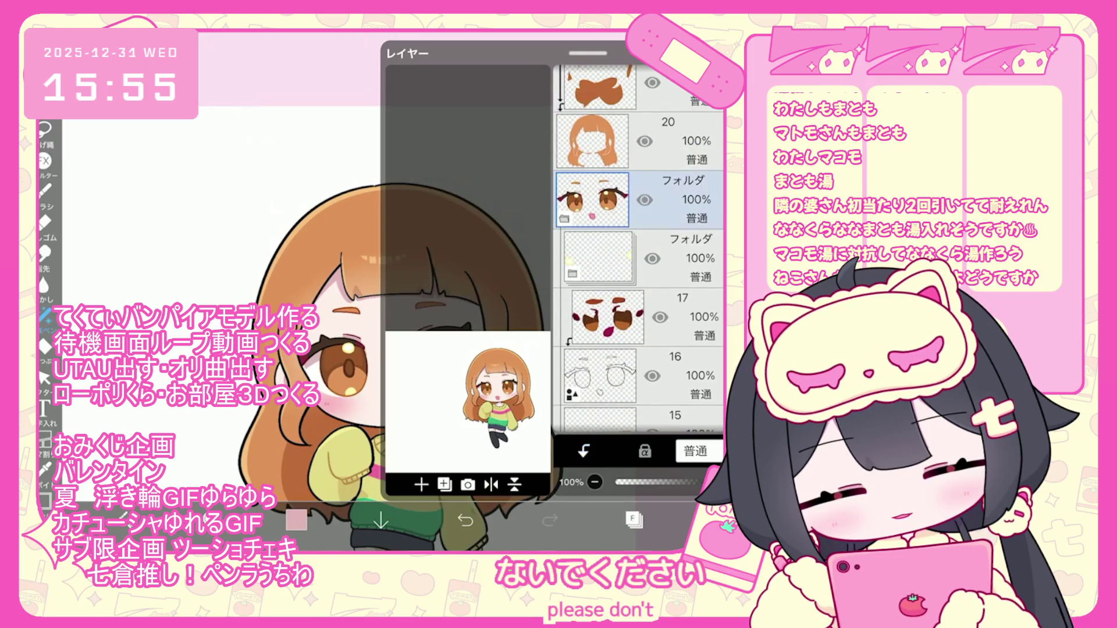
Create a merged copy of the face folder and move it up to position 30
{"action": "left_click", "coordinate": [640, 247]}
{"action": "left_click", "coordinate": [421, 485]}
{"action": "left_click", "coordinate": [454, 493]}
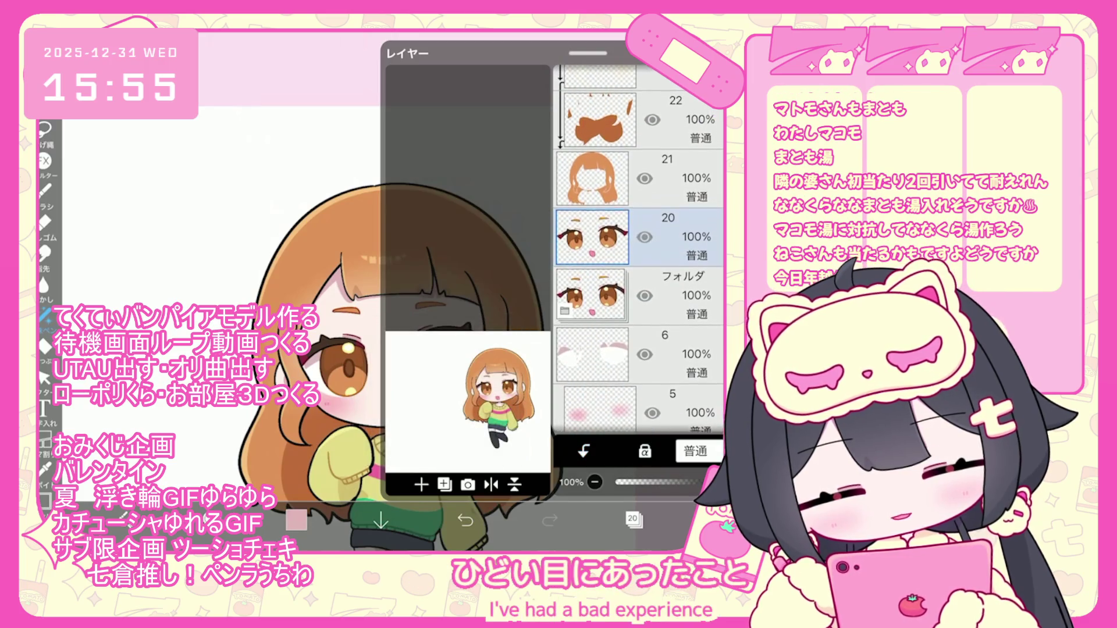
{"action": "mouse_move", "coordinate": [640, 166]}
{"action": "left_mouse_down"}
{"action": "mouse_move", "coordinate": [640, 87]}
{"action": "mouse_move", "coordinate": [640, 137]}
{"action": "left_mouse_up"}
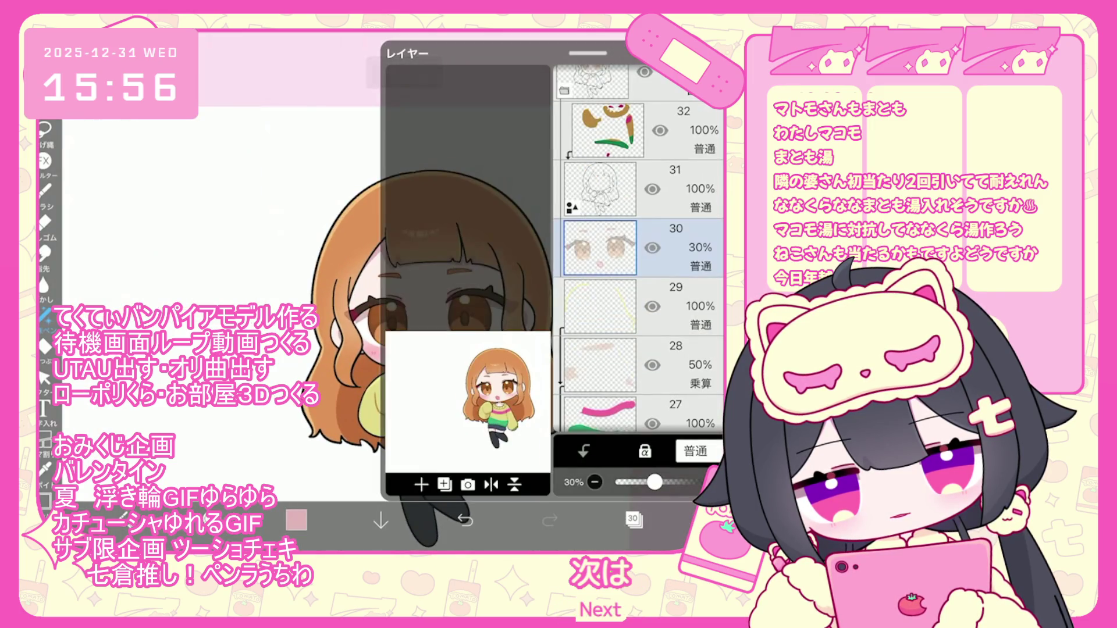
{"action": "left_click", "coordinate": [675, 192]}
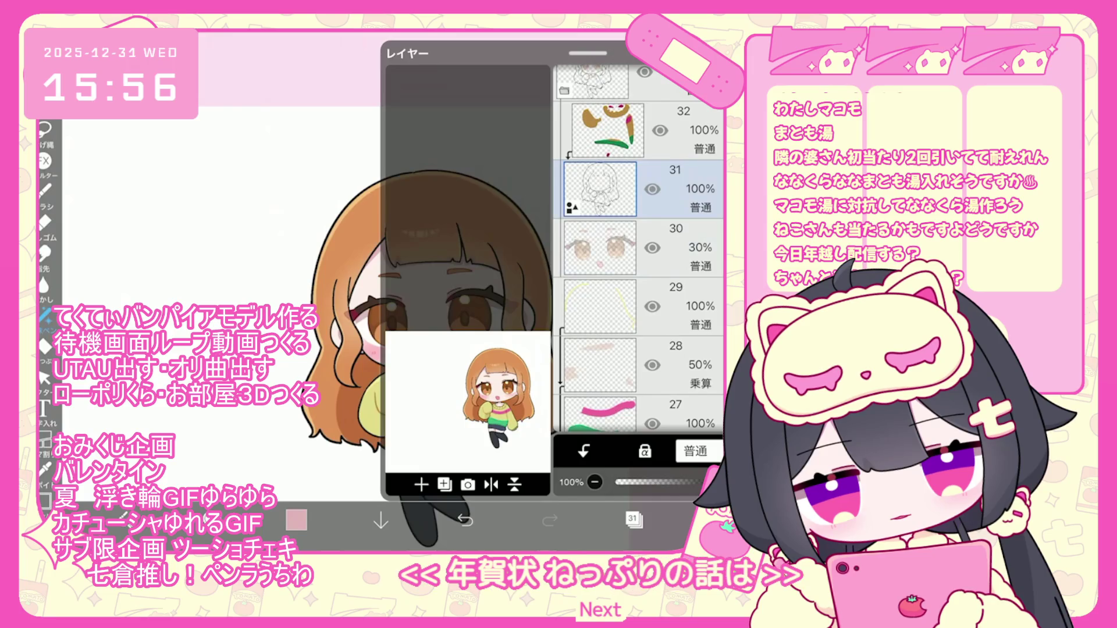
{"action": "left_click", "coordinate": [675, 131]}
{"action": "left_click", "coordinate": [296, 520]}
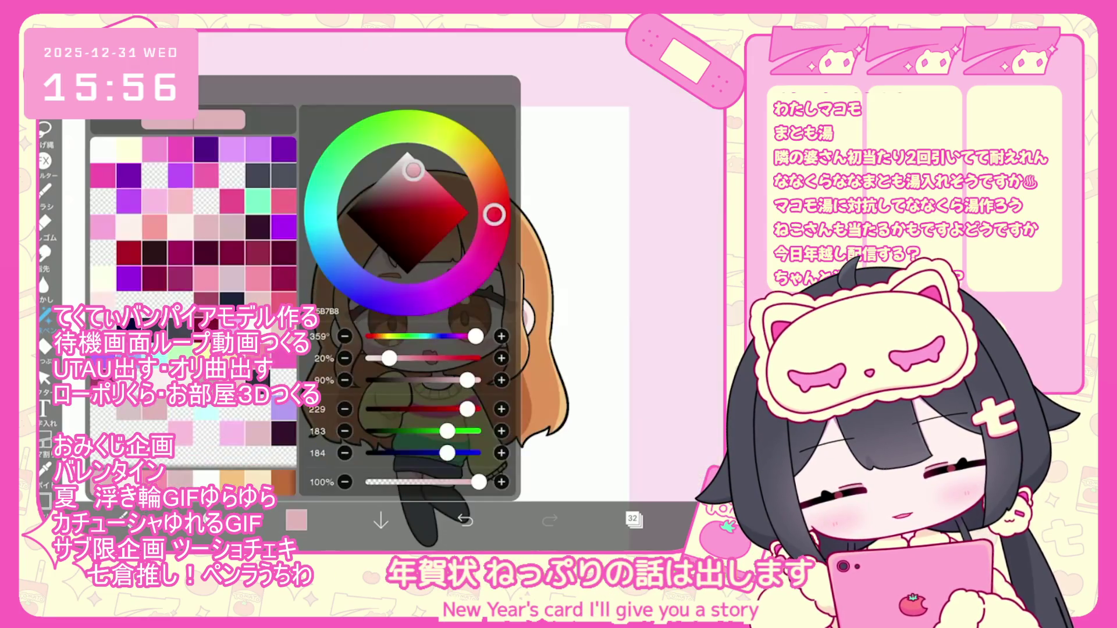
Pick a deep maroon painting colour and zoom in to check the face
{"action": "left_click", "coordinate": [374, 237]}
{"action": "scroll", "coordinate": [465, 315], "scroll_direction": "up", "scroll_amount": 10}
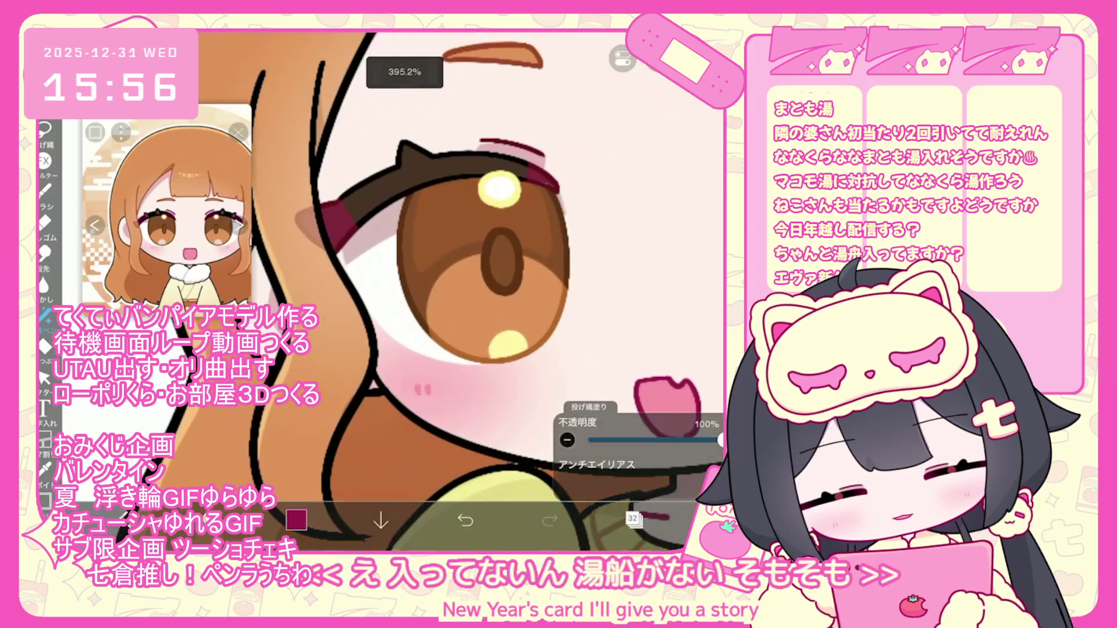
{"action": "scroll", "coordinate": [396, 291], "scroll_direction": "down", "scroll_amount": 5}
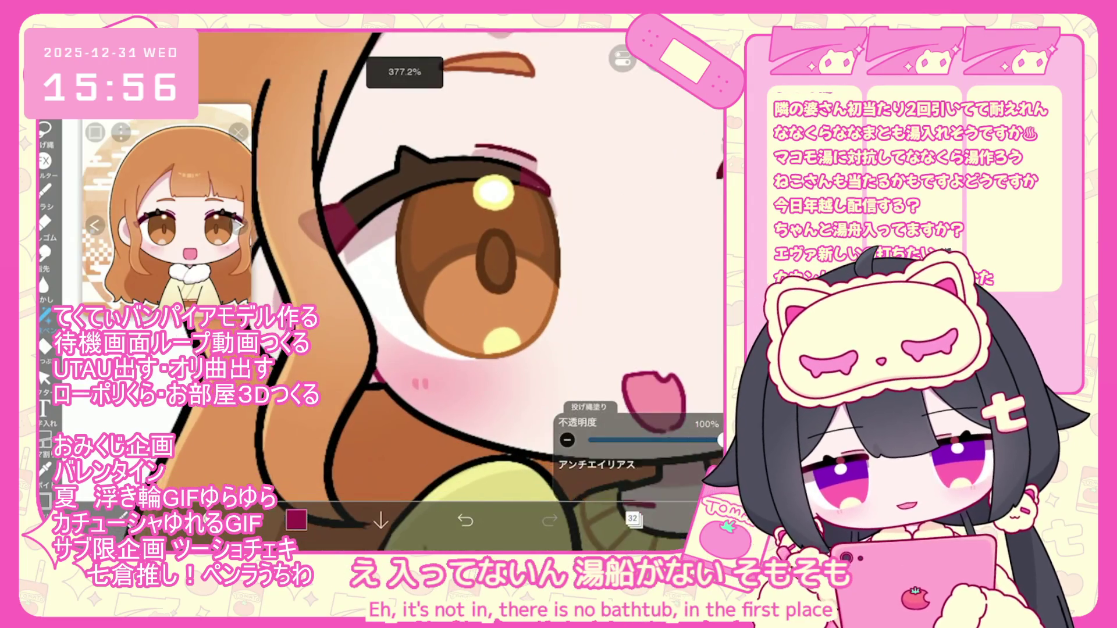
{"action": "scroll", "coordinate": [407, 291], "scroll_direction": "up", "scroll_amount": 2}
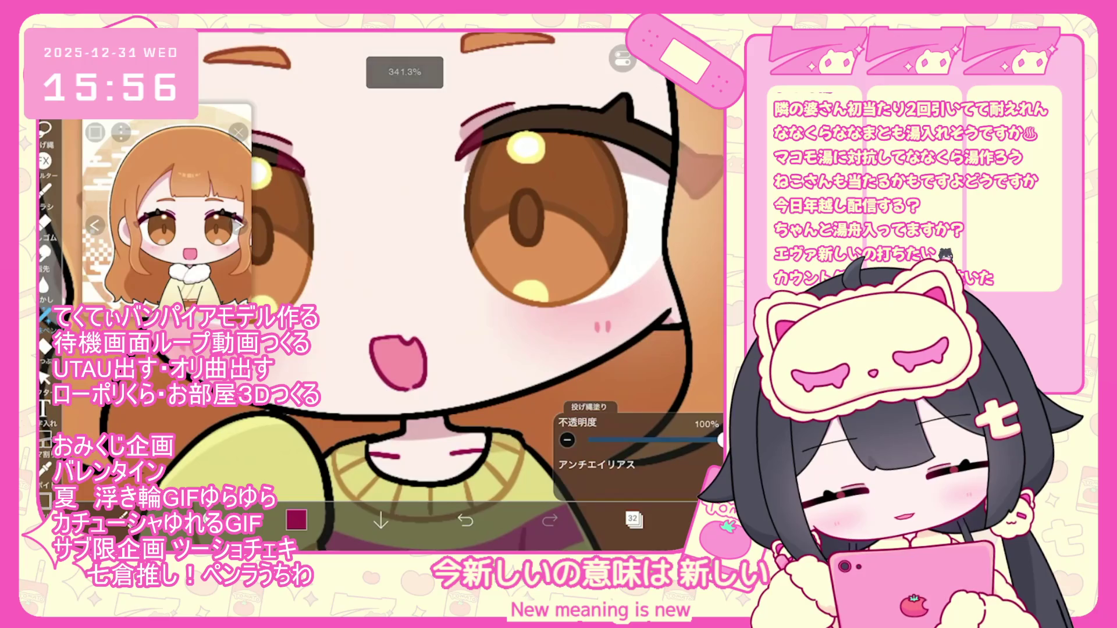
{"action": "scroll", "coordinate": [524, 232], "scroll_direction": "up", "scroll_amount": 2}
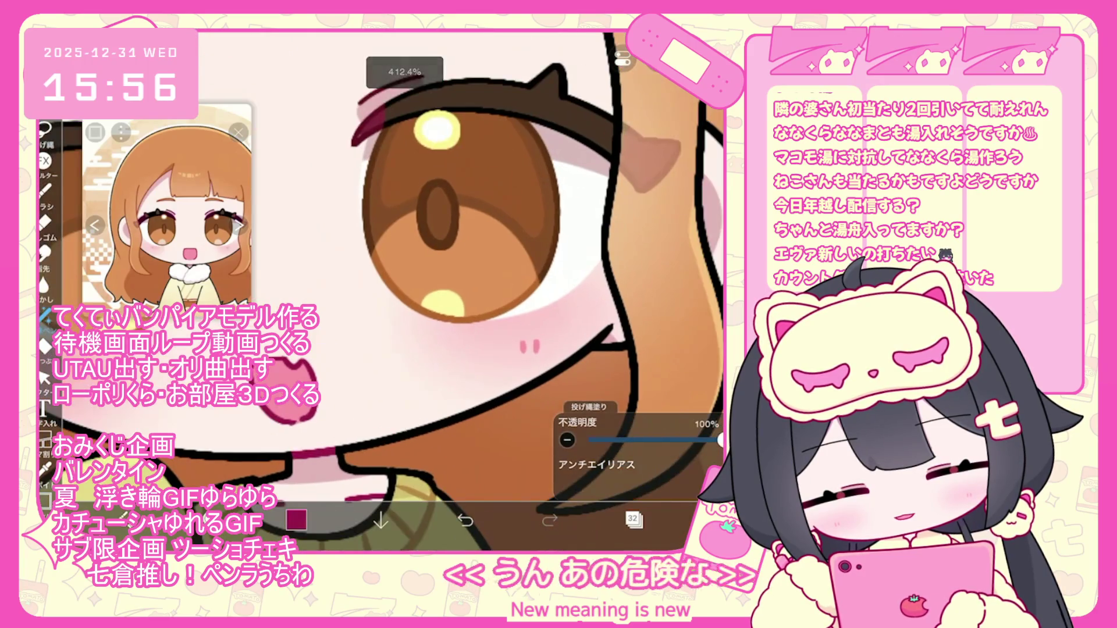
{"action": "scroll", "coordinate": [396, 291], "scroll_direction": "down", "scroll_amount": 5}
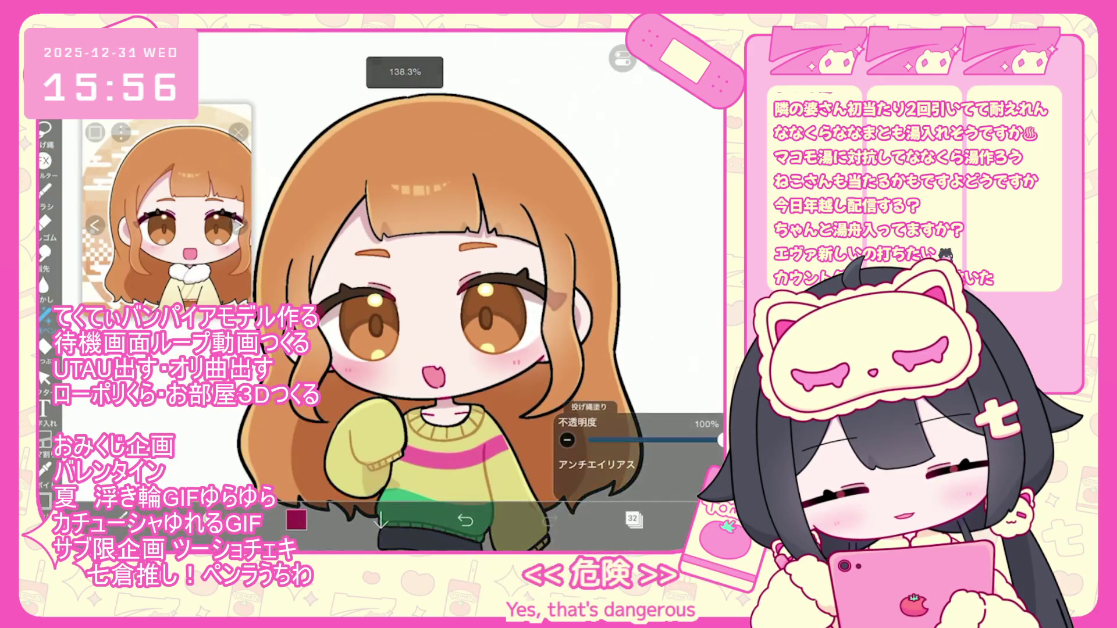
{"action": "scroll", "coordinate": [436, 262], "scroll_direction": "up", "scroll_amount": 1}
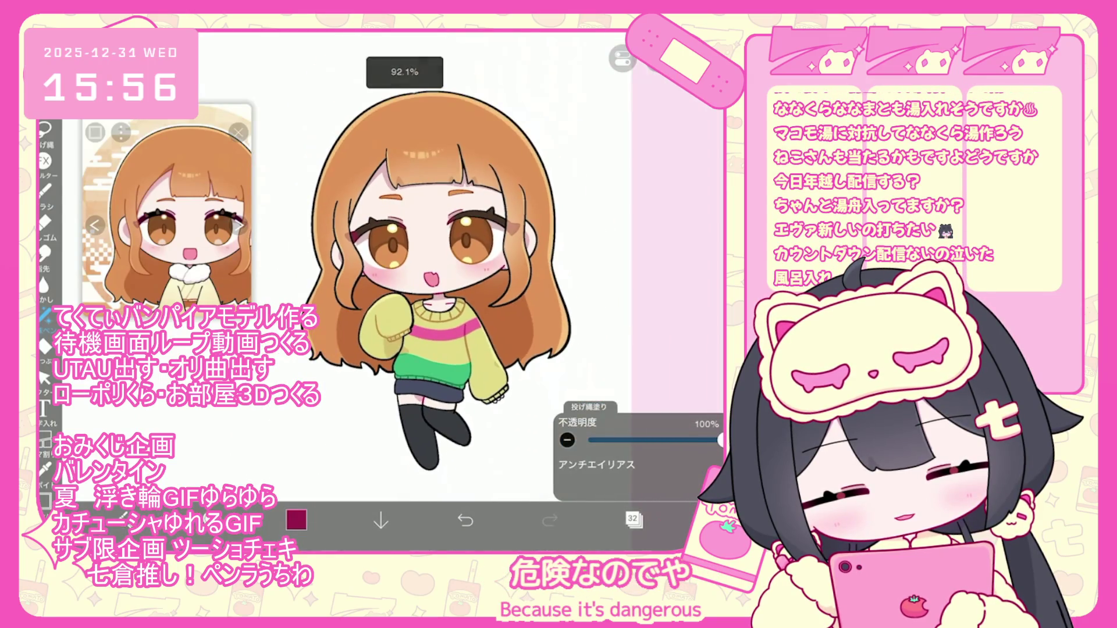
{"action": "scroll", "coordinate": [407, 291], "scroll_direction": "up", "scroll_amount": 1}
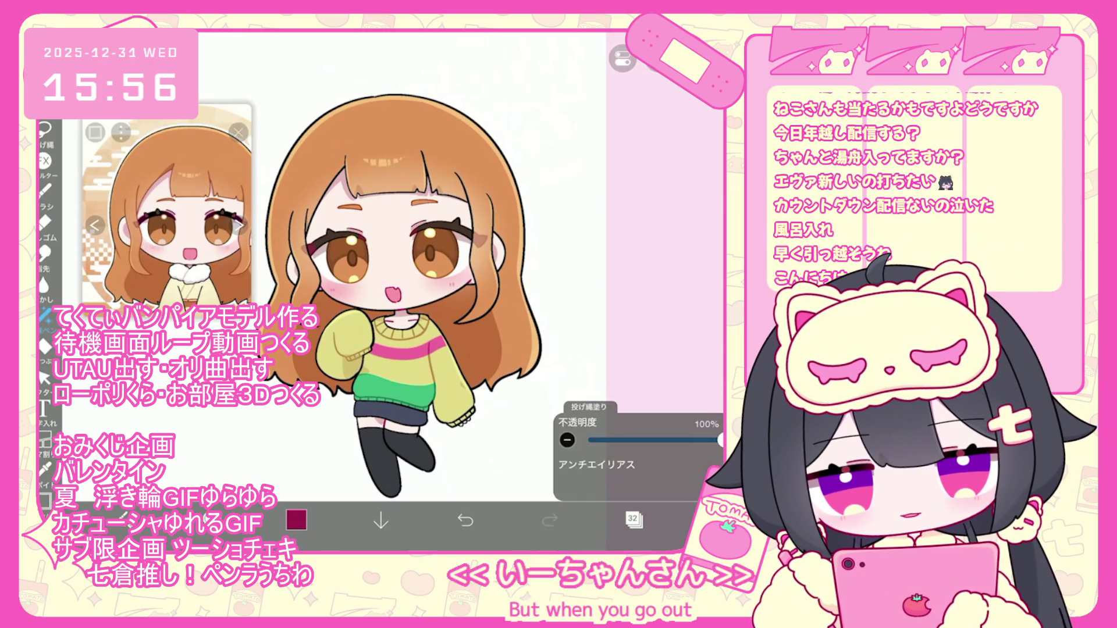
Select the dark shorts layer 24 in the layer list
{"action": "left_click", "coordinate": [633, 519]}
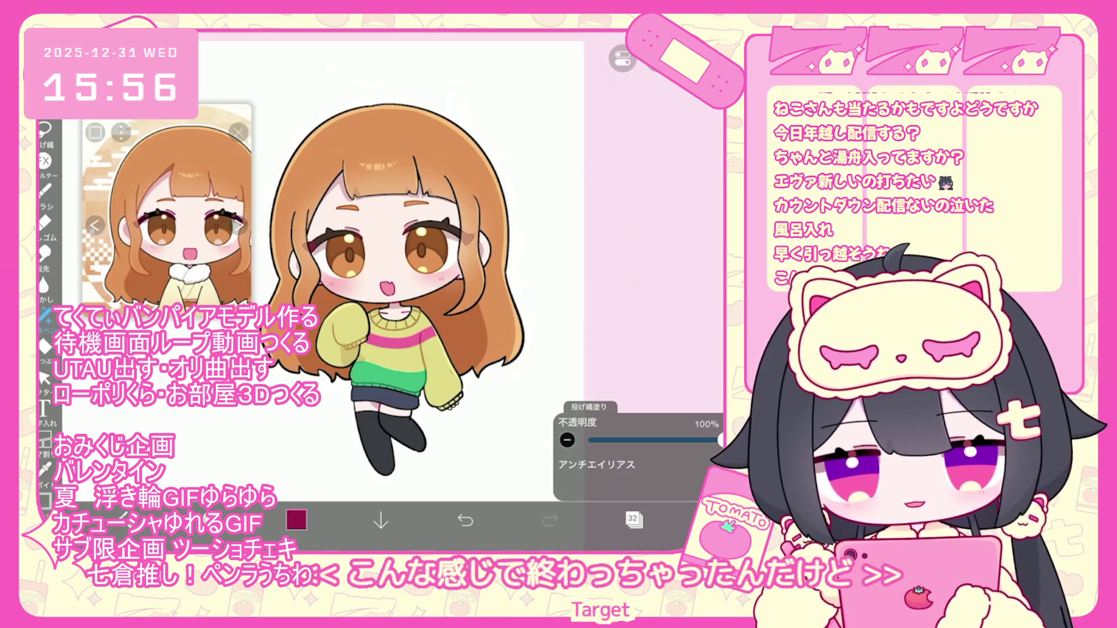
{"action": "left_click", "coordinate": [633, 519]}
{"action": "scroll", "coordinate": [640, 250], "scroll_direction": "down", "scroll_amount": 8}
{"action": "left_click", "coordinate": [640, 314]}
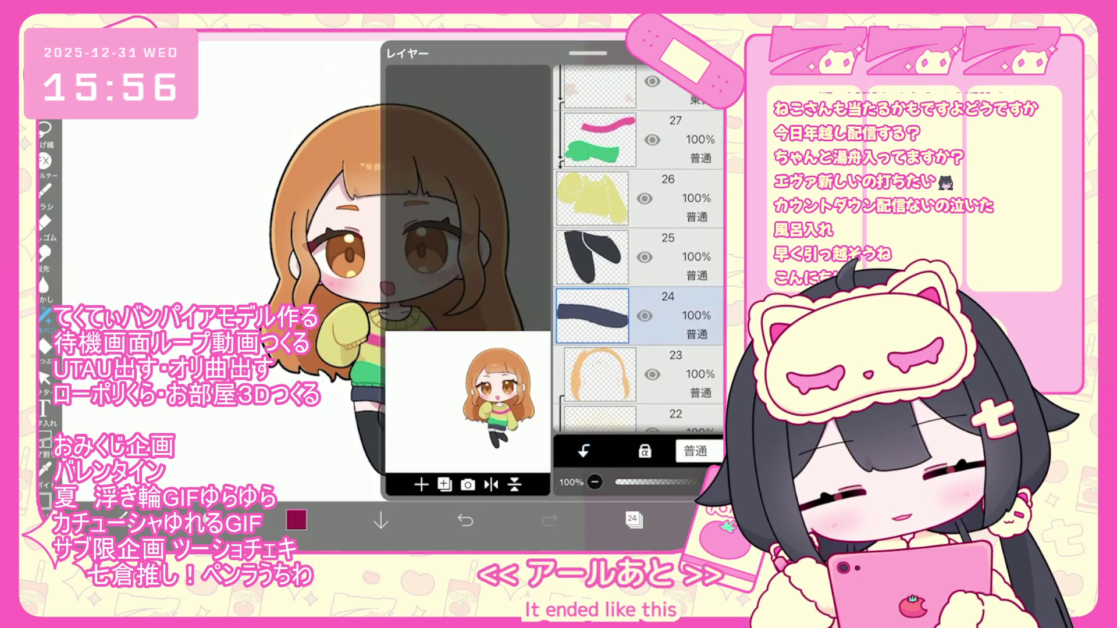
Add a new layer above the shorts and set the painting colour to white
{"action": "left_click", "coordinate": [422, 484]}
{"action": "left_click", "coordinate": [296, 520]}
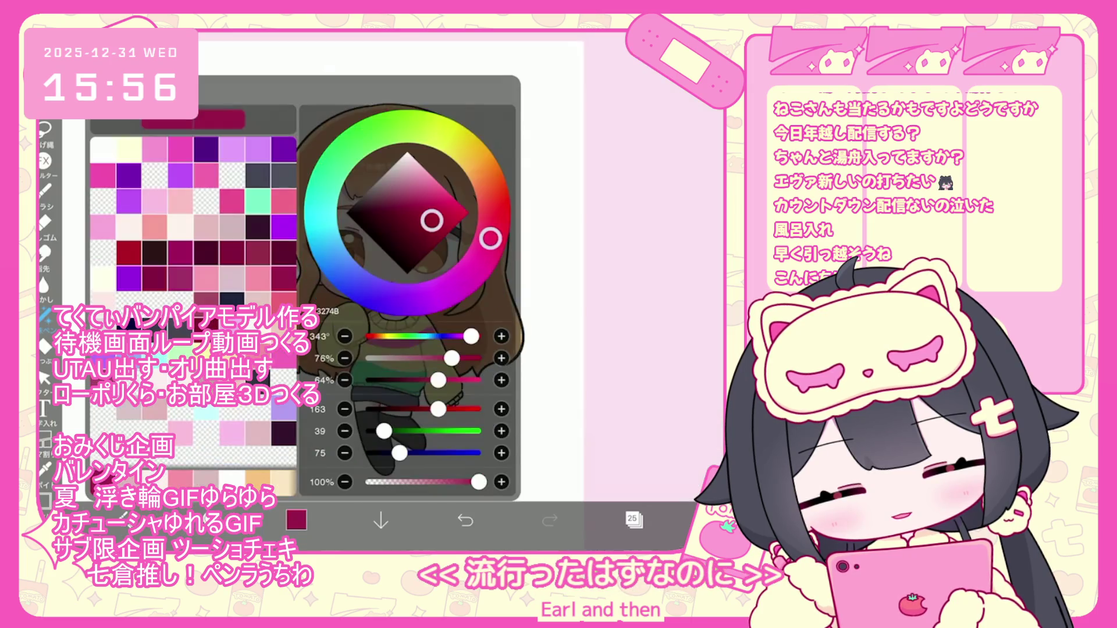
{"action": "left_click", "coordinate": [103, 149]}
{"action": "left_click", "coordinate": [296, 519]}
Draw a white star on the dark shorts
{"action": "scroll", "coordinate": [407, 262], "scroll_direction": "up", "scroll_amount": 5}
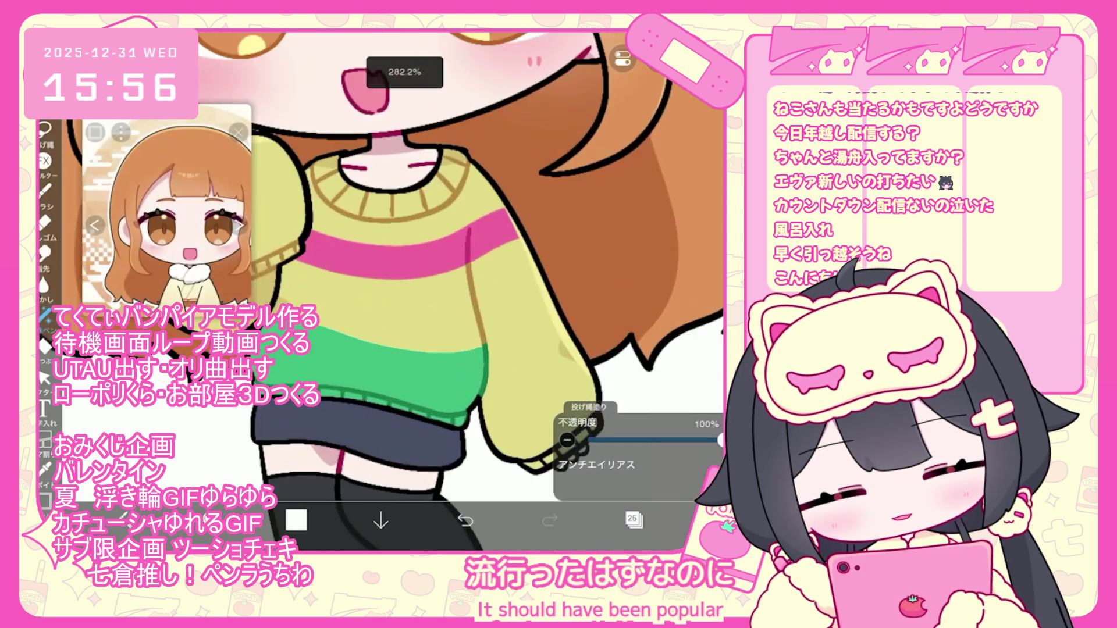
{"action": "mouse_move", "coordinate": [375, 426]}
{"action": "left_mouse_down"}
{"action": "mouse_move", "coordinate": [411, 421]}
{"action": "mouse_move", "coordinate": [356, 427]}
{"action": "mouse_move", "coordinate": [409, 421]}
{"action": "mouse_move", "coordinate": [378, 451]}
{"action": "left_mouse_up"}
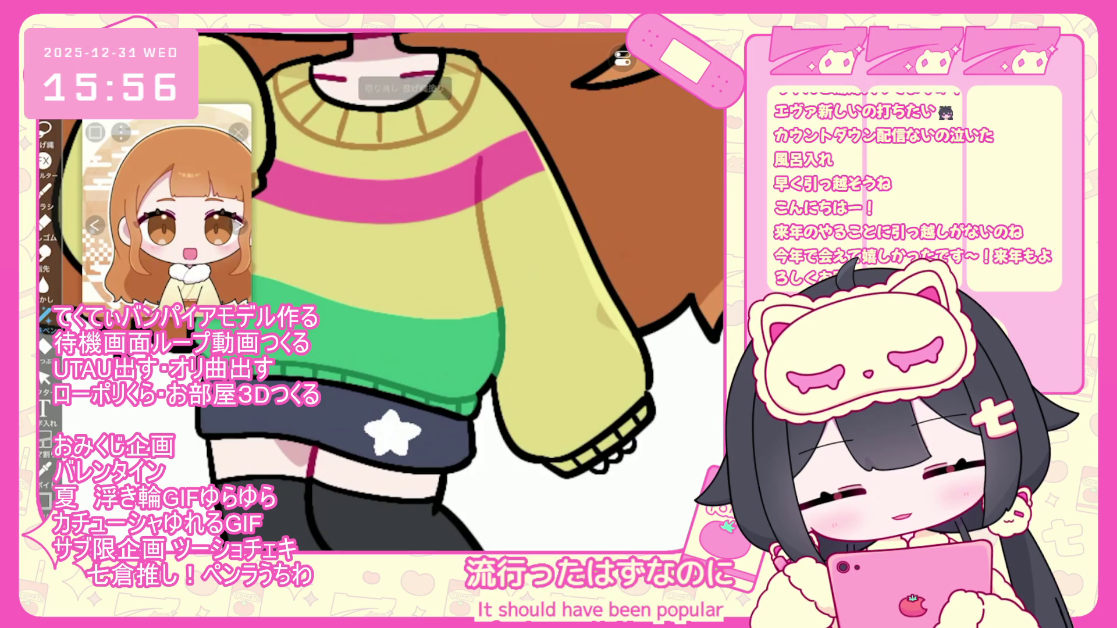
{"action": "scroll", "coordinate": [402, 291], "scroll_direction": "down", "scroll_amount": 5}
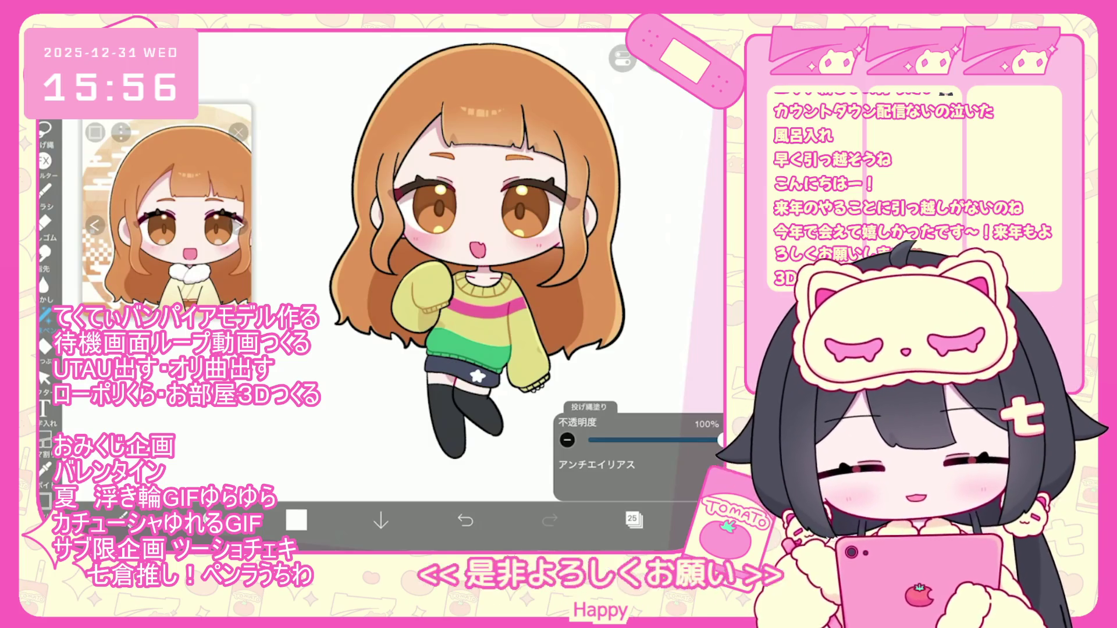
{"action": "scroll", "coordinate": [466, 233], "scroll_direction": "up", "scroll_amount": 3}
{"action": "left_click", "coordinate": [632, 519]}
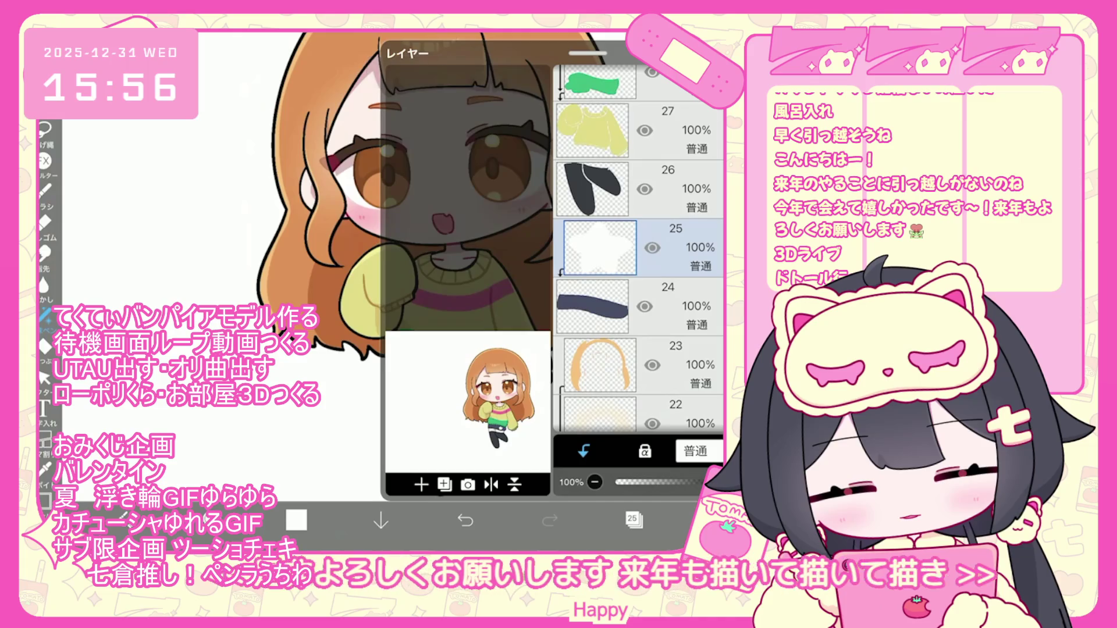
Add a new empty layer above the star layer
{"action": "left_click", "coordinate": [640, 307]}
{"action": "left_click", "coordinate": [640, 248]}
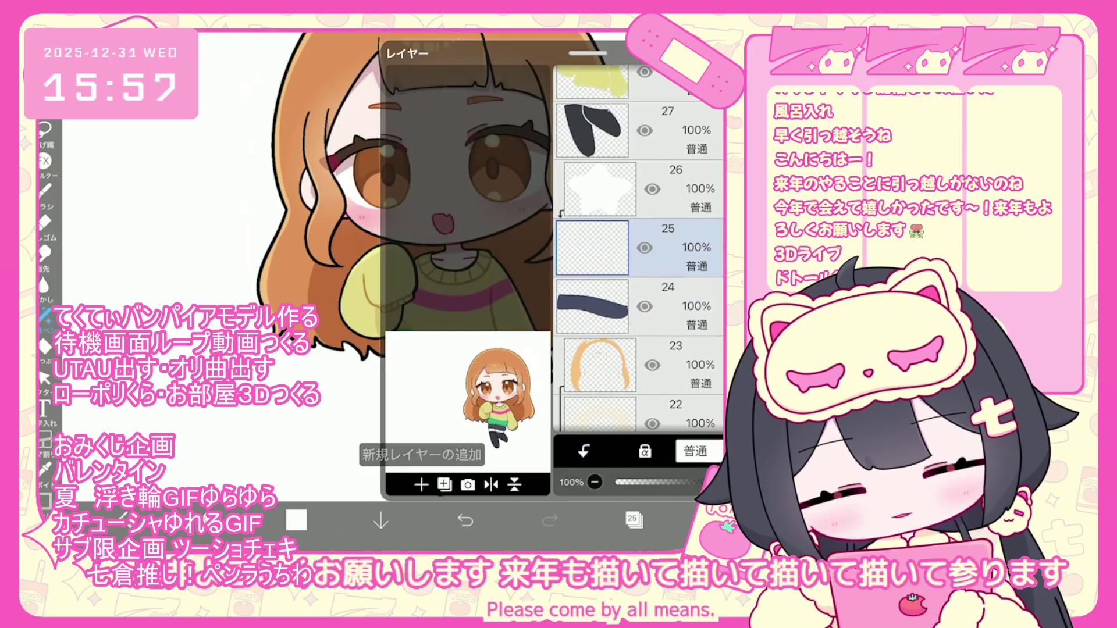
{"action": "left_click", "coordinate": [633, 519]}
{"action": "scroll", "coordinate": [442, 261], "scroll_direction": "up", "scroll_amount": 2}
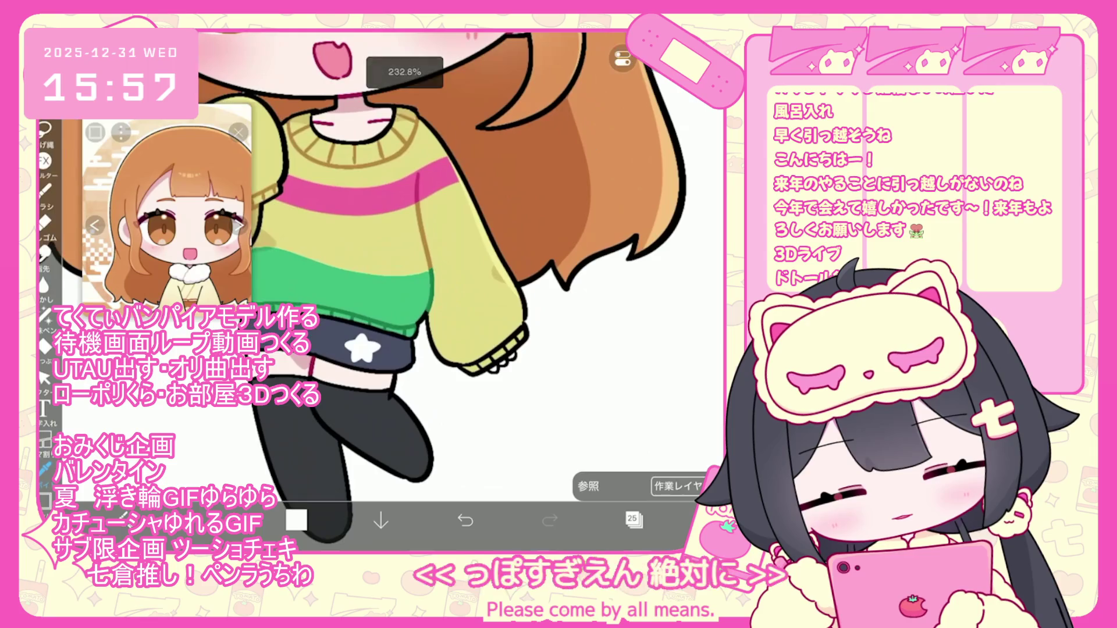
Darken the colour to a deep brown and outline the star on the skirt
{"action": "left_click", "coordinate": [296, 519]}
{"action": "left_click", "coordinate": [420, 248]}
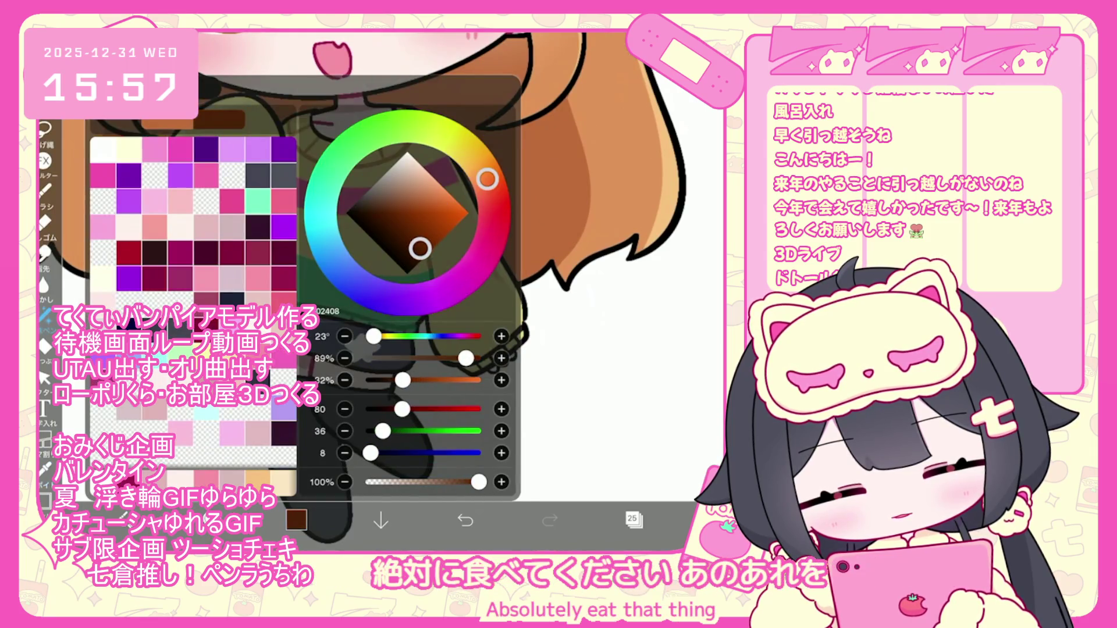
{"action": "left_click", "coordinate": [296, 520]}
{"action": "scroll", "coordinate": [378, 261], "scroll_direction": "up", "scroll_amount": 3}
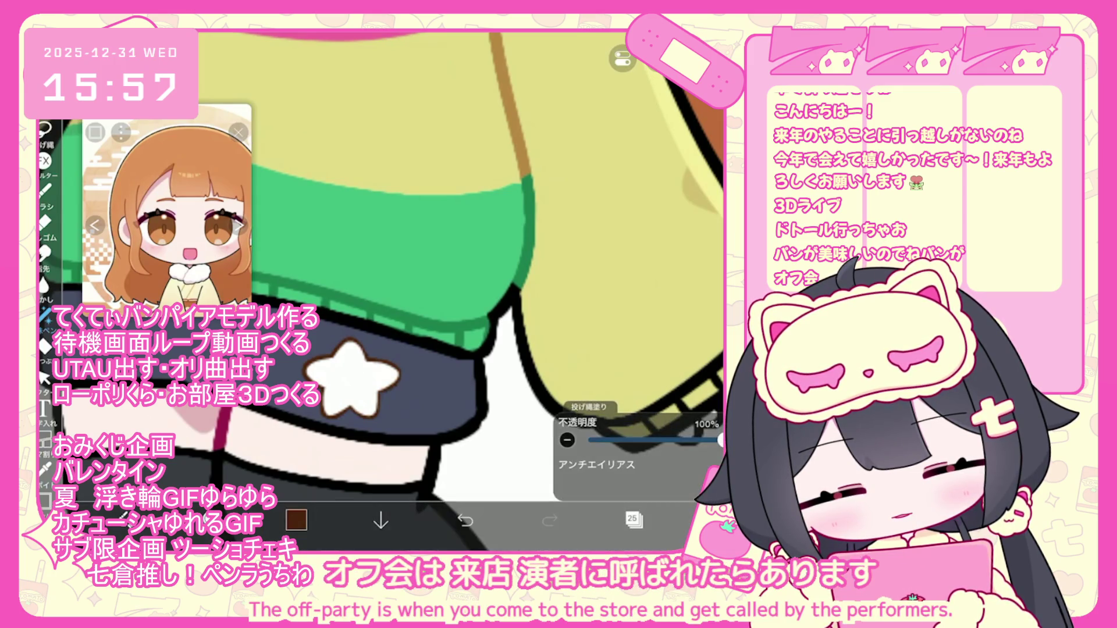
{"action": "scroll", "coordinate": [381, 290], "scroll_direction": "down", "scroll_amount": 5}
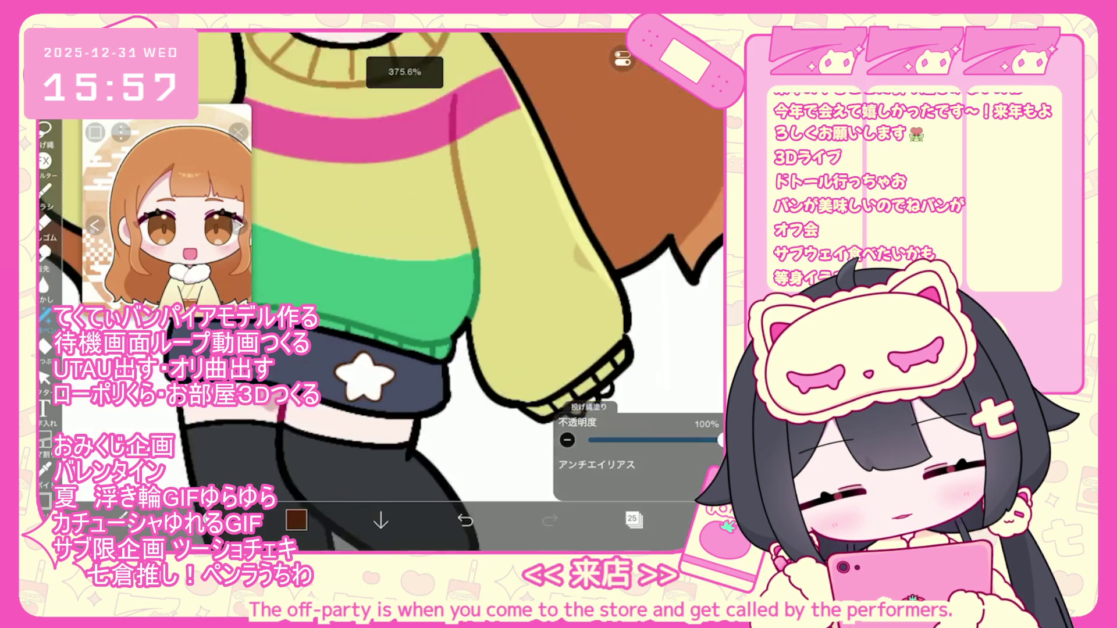
{"action": "scroll", "coordinate": [407, 320], "scroll_direction": "up", "scroll_amount": 5}
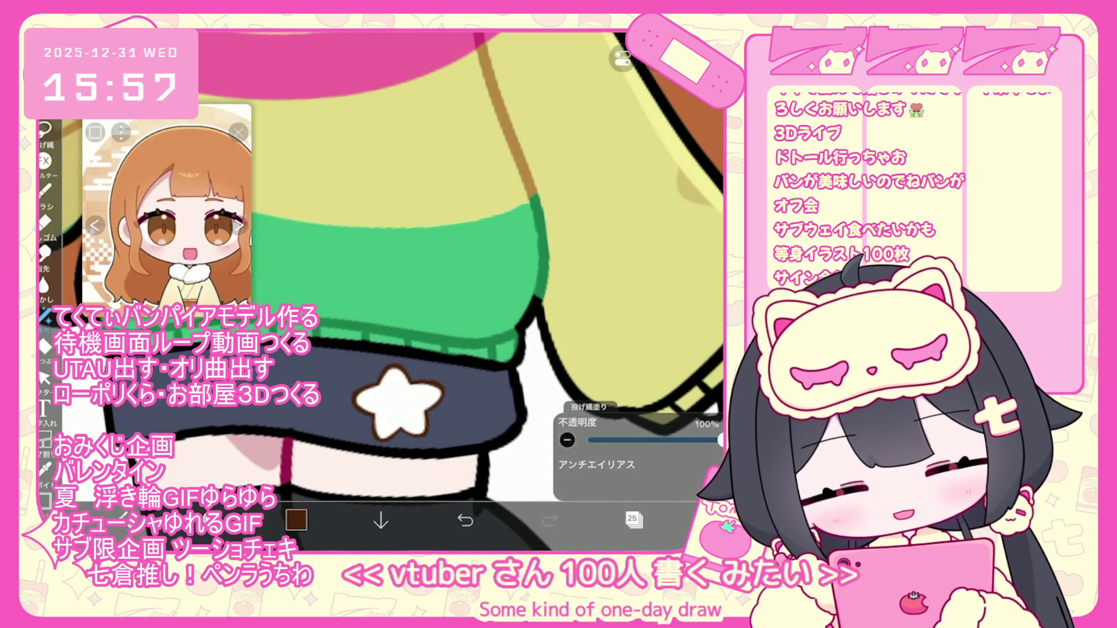
{"action": "scroll", "coordinate": [407, 261], "scroll_direction": "down", "scroll_amount": 5}
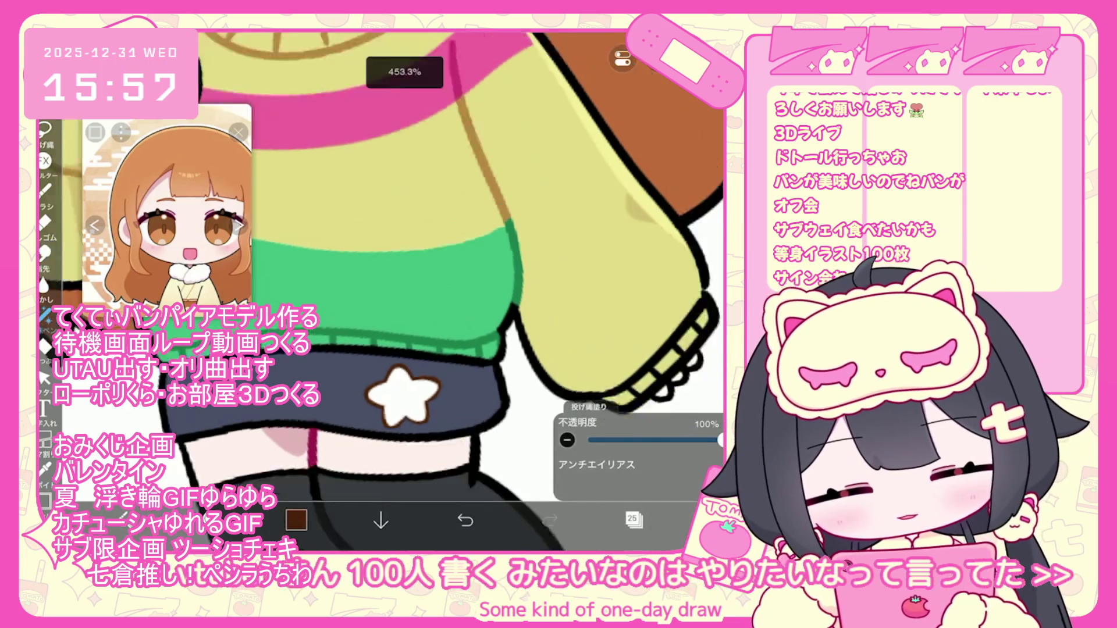
{"action": "scroll", "coordinate": [407, 262], "scroll_direction": "down", "scroll_amount": 2}
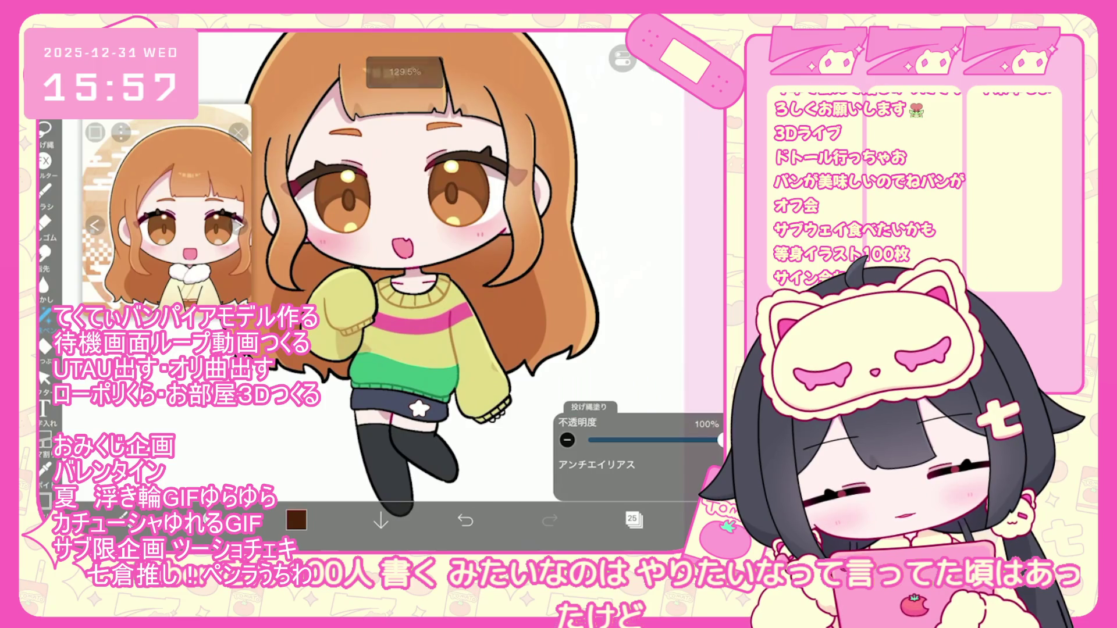
Delete the brown star outline layer and make line-art layer 31 the drawing layer
{"action": "left_click", "coordinate": [633, 520]}
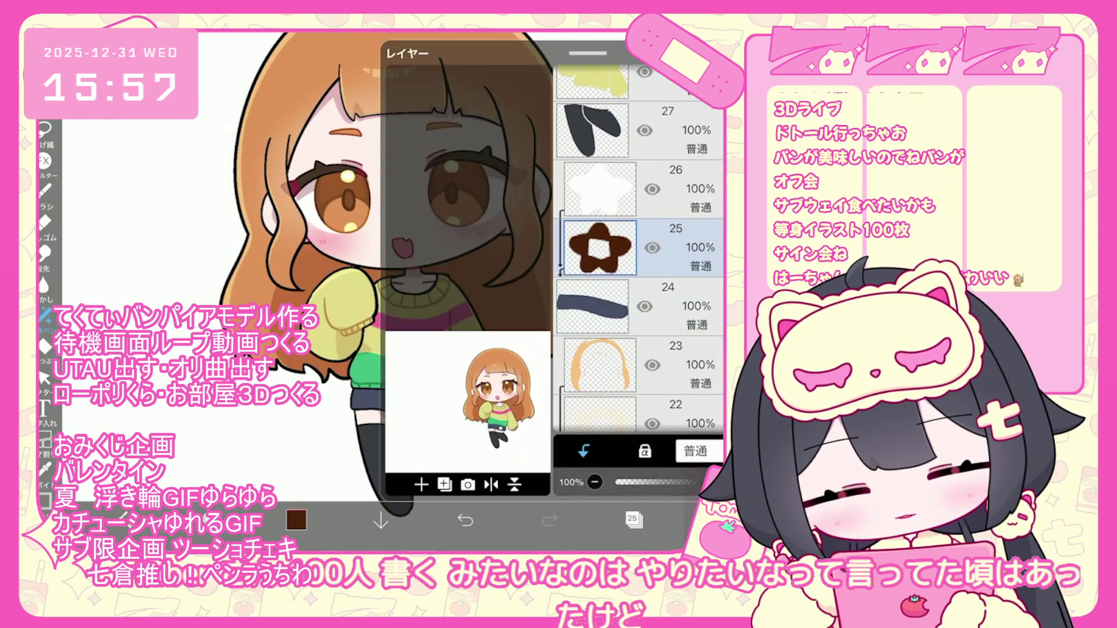
{"action": "key", "text": "Delete"}
{"action": "left_click", "coordinate": [599, 247]}
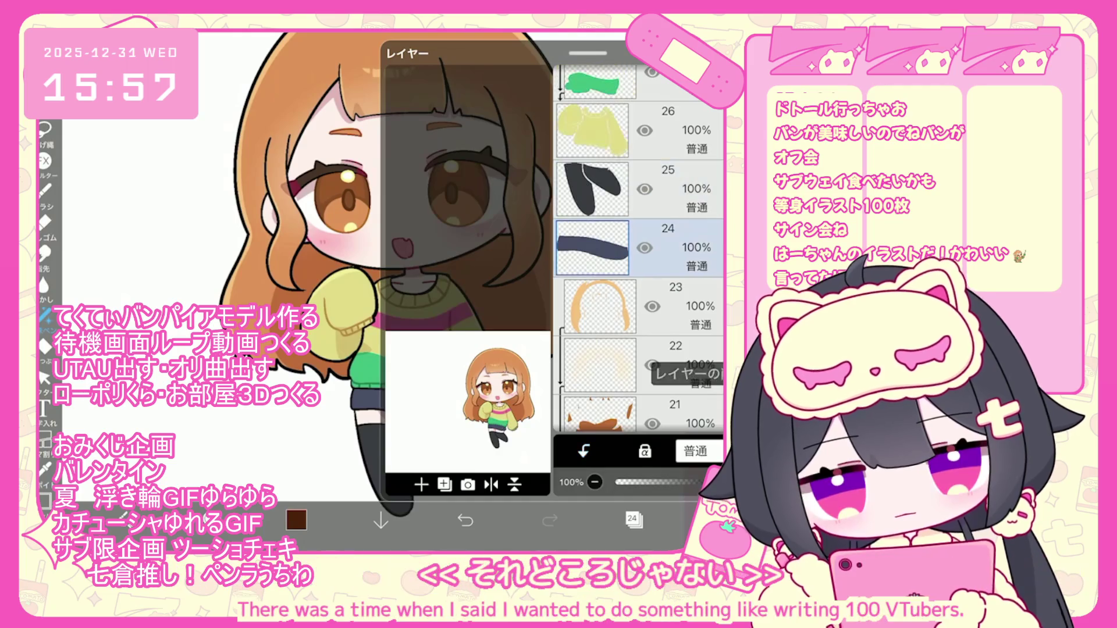
{"action": "scroll", "coordinate": [640, 250], "scroll_direction": "up", "scroll_amount": 7}
{"action": "left_click", "coordinate": [600, 270]}
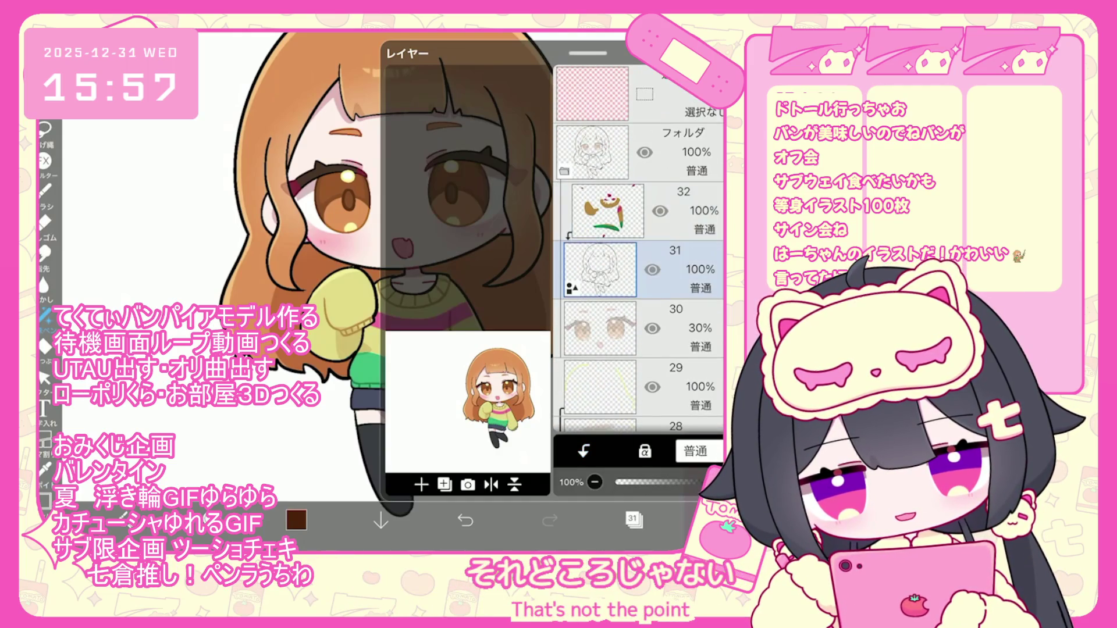
{"action": "left_click", "coordinate": [633, 519]}
With the 天才ペン brush at 3px, draw a clean star outline on the skirt
{"action": "left_click", "coordinate": [44, 191]}
{"action": "scroll", "coordinate": [186, 233], "scroll_direction": "up", "scroll_amount": 3}
{"action": "left_click", "coordinate": [186, 300]}
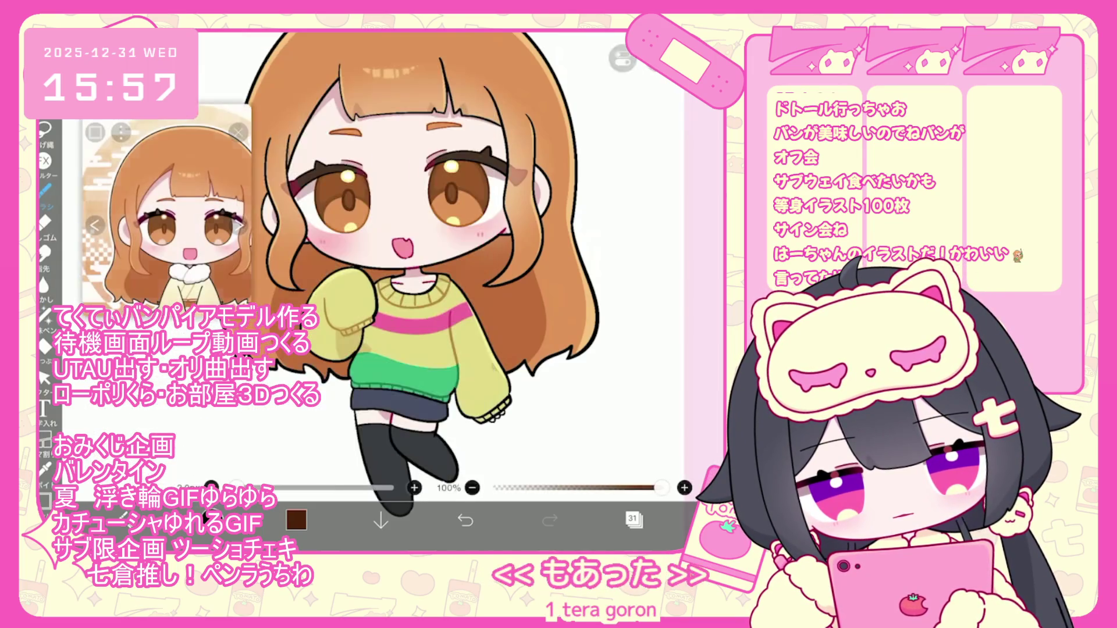
{"action": "scroll", "coordinate": [401, 291], "scroll_direction": "up", "scroll_amount": 5}
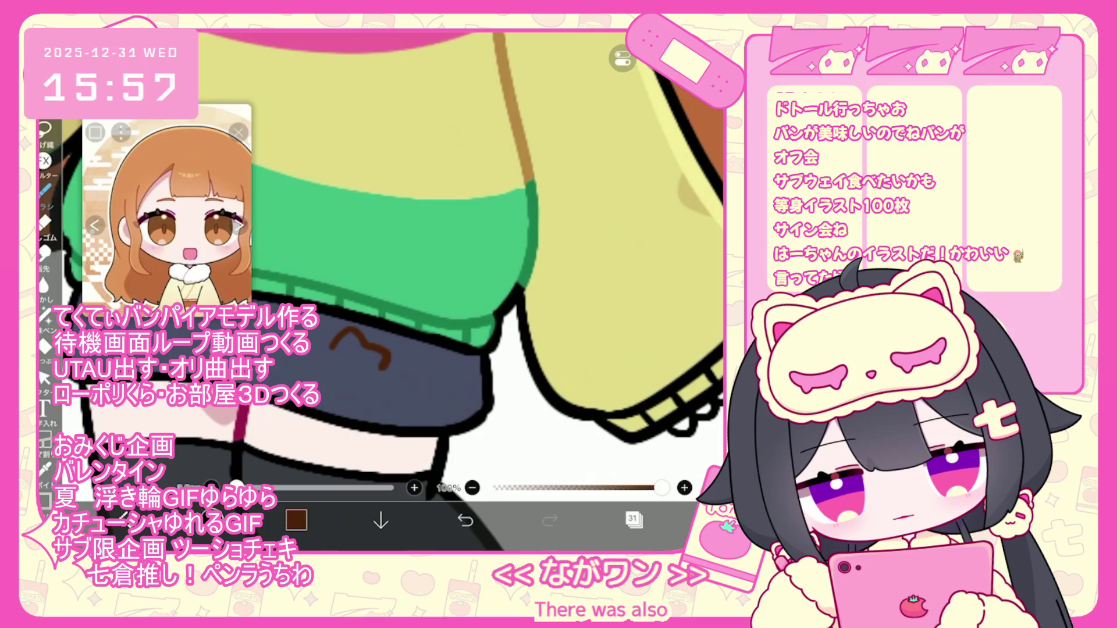
{"action": "left_click_drag", "start_coordinate": [307, 376], "coordinate": [325, 348]}
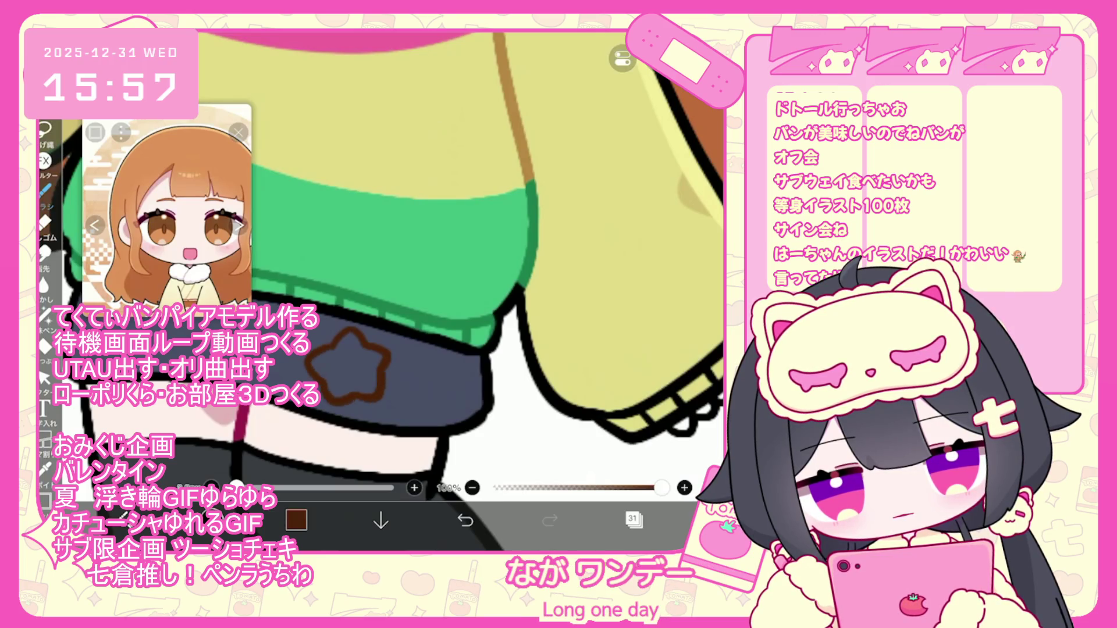
{"action": "left_click", "coordinate": [465, 520]}
{"action": "mouse_move", "coordinate": [349, 331]}
{"action": "left_mouse_down"}
{"action": "mouse_move", "coordinate": [378, 401]}
{"action": "mouse_move", "coordinate": [346, 332]}
{"action": "left_mouse_up"}
On a new layer, lasso-fill the star outline with white
{"action": "left_click", "coordinate": [634, 520]}
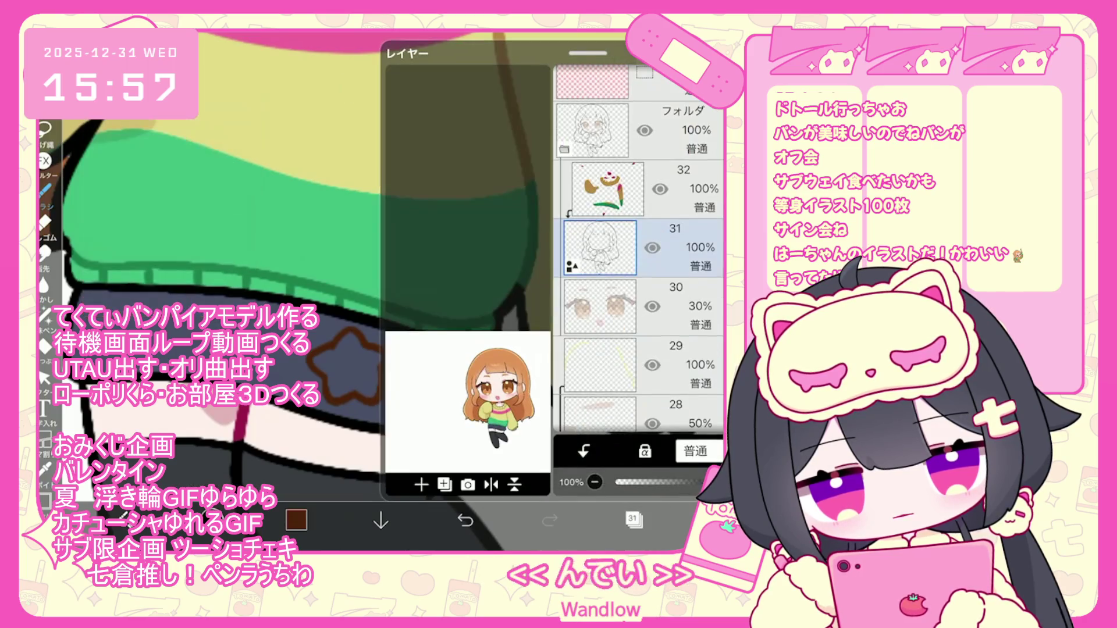
{"action": "left_click", "coordinate": [296, 520]}
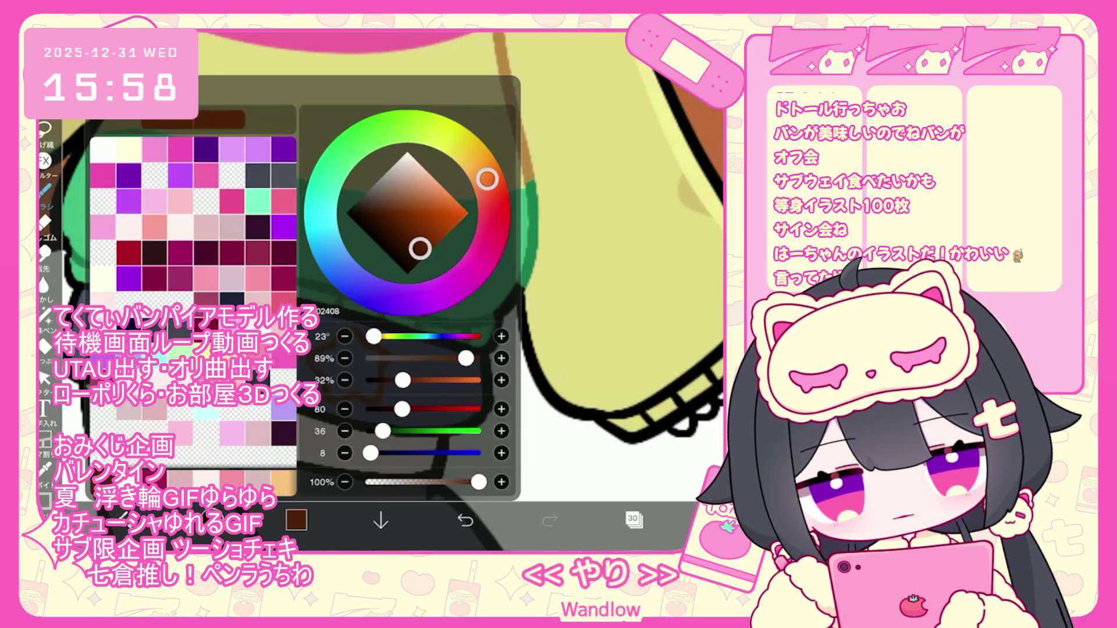
{"action": "left_click", "coordinate": [45, 346]}
{"action": "key", "text": "ctrl+z"}
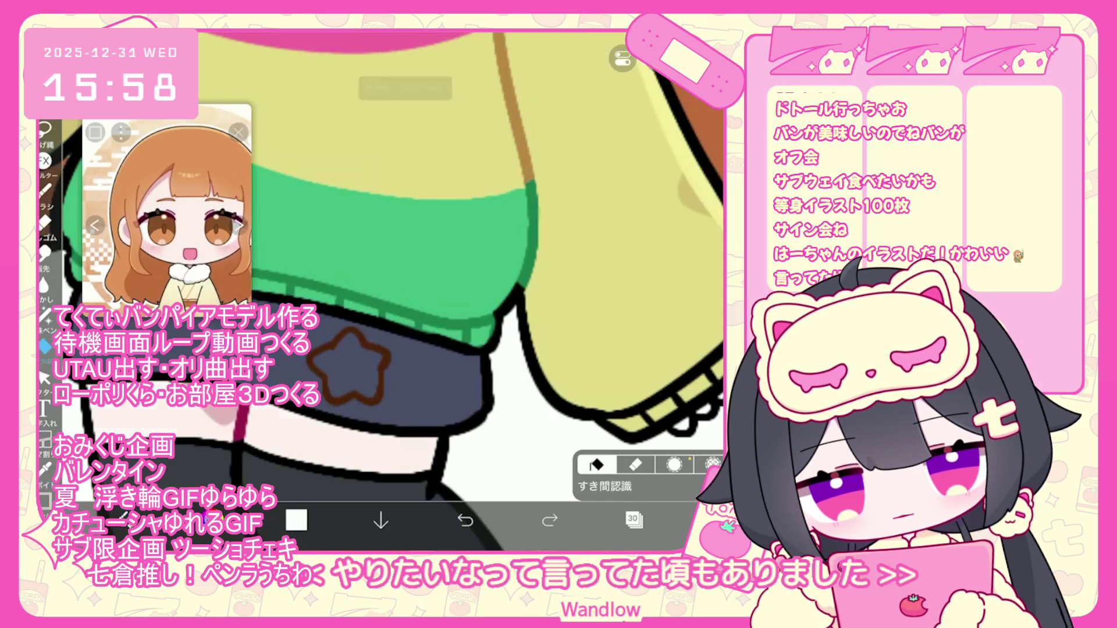
{"action": "left_click", "coordinate": [44, 316]}
{"action": "mouse_move", "coordinate": [317, 349]}
{"action": "left_mouse_down"}
{"action": "mouse_move", "coordinate": [378, 395]}
{"action": "mouse_move", "coordinate": [375, 357]}
{"action": "left_mouse_up"}
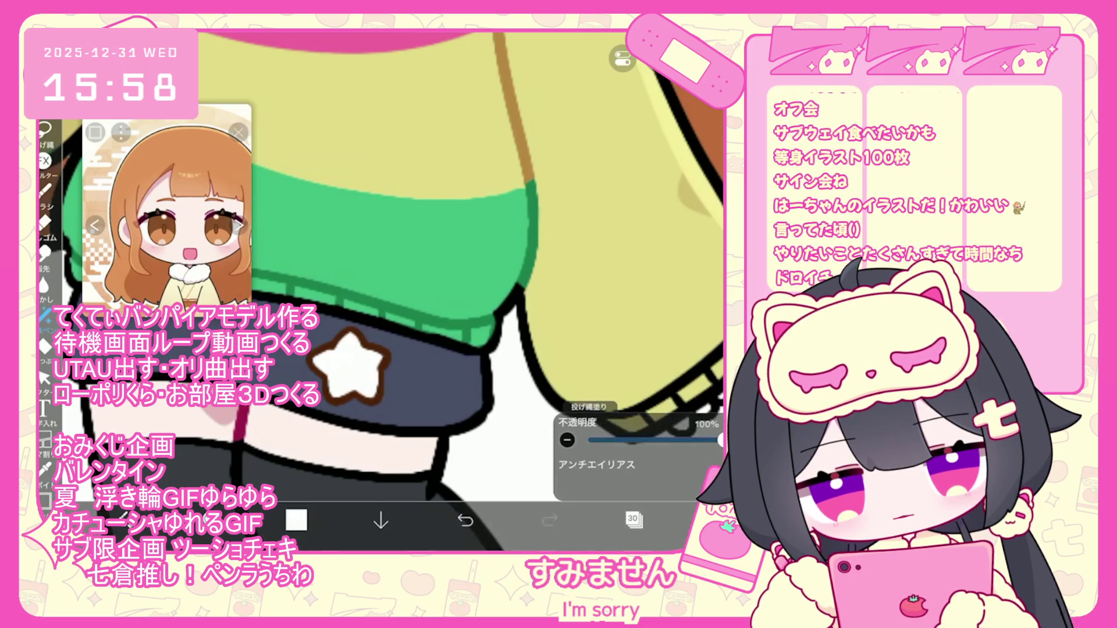
{"action": "scroll", "coordinate": [401, 291], "scroll_direction": "down", "scroll_amount": 5}
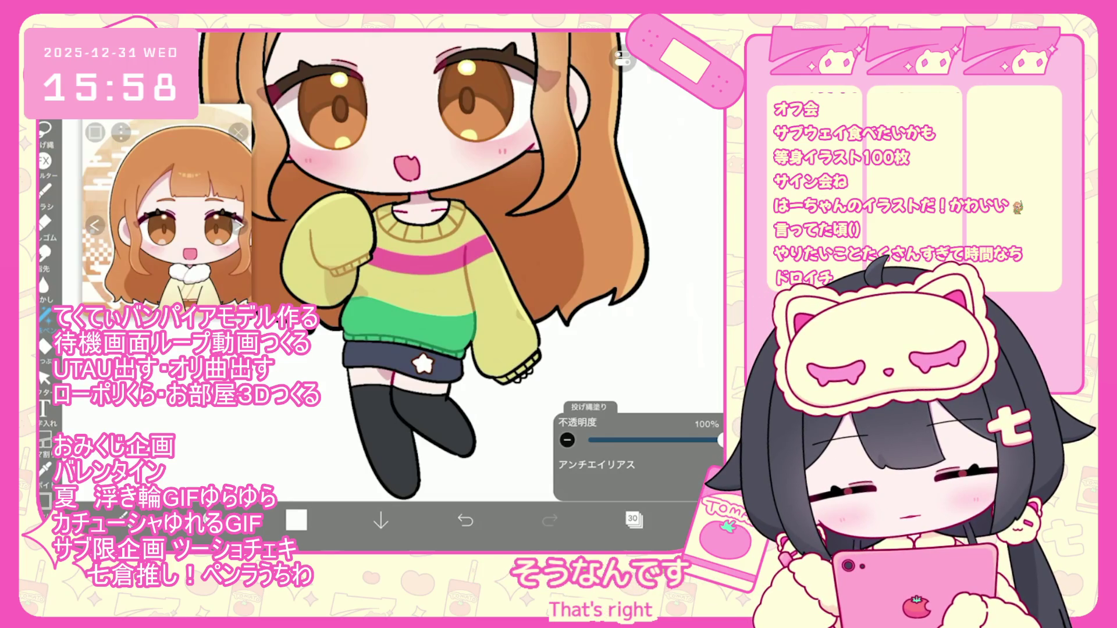
{"action": "scroll", "coordinate": [407, 267], "scroll_direction": "down", "scroll_amount": 3}
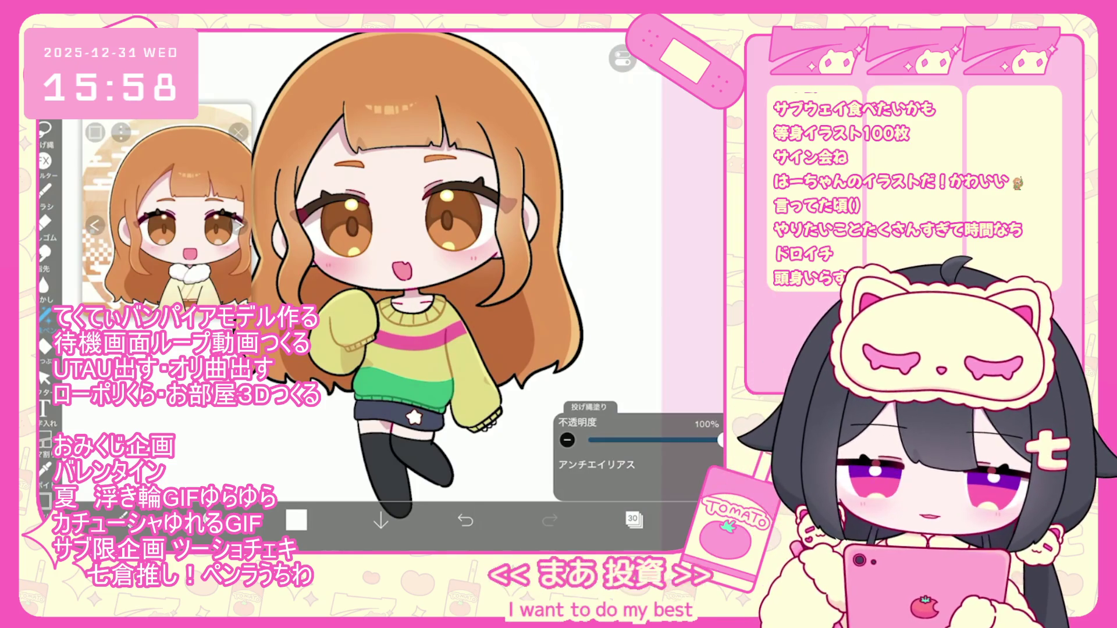
Add empty layer 34 above colour layer 33 and set the drawing colour to brown
{"action": "scroll", "coordinate": [417, 275], "scroll_direction": "down", "scroll_amount": 3}
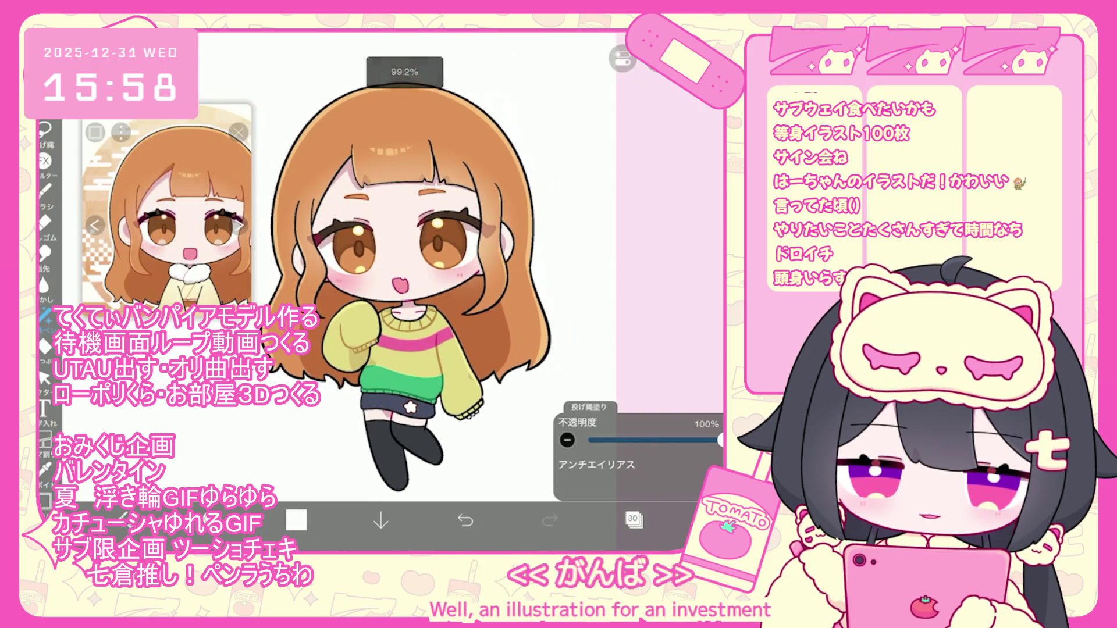
{"action": "scroll", "coordinate": [438, 321], "scroll_direction": "down", "scroll_amount": 1}
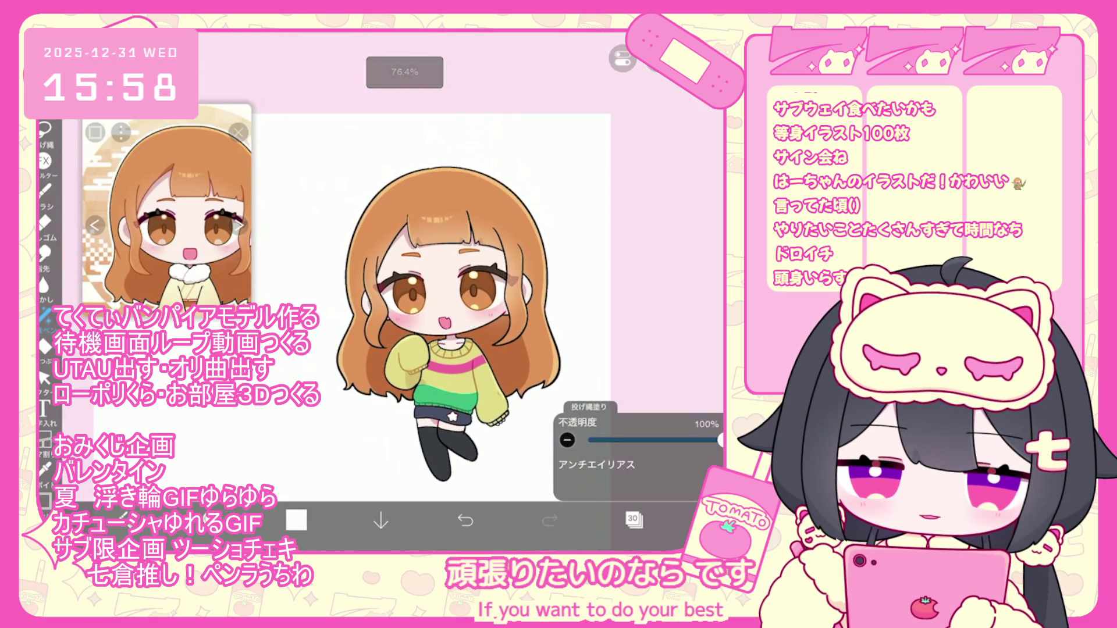
{"action": "left_click", "coordinate": [633, 519]}
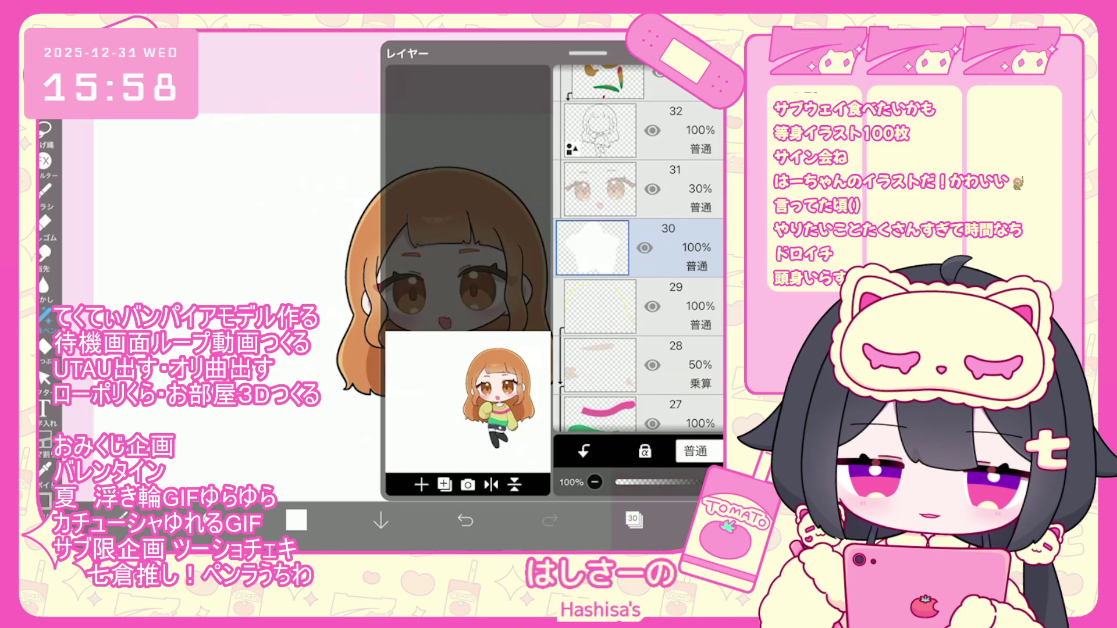
{"action": "scroll", "coordinate": [638, 250], "scroll_direction": "up", "scroll_amount": 3}
{"action": "left_click", "coordinate": [607, 211]}
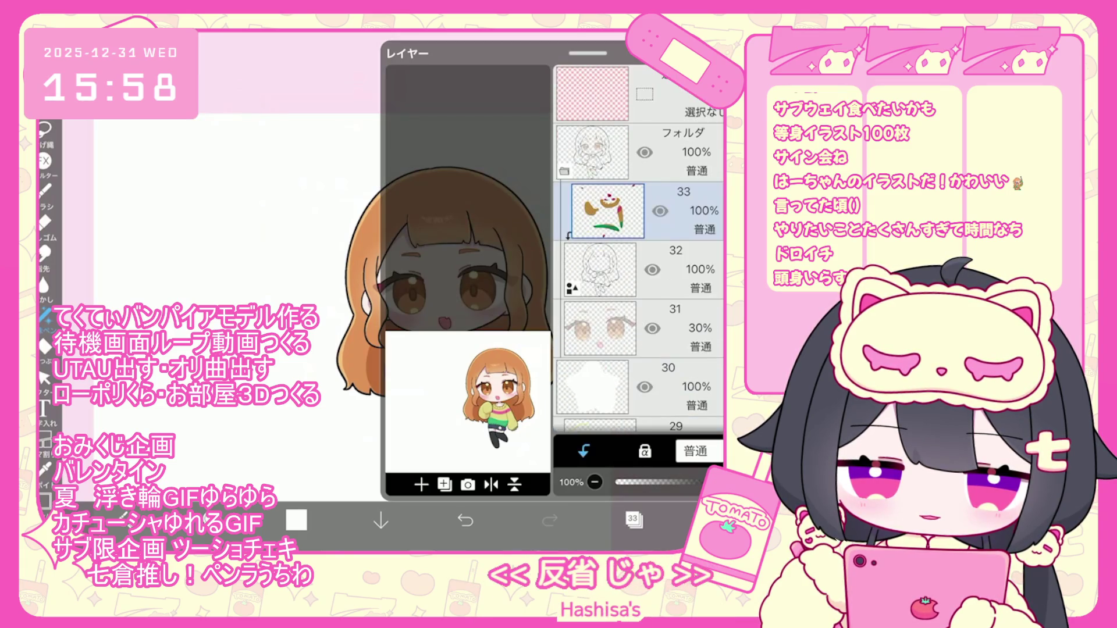
{"action": "left_click", "coordinate": [421, 485]}
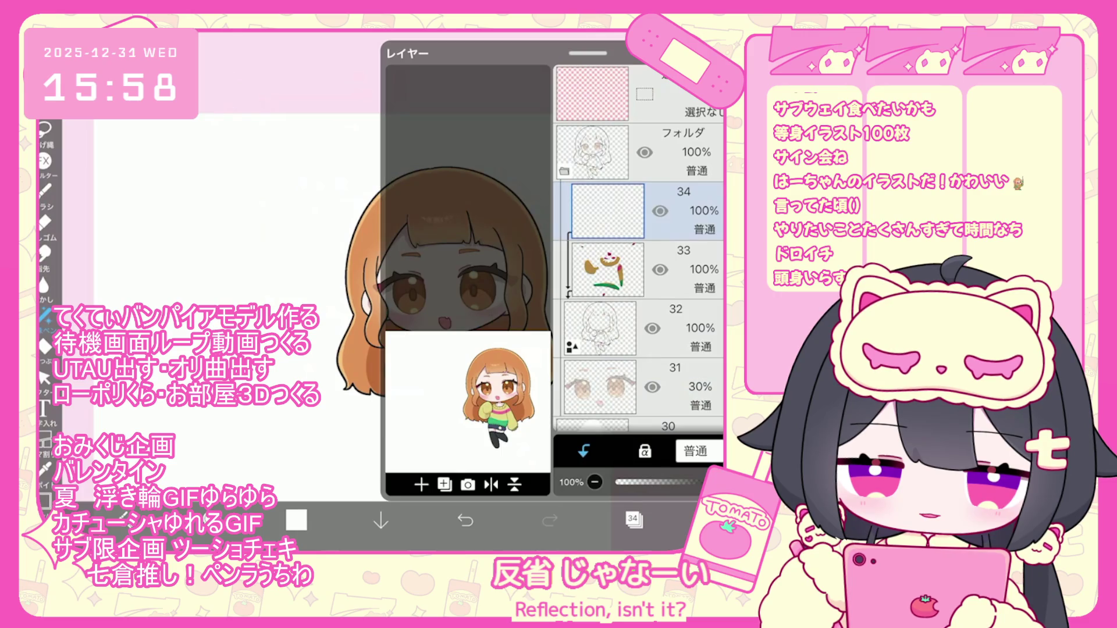
{"action": "left_click", "coordinate": [633, 520]}
{"action": "left_click", "coordinate": [296, 519]}
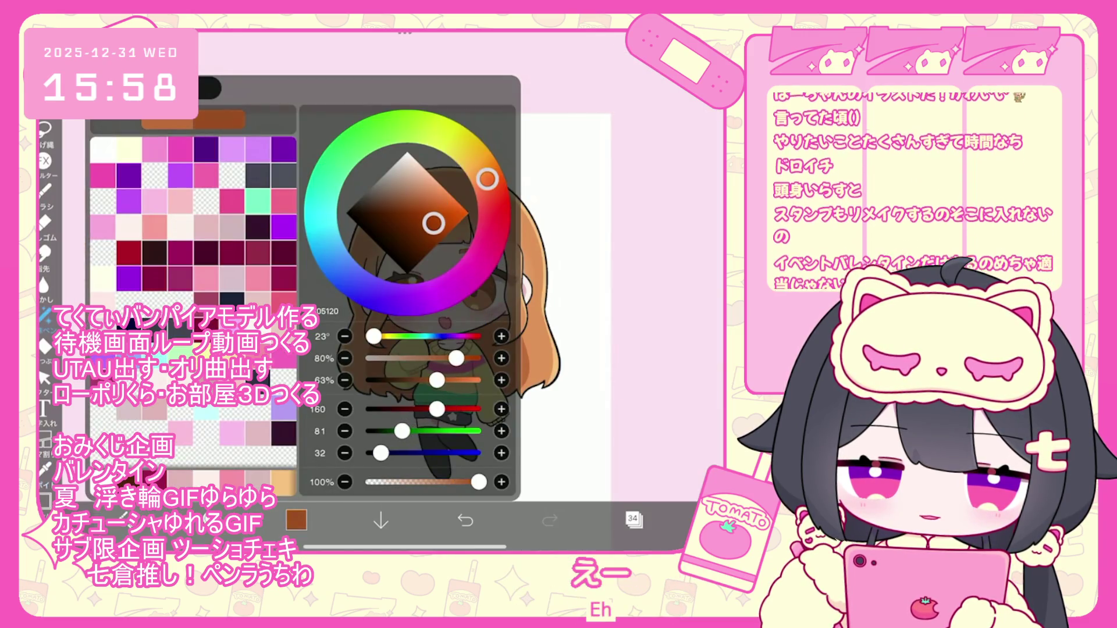
{"action": "left_click", "coordinate": [296, 520]}
{"action": "scroll", "coordinate": [454, 291], "scroll_direction": "up", "scroll_amount": 3}
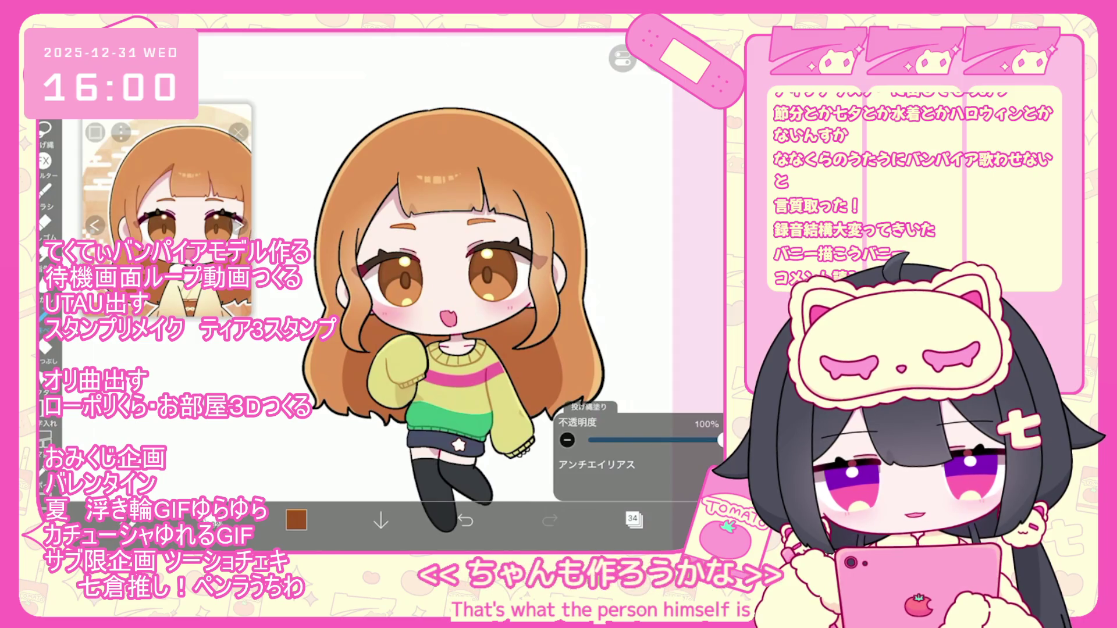
Set the drawing colour to brown
{"action": "scroll", "coordinate": [477, 291], "scroll_direction": "right", "scroll_amount": 2}
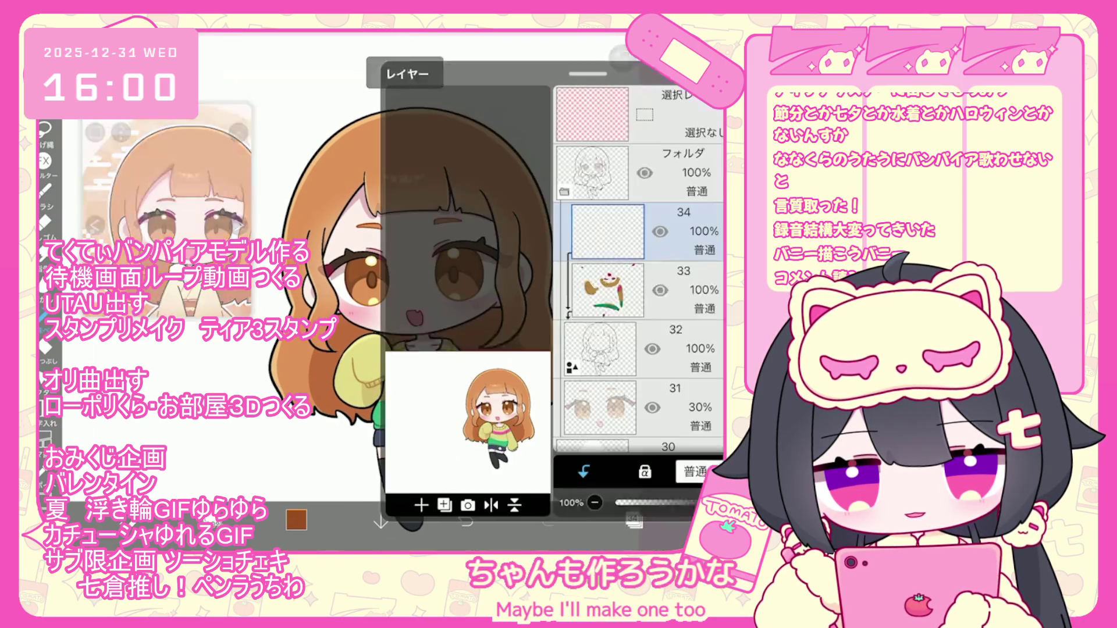
{"action": "scroll", "coordinate": [292, 327], "scroll_direction": "up", "scroll_amount": 5}
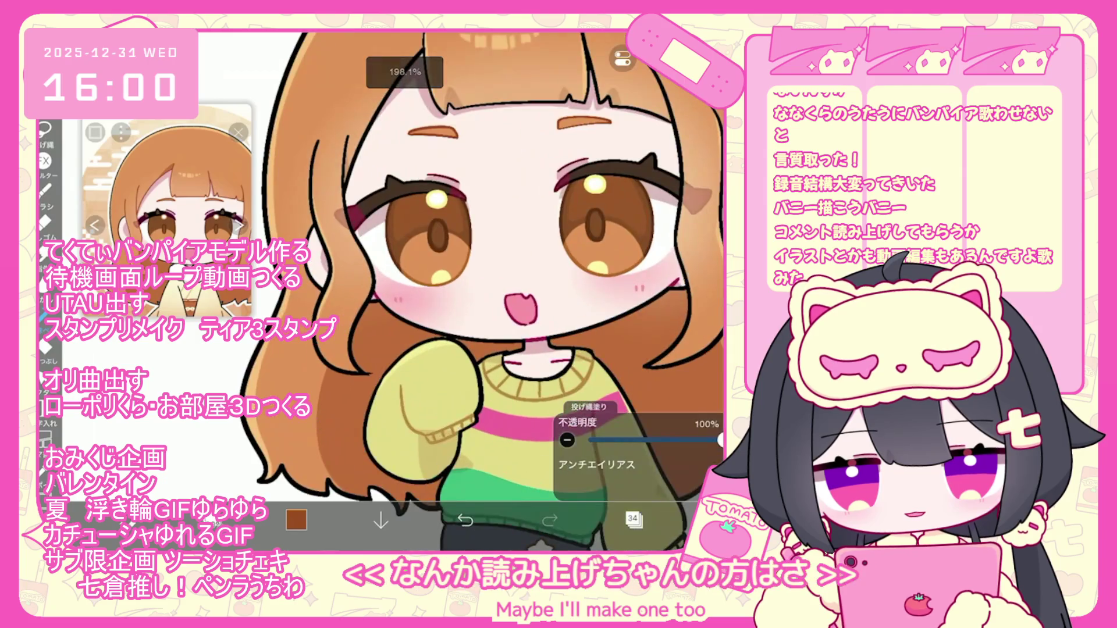
{"action": "left_click", "coordinate": [296, 519]}
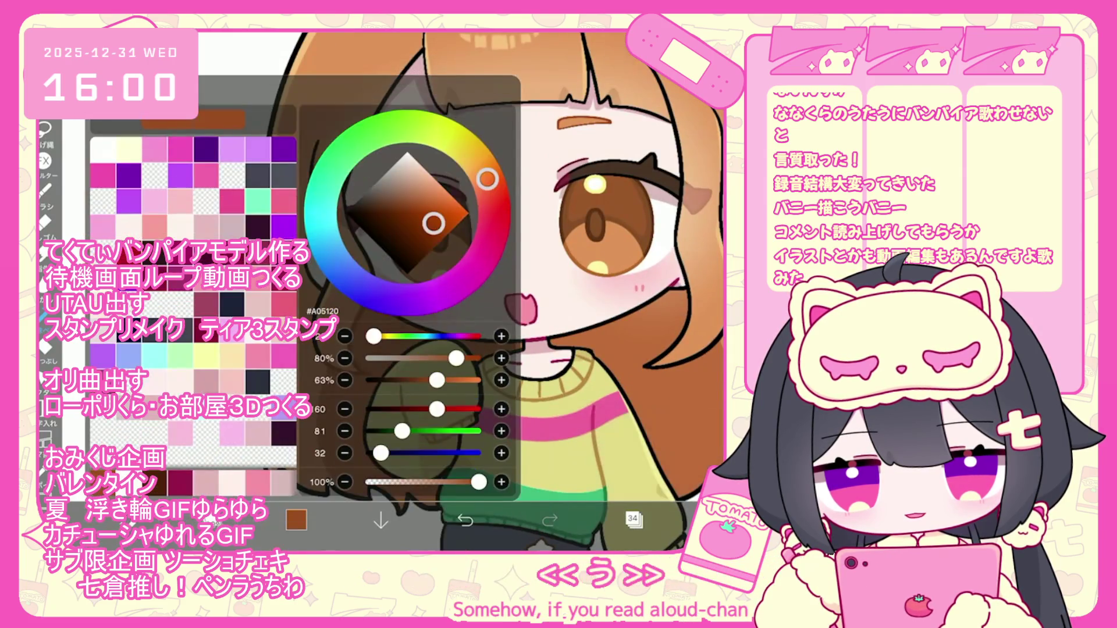
{"action": "scroll", "coordinate": [407, 262], "scroll_direction": "up", "scroll_amount": 3}
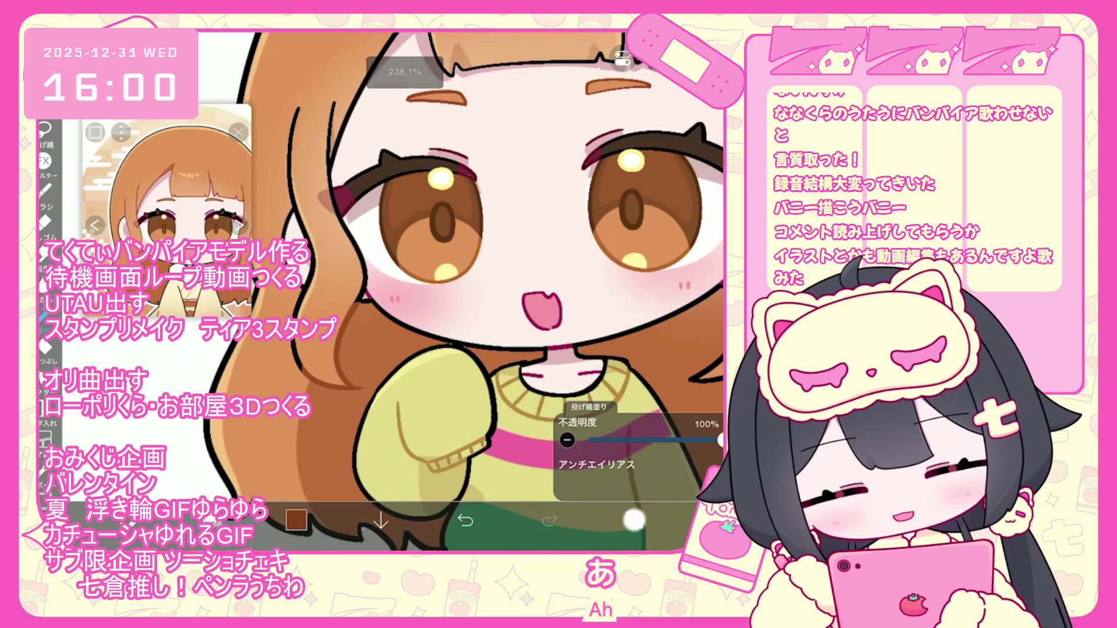
Choose a lower layer, switch to the Selection tool, and bring the layer list back up
{"action": "left_click", "coordinate": [634, 519]}
{"action": "left_click", "coordinate": [611, 303]}
{"action": "left_click", "coordinate": [632, 518]}
{"action": "left_click", "coordinate": [632, 482]}
{"action": "left_click", "coordinate": [632, 482]}
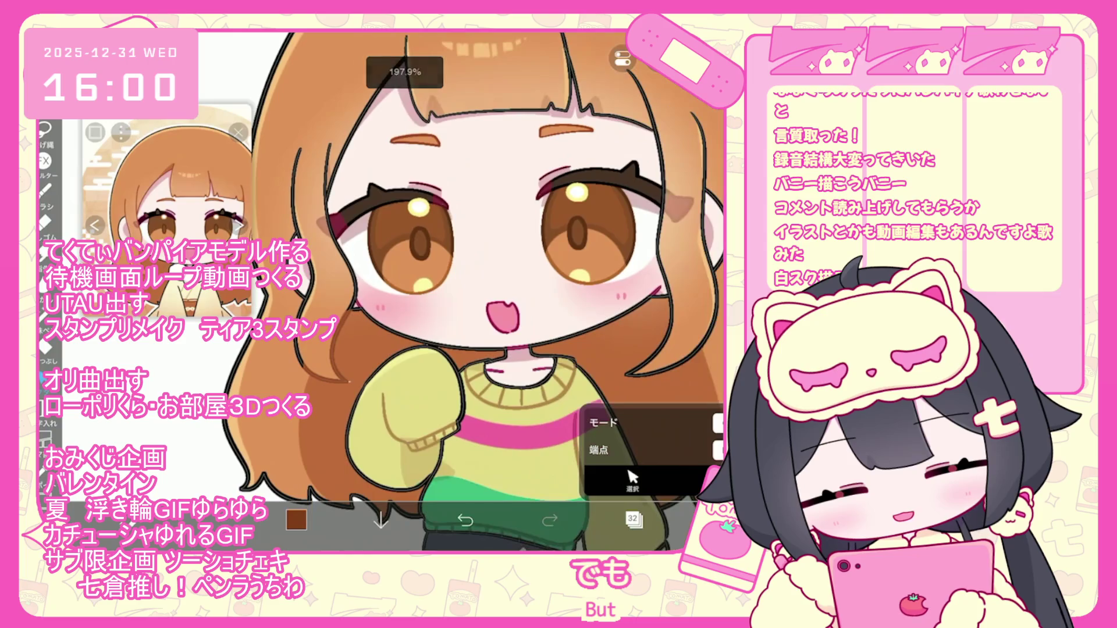
{"action": "left_click", "coordinate": [634, 519]}
{"action": "scroll", "coordinate": [640, 250], "scroll_direction": "down", "scroll_amount": 8}
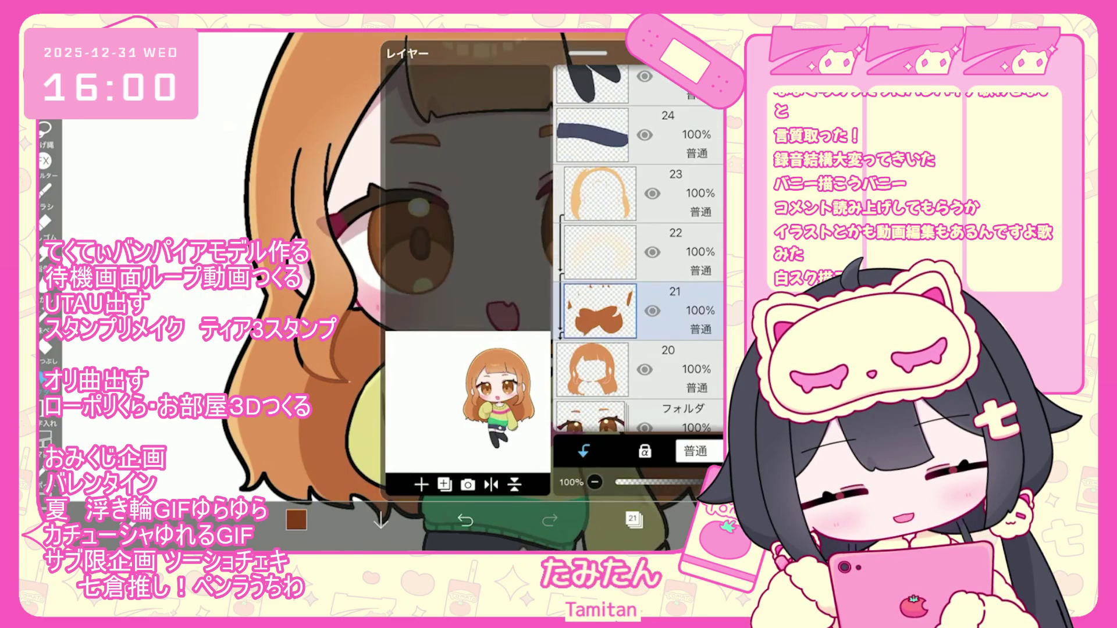
Make layer 20 the working layer and undo the last brush shape
{"action": "left_click", "coordinate": [592, 369]}
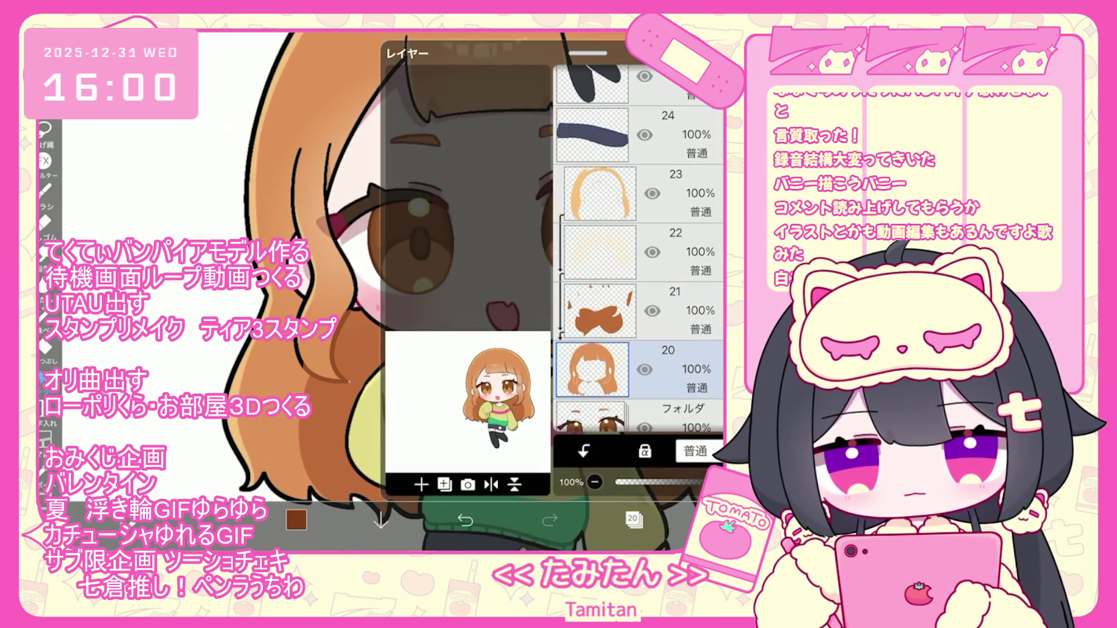
{"action": "left_click", "coordinate": [633, 520]}
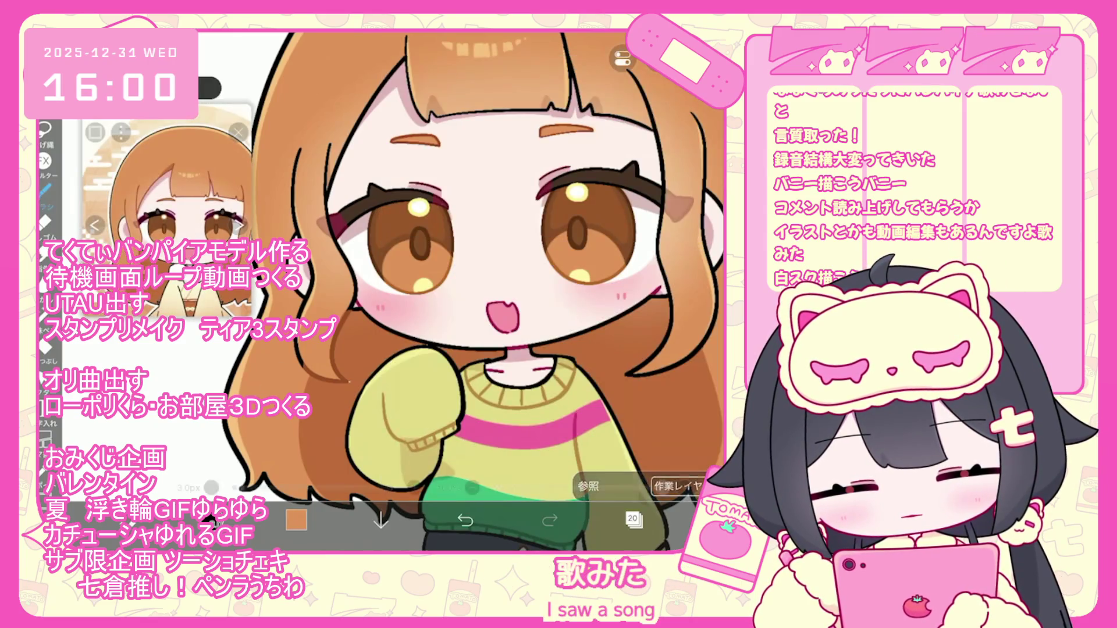
{"action": "key", "text": "ctrl+z"}
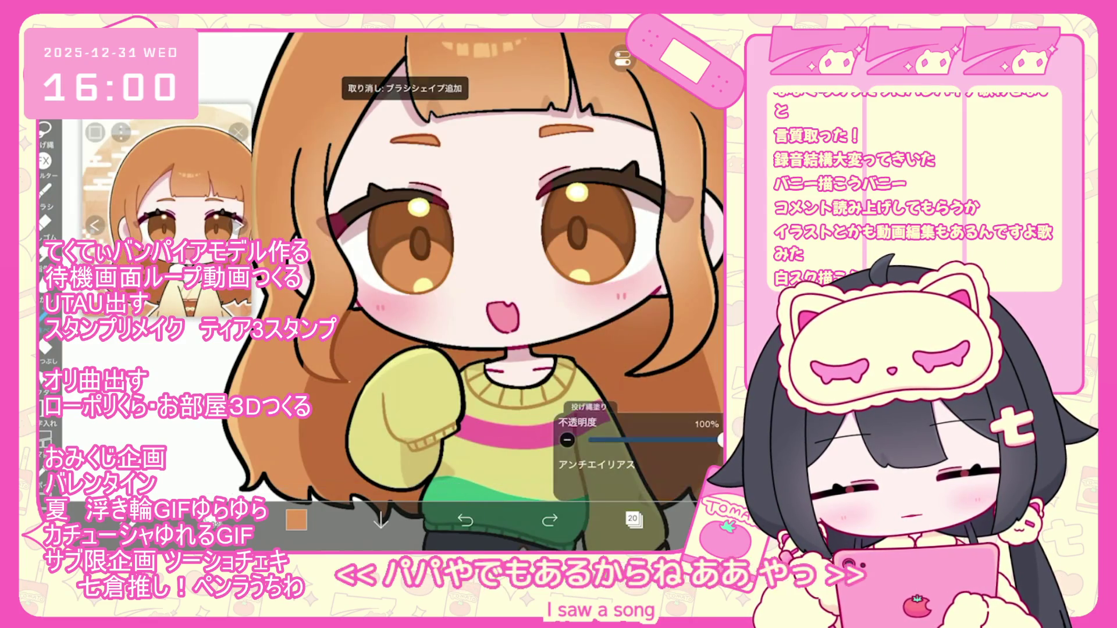
Switch to layer 34 and undo its last lasso fill
{"action": "left_click", "coordinate": [632, 520]}
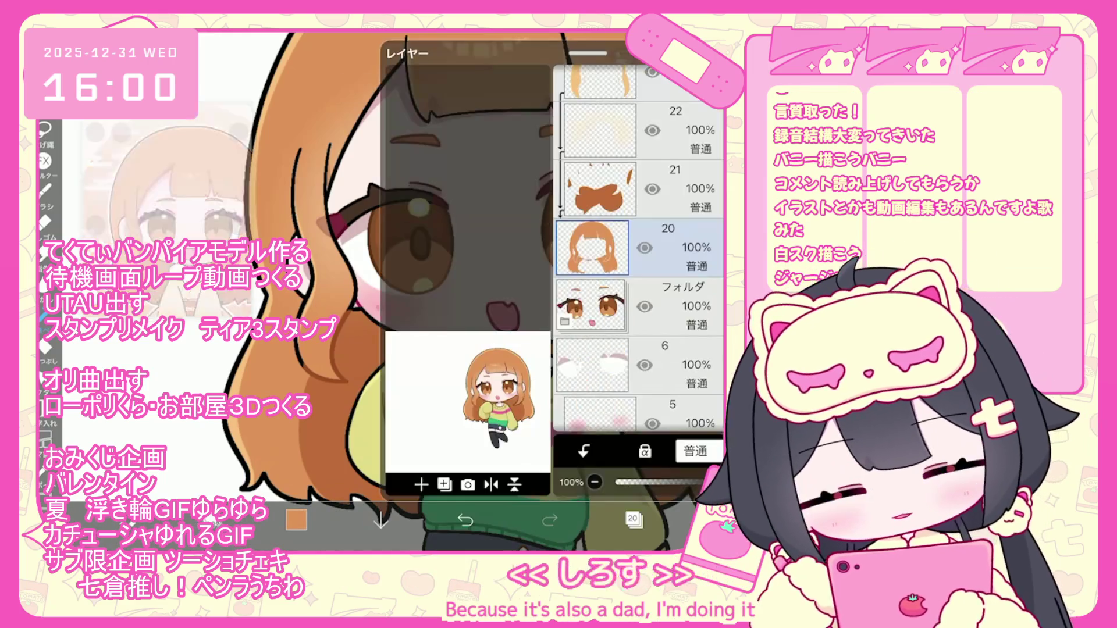
{"action": "scroll", "coordinate": [640, 250], "scroll_direction": "up", "scroll_amount": 10}
{"action": "scroll", "coordinate": [640, 250], "scroll_direction": "up", "scroll_amount": 2}
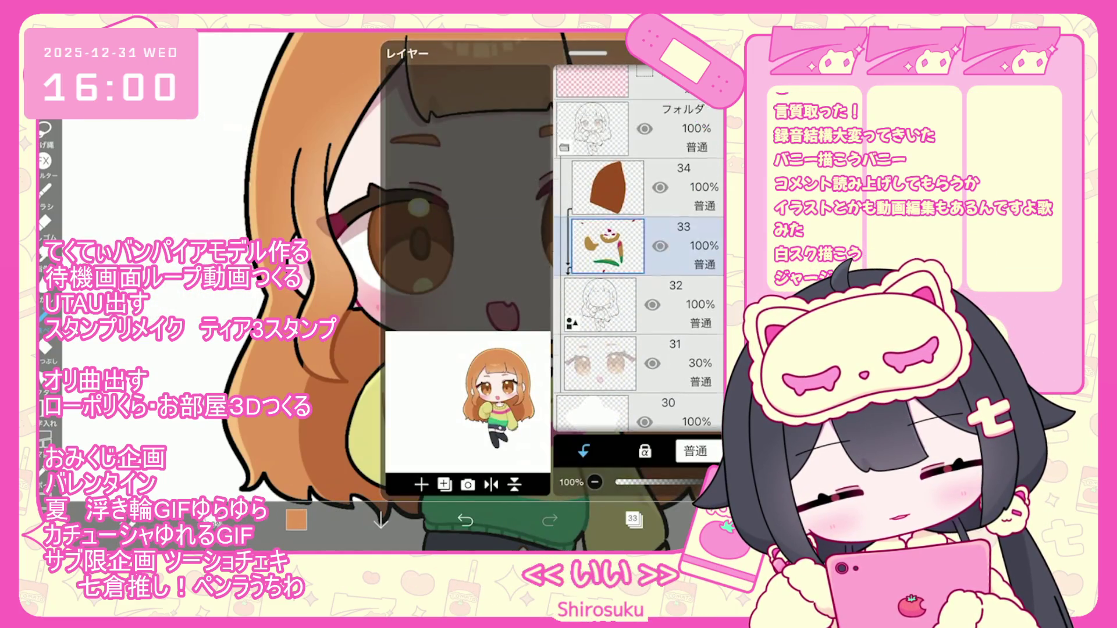
{"action": "left_click", "coordinate": [605, 195]}
{"action": "left_click", "coordinate": [633, 519]}
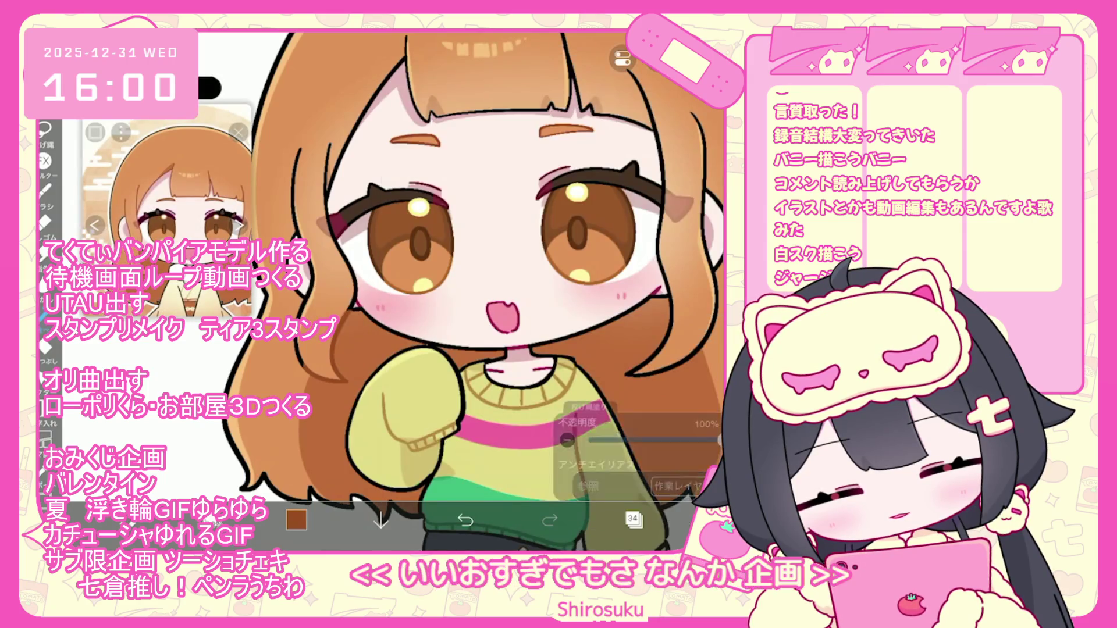
{"action": "scroll", "coordinate": [262, 215], "scroll_direction": "up", "scroll_amount": 2}
{"action": "key", "text": "ctrl+z"}
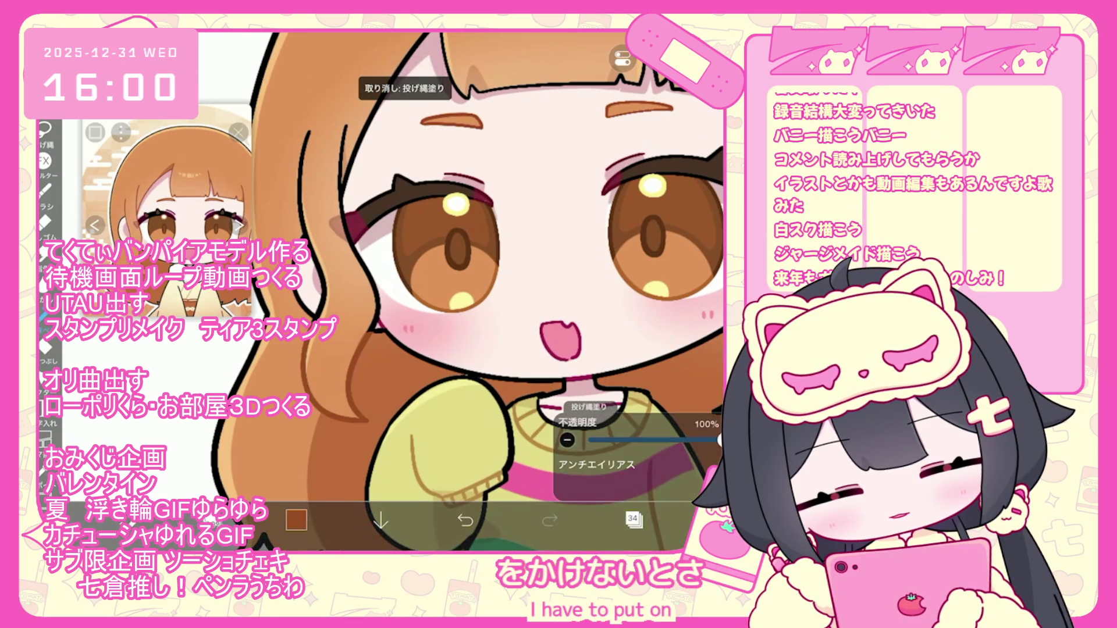
Lasso-fill brown shading on the hair strand, undoing and then restoring the fill
{"action": "key", "text": "e"}
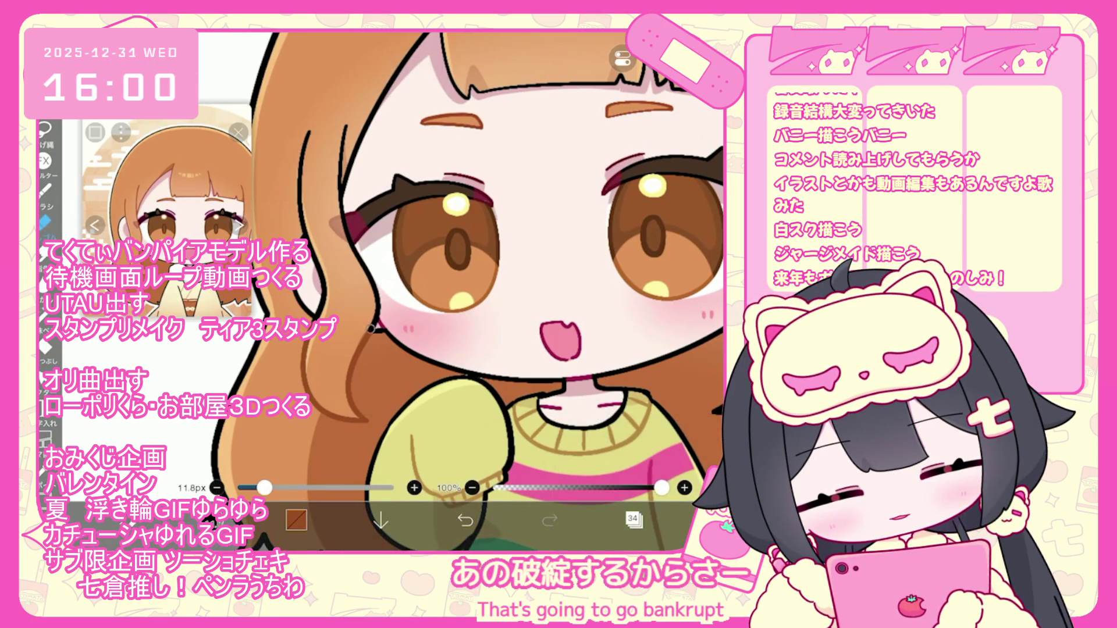
{"action": "key", "text": "e"}
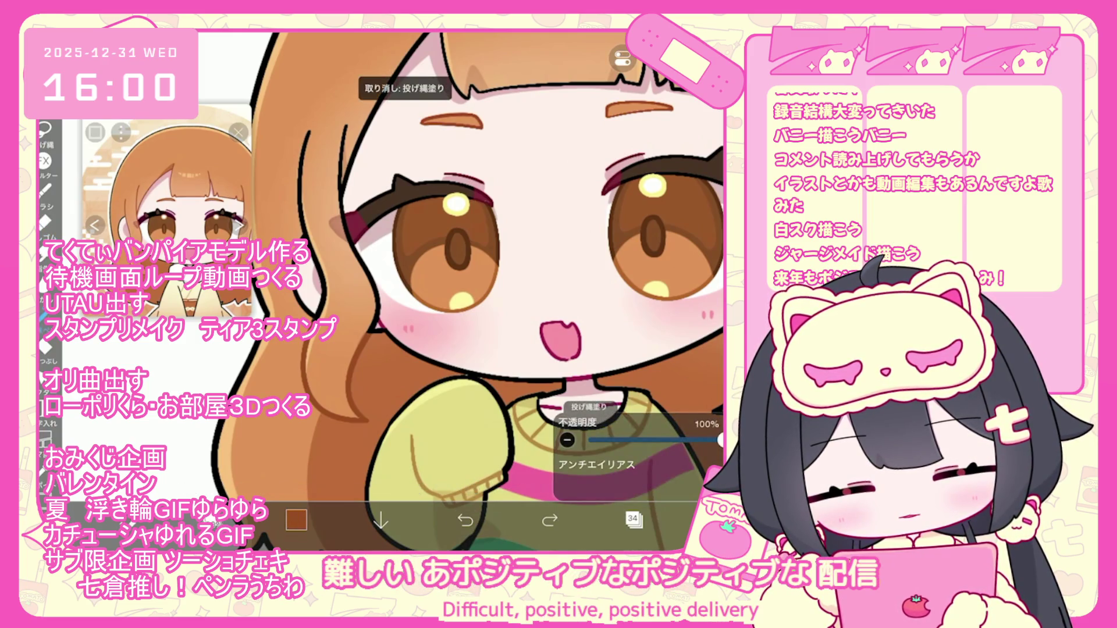
{"action": "scroll", "coordinate": [503, 290], "scroll_direction": "up", "scroll_amount": 2}
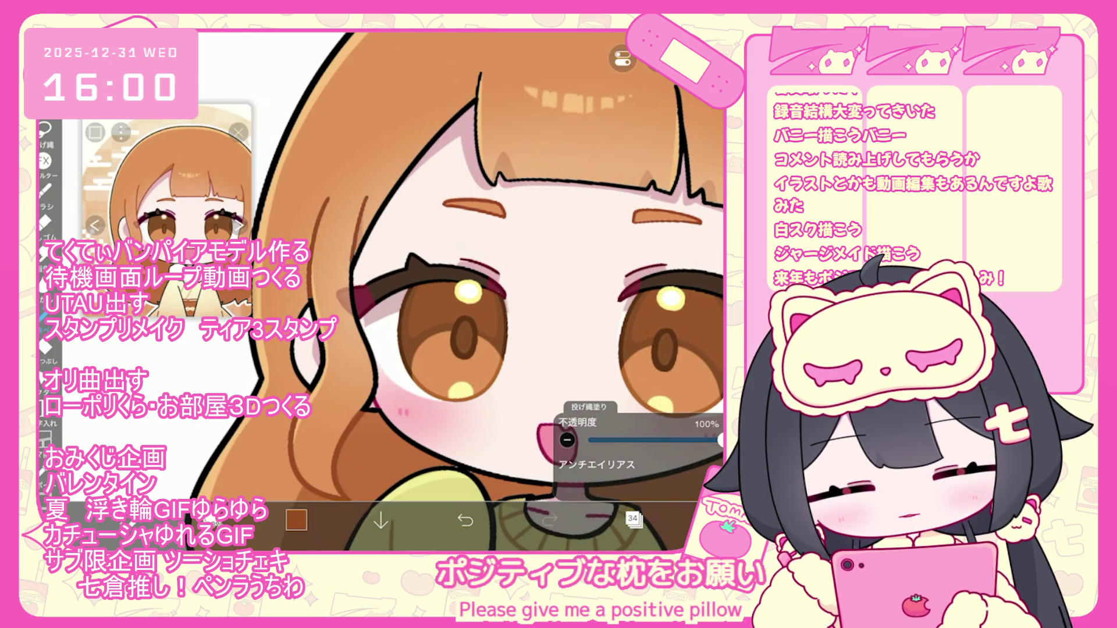
{"action": "scroll", "coordinate": [476, 291], "scroll_direction": "down", "scroll_amount": 2}
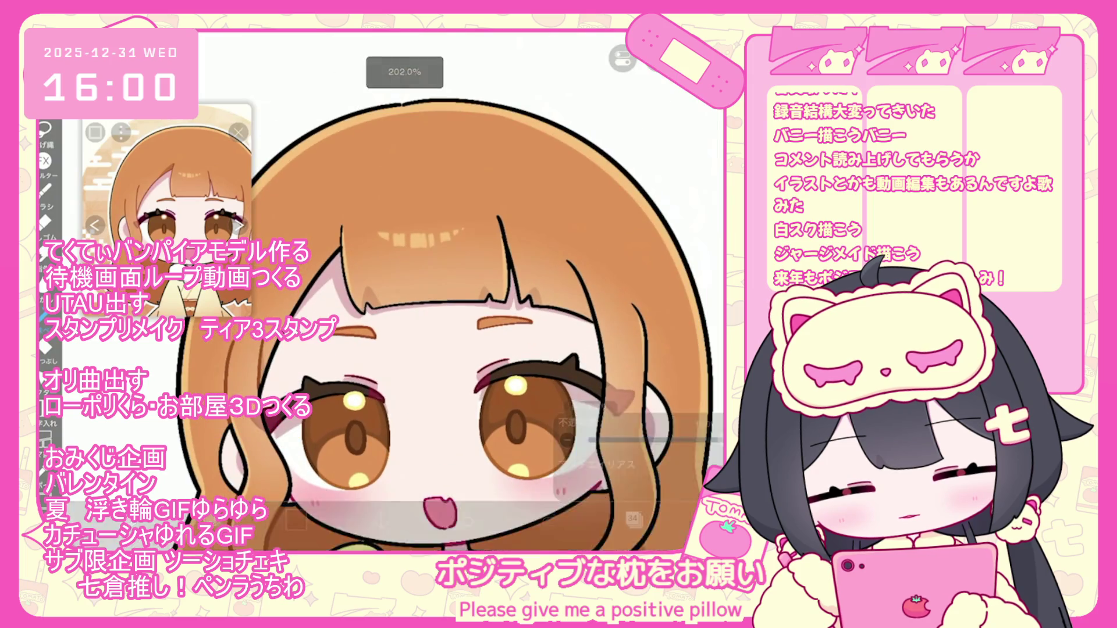
{"action": "scroll", "coordinate": [407, 291], "scroll_direction": "up", "scroll_amount": 2}
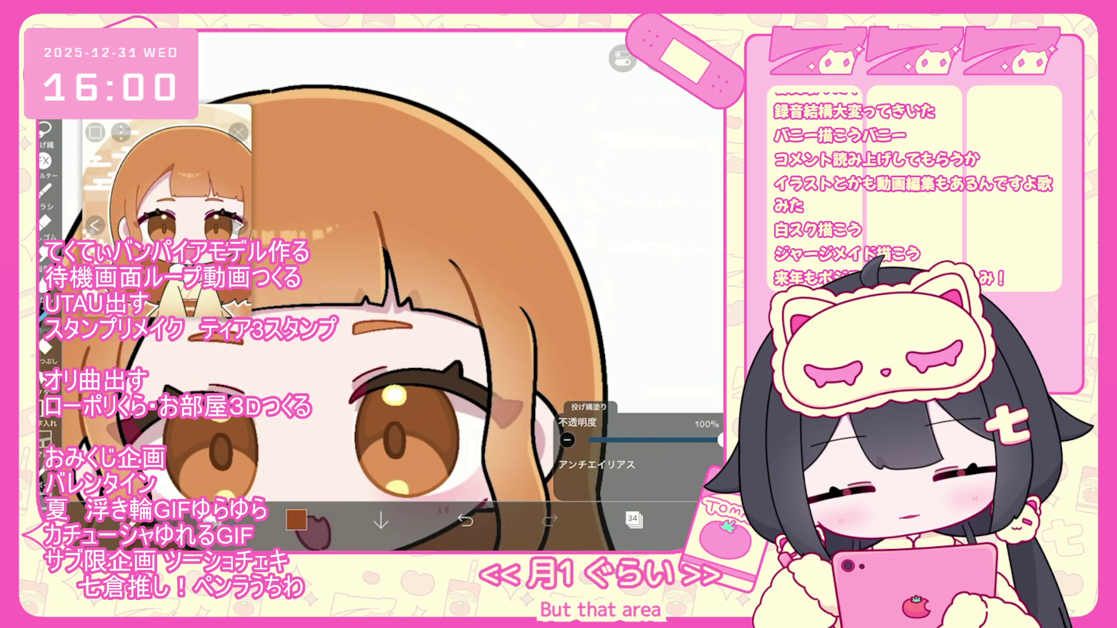
{"action": "scroll", "coordinate": [404, 291], "scroll_direction": "up", "scroll_amount": 1}
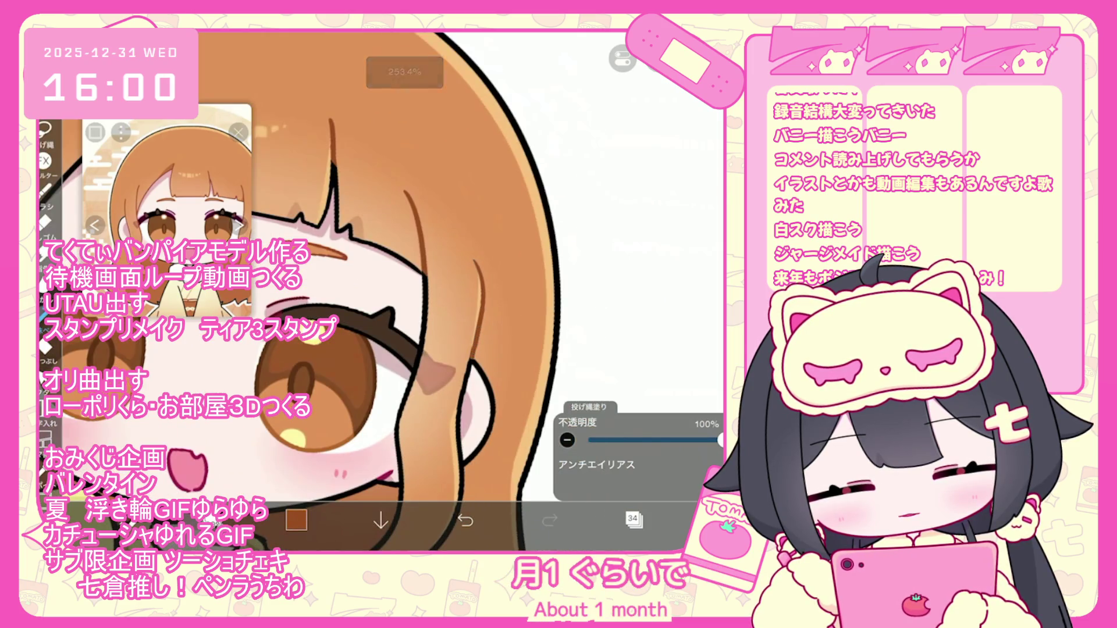
{"action": "scroll", "coordinate": [404, 291], "scroll_direction": "up", "scroll_amount": 1}
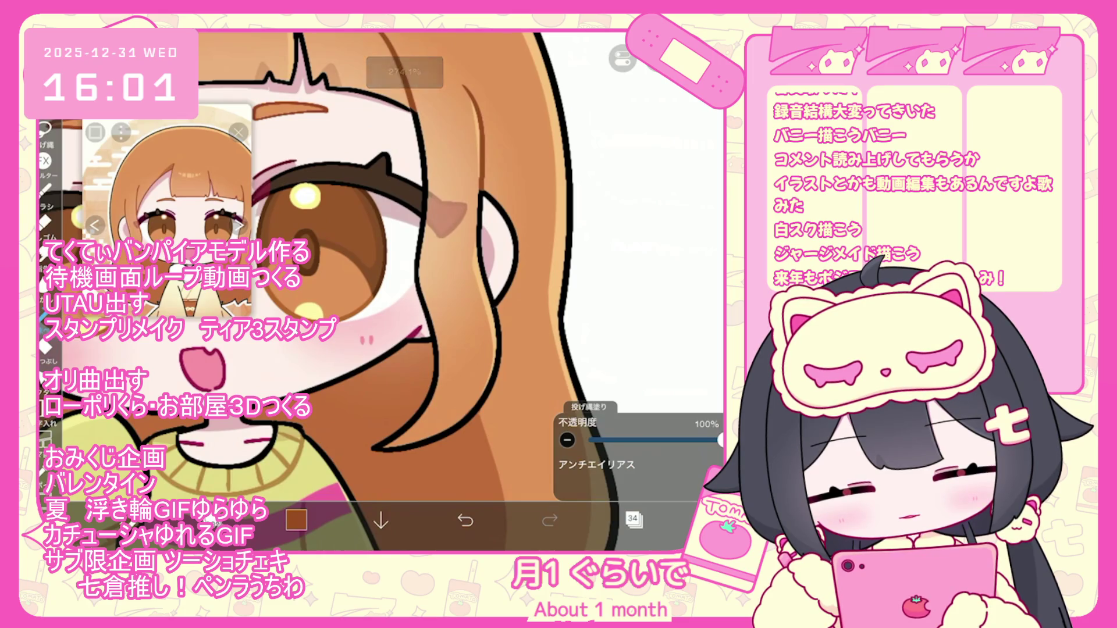
{"action": "key", "text": "ctrl+z"}
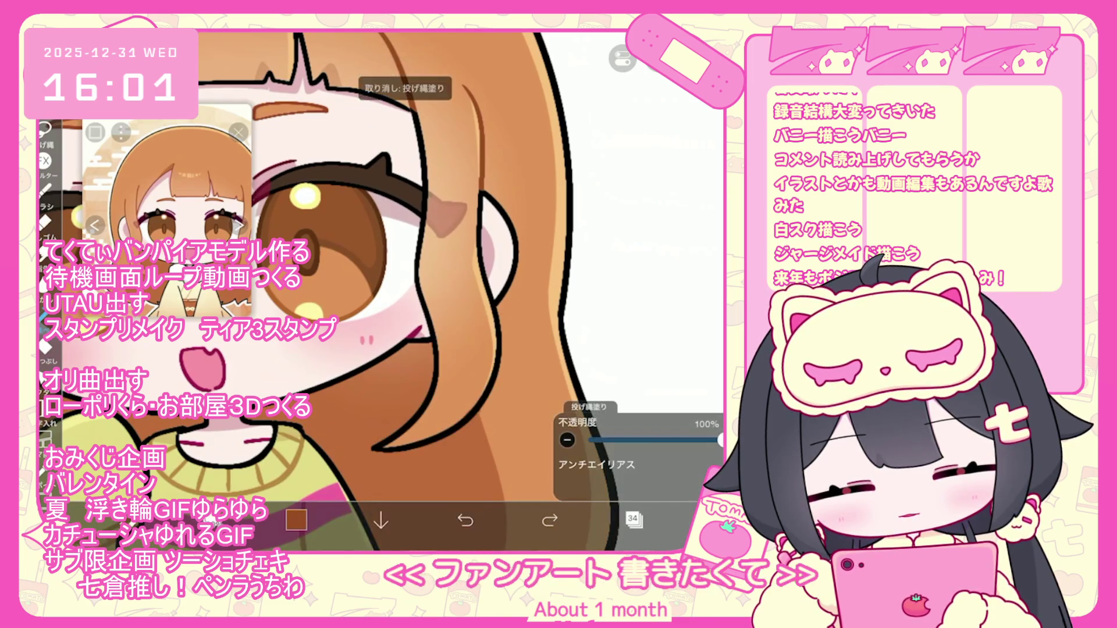
{"action": "key", "text": "ctrl+shift+z"}
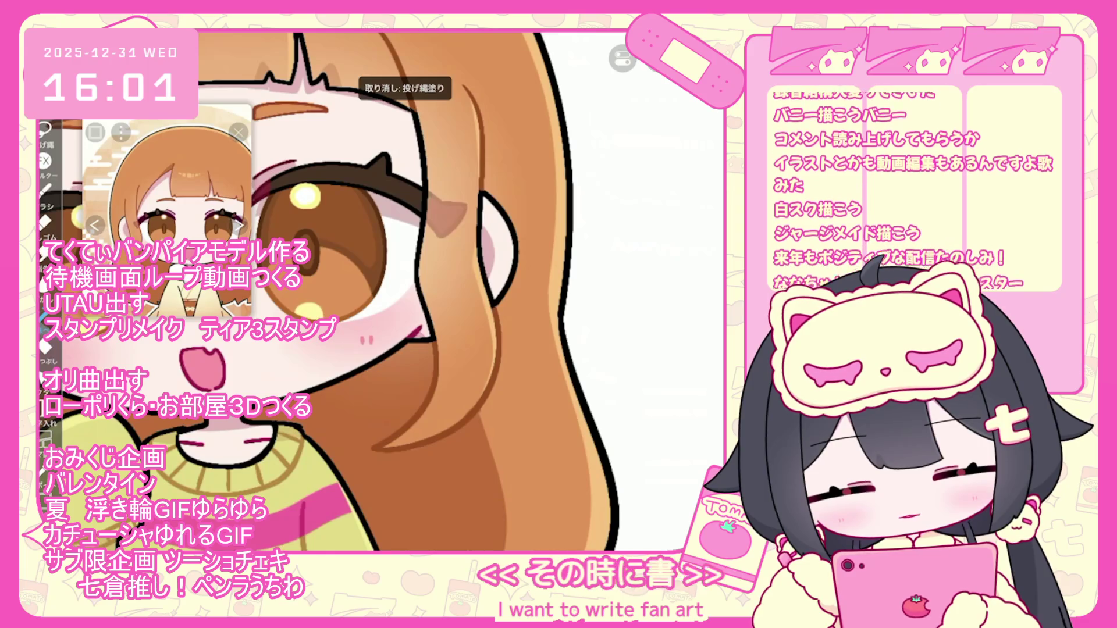
Zoom out to see the whole chibi girl
{"action": "scroll", "coordinate": [378, 291], "scroll_direction": "down", "scroll_amount": 5}
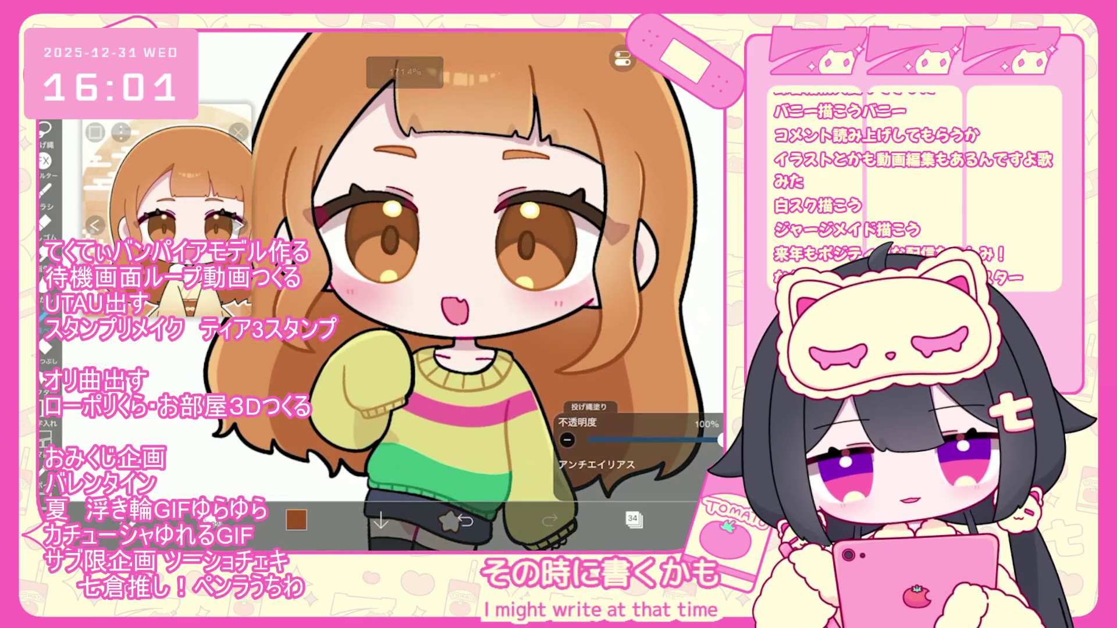
{"action": "scroll", "coordinate": [407, 291], "scroll_direction": "down", "scroll_amount": 5}
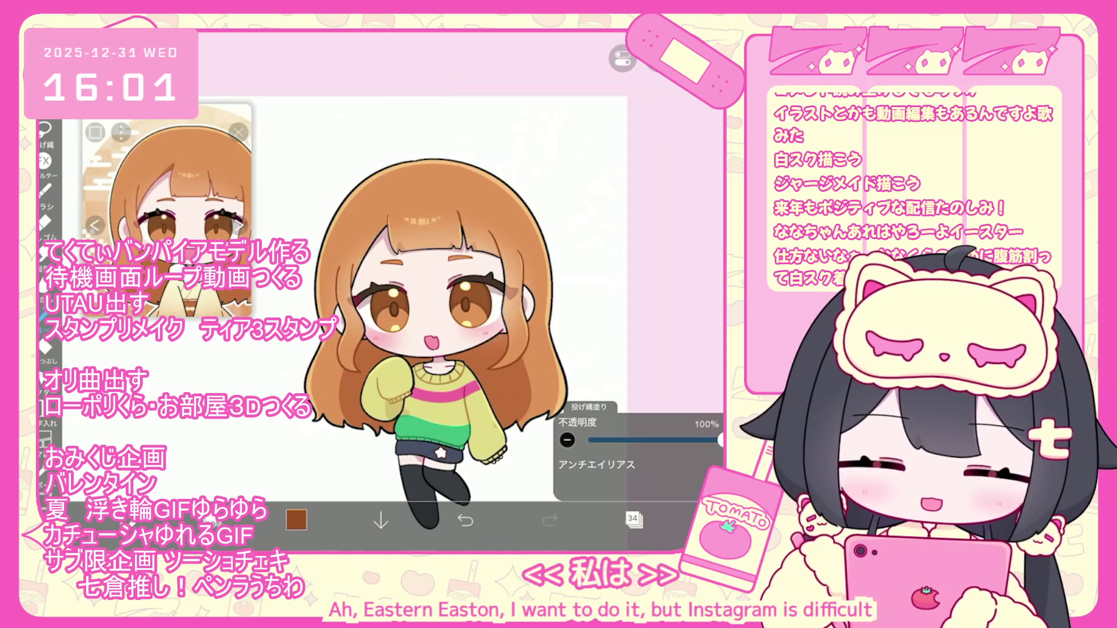
{"action": "scroll", "coordinate": [395, 347], "scroll_direction": "up", "scroll_amount": 2}
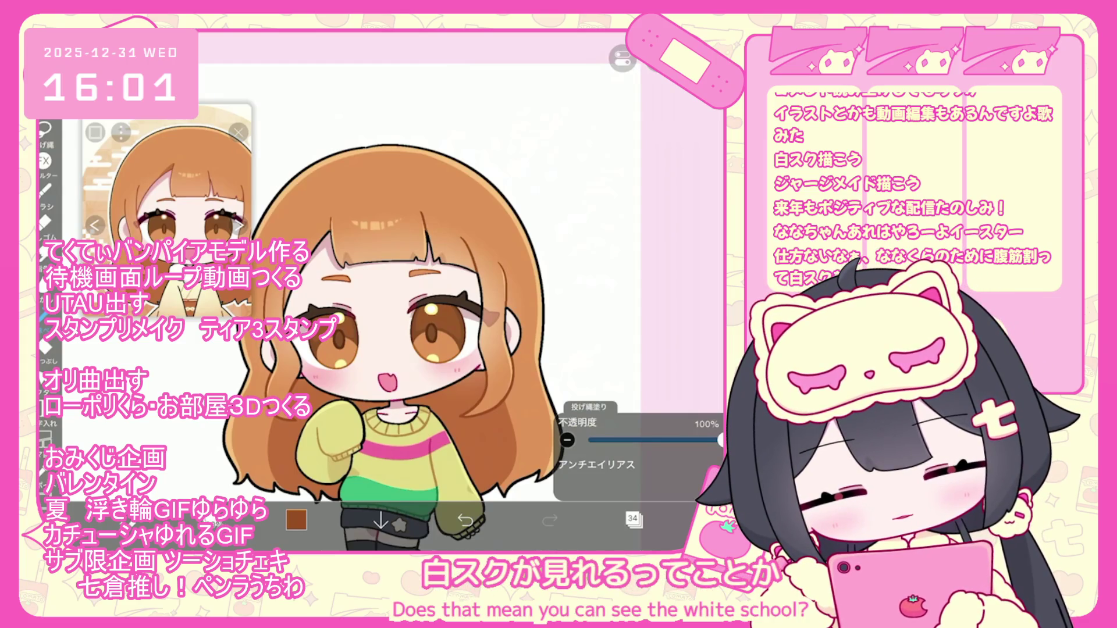
{"action": "scroll", "coordinate": [395, 320], "scroll_direction": "down", "scroll_amount": 2}
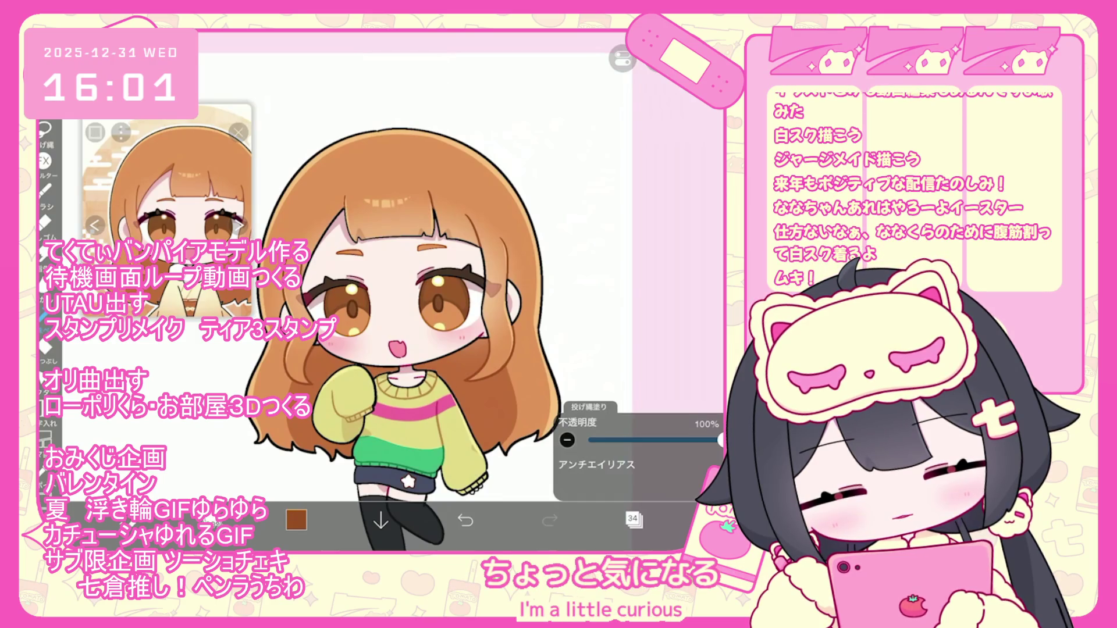
Select the drawing's folder and add a new layer above it
{"action": "left_click", "coordinate": [632, 519]}
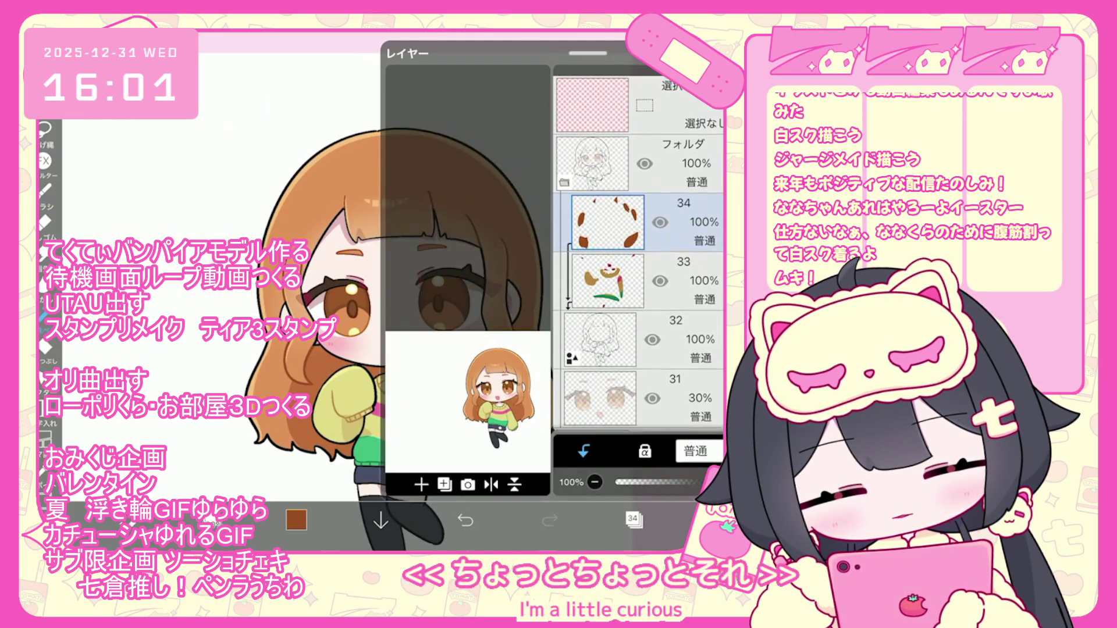
{"action": "left_click", "coordinate": [632, 519]}
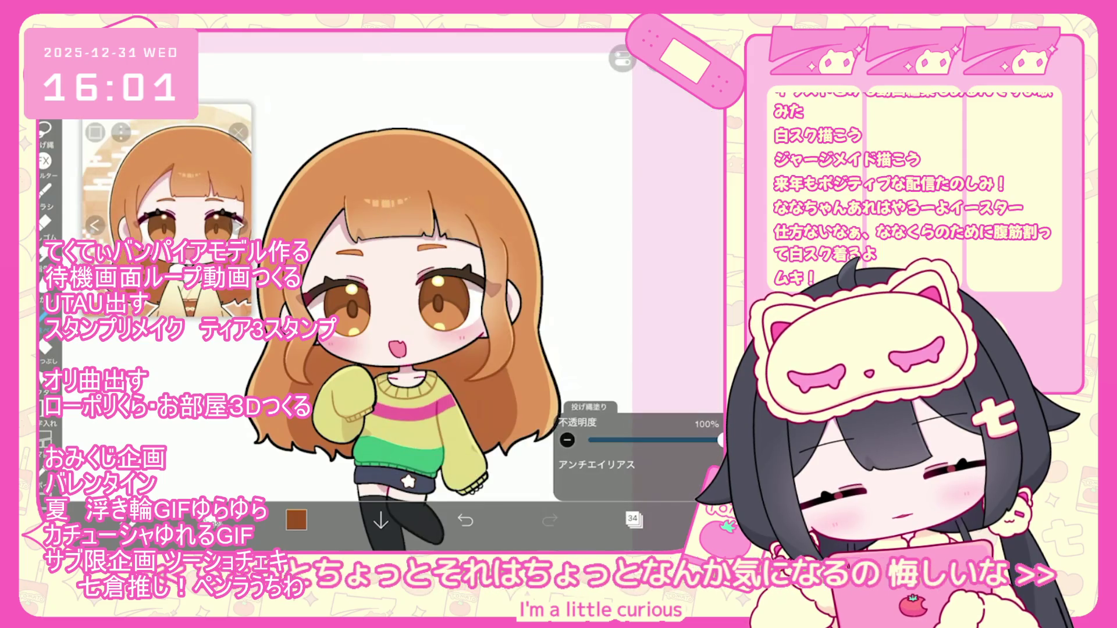
{"action": "scroll", "coordinate": [407, 291], "scroll_direction": "down", "scroll_amount": 5}
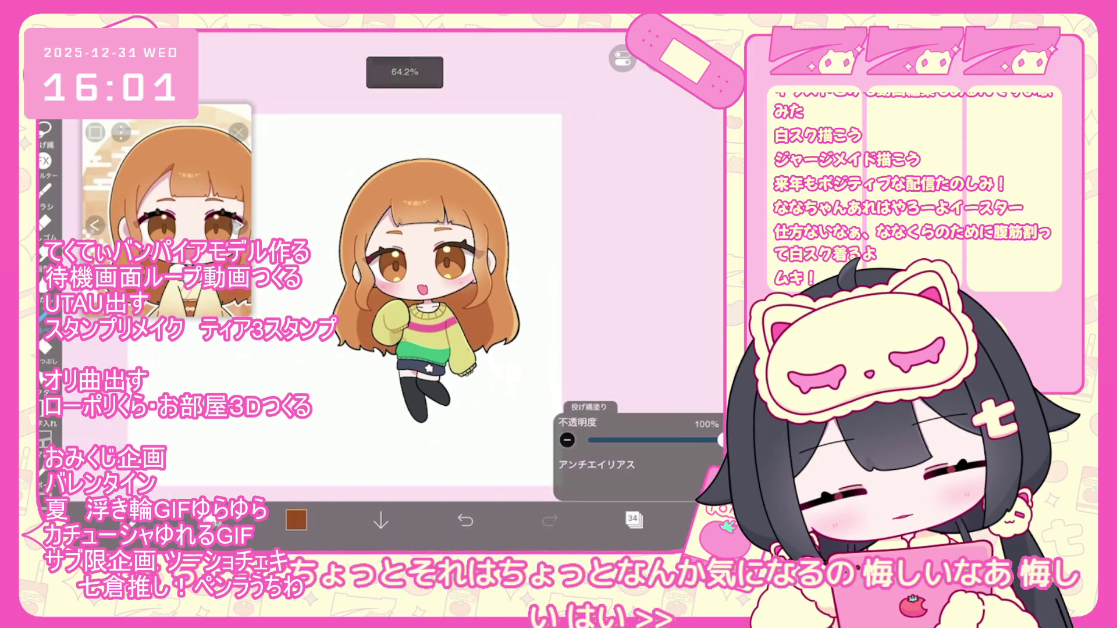
{"action": "left_click", "coordinate": [632, 520]}
{"action": "left_click", "coordinate": [592, 152]}
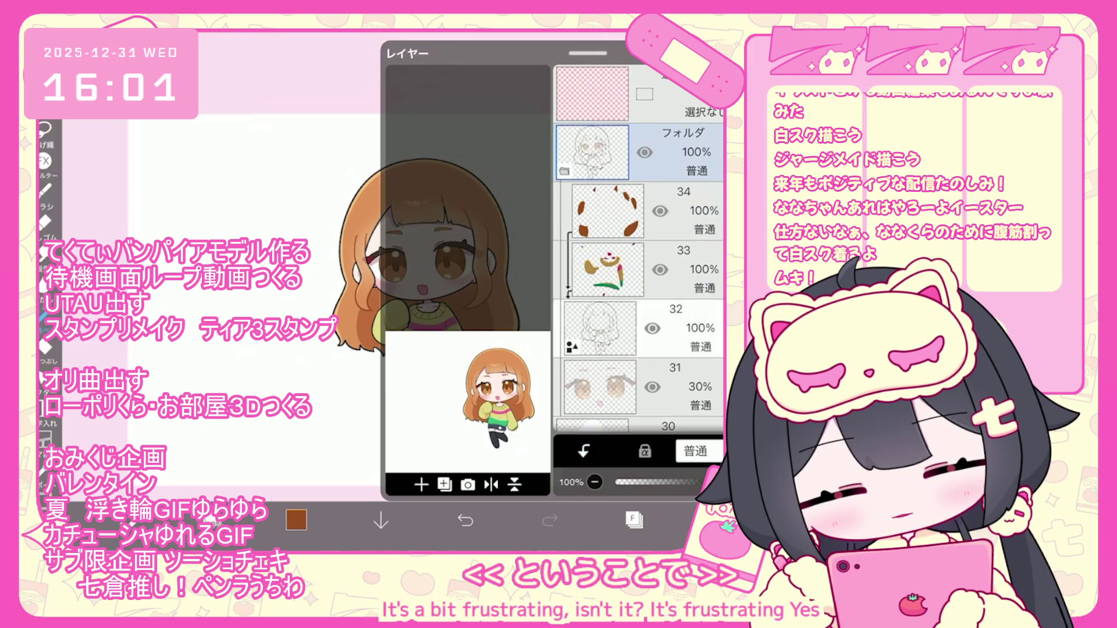
{"action": "left_click", "coordinate": [422, 485]}
{"action": "left_click", "coordinate": [471, 465]}
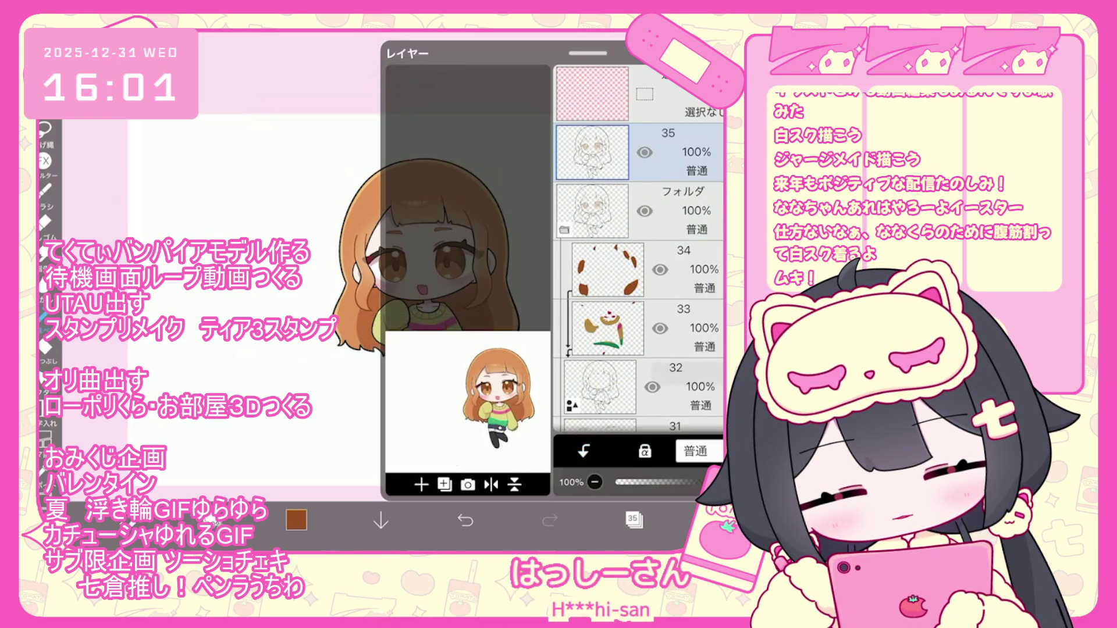
Move the line-art layer into the folder and send layer 35 to the bottom of the stack
{"action": "left_click_drag", "start_coordinate": [592, 152], "coordinate": [600, 211]}
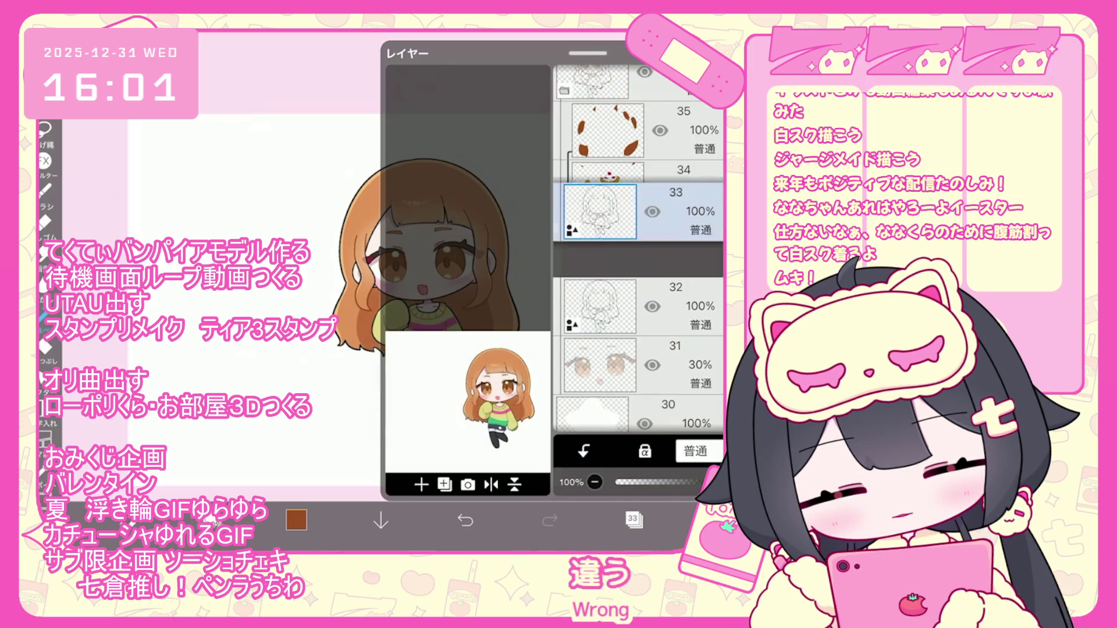
{"action": "left_click", "coordinate": [590, 210]}
{"action": "left_click_drag", "start_coordinate": [592, 153], "coordinate": [592, 401]}
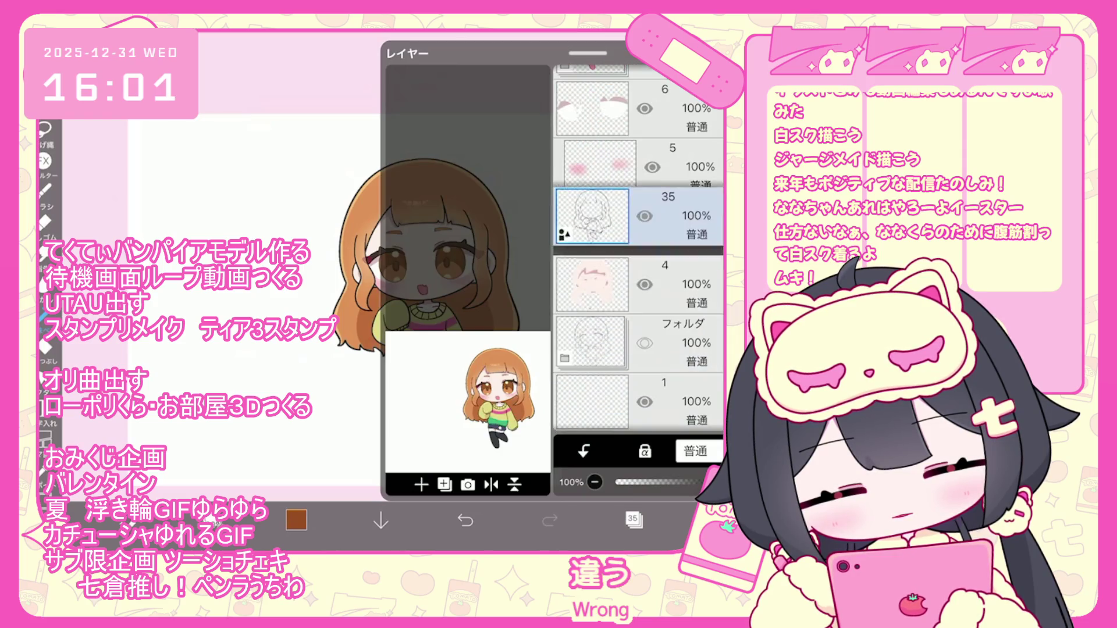
{"action": "left_click", "coordinate": [633, 520]}
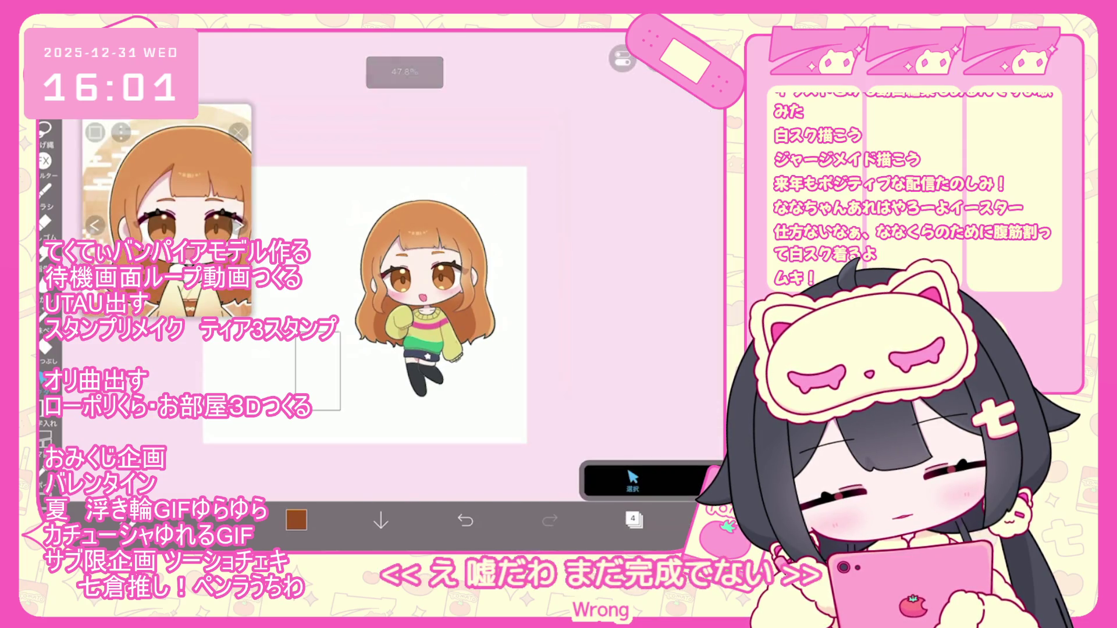
Set the line width to 4.9px and select the character's folder
{"action": "left_click", "coordinate": [424, 297]}
{"action": "left_click_drag", "start_coordinate": [618, 455], "coordinate": [620, 455]}
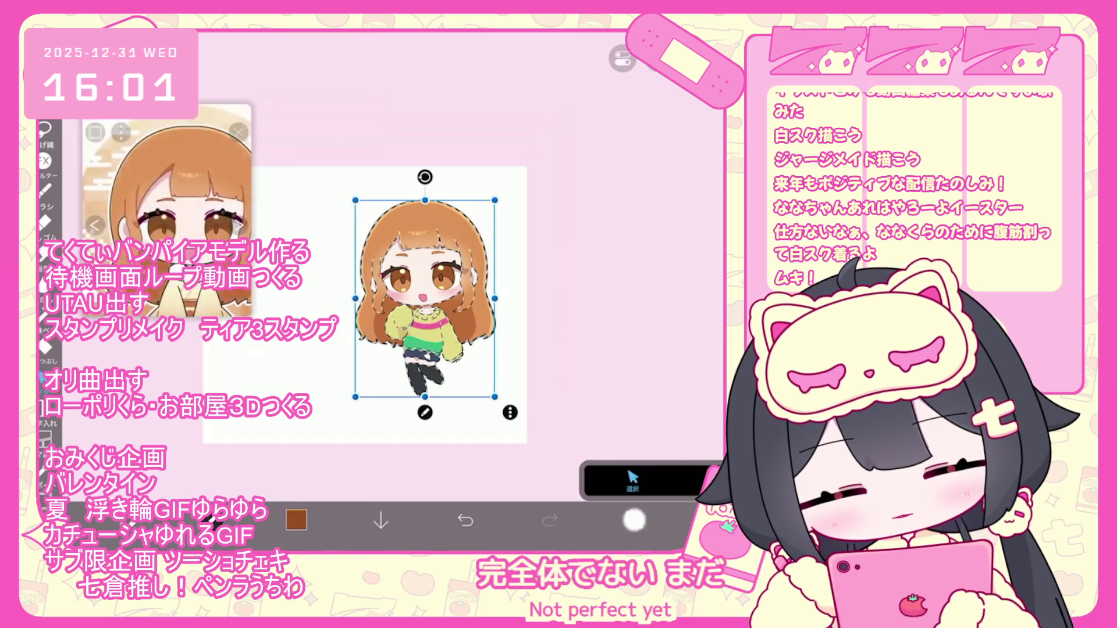
{"action": "left_click", "coordinate": [633, 519]}
{"action": "scroll", "coordinate": [638, 250], "scroll_direction": "up", "scroll_amount": 5}
{"action": "left_click", "coordinate": [591, 236]}
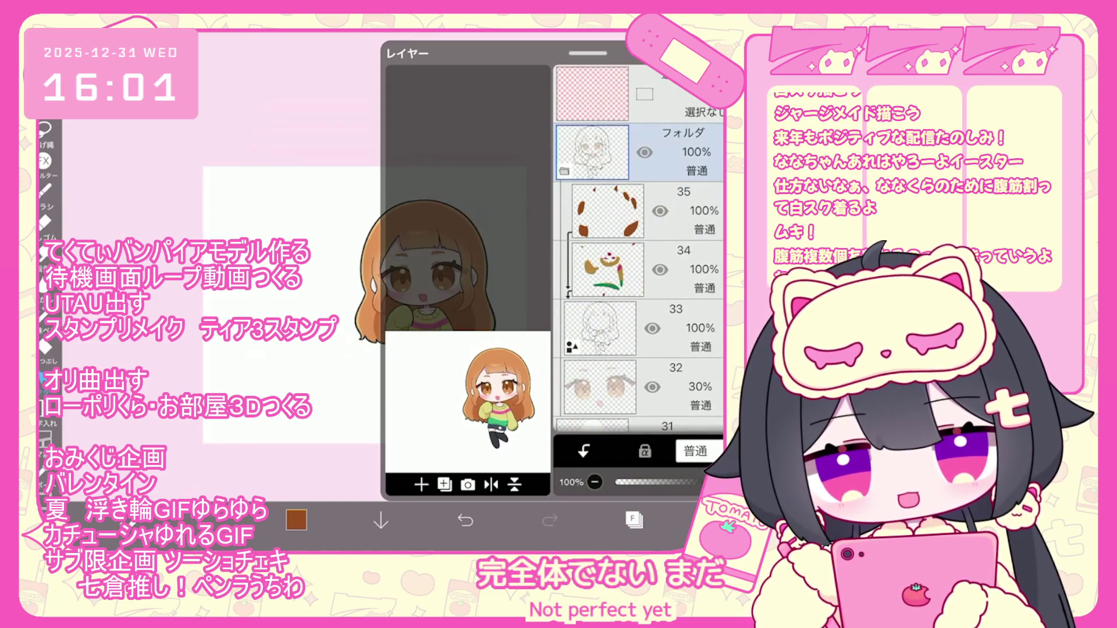
{"action": "left_click", "coordinate": [633, 520]}
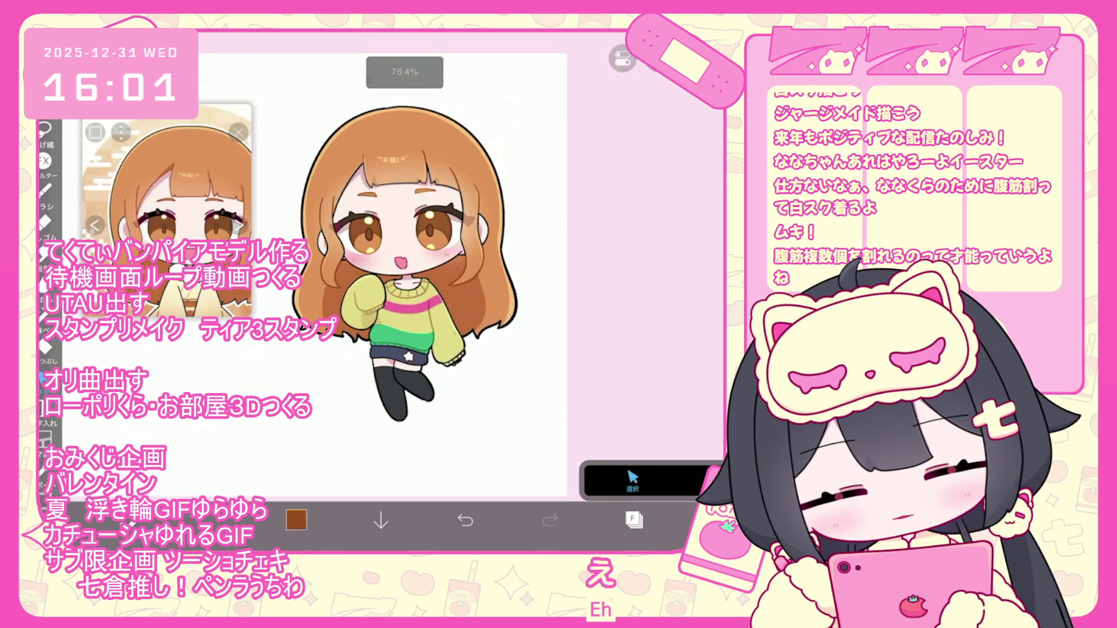
{"action": "left_click", "coordinate": [633, 519]}
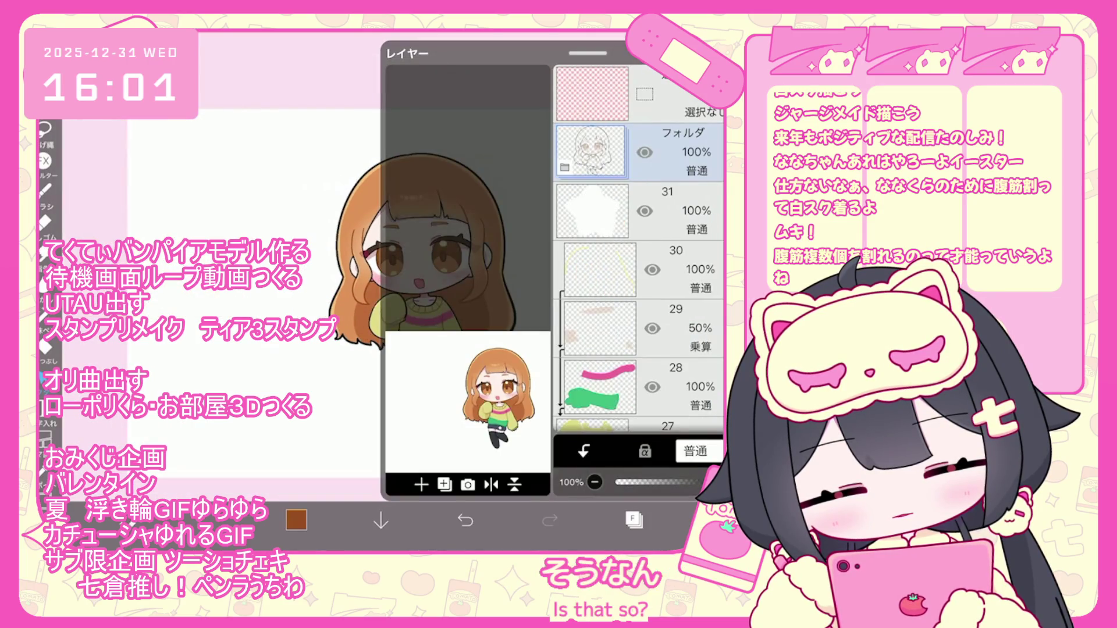
Duplicate the character's folder and clip the 50% multiply layer 29 above layer 28
{"action": "left_click", "coordinate": [445, 485]}
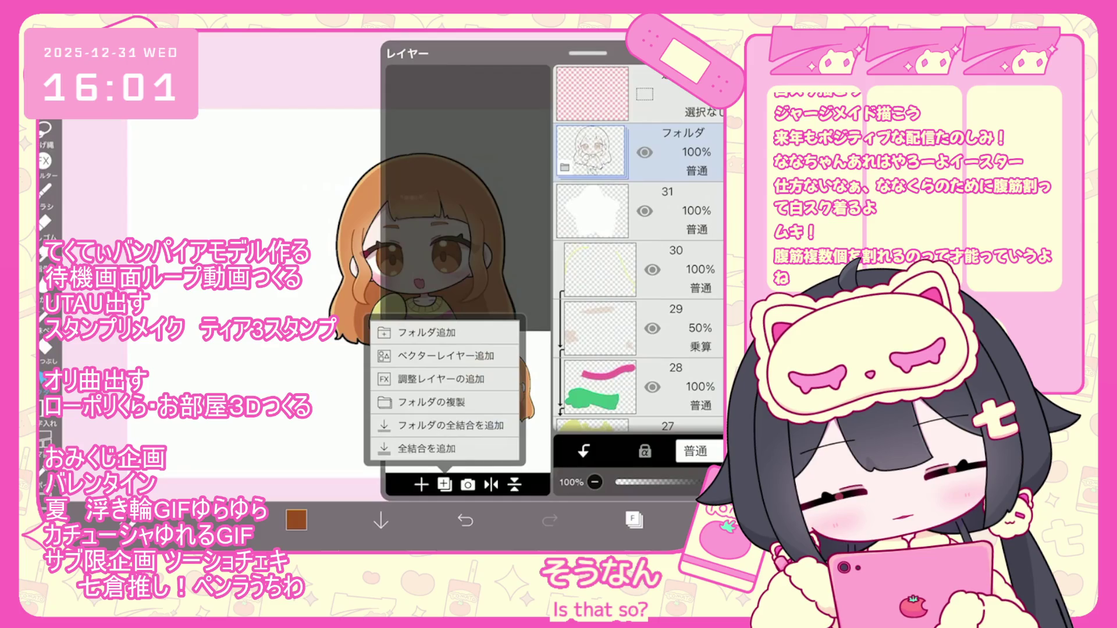
{"action": "left_click", "coordinate": [430, 402]}
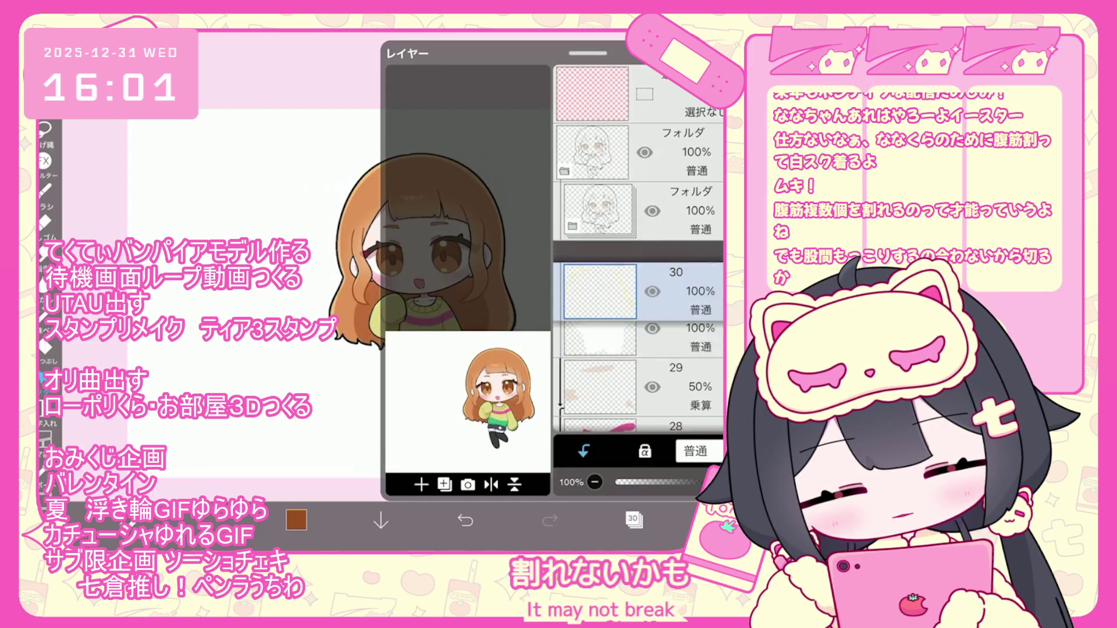
{"action": "scroll", "coordinate": [639, 248], "scroll_direction": "down", "scroll_amount": 3}
{"action": "left_click", "coordinate": [599, 265]}
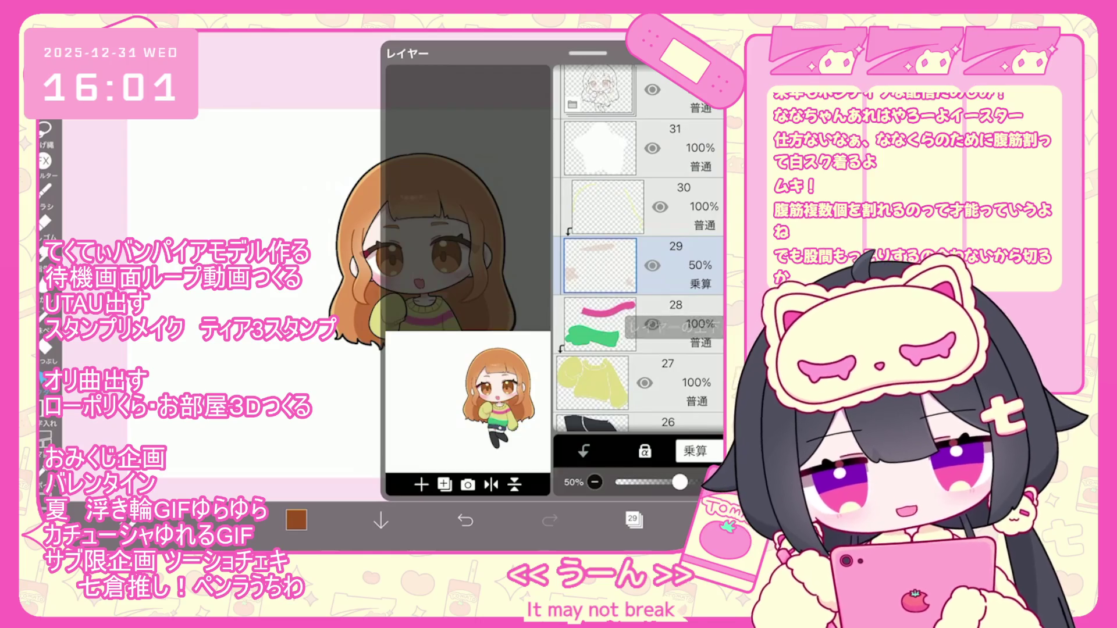
{"action": "left_click_drag", "start_coordinate": [639, 332], "coordinate": [640, 244]}
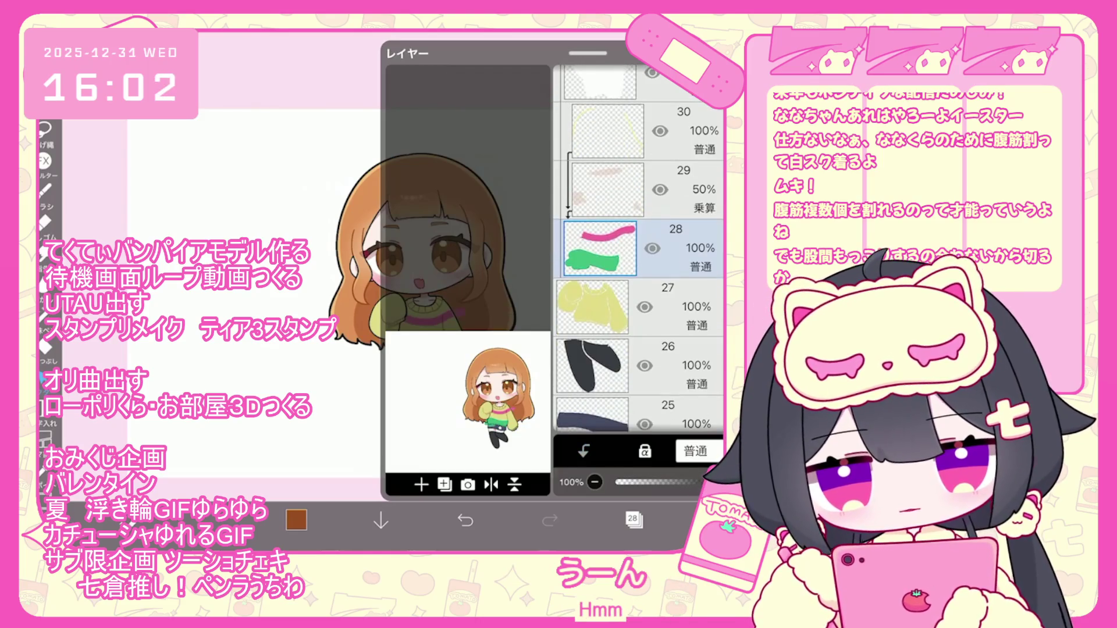
{"action": "scroll", "coordinate": [638, 250], "scroll_direction": "down", "scroll_amount": 2}
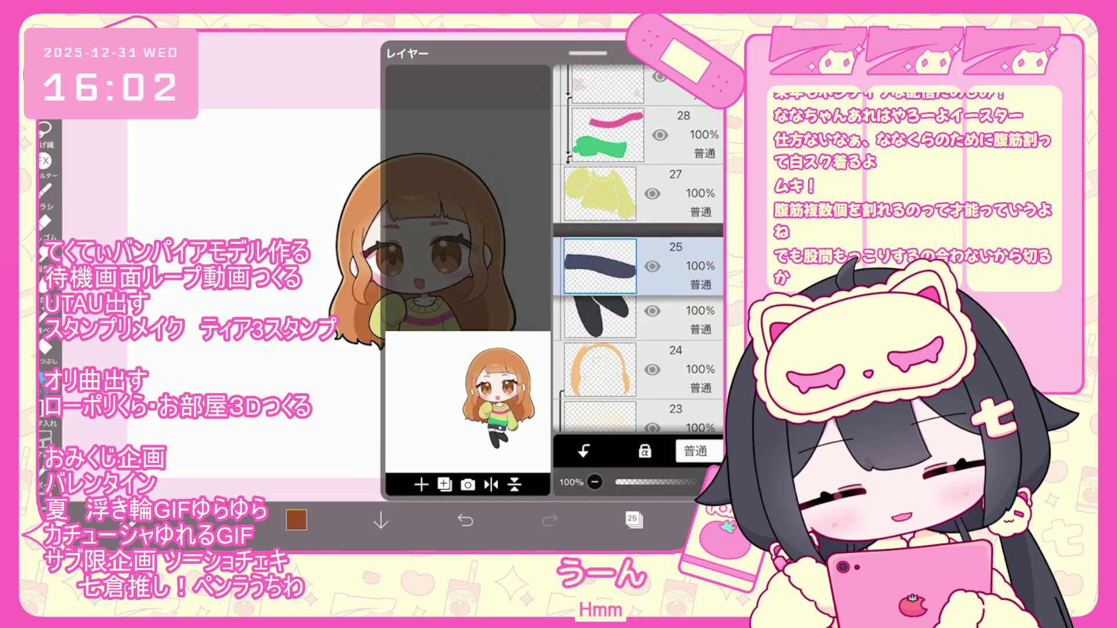
{"action": "scroll", "coordinate": [639, 250], "scroll_direction": "down", "scroll_amount": 2}
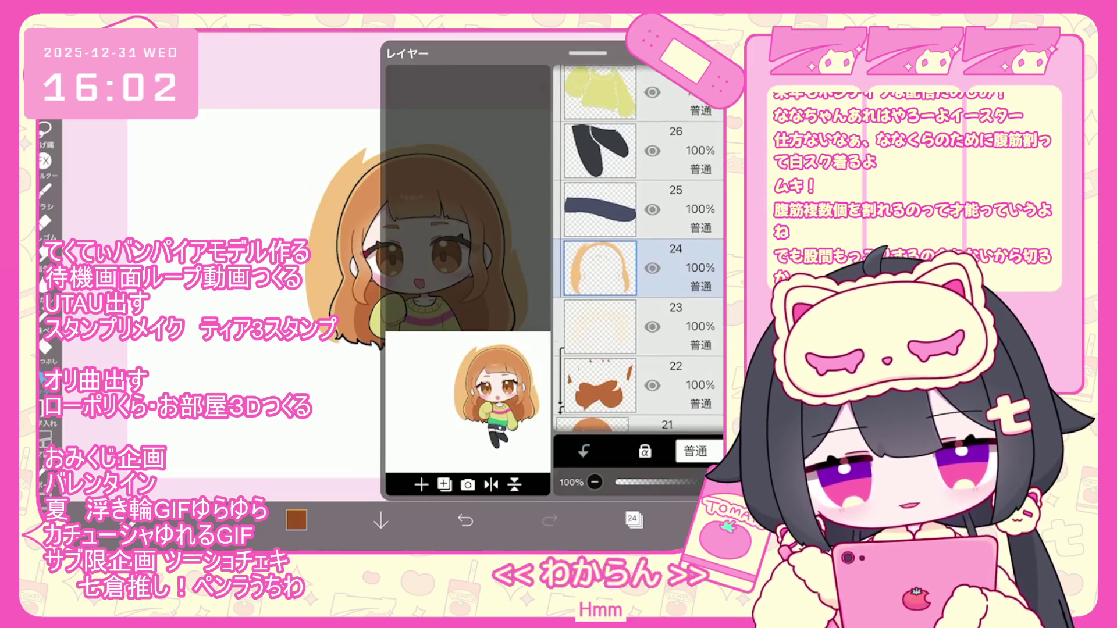
Step through layers 22, 21, the face-parts folder, blush layer 6 and layer 5
{"action": "left_click", "coordinate": [599, 356]}
{"action": "scroll", "coordinate": [639, 250], "scroll_direction": "down", "scroll_amount": 1}
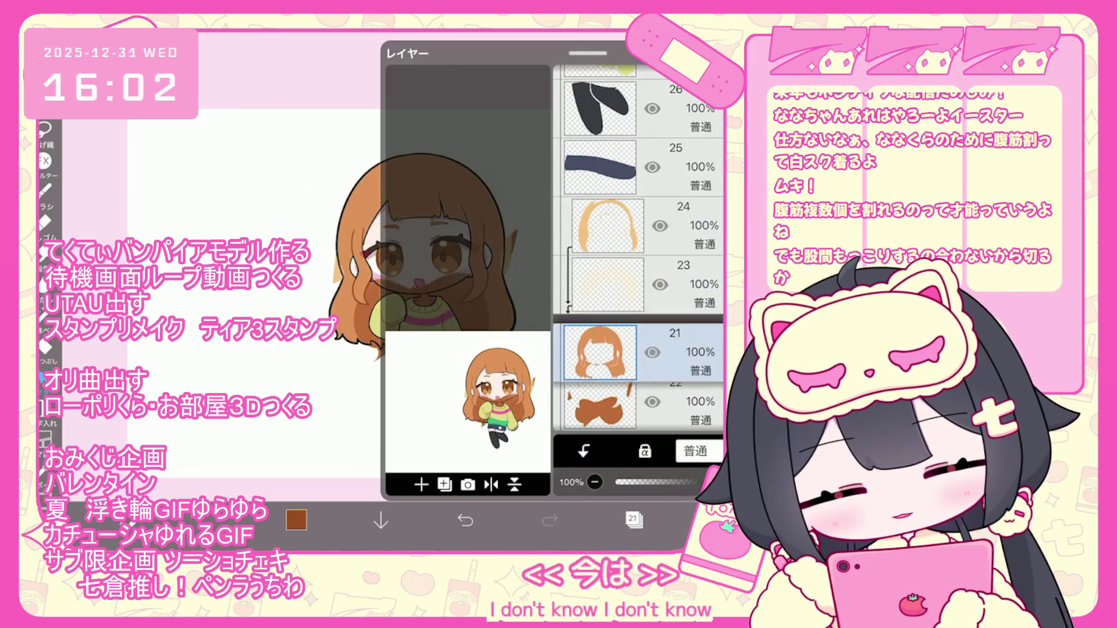
{"action": "left_click", "coordinate": [599, 345]}
{"action": "scroll", "coordinate": [639, 250], "scroll_direction": "down", "scroll_amount": 2}
{"action": "left_click", "coordinate": [599, 305]}
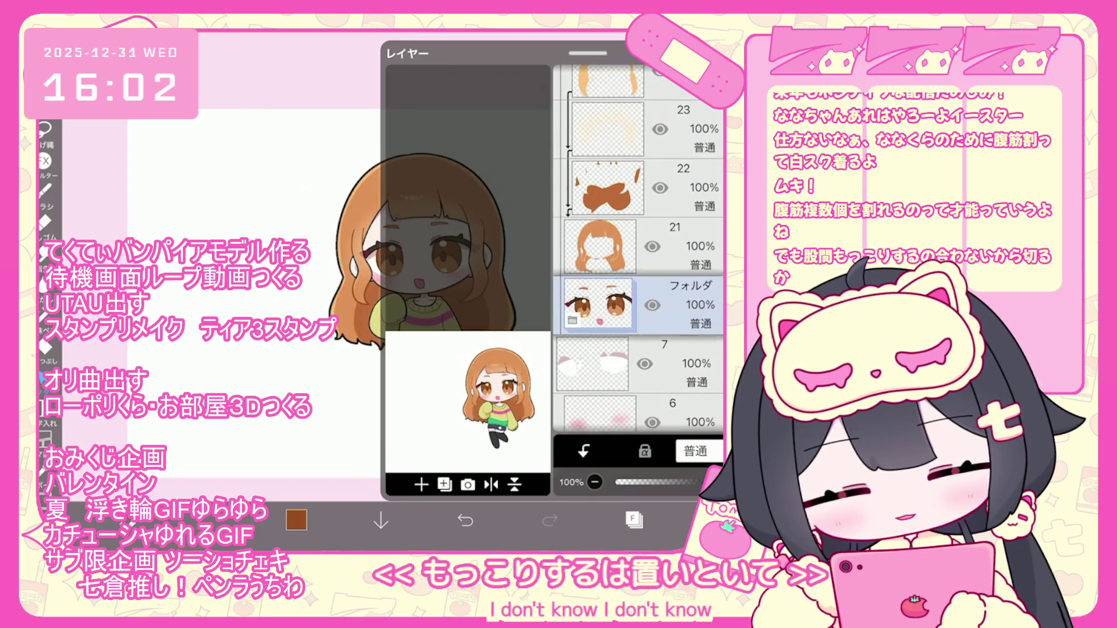
{"action": "scroll", "coordinate": [638, 250], "scroll_direction": "down", "scroll_amount": 2}
{"action": "left_click", "coordinate": [599, 309]}
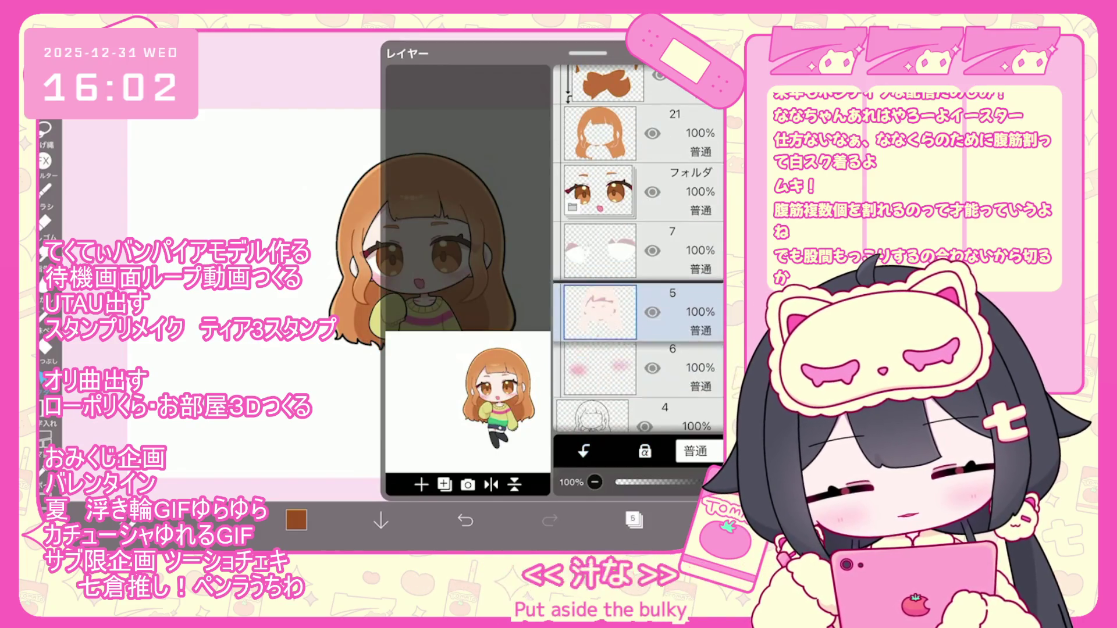
{"action": "scroll", "coordinate": [639, 250], "scroll_direction": "down", "scroll_amount": 1}
{"action": "left_click", "coordinate": [599, 320]}
{"action": "scroll", "coordinate": [639, 250], "scroll_direction": "down", "scroll_amount": 2}
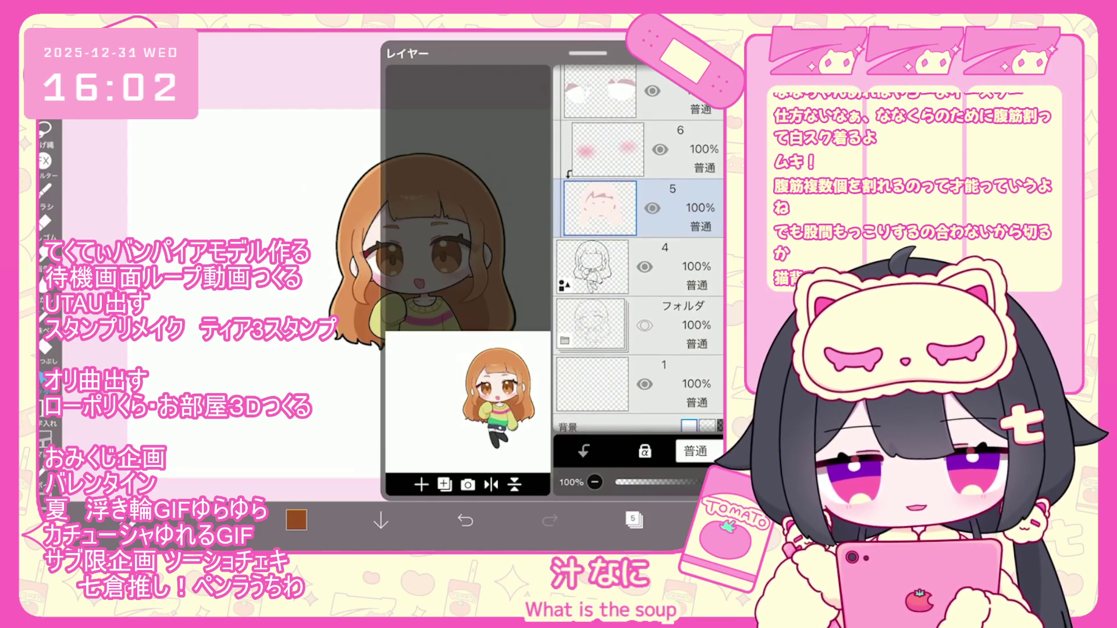
{"action": "scroll", "coordinate": [639, 250], "scroll_direction": "down", "scroll_amount": 1}
Select line-art layer 4 and open the transform tool around the whole character
{"action": "left_click", "coordinate": [594, 248]}
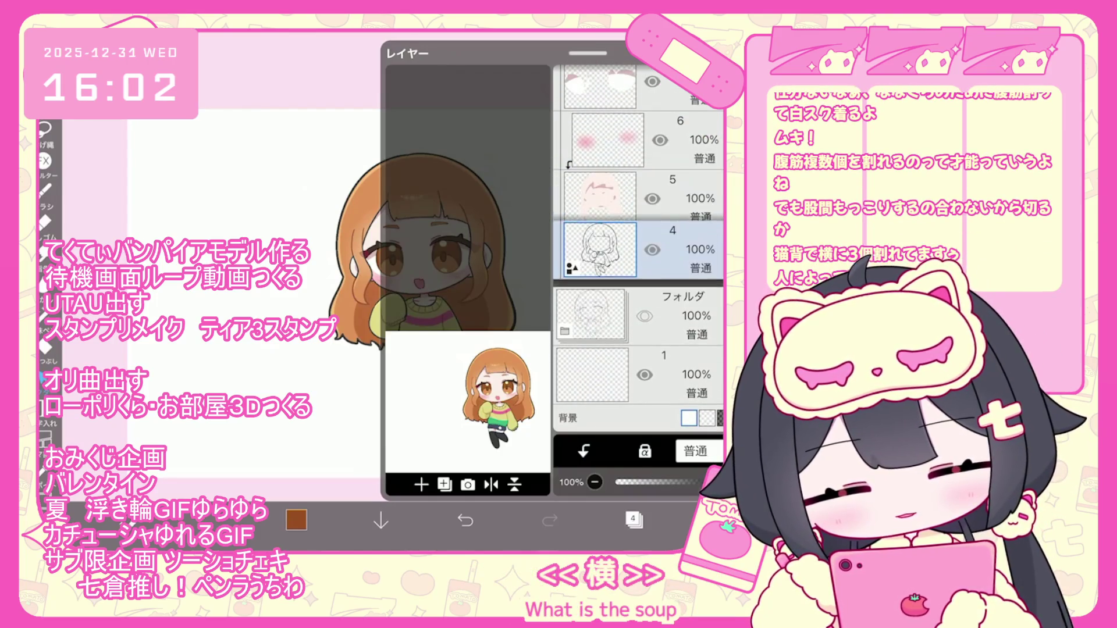
{"action": "scroll", "coordinate": [638, 250], "scroll_direction": "up", "scroll_amount": 15}
{"action": "left_click", "coordinate": [593, 239]}
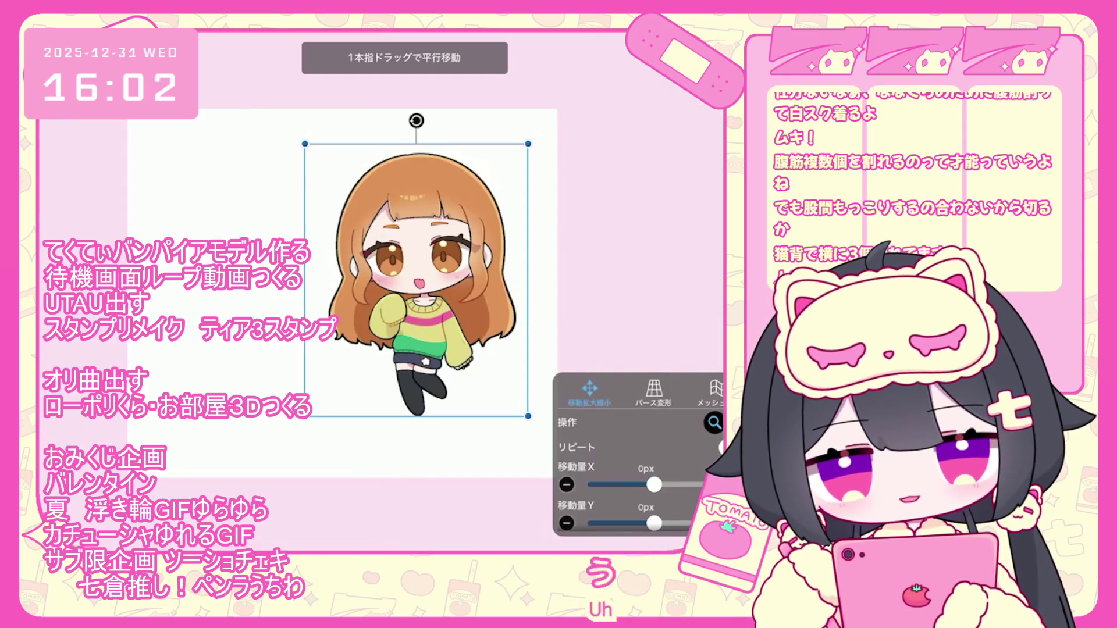
Scale the whole character to 112% and shift it to X -44px, Y 61px, then confirm the transform
{"action": "scroll", "coordinate": [639, 466], "scroll_direction": "down", "scroll_amount": 1}
{"action": "scroll", "coordinate": [416, 279], "scroll_direction": "up", "scroll_amount": 2}
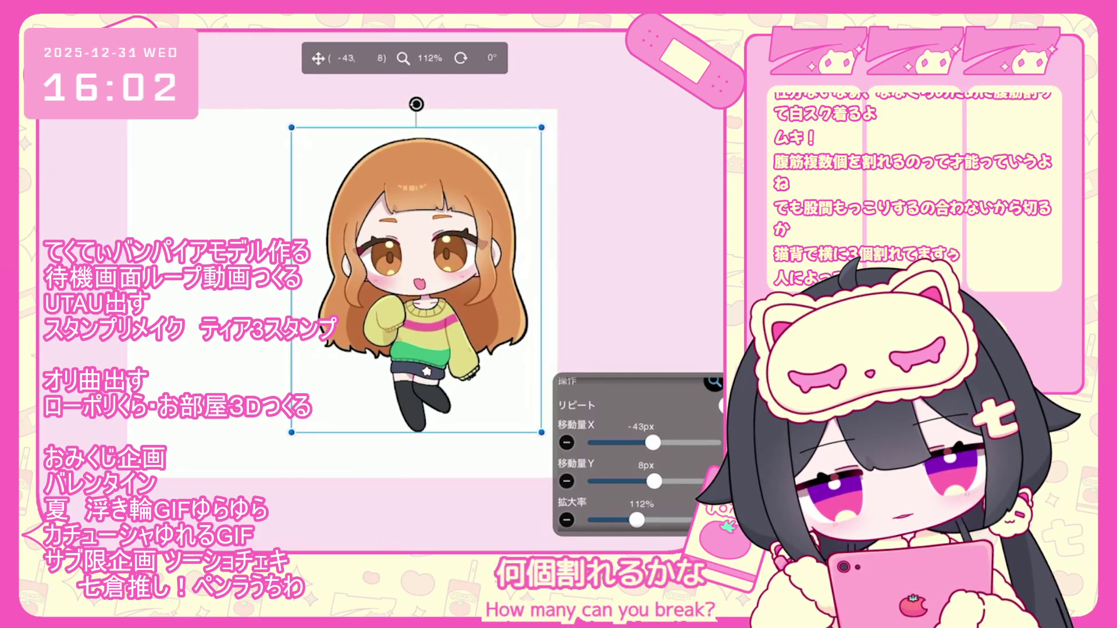
{"action": "left_click_drag", "start_coordinate": [417, 279], "coordinate": [416, 289]}
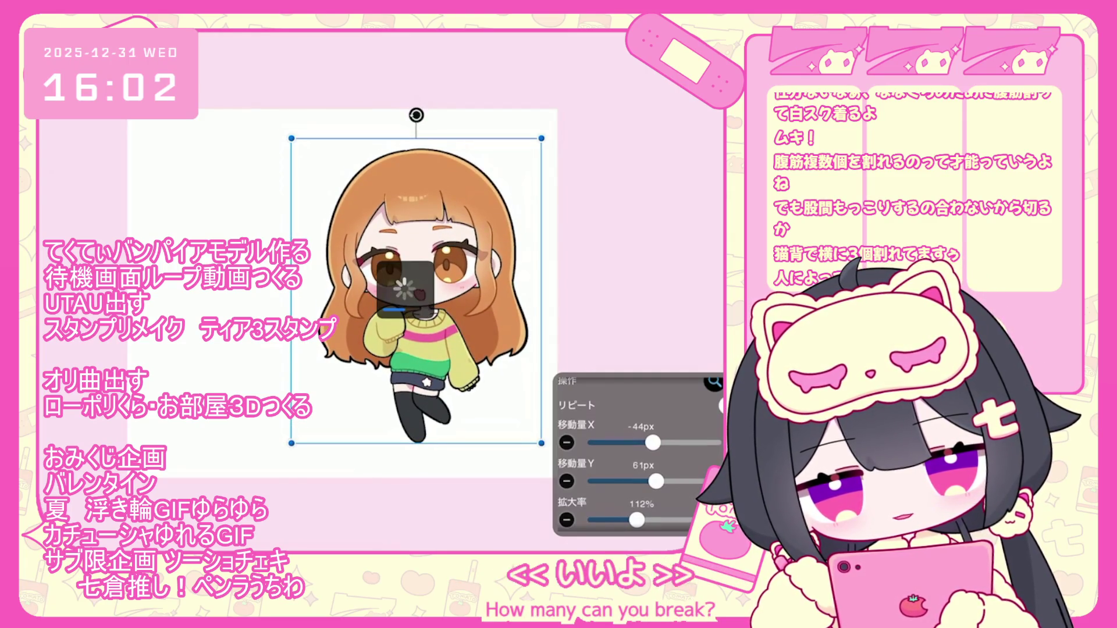
{"action": "scroll", "coordinate": [384, 297], "scroll_direction": "down", "scroll_amount": 2}
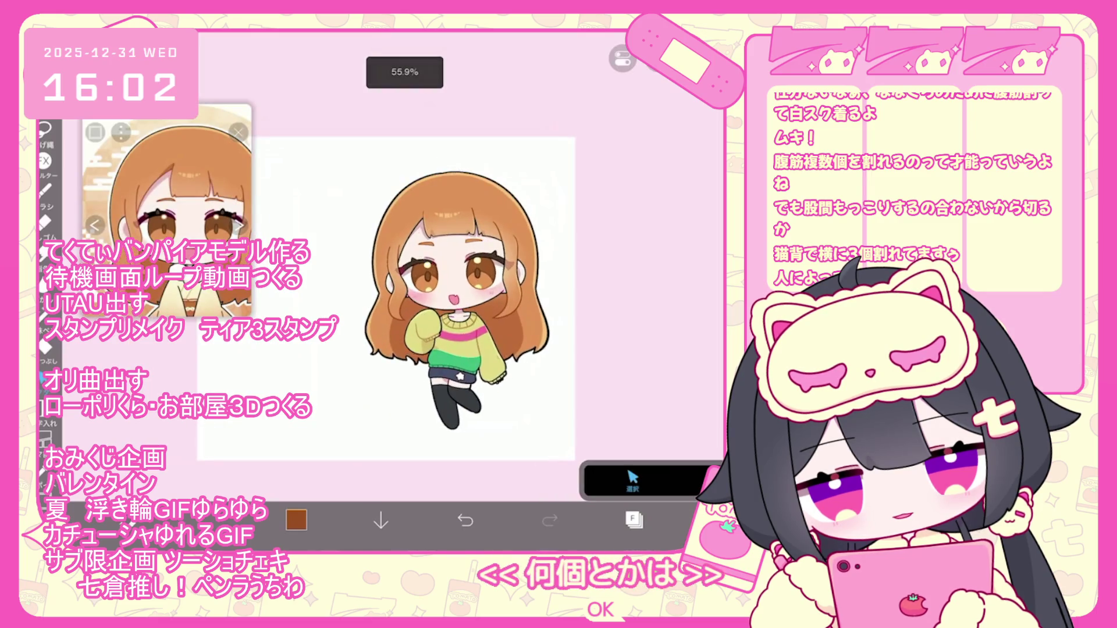
{"action": "scroll", "coordinate": [456, 299], "scroll_direction": "up", "scroll_amount": 2}
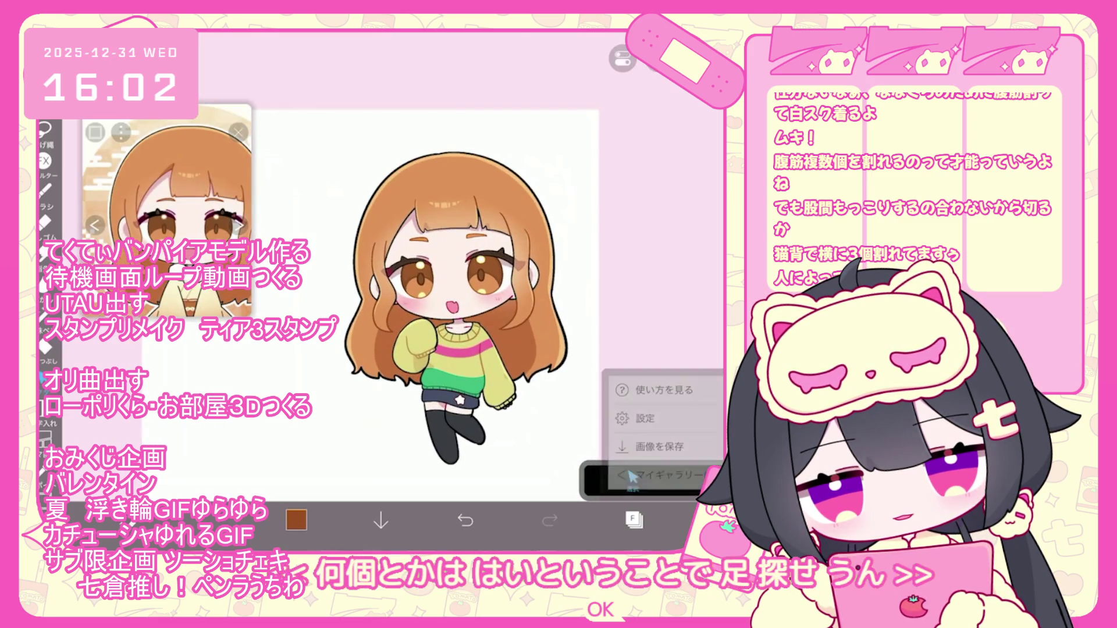
{"action": "left_click", "coordinate": [633, 476]}
Browse 新規フォルダ26 forward to the blonde girl with a bow, then back to the blonde boy
{"action": "left_click_drag", "start_coordinate": [524, 291], "coordinate": [291, 291]}
{"action": "left_click_drag", "start_coordinate": [523, 291], "coordinate": [291, 291]}
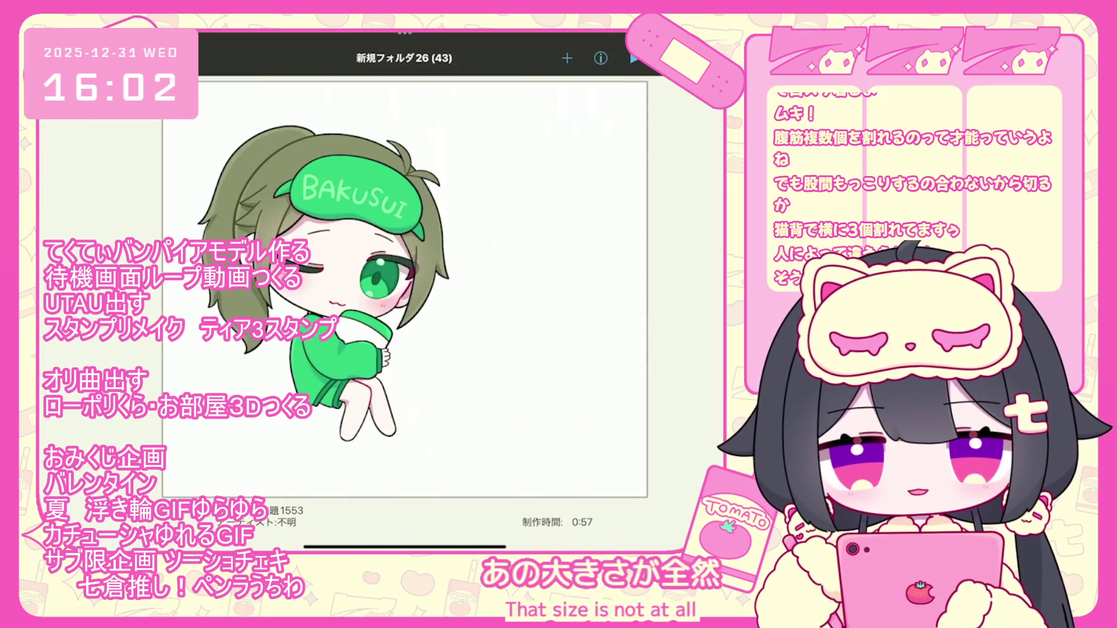
{"action": "left_click_drag", "start_coordinate": [523, 291], "coordinate": [291, 291]}
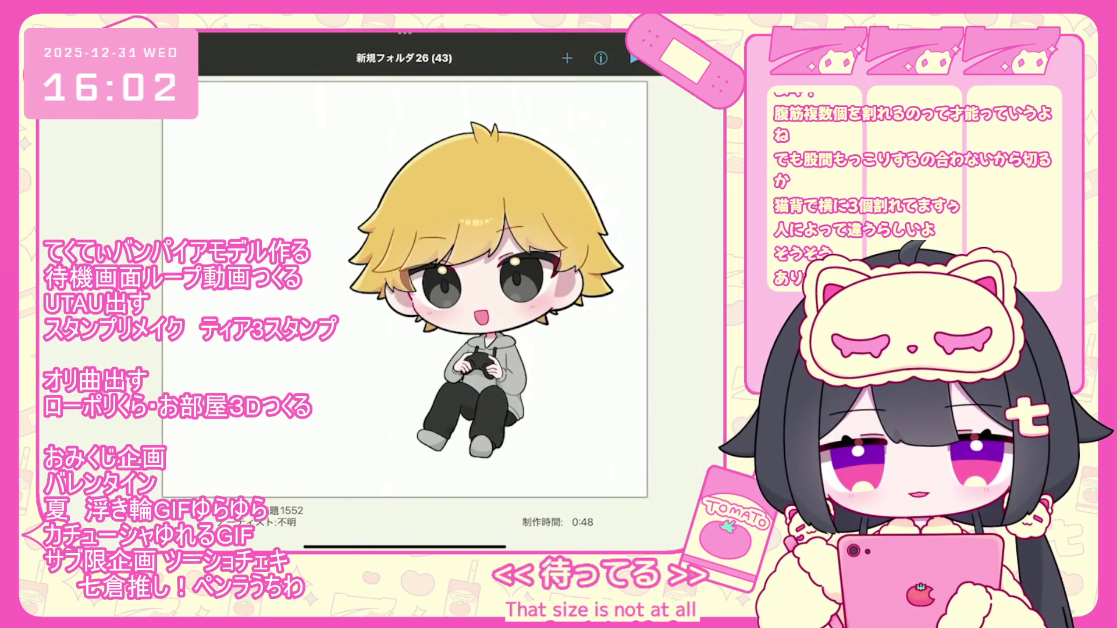
{"action": "left_click_drag", "start_coordinate": [524, 291], "coordinate": [291, 291]}
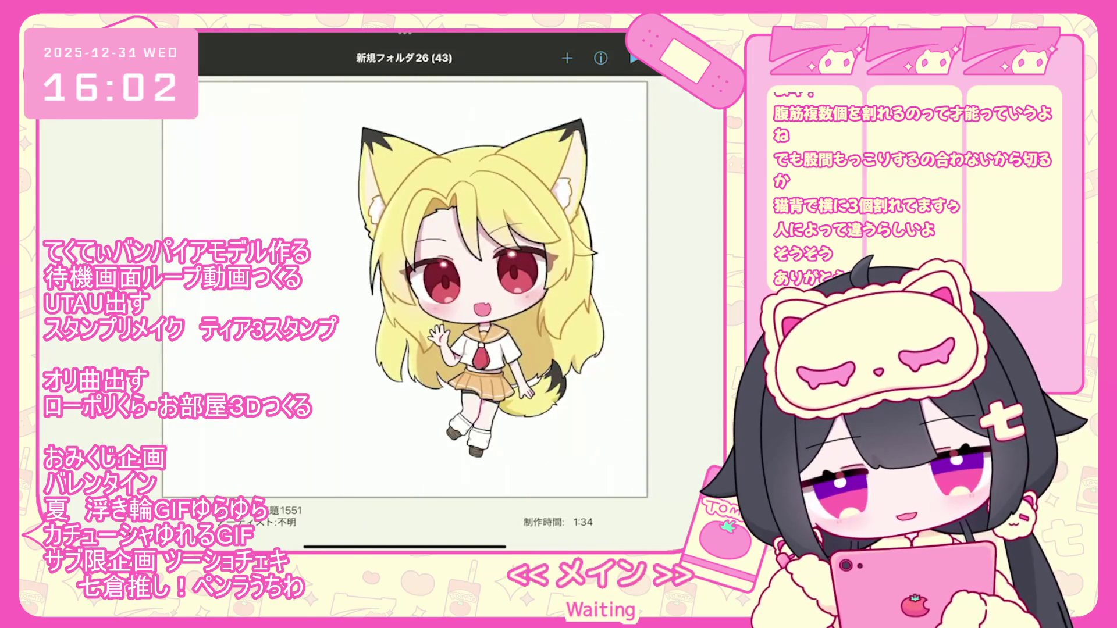
{"action": "left_click_drag", "start_coordinate": [524, 291], "coordinate": [291, 290]}
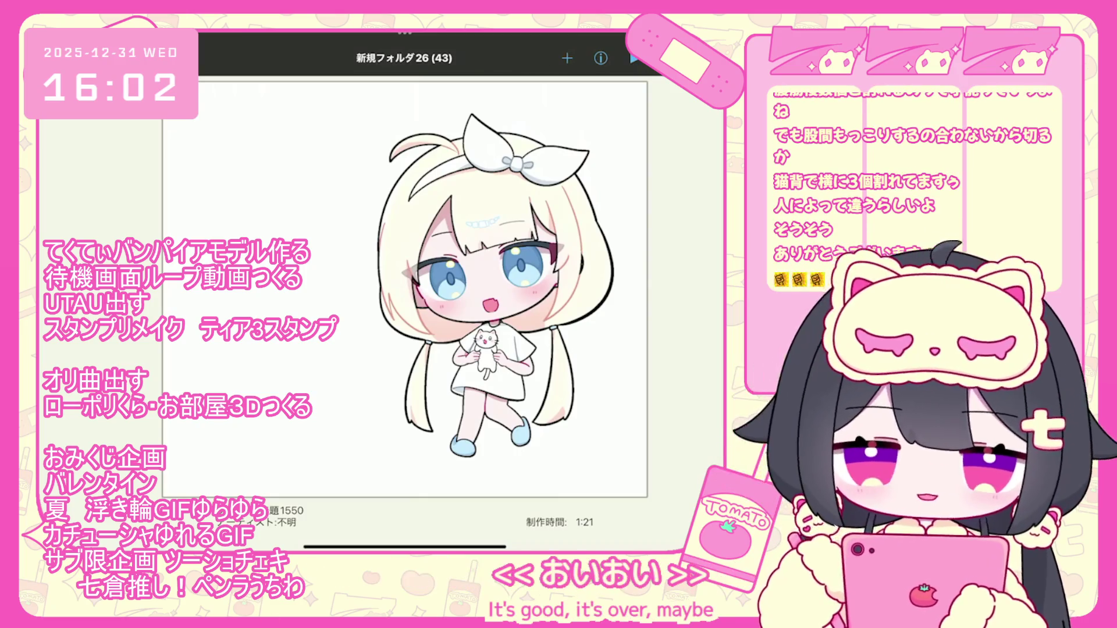
{"action": "left_click_drag", "start_coordinate": [291, 291], "coordinate": [524, 291]}
{"action": "left_click_drag", "start_coordinate": [291, 291], "coordinate": [524, 291]}
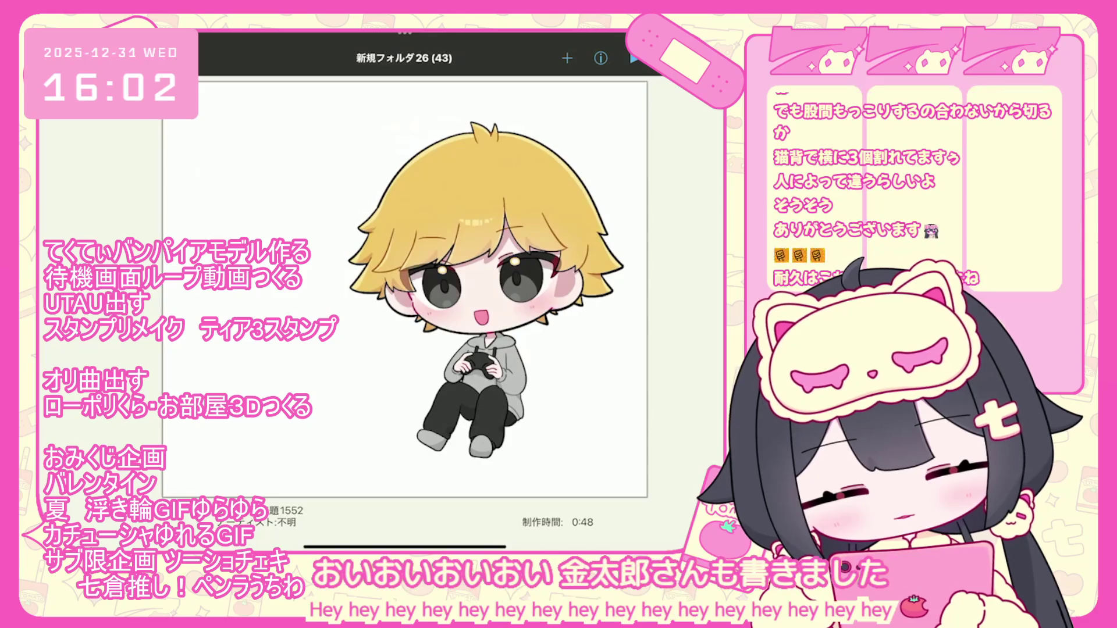